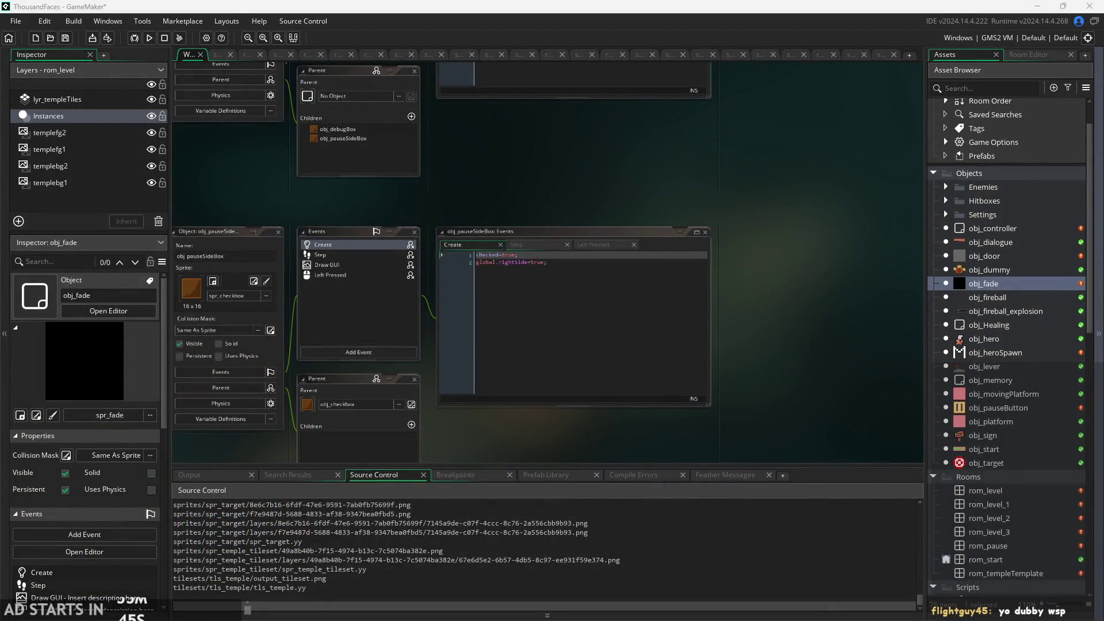
# - Find obj_hero in the Asset Browser and open its object editor
pyautogui.scroll(-5, 628, 296)
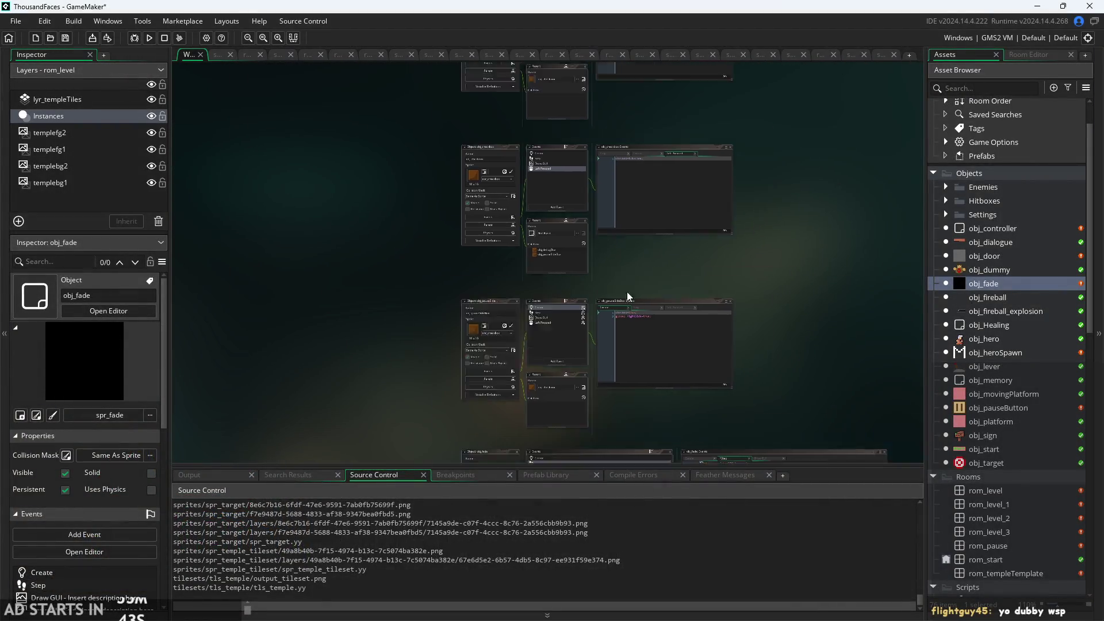
pyautogui.scroll(-3, 788, 250)
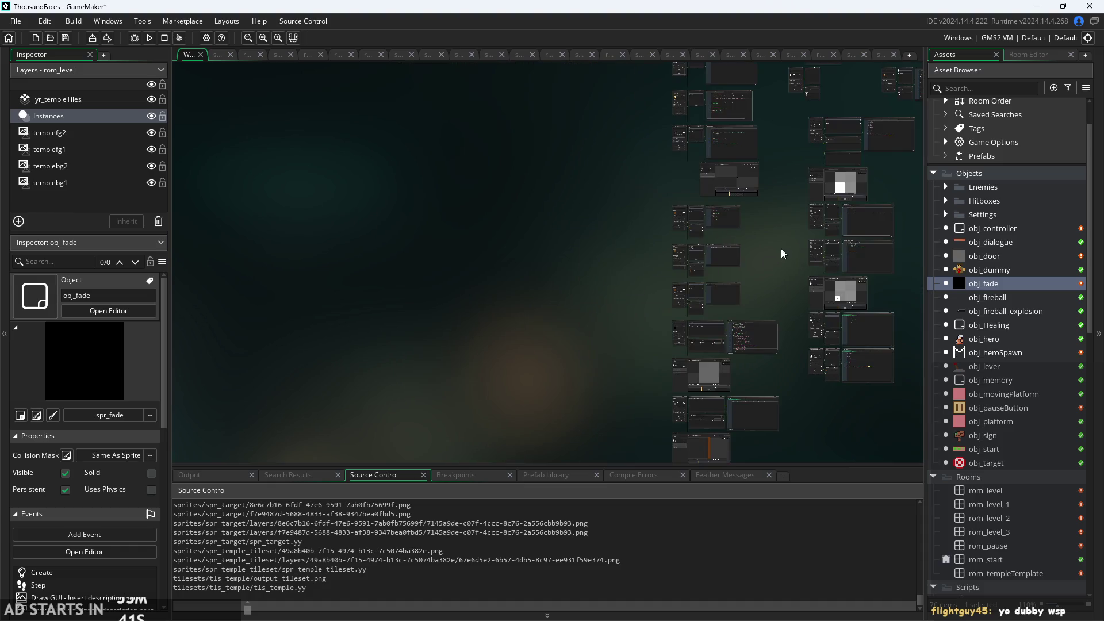
pyautogui.scroll(-2, 782, 254)
pyautogui.scroll(-3, 1021, 344)
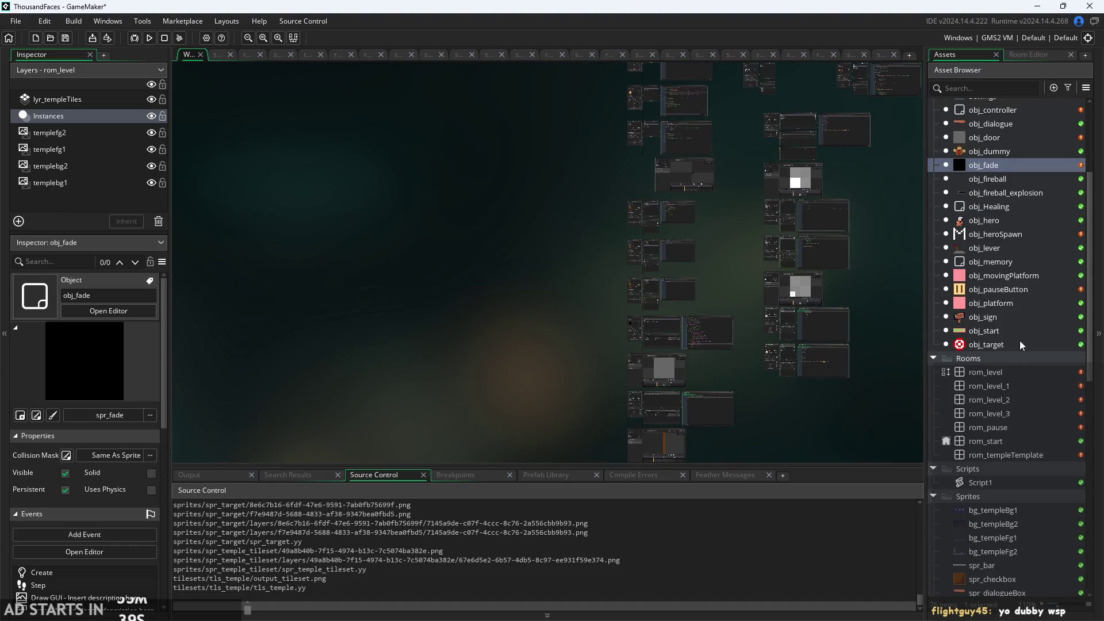
pyautogui.scroll(1, 1009, 329)
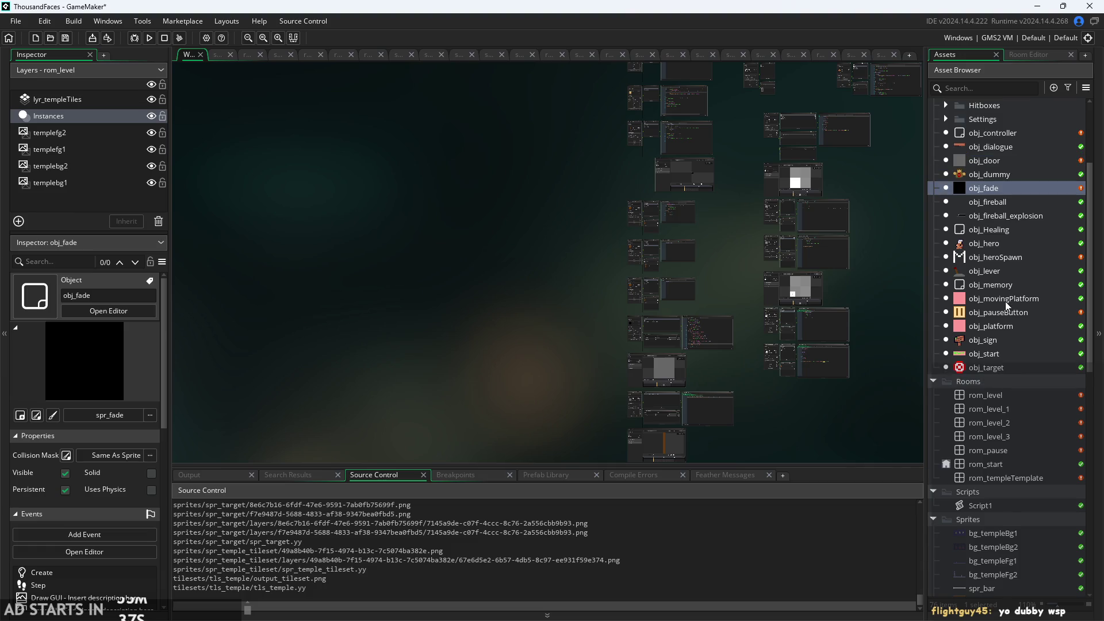
pyautogui.scroll(2, 999, 288)
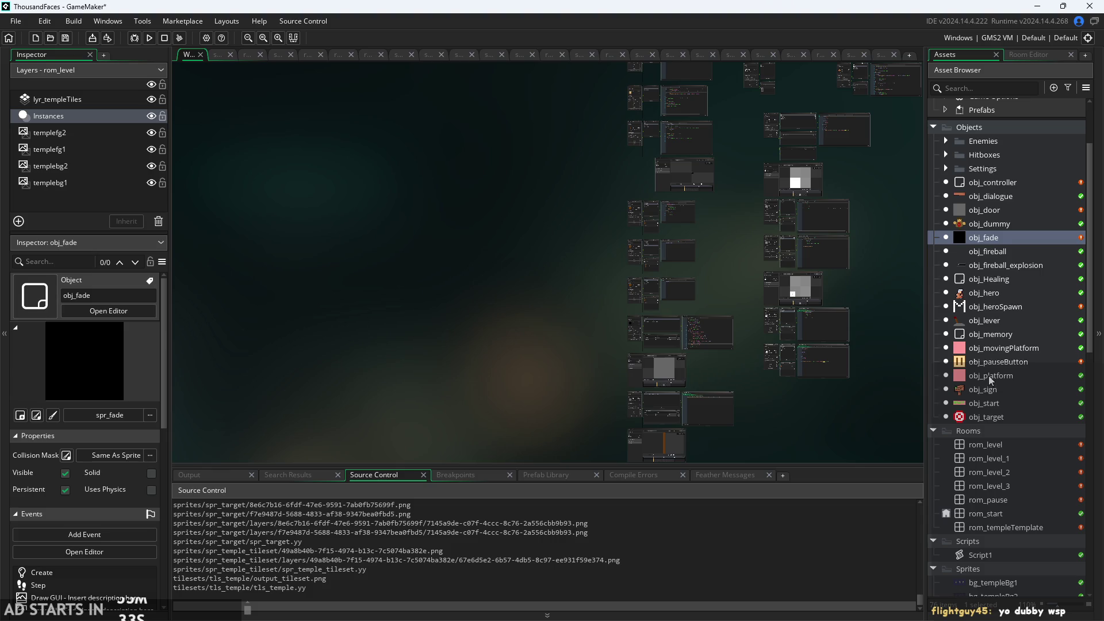
pyautogui.scroll(1, 989, 371)
pyautogui.scroll(3, 866, 412)
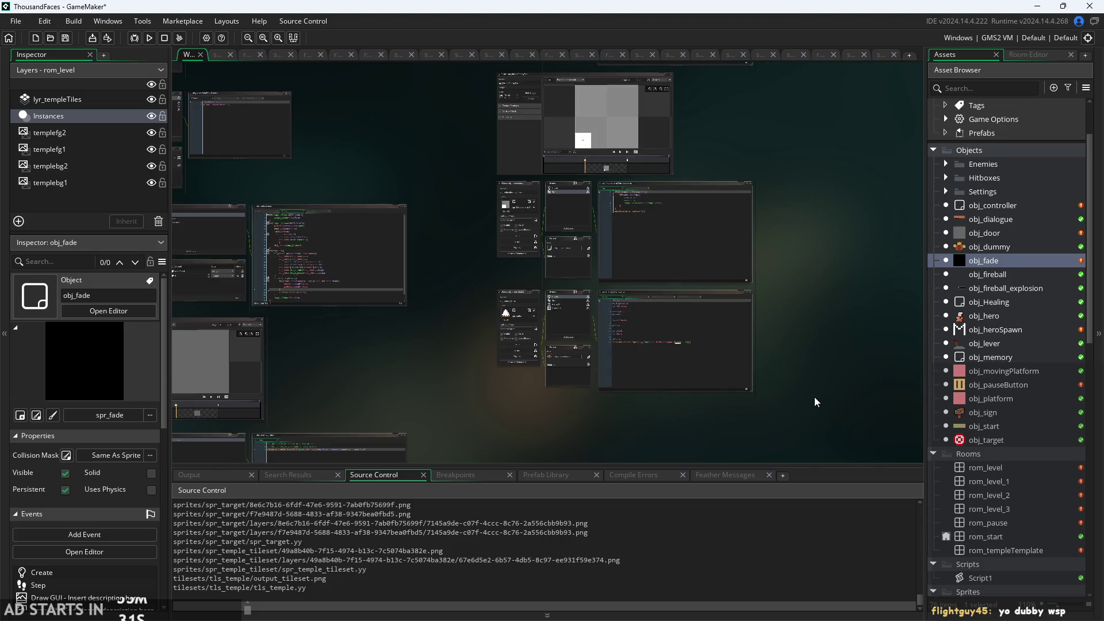
pyautogui.scroll(-5, 816, 401)
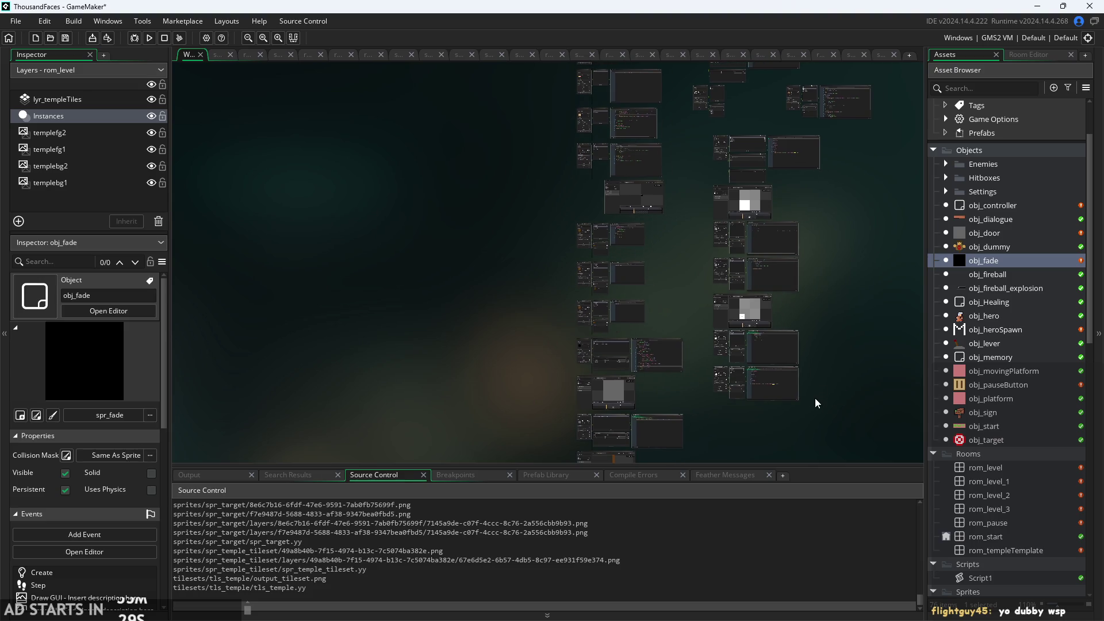
pyautogui.doubleClick(959, 317)
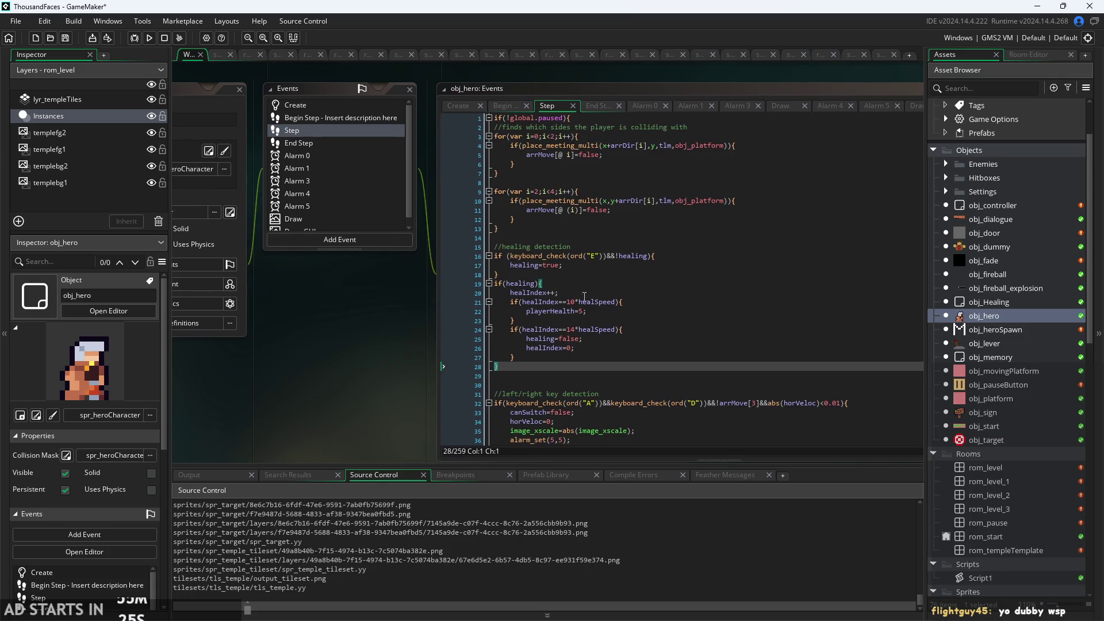
# - Step through the healing lines in obj_hero's Step code, then open obj_Healing's editor
pyautogui.click(584, 294)
pyautogui.keyDown('ctrl'); pyautogui.scroll(1, 589, 159); pyautogui.keyUp('ctrl')
pyautogui.scroll(-5, 592, 172)
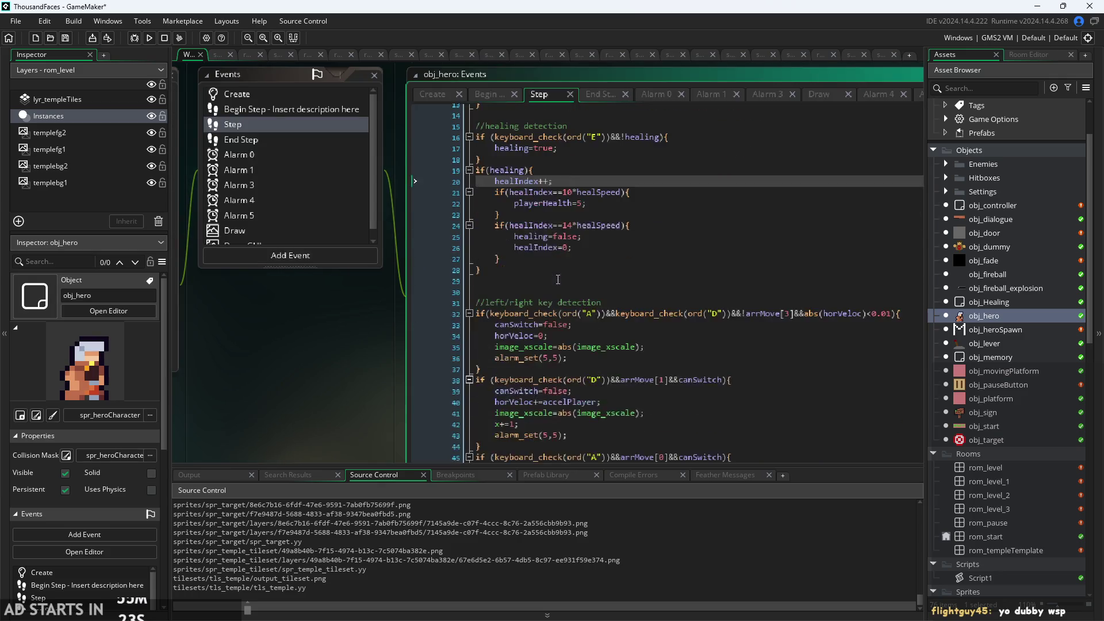
pyautogui.scroll(3, 595, 202)
pyautogui.click(598, 231)
pyautogui.keyDown('ctrl'); pyautogui.scroll(1, 601, 271); pyautogui.keyUp('ctrl')
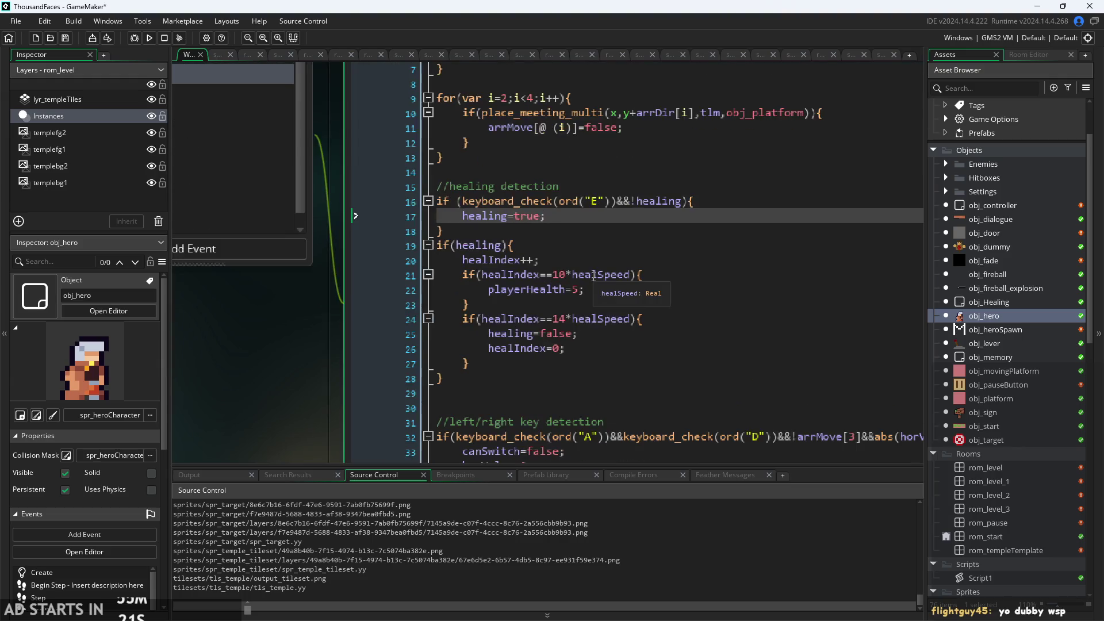
pyautogui.click(605, 362)
pyautogui.press('Up')
pyautogui.press('Up')
pyautogui.press('Up')
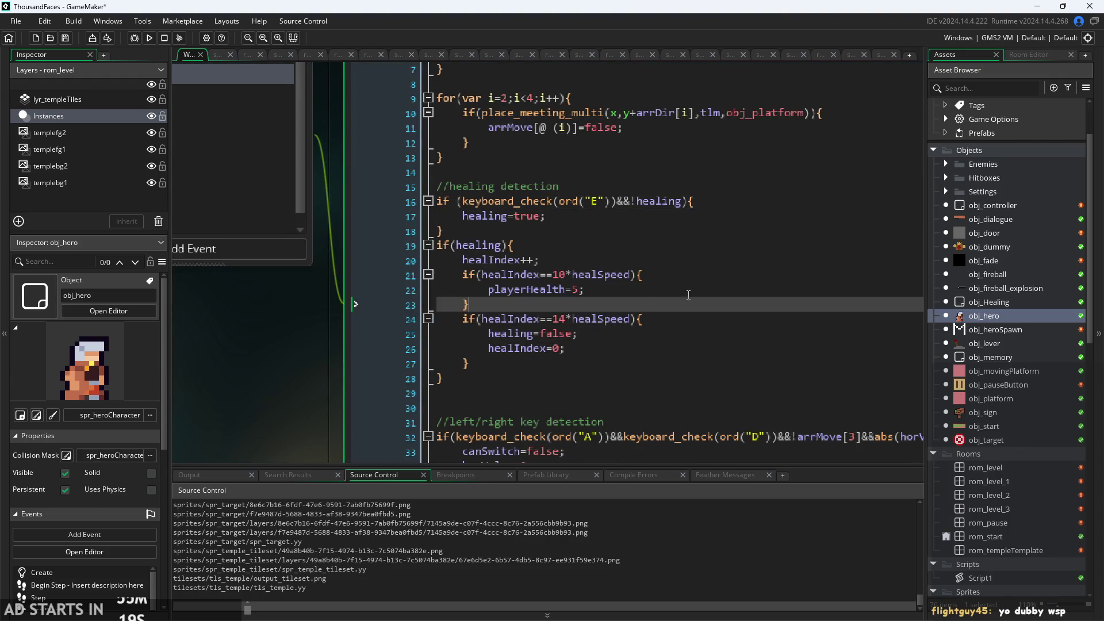
pyautogui.press('Up')
pyautogui.press('Up')
pyautogui.press('Up')
pyautogui.press('Down')
pyautogui.press('Down')
pyautogui.press('Down')
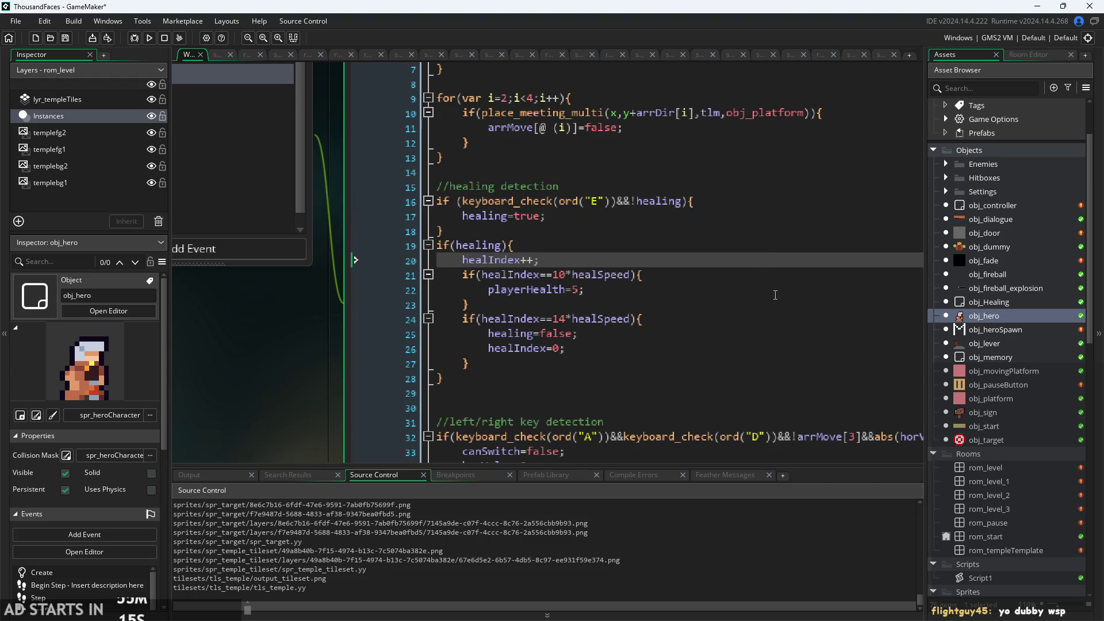
pyautogui.doubleClick(1002, 303)
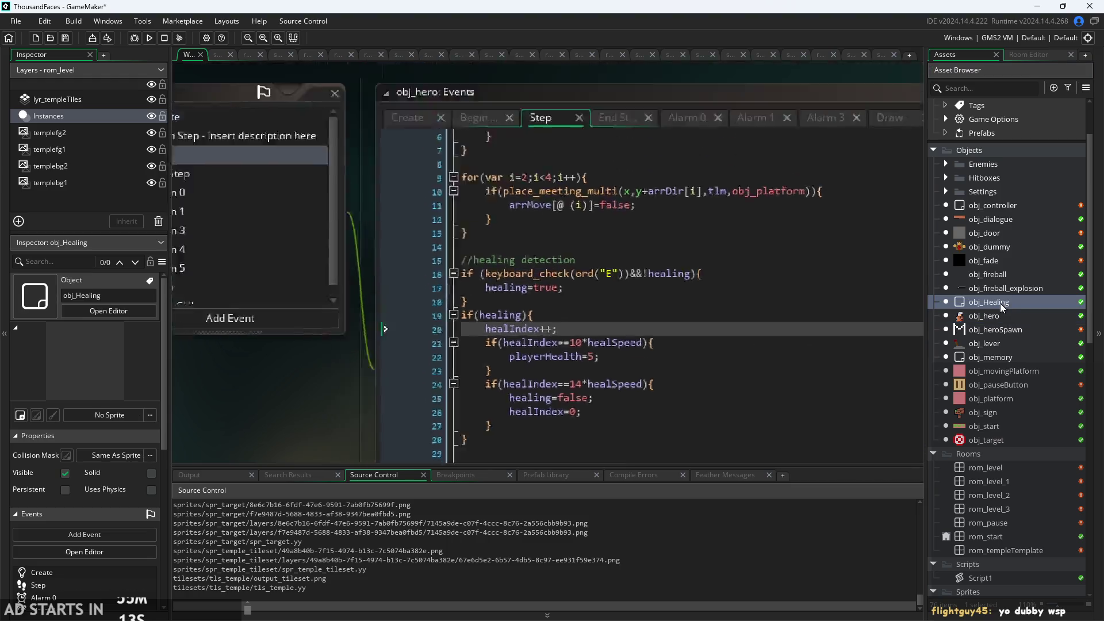
# - Check obj_Healing's Step, Alarm 0, Draw, Alarm 1 and Create code, then reopen obj_hero
pyautogui.click(556, 109)
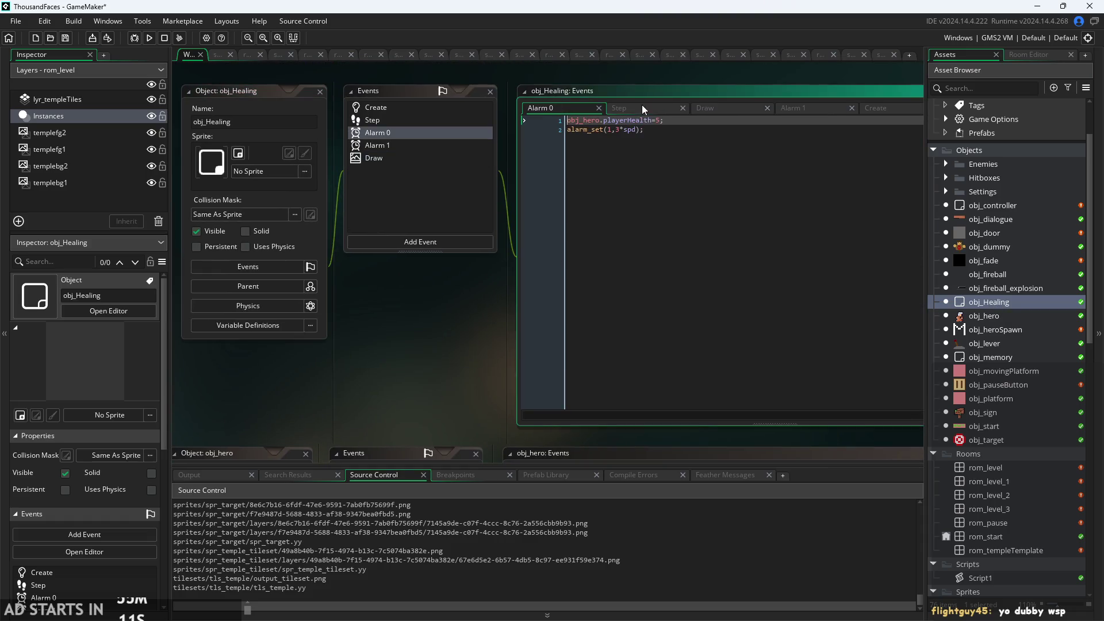
pyautogui.click(644, 109)
pyautogui.click(713, 109)
pyautogui.click(799, 108)
pyautogui.click(880, 108)
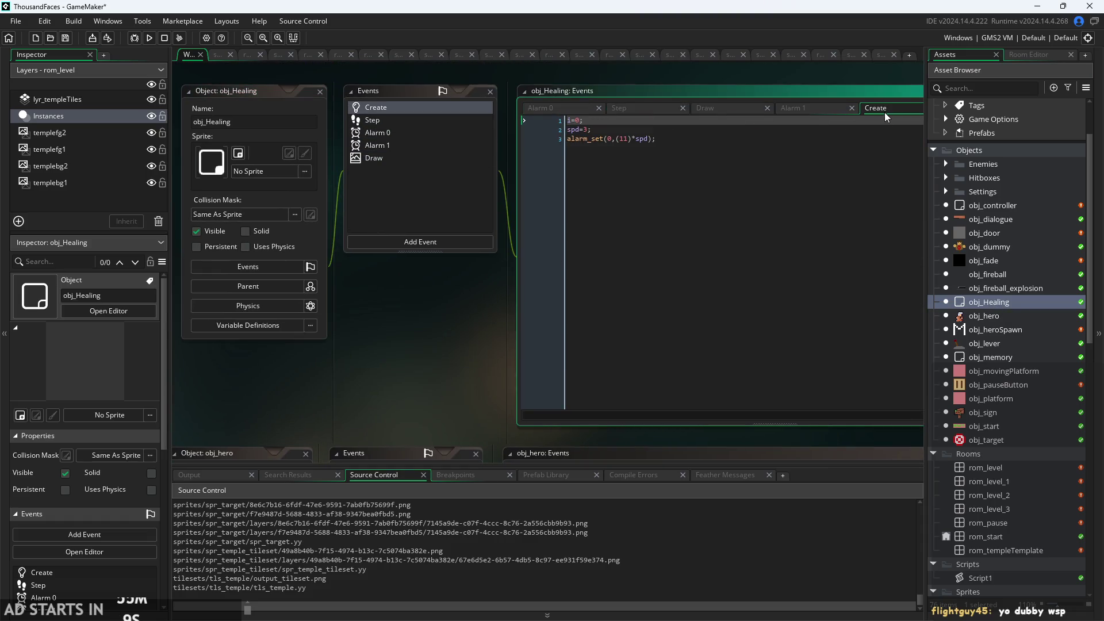
pyautogui.click(972, 318)
pyautogui.doubleClick(971, 320)
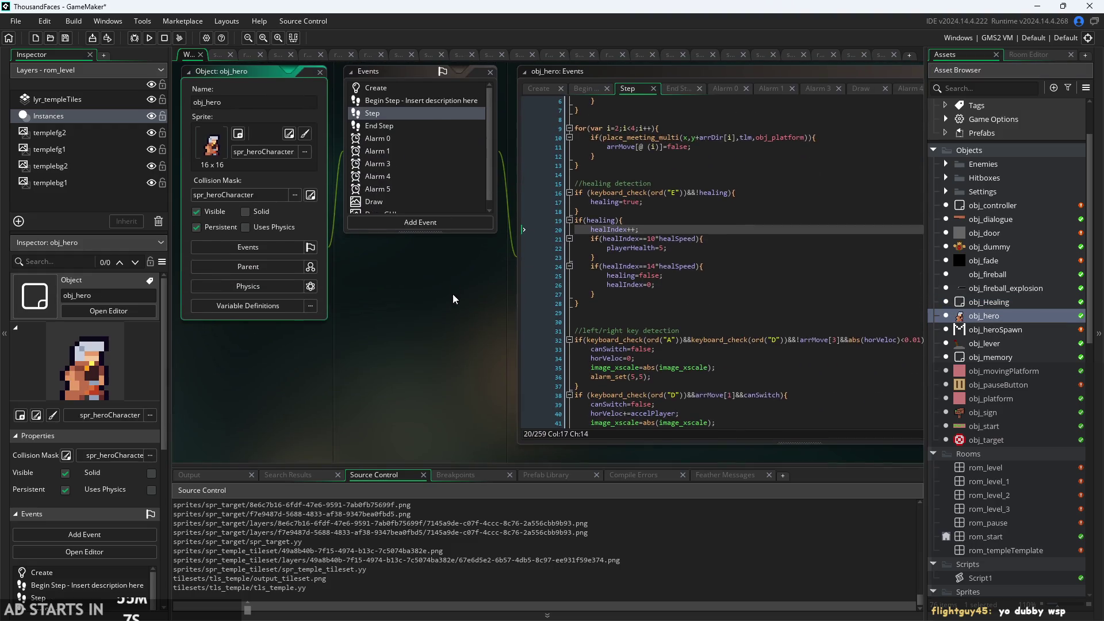
# - Delete obj_Healing from the Asset Browser and confirm with OK
pyautogui.rightClick(1003, 303)
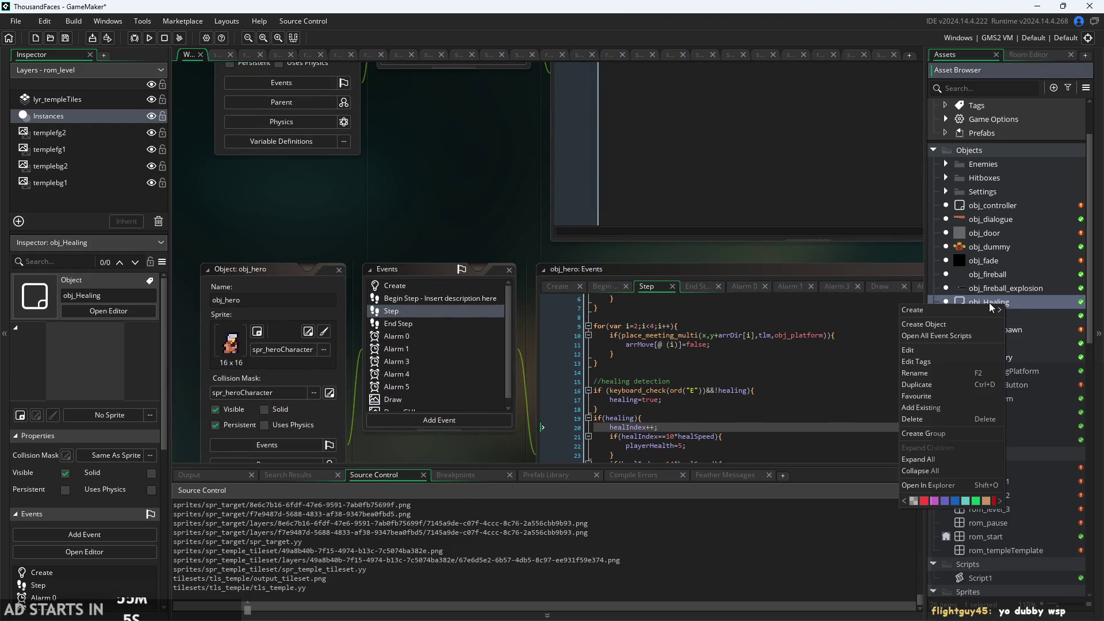
pyautogui.click(962, 421)
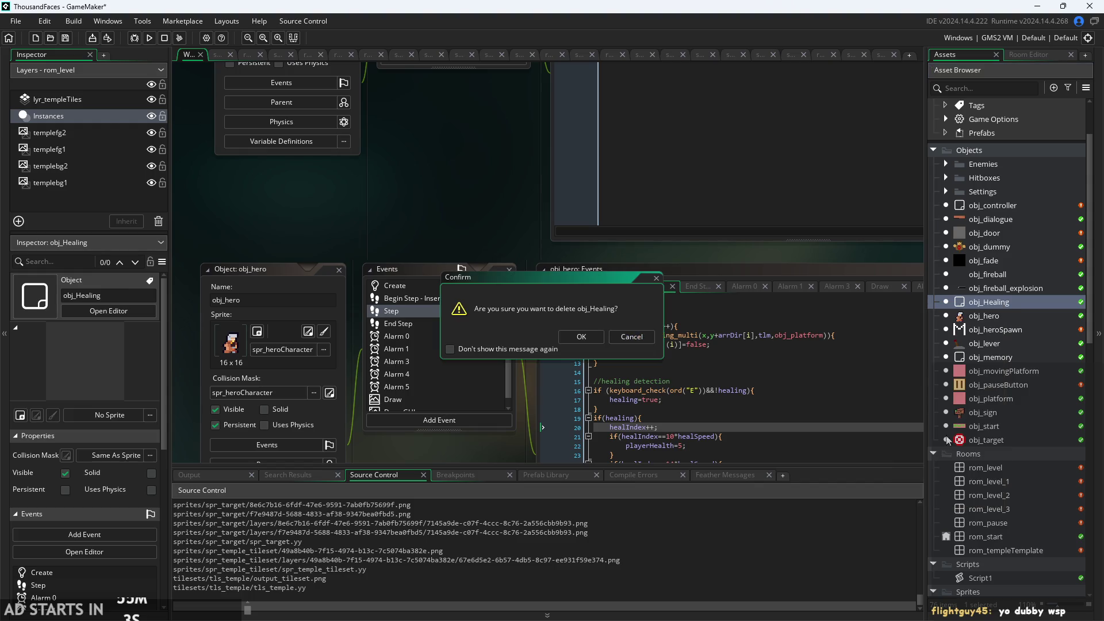
pyautogui.click(582, 337)
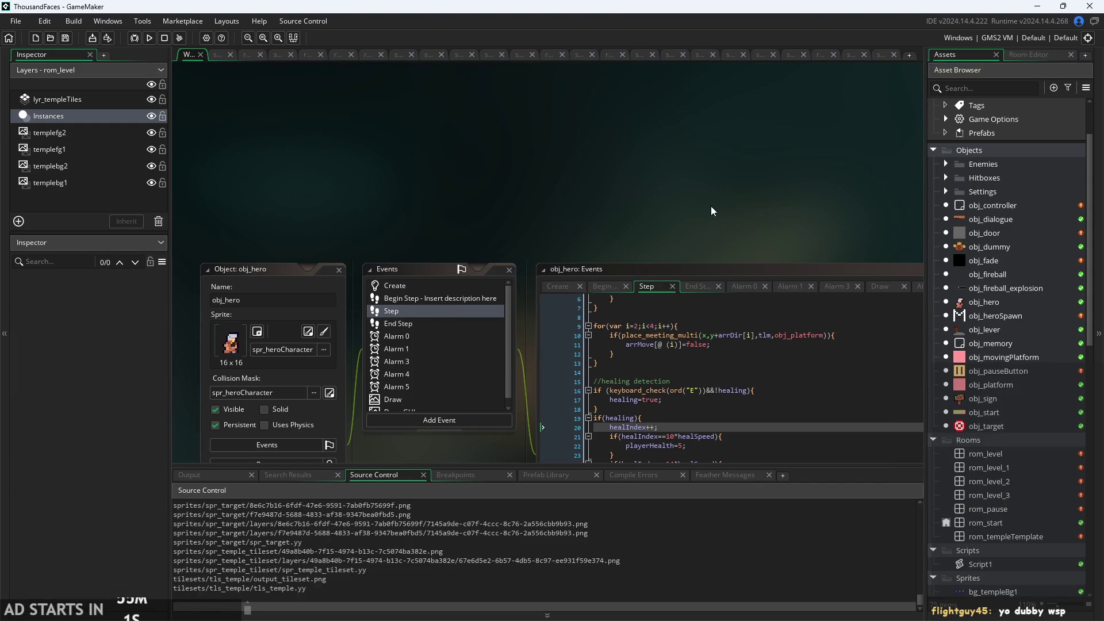
# - Open the rom_start room for editing
pyautogui.moveTo(714, 211); pyautogui.dragTo(665, 290)
pyautogui.scroll(-1, 666, 292)
pyautogui.scroll(-3, 1003, 433)
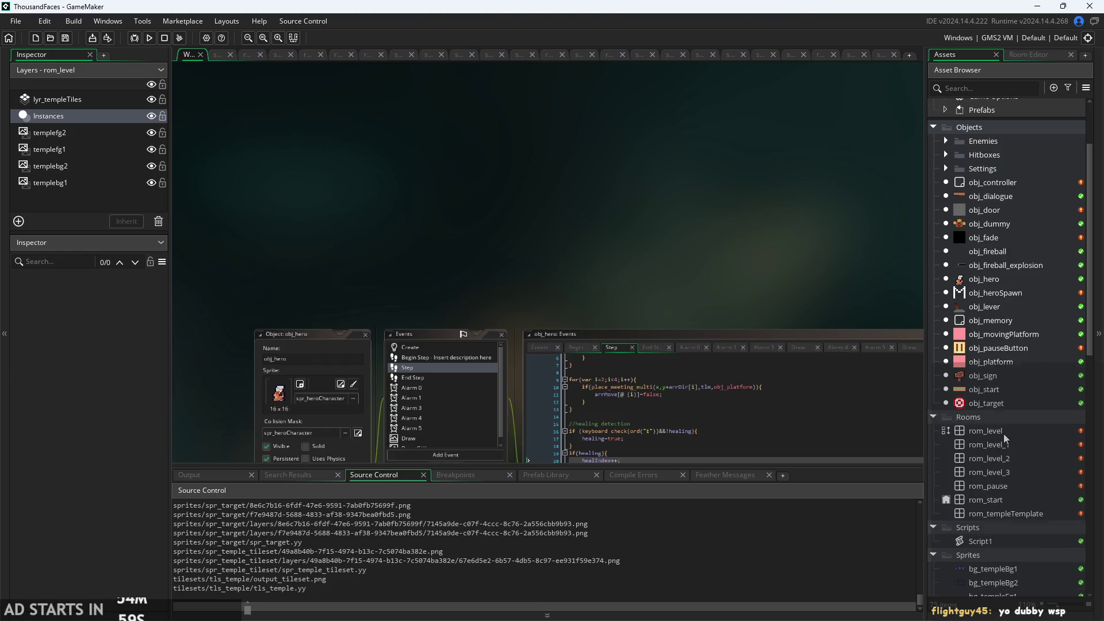
pyautogui.scroll(2, 1001, 437)
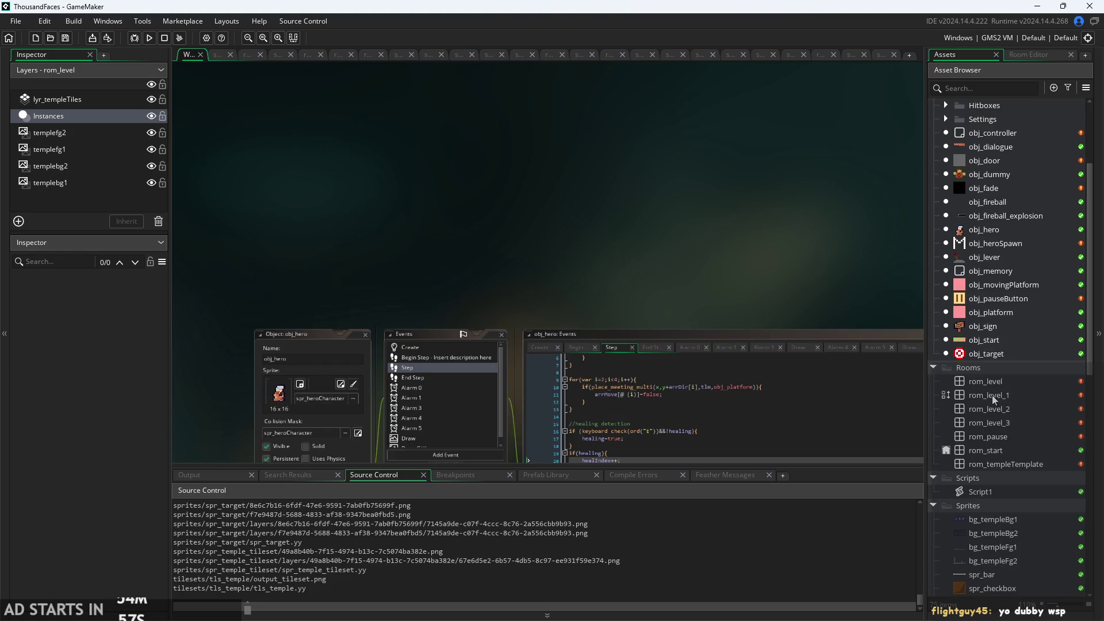
pyautogui.doubleClick(998, 450)
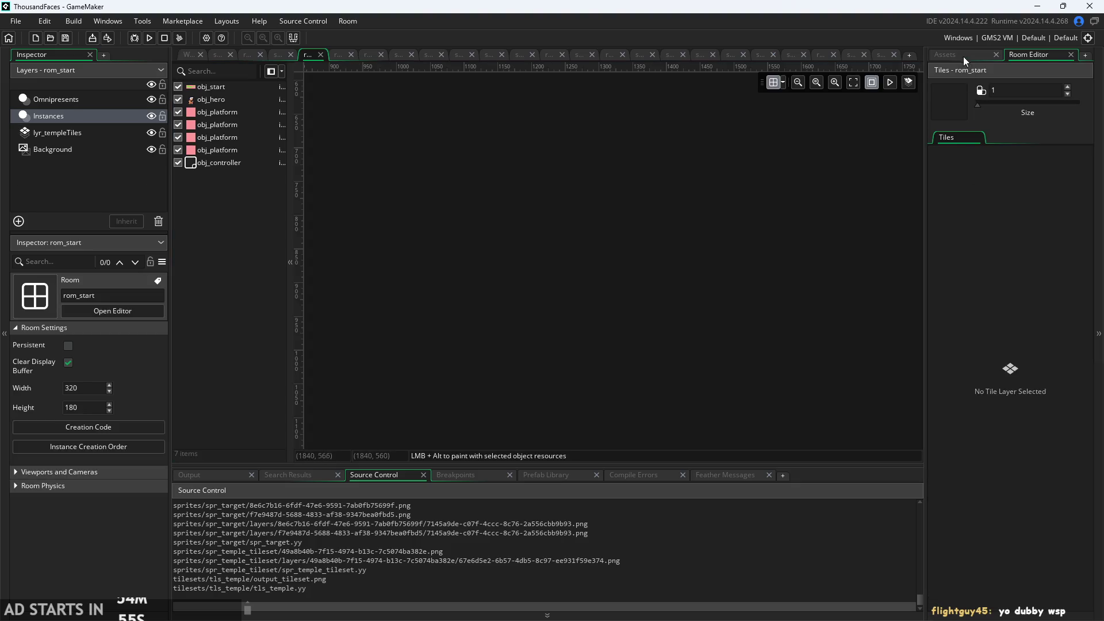
# - Open obj_movingPlatform and review its Create, Begin Step, Step, End Step and Alarm 0 code
pyautogui.click(964, 55)
pyautogui.scroll(1, 995, 294)
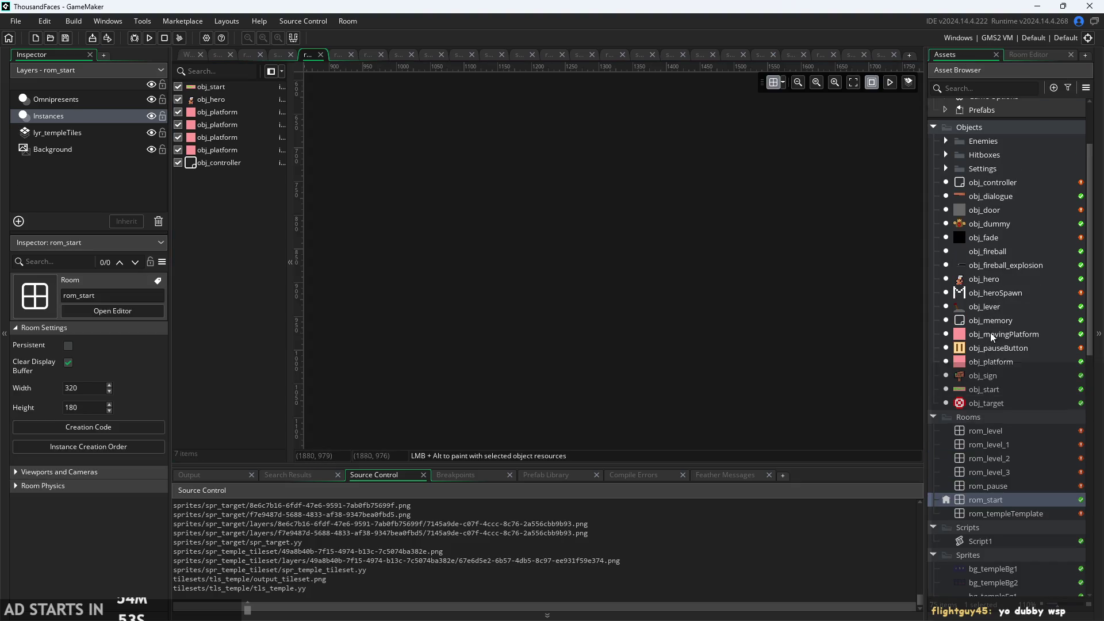
pyautogui.doubleClick(991, 336)
pyautogui.moveTo(718, 327)
pyautogui.mouseDown()
pyautogui.moveTo(495, 350)
pyautogui.moveTo(413, 377)
pyautogui.mouseUp()
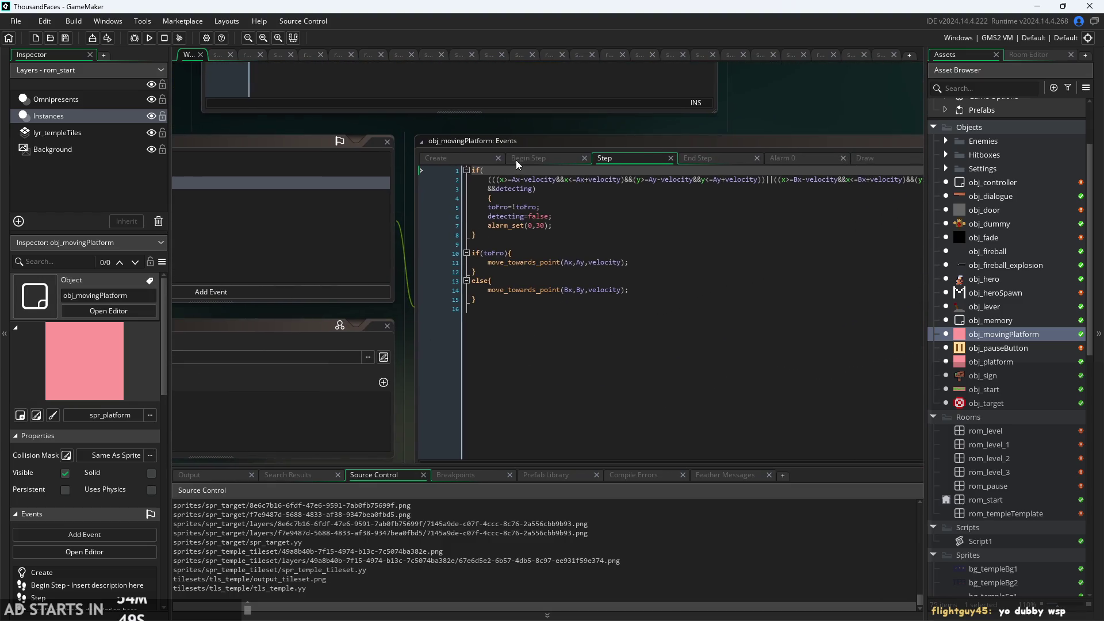
pyautogui.click(463, 161)
pyautogui.click(564, 159)
pyautogui.click(632, 157)
pyautogui.click(698, 159)
pyautogui.click(787, 159)
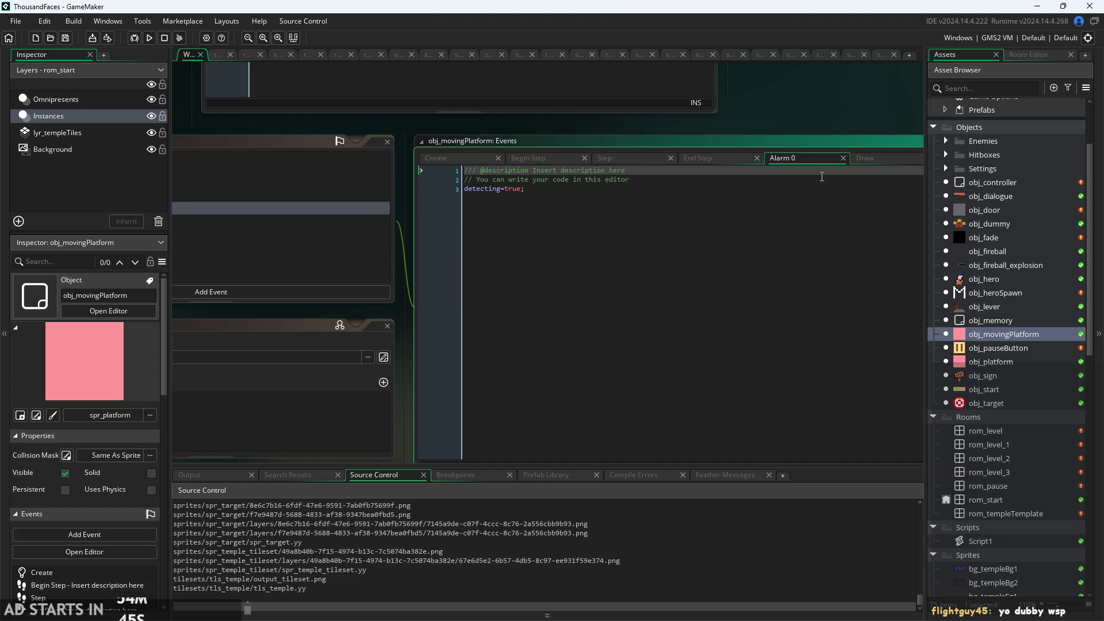
pyautogui.scroll(-2, 794, 128)
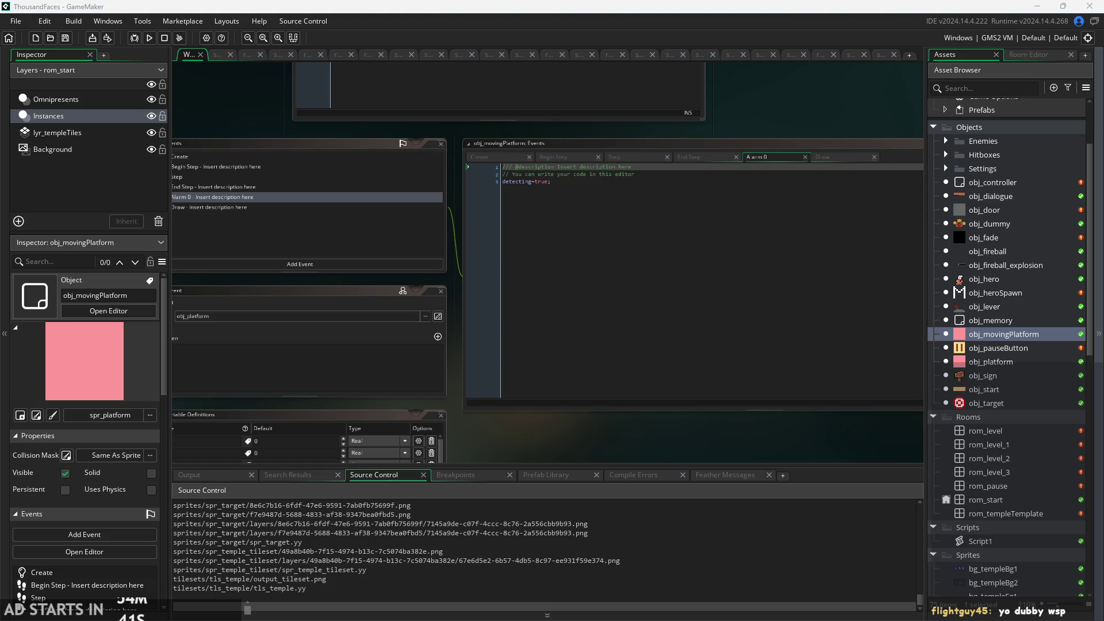
pyautogui.moveTo(510, 449); pyautogui.dragTo(613, 402)
pyautogui.moveTo(736, 305); pyautogui.dragTo(575, 291)
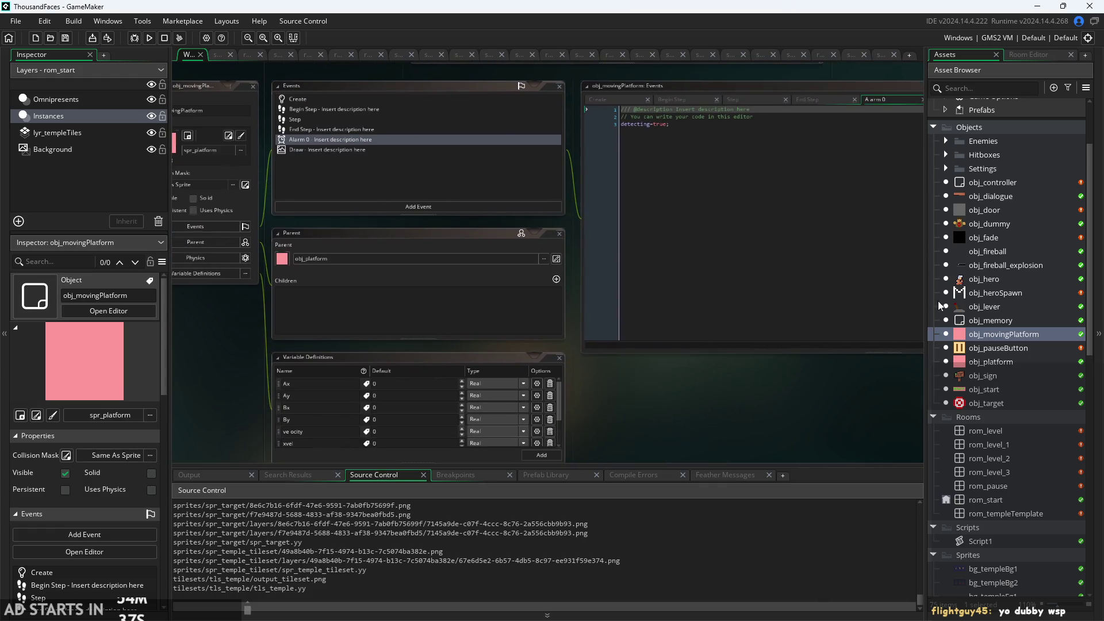
# - Delete obj_movingPlatform from the Asset Browser and confirm with OK
pyautogui.rightClick(982, 336)
pyautogui.click(671, 434)
pyautogui.scroll(5, 266, 332)
pyautogui.scroll(-3, 353, 249)
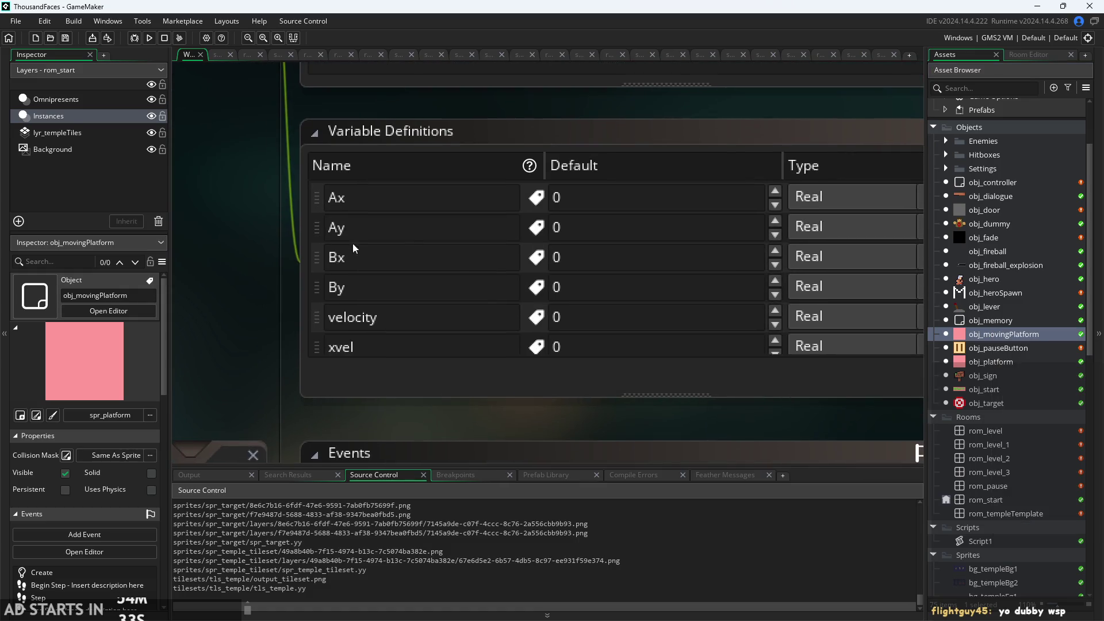
pyautogui.scroll(-2, 232, 389)
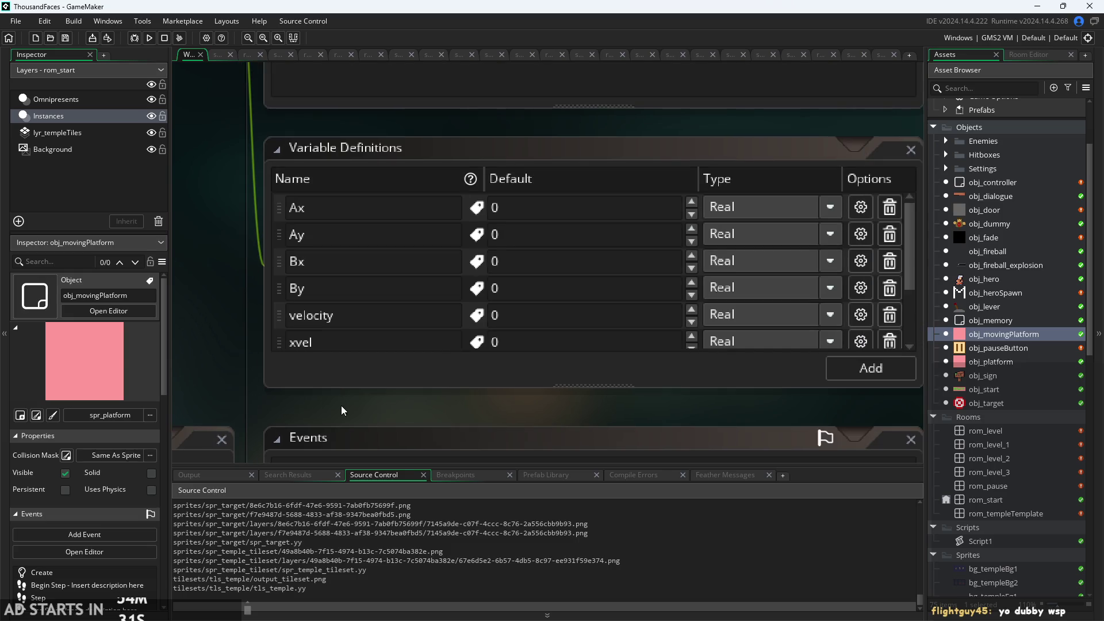
pyautogui.scroll(-2, 446, 308)
pyautogui.scroll(3, 446, 308)
pyautogui.scroll(-3, 382, 217)
pyautogui.scroll(-1, 409, 272)
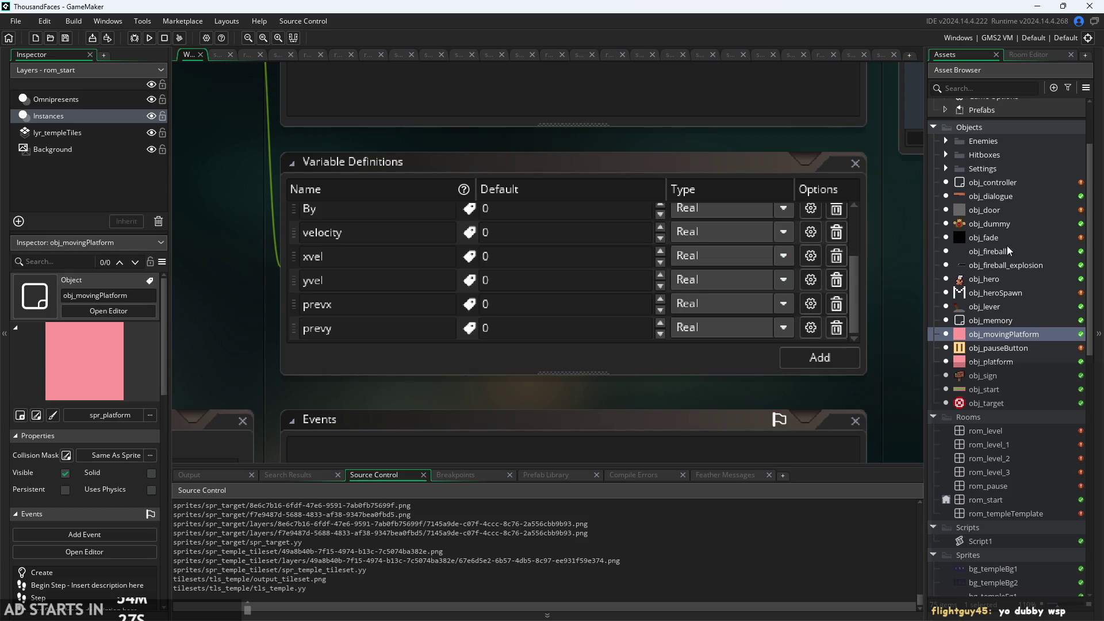
pyautogui.rightClick(1061, 335)
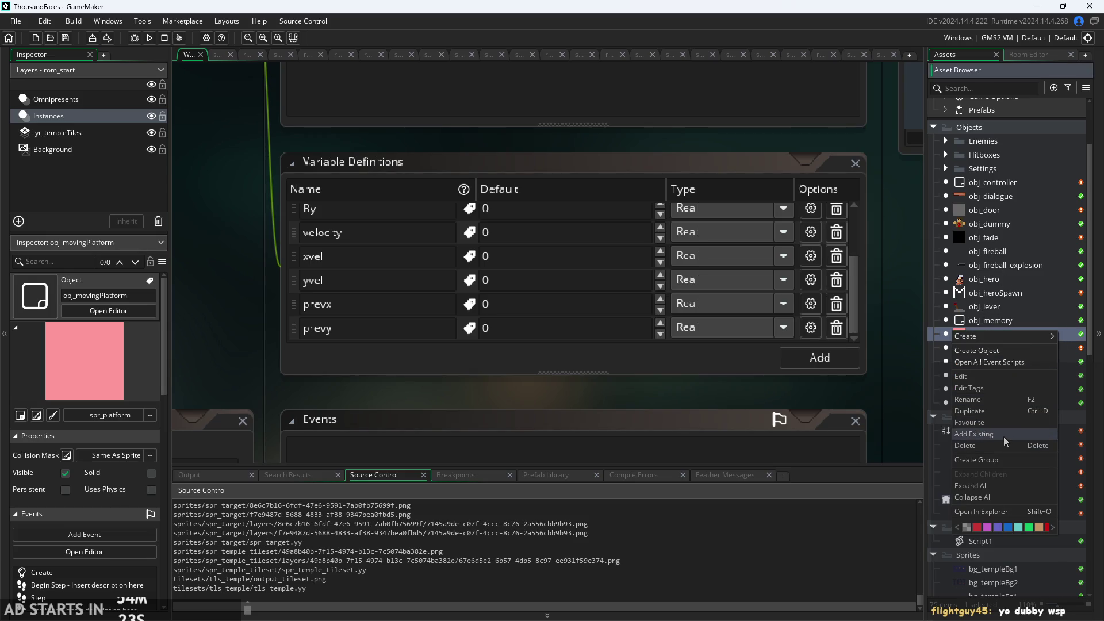
pyautogui.click(971, 446)
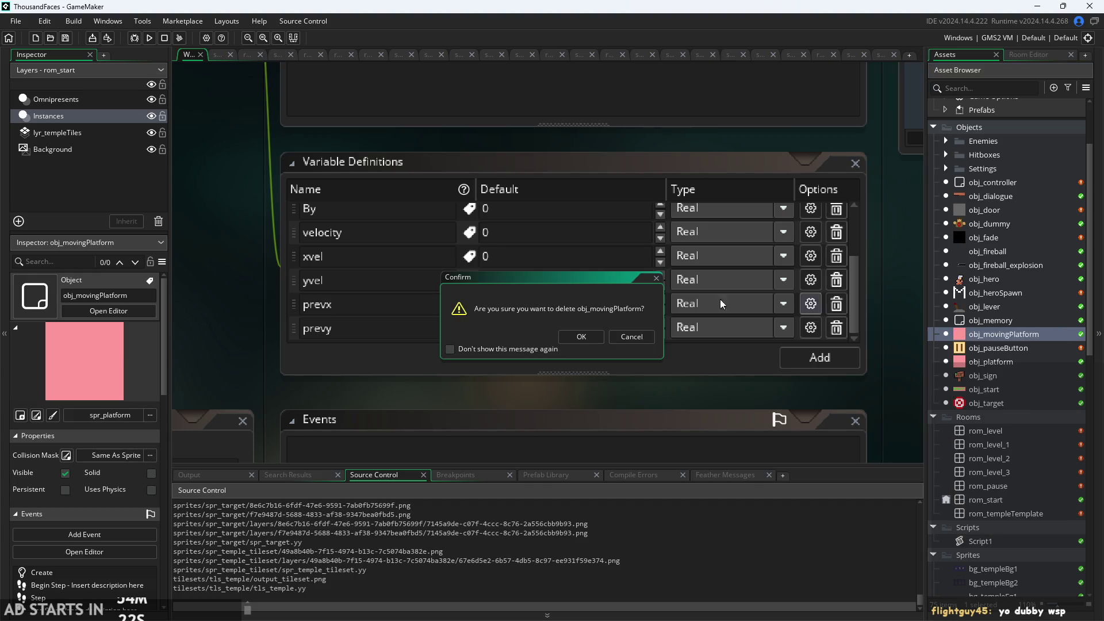
pyautogui.click(582, 341)
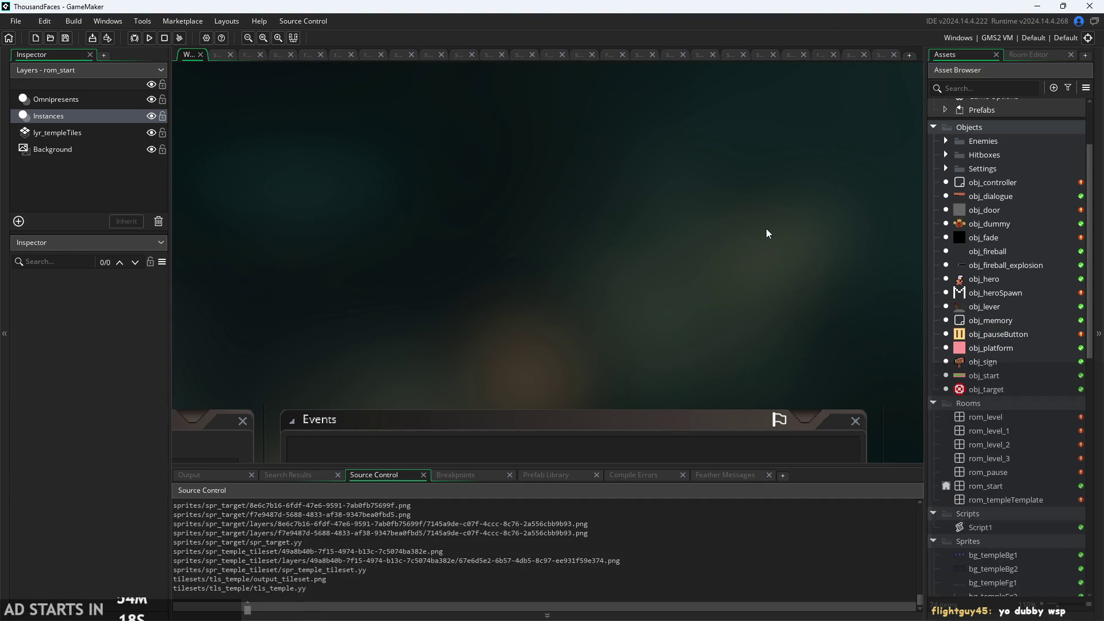
# - Bring obj_memory's editor into view and switch between its Create and Step event code
pyautogui.scroll(-3, 713, 294)
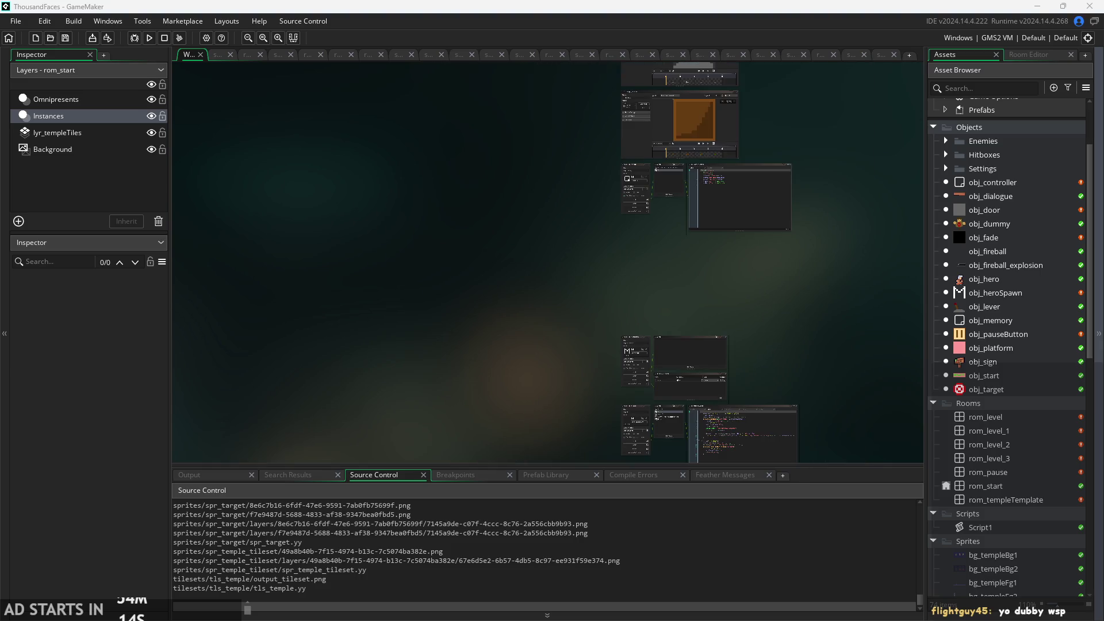
pyautogui.scroll(5, 778, 320)
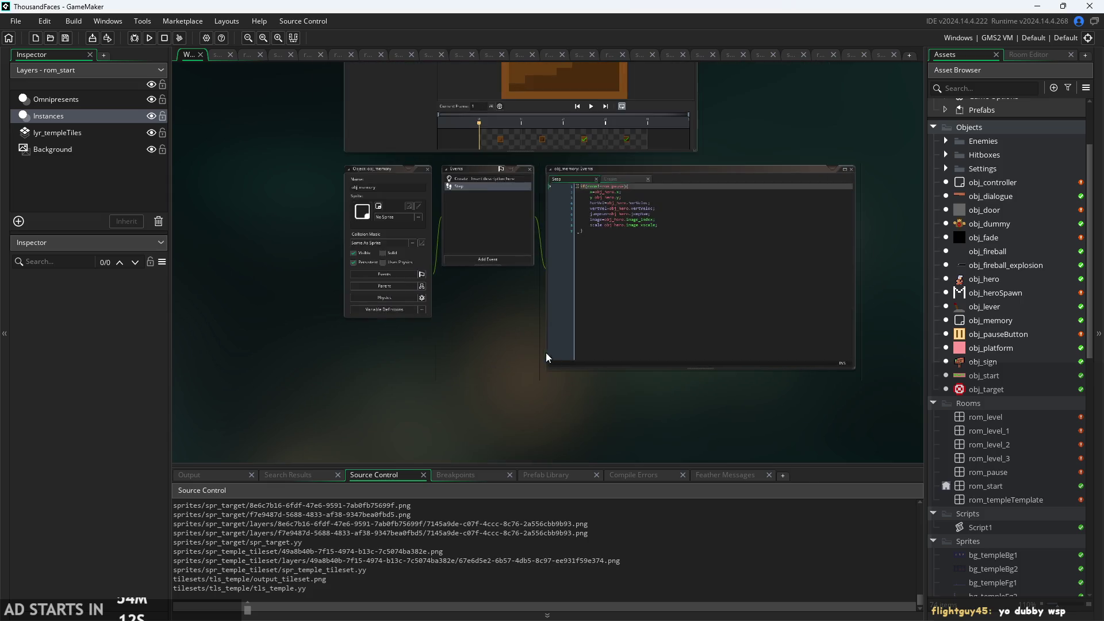
pyautogui.scroll(5, 480, 276)
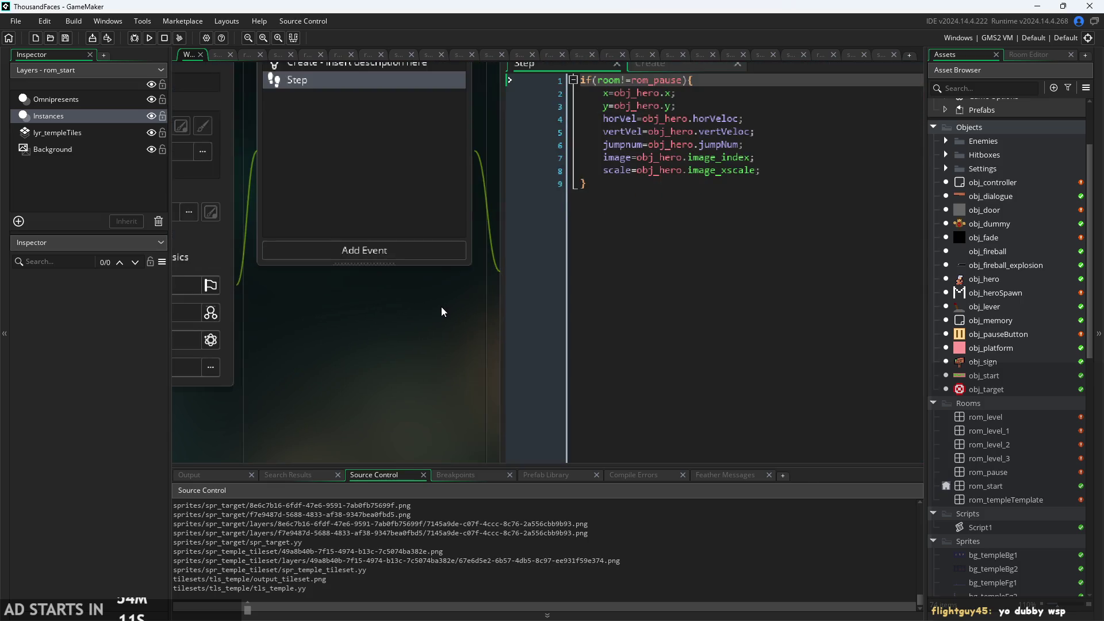
pyautogui.hscroll(2, 583, 173)
pyautogui.scroll(2, 449, 311)
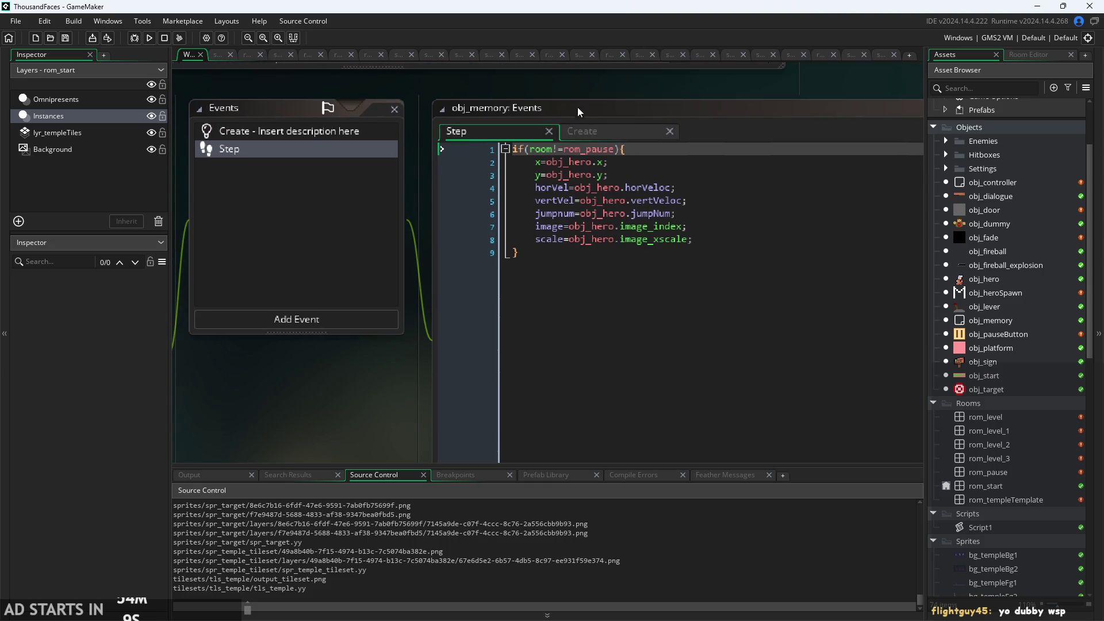
pyautogui.click(604, 138)
pyautogui.click(624, 132)
pyautogui.click(533, 132)
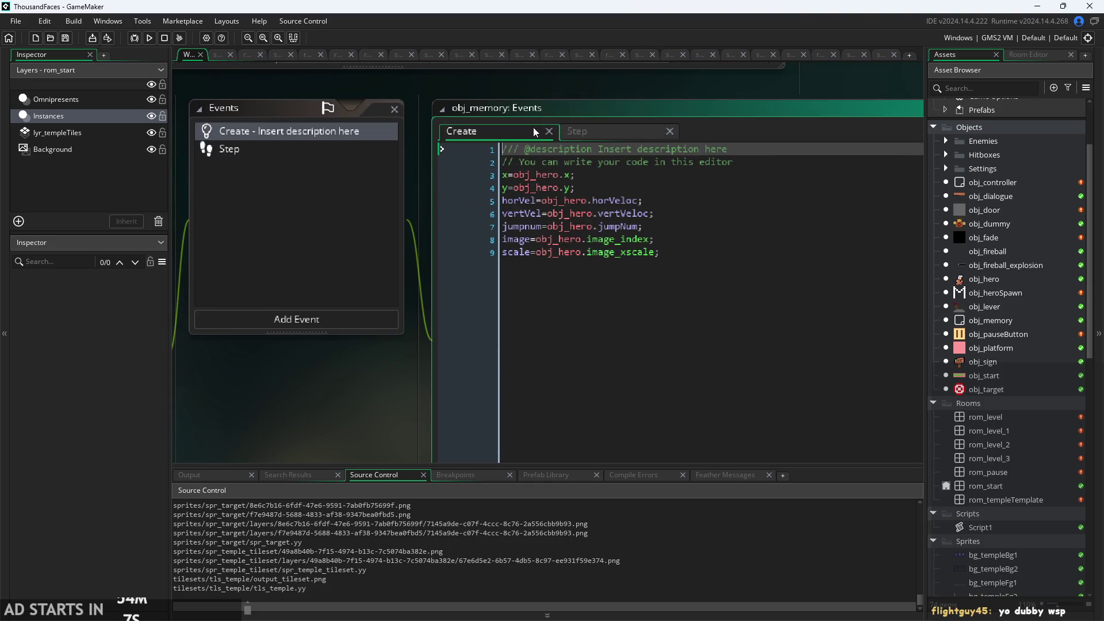
pyautogui.scroll(-1, 633, 129)
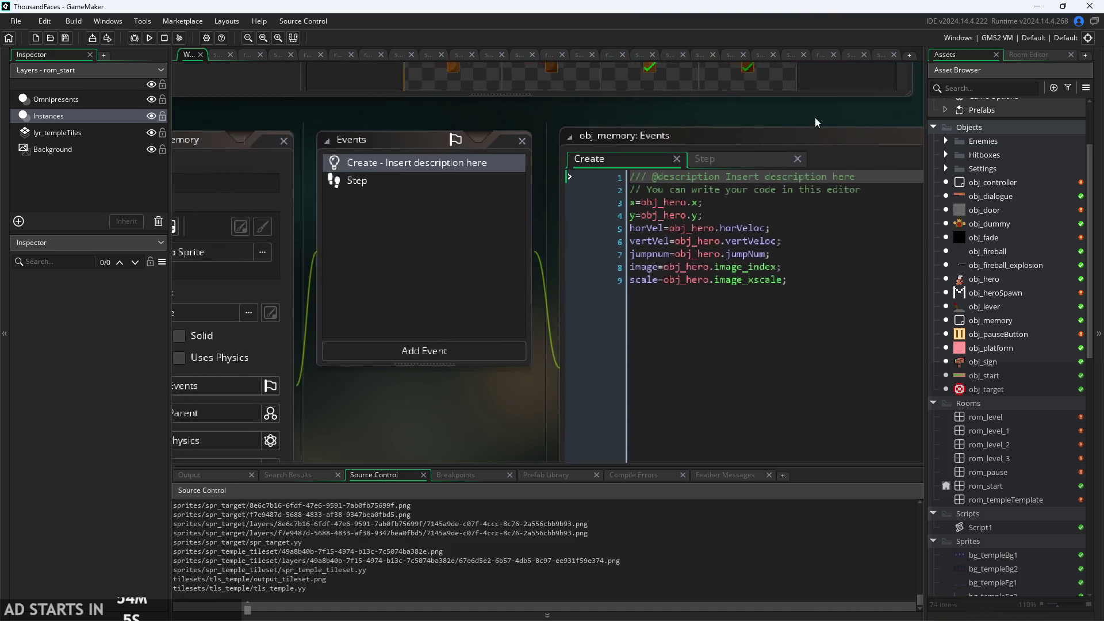
pyautogui.hscroll(-5, 632, 129)
pyautogui.scroll(1, 633, 129)
pyautogui.hscroll(4, 618, 115)
pyautogui.click(619, 197)
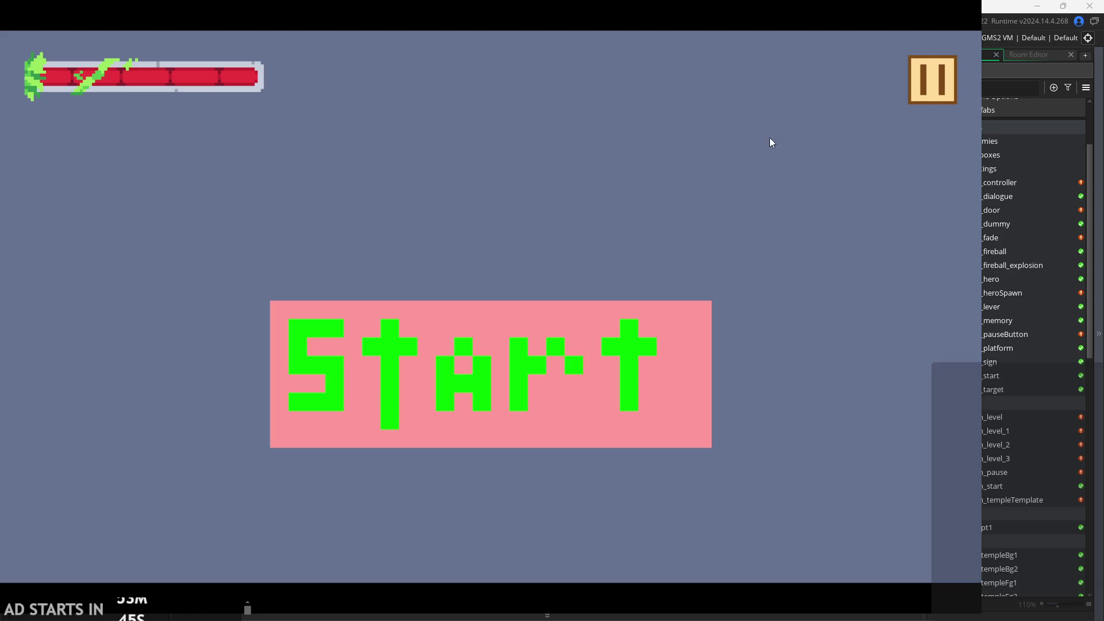
# - Pause the running game and exit back to GameMaker
pyautogui.click(933, 87)
pyautogui.click(833, 515)
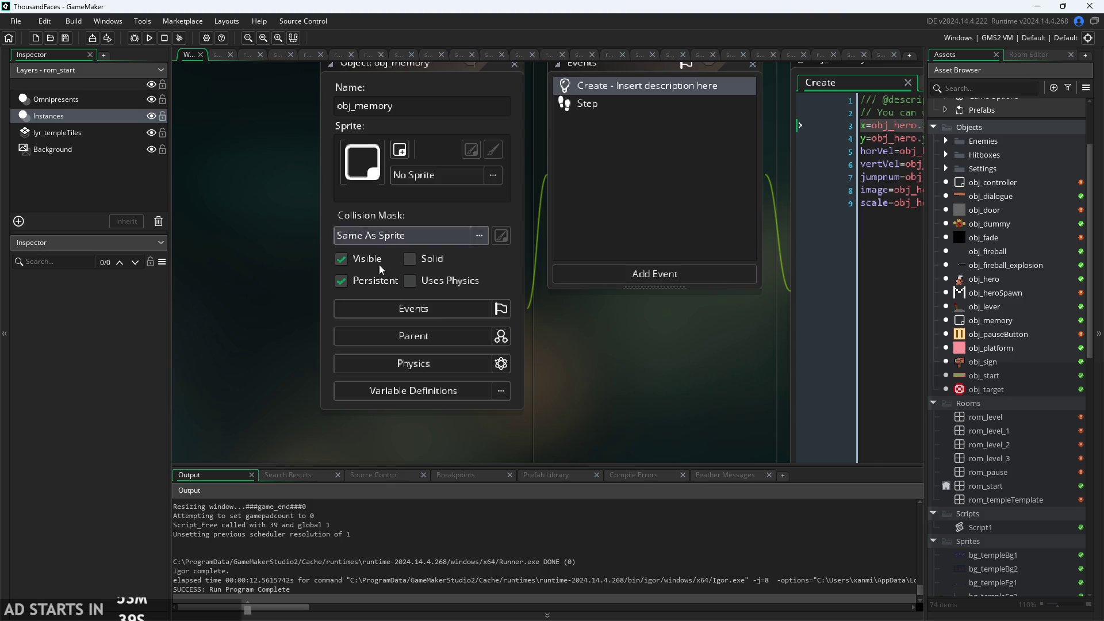
# - Uncheck Visible on obj_memory and delete its Create event via Delete Event
pyautogui.click(341, 260)
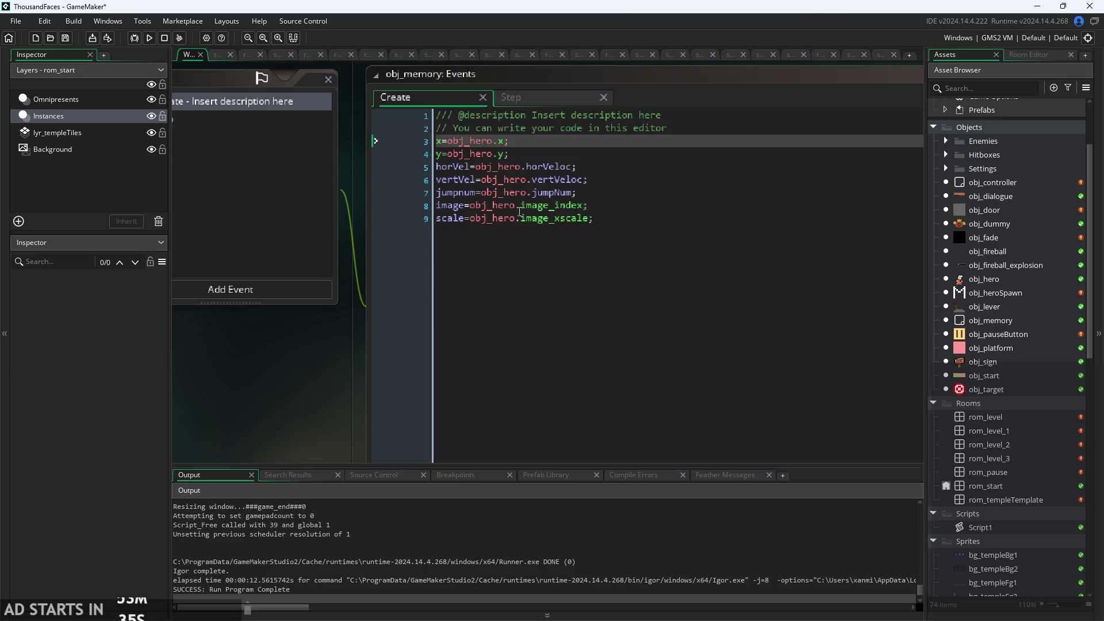
pyautogui.click(519, 216)
pyautogui.rightClick(460, 163)
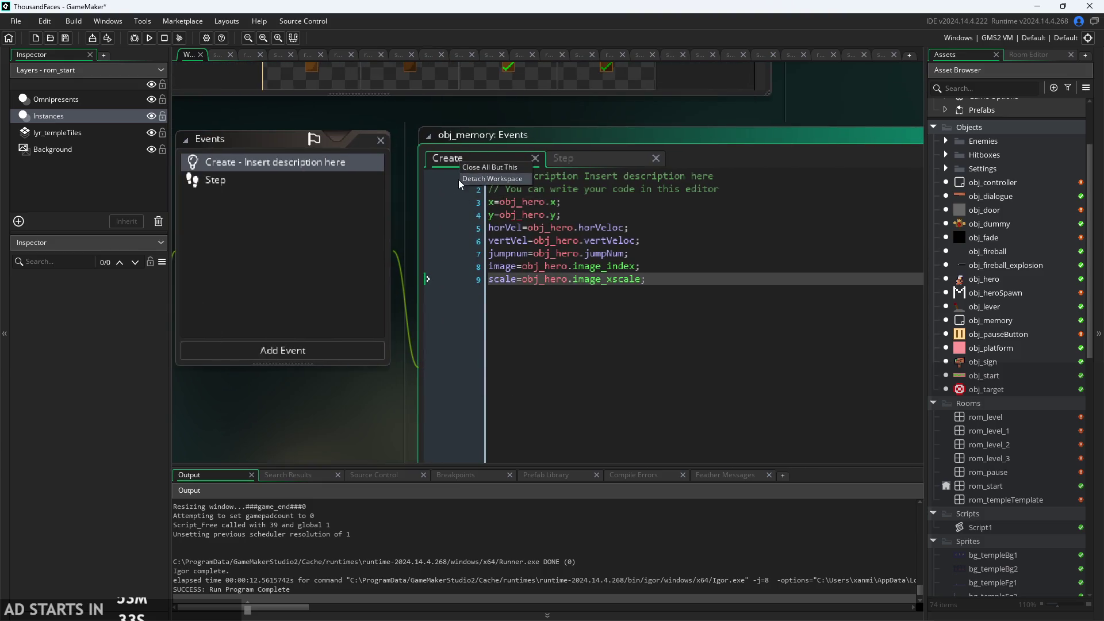
pyautogui.click(327, 165)
pyautogui.rightClick(321, 163)
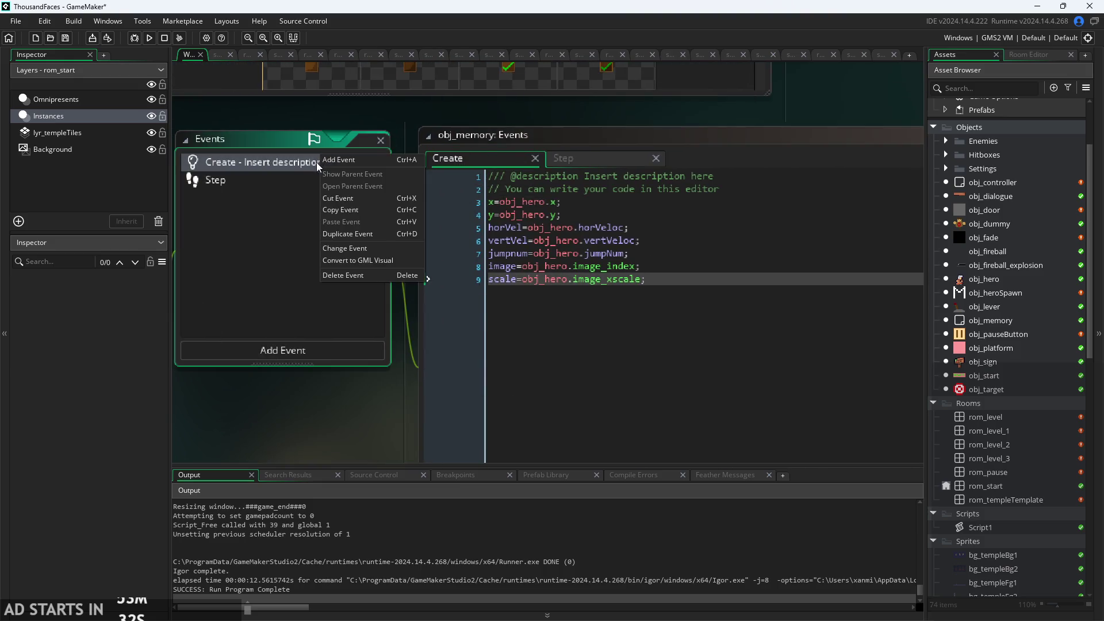
pyautogui.click(361, 276)
pyautogui.click(576, 342)
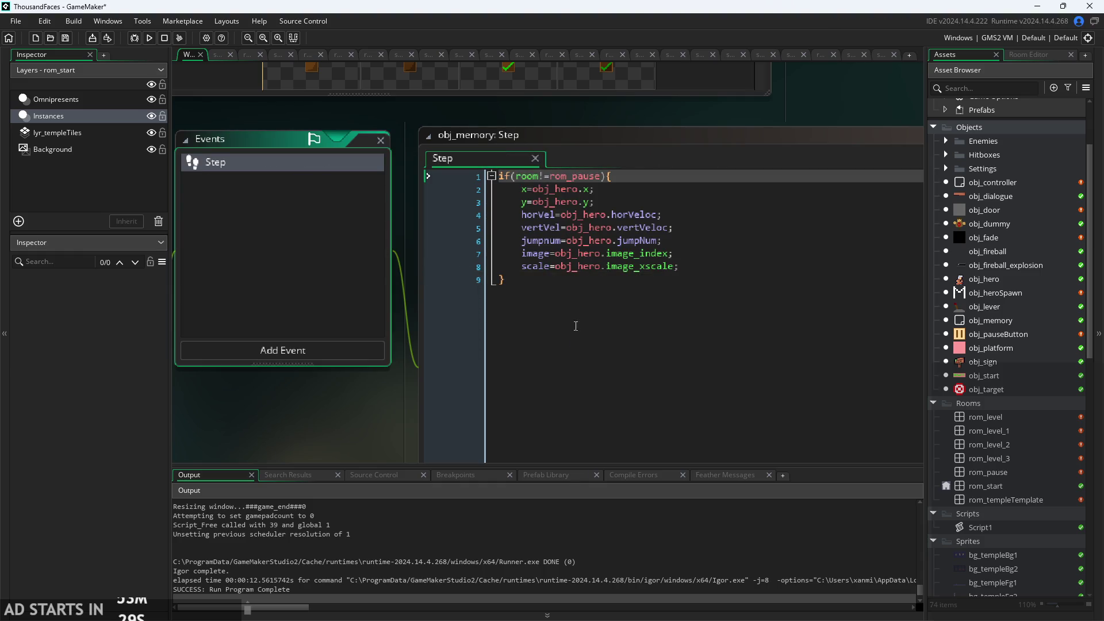
pyautogui.click(374, 413)
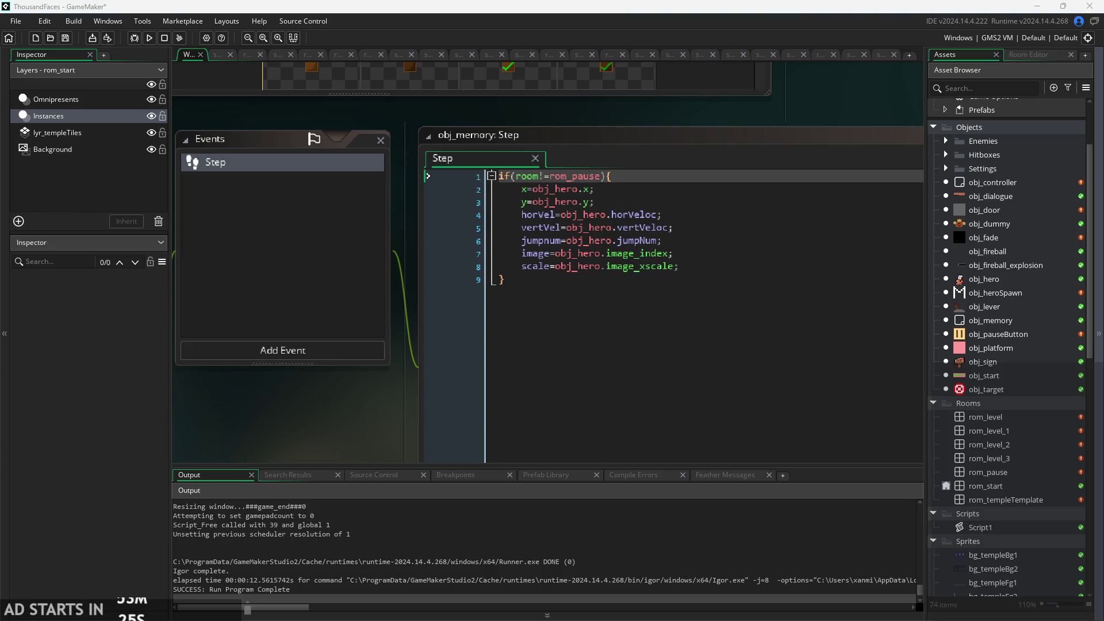
# - Open obj_fireball_explosion and view its Step event code
pyautogui.doubleClick(989, 266)
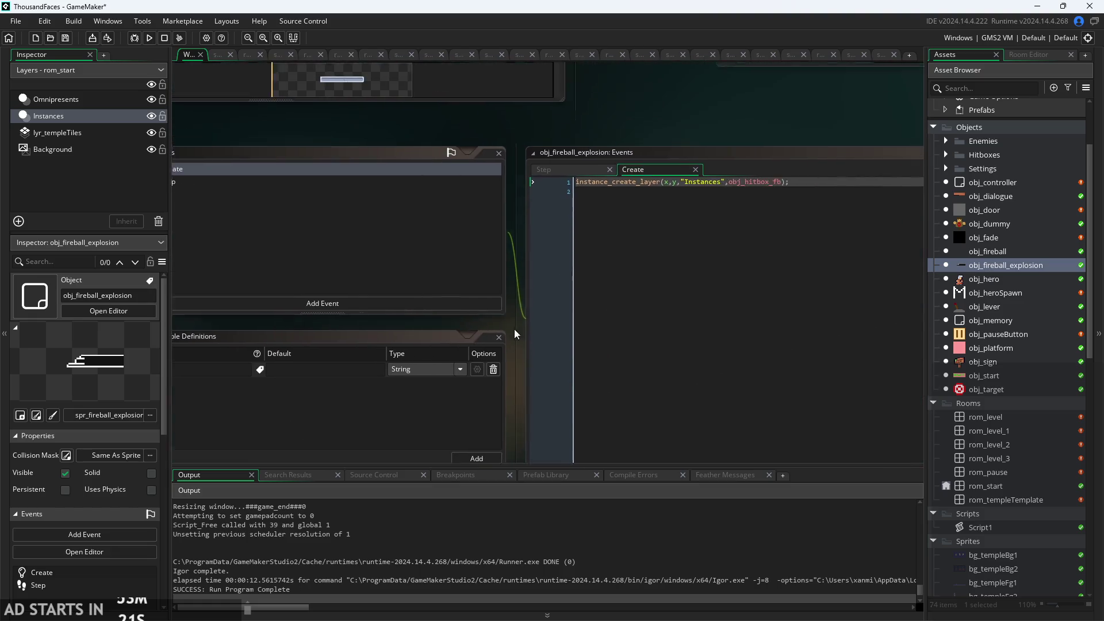
pyautogui.click(437, 154)
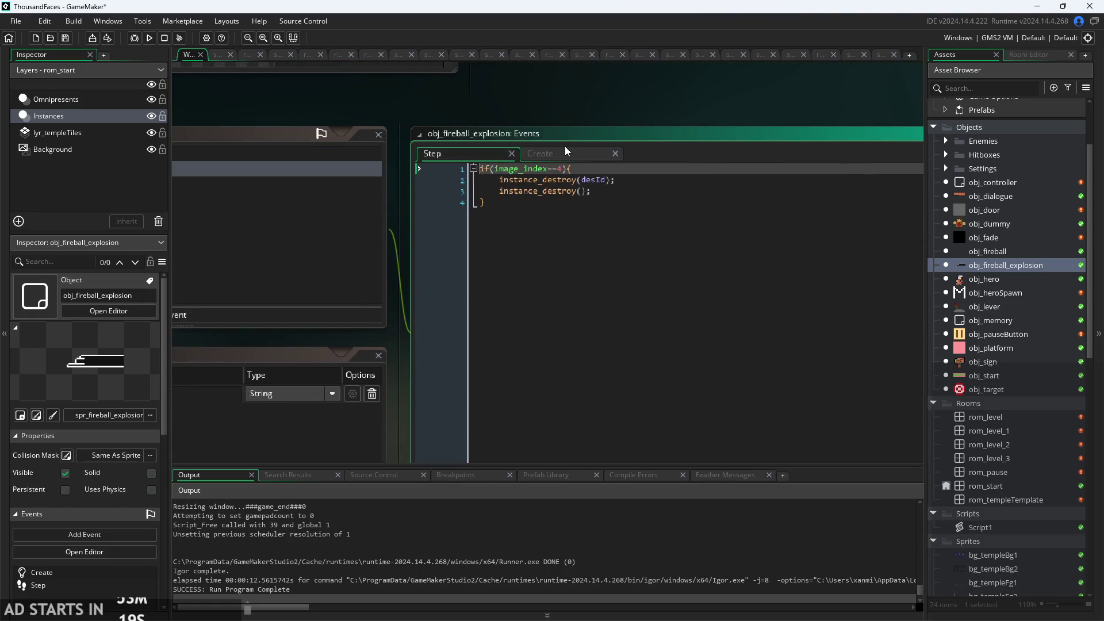
pyautogui.scroll(-3, 679, 90)
pyautogui.scroll(2, 1011, 233)
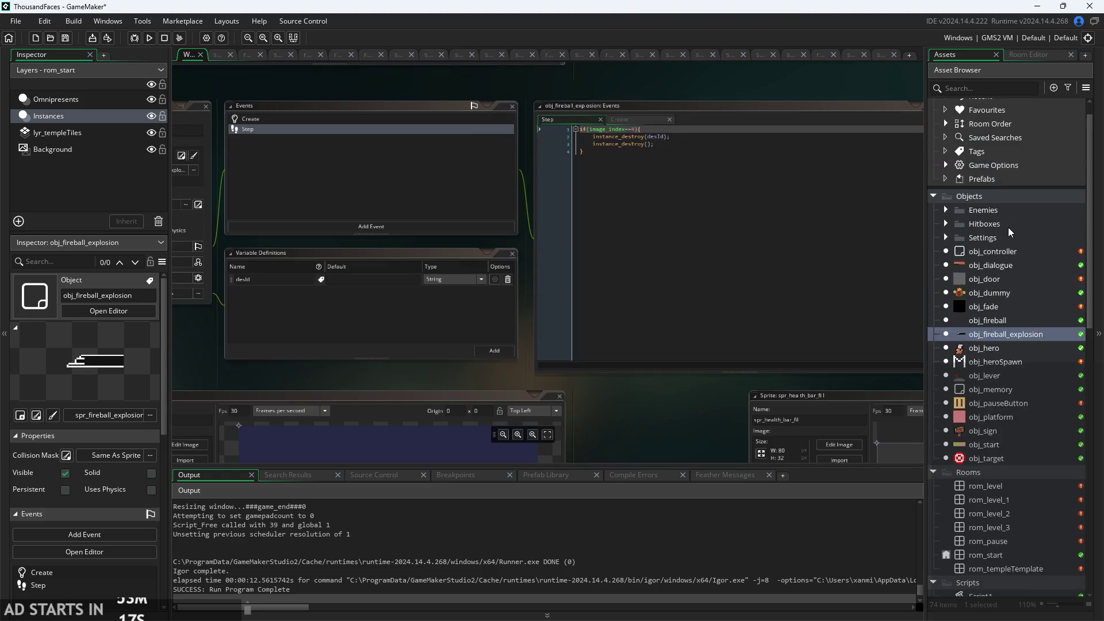
pyautogui.scroll(1, 1010, 232)
# - Expand the Settings, Hitboxes and Enemies groups and inspect obj_hitbox_fb, obj_enemySpike, obj_hitbox, obj_hitbox2, obj_hitboxEnemy
pyautogui.click(946, 260)
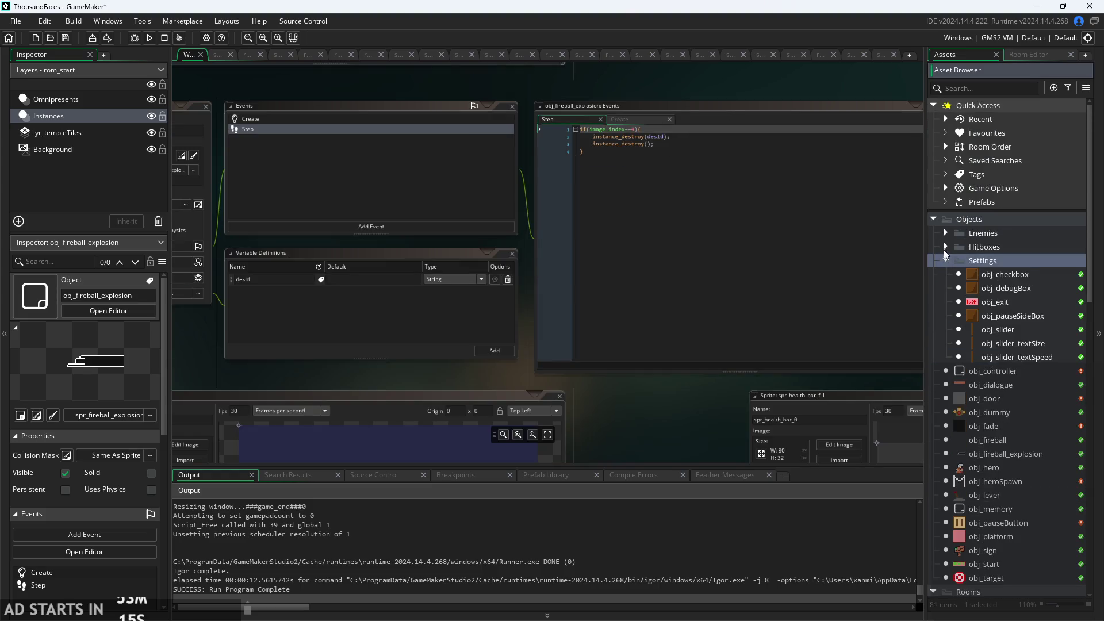
pyautogui.click(946, 246)
pyautogui.click(945, 232)
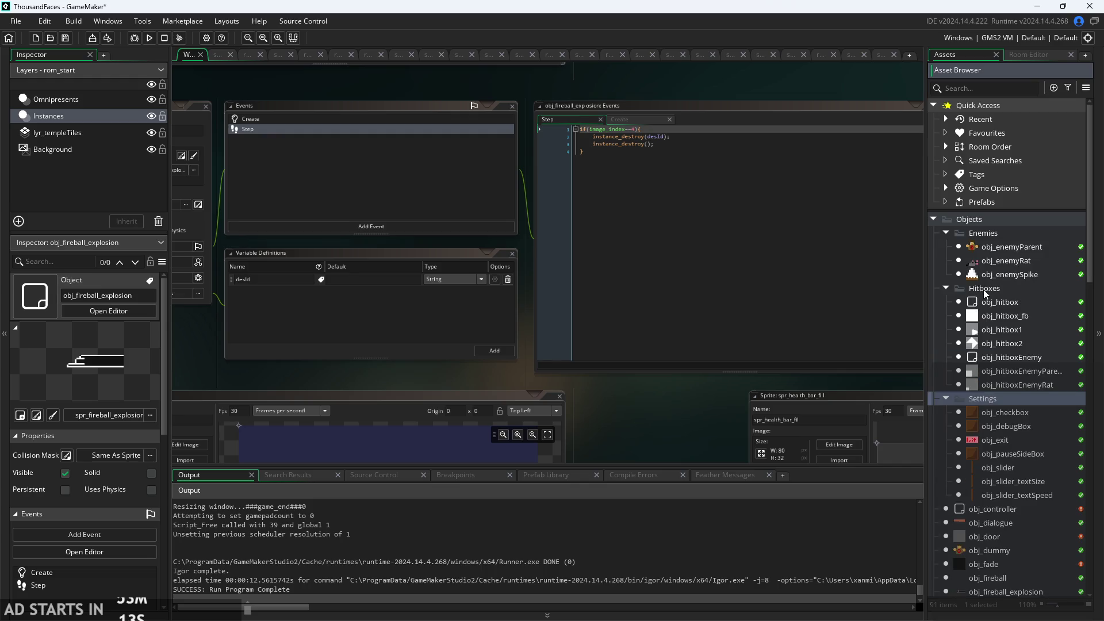
pyautogui.click(988, 314)
pyautogui.click(996, 276)
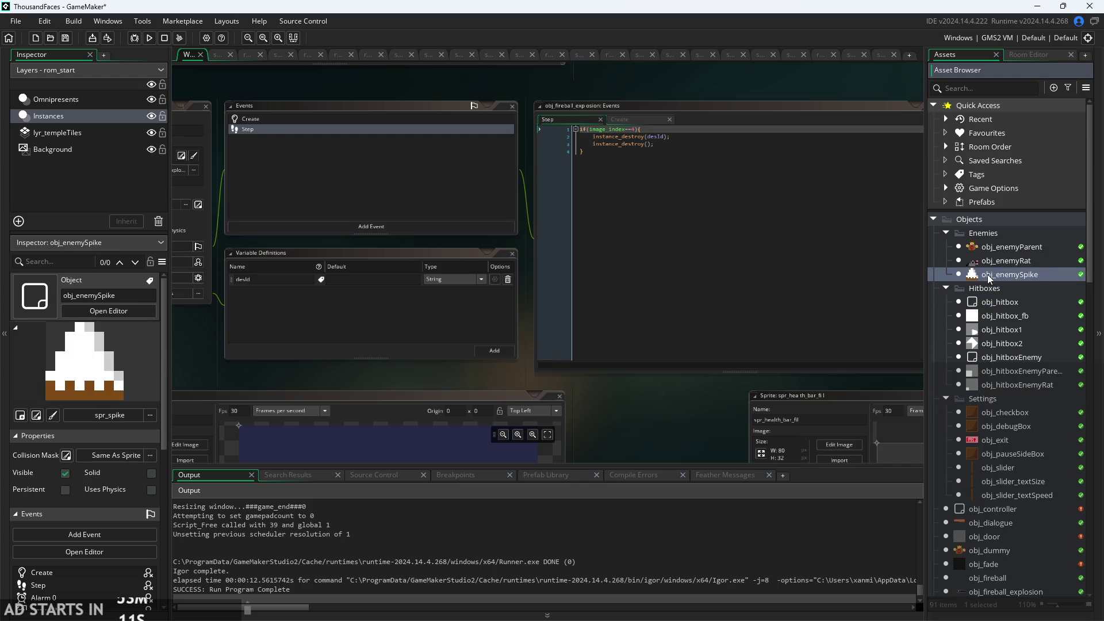
pyautogui.click(986, 302)
pyautogui.click(989, 344)
pyautogui.click(988, 357)
pyautogui.click(1003, 385)
pyautogui.click(1004, 357)
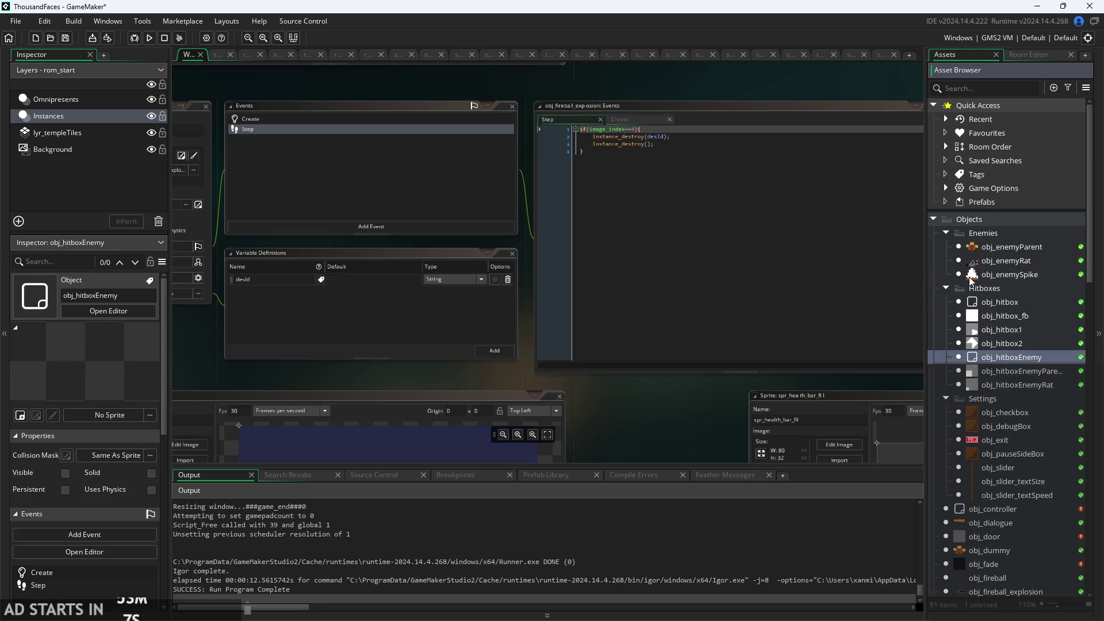
pyautogui.scroll(-10, 994, 396)
pyautogui.scroll(-11, 992, 398)
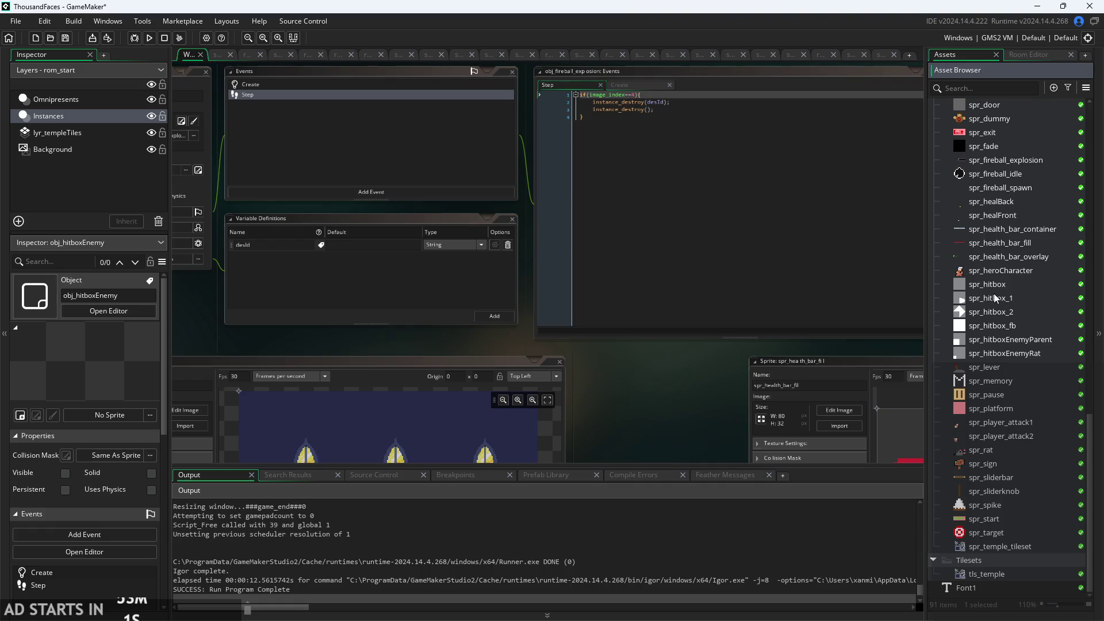
pyautogui.scroll(1, 994, 298)
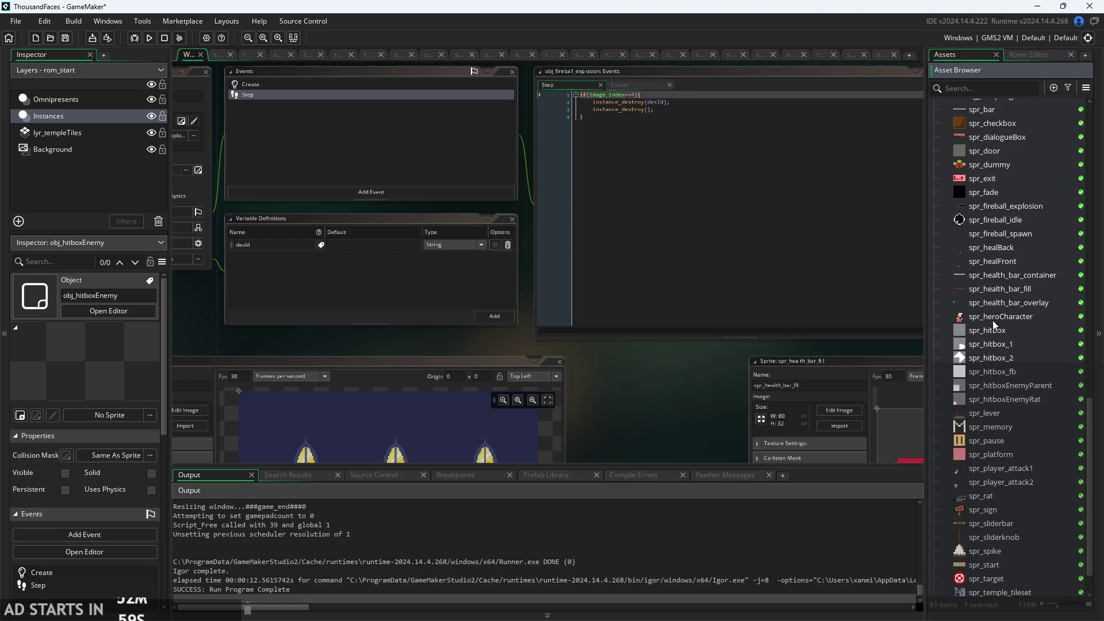
pyautogui.scroll(-1, 992, 319)
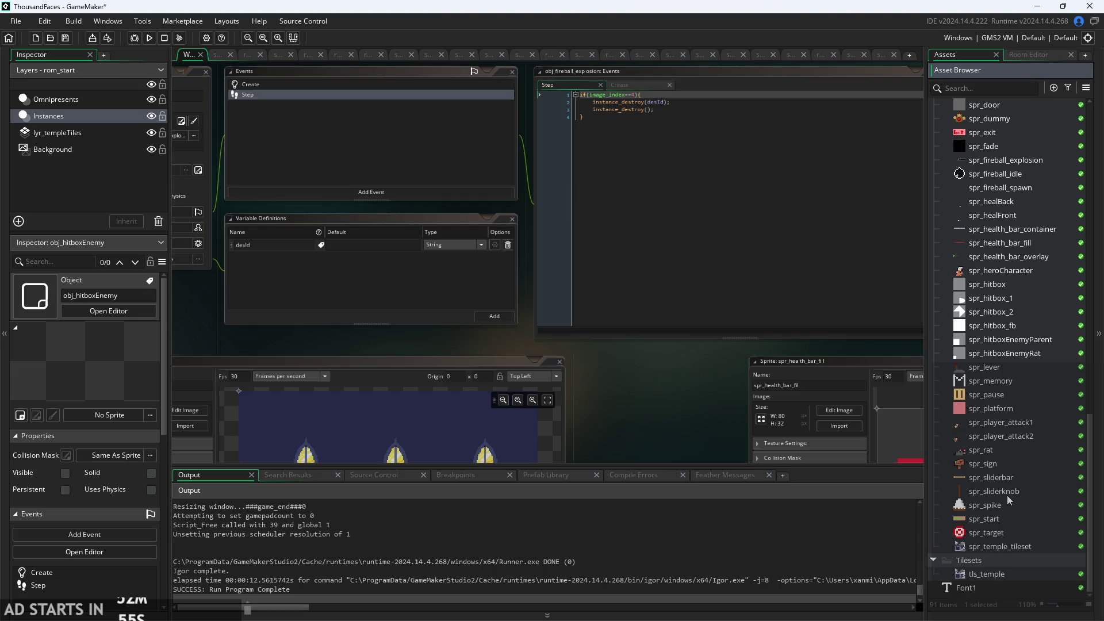
pyautogui.moveTo(701, 403); pyautogui.dragTo(662, 377)
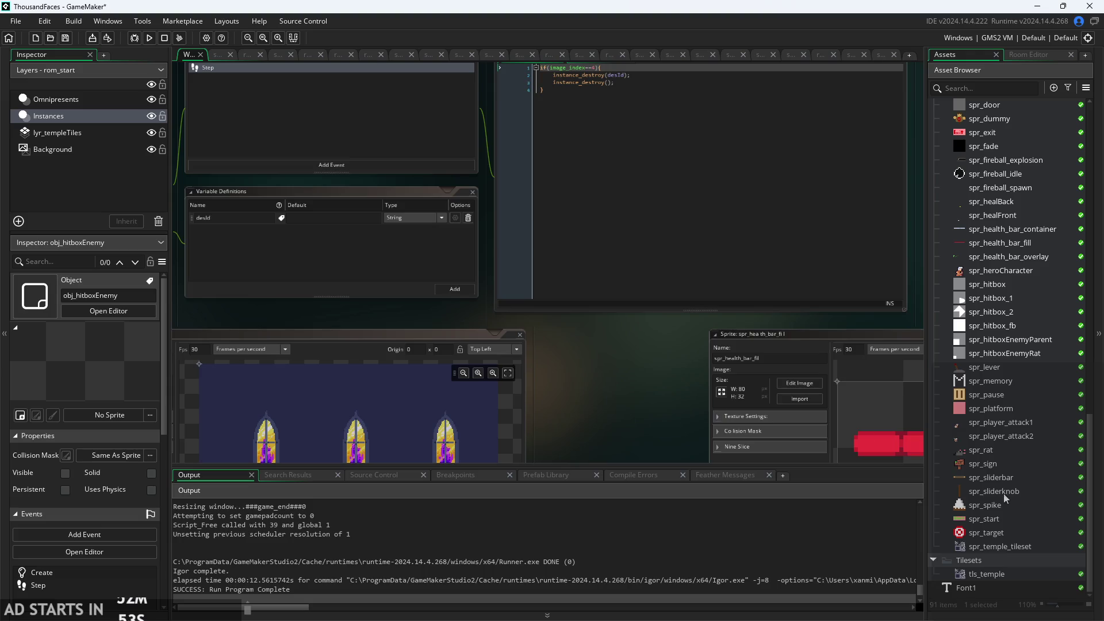
# - Open spr_sliderbar, then start deleting spr_sliderbar and spr_spike but cancel both
pyautogui.doubleClick(994, 479)
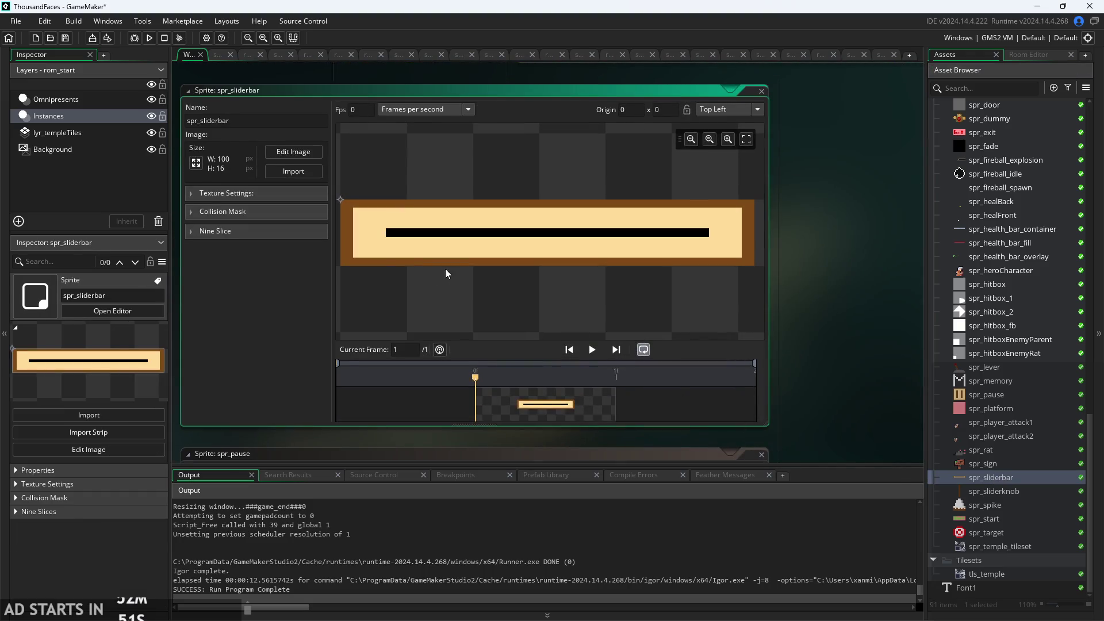
pyautogui.rightClick(990, 478)
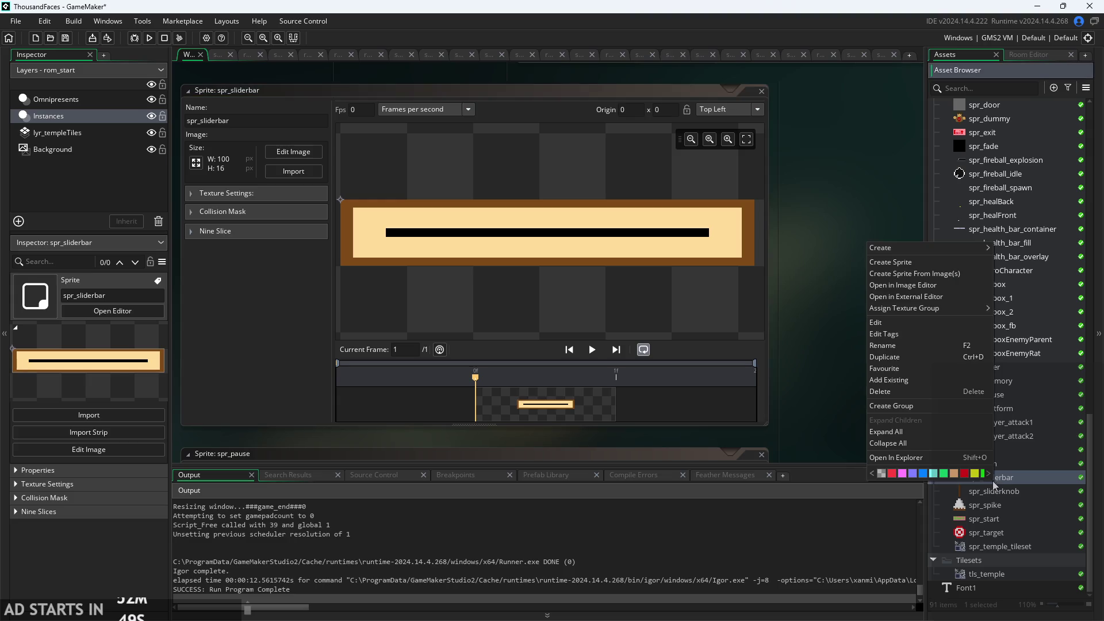
pyautogui.click(896, 392)
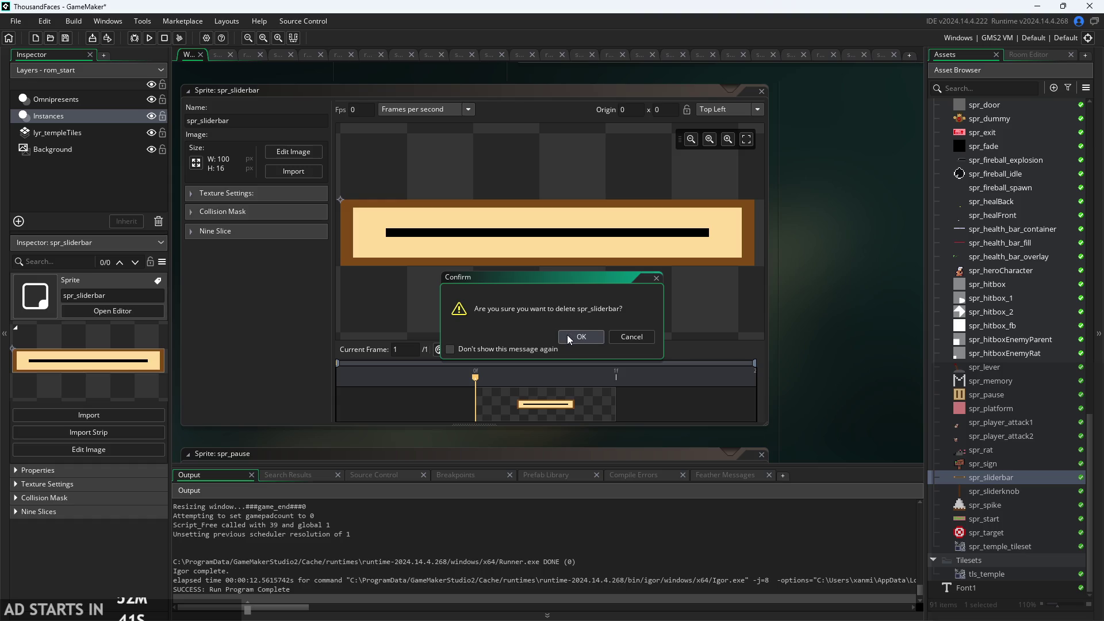
pyautogui.click(631, 337)
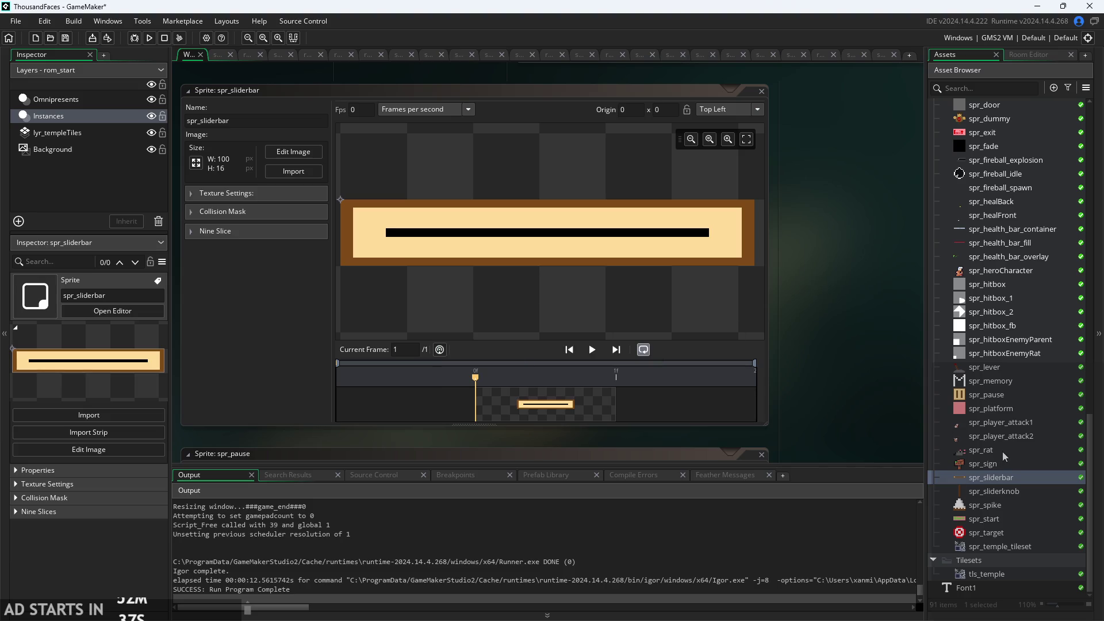
pyautogui.rightClick(996, 509)
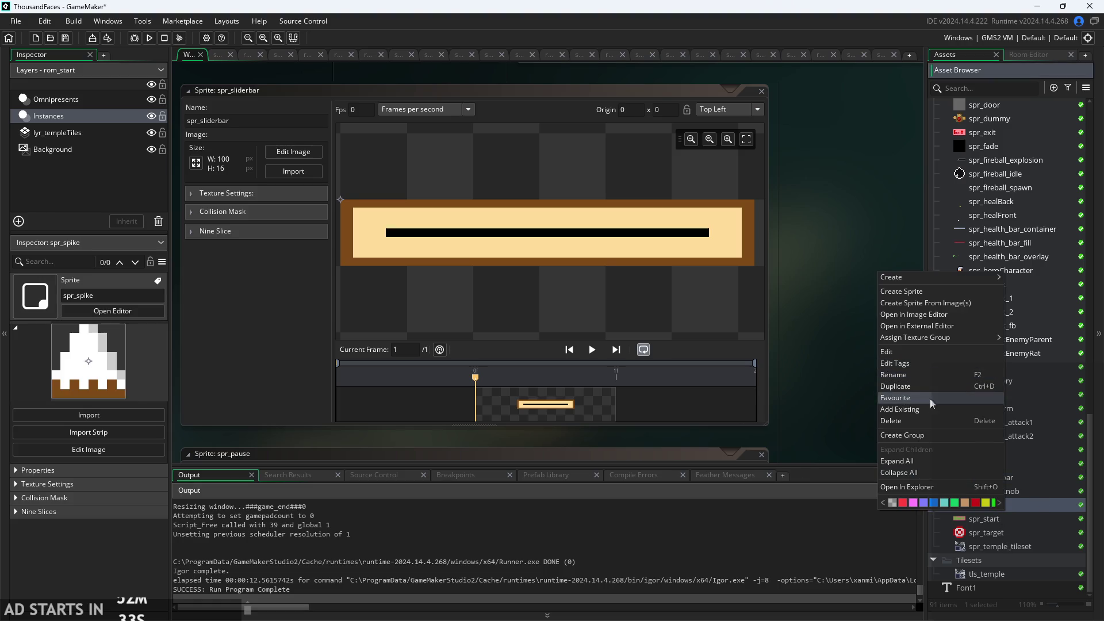
pyautogui.click(927, 416)
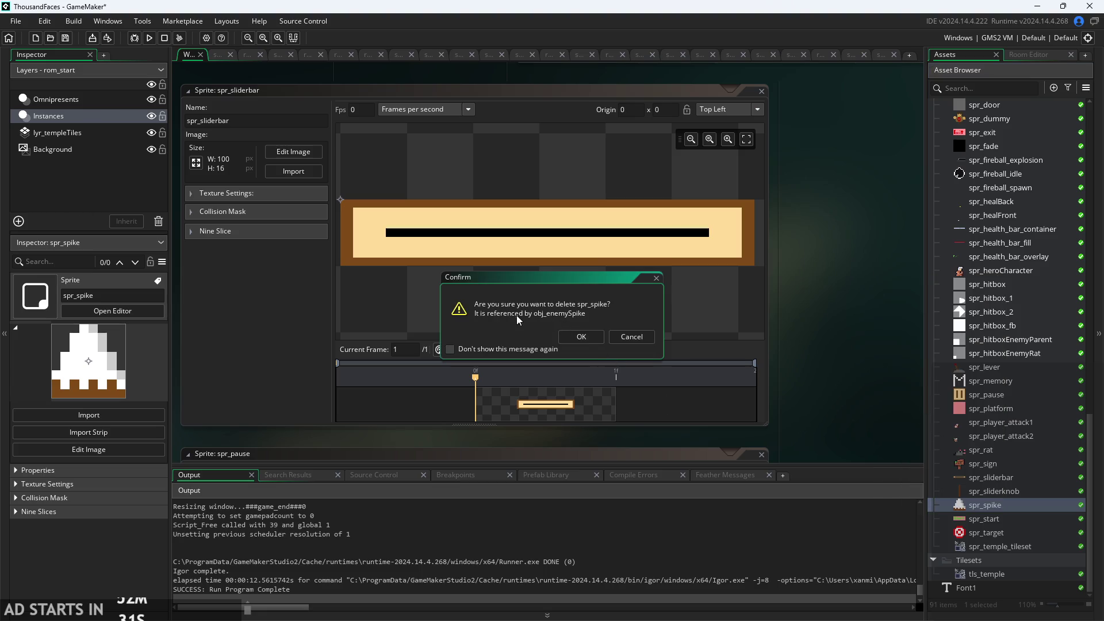
pyautogui.click(636, 336)
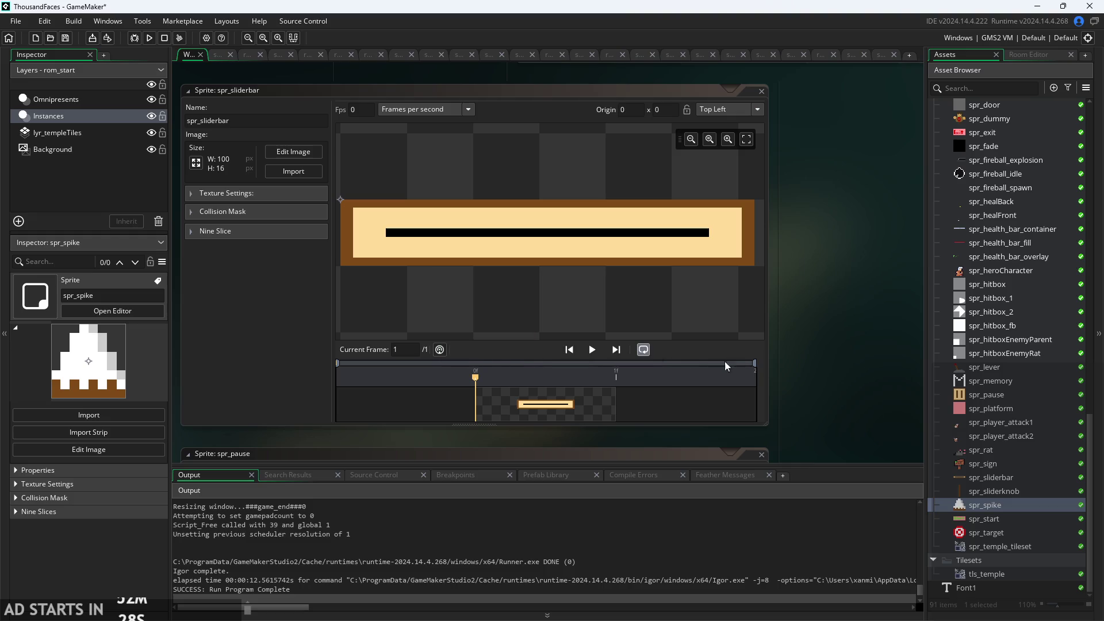
# - Delete spr_sliderbar from the Asset Browser and confirm with OK
pyautogui.click(995, 480)
pyautogui.rightClick(995, 478)
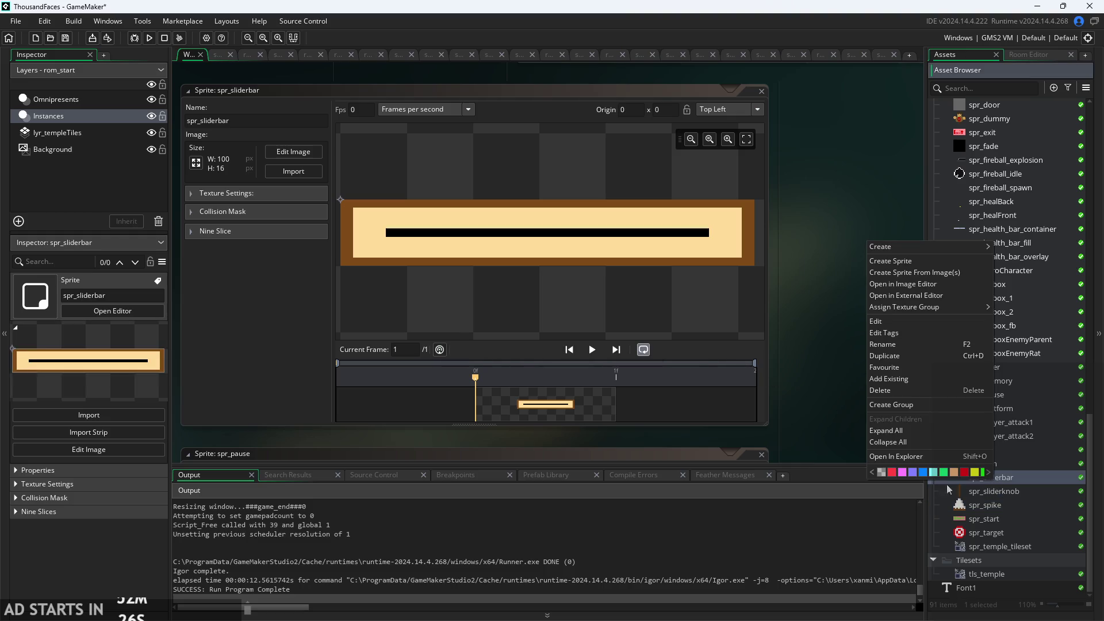
pyautogui.click(885, 390)
pyautogui.click(581, 337)
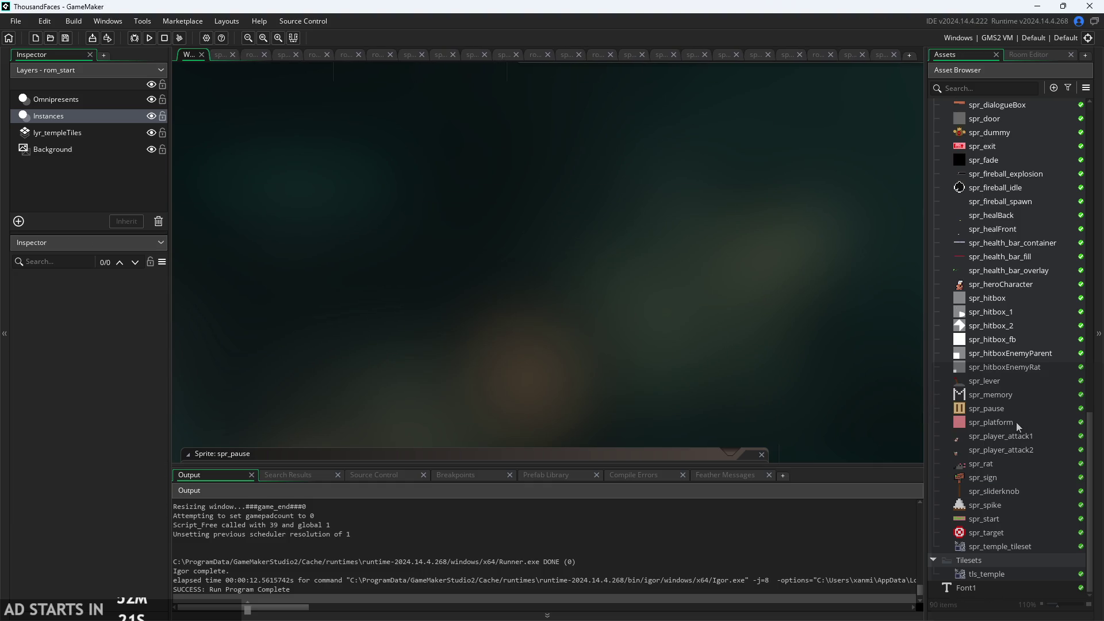
# - Open the spr_memory sprite in its sprite editor
pyautogui.scroll(1, 1016, 420)
pyautogui.scroll(3, 1006, 431)
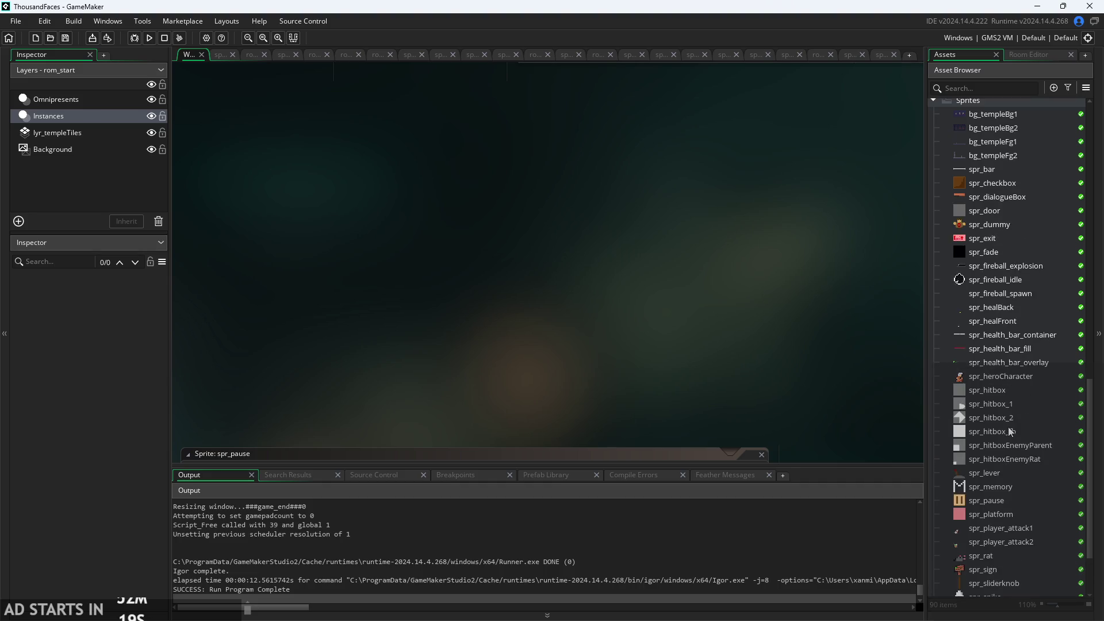
pyautogui.click(998, 485)
pyautogui.doubleClick(998, 486)
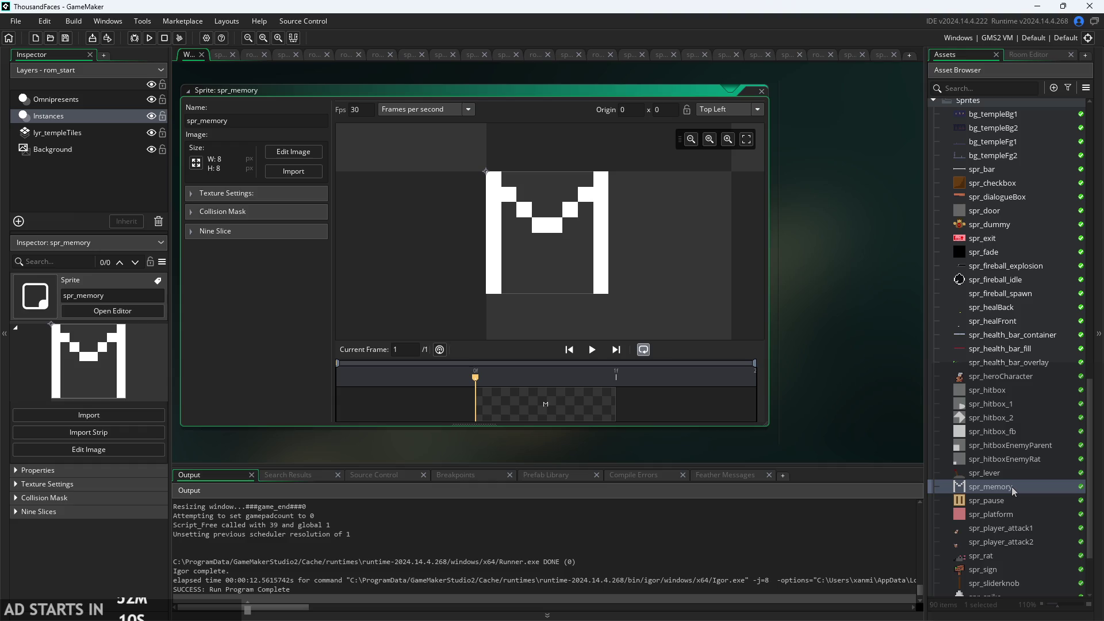
# - Select obj_heroSpawn and bring its object editor into view
pyautogui.scroll(10, 1014, 491)
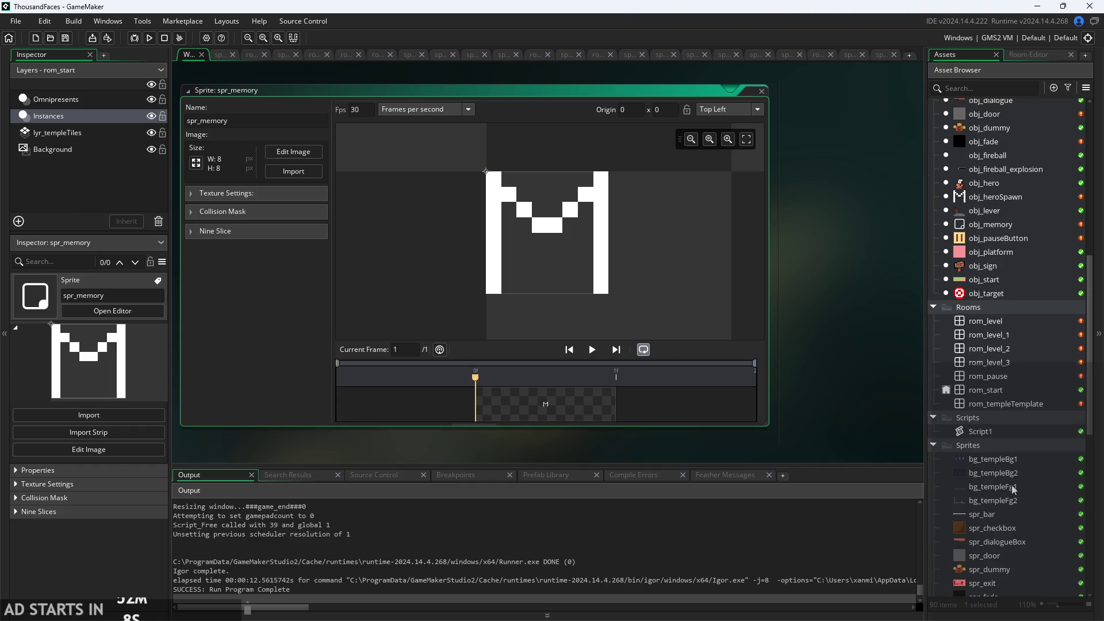
pyautogui.scroll(3, 1013, 488)
pyautogui.scroll(5, 1000, 395)
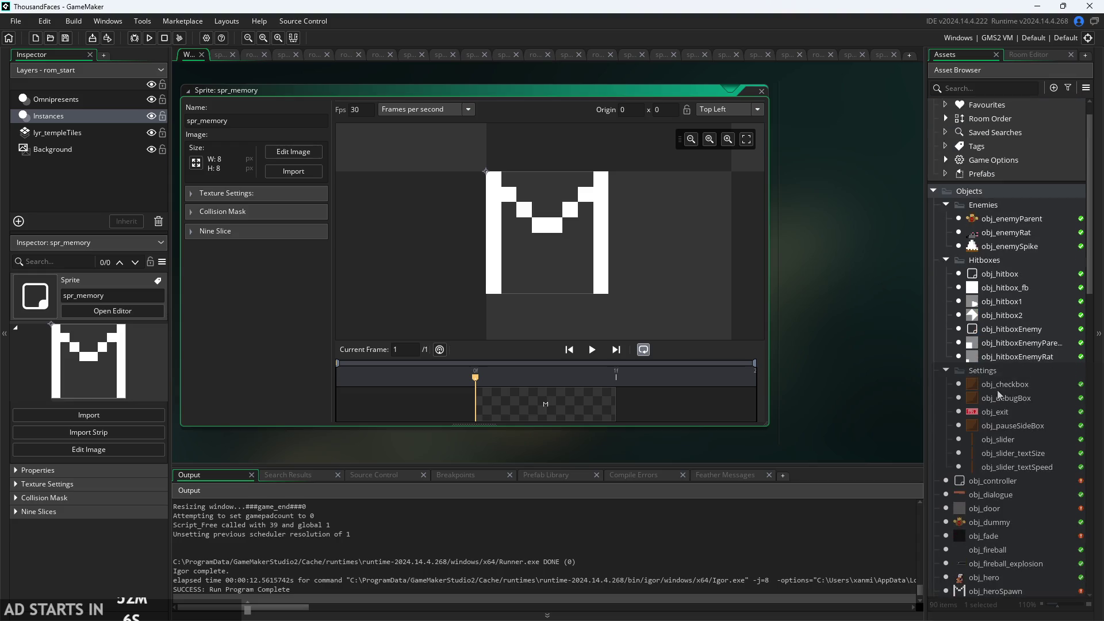
pyautogui.scroll(-4, 999, 359)
pyautogui.click(992, 427)
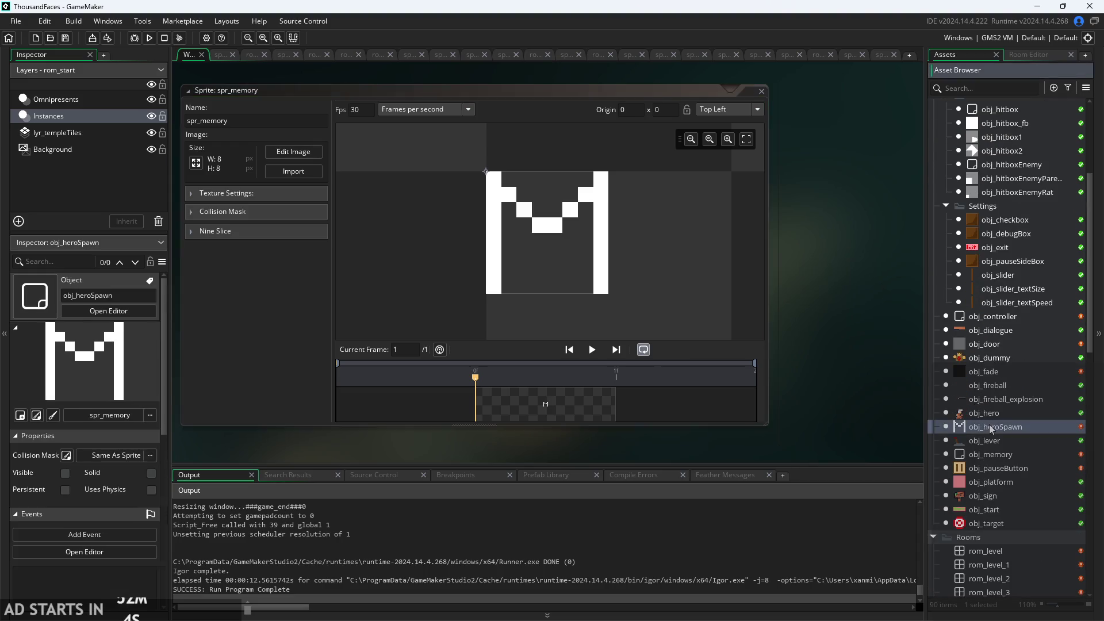
pyautogui.scroll(-5, 837, 392)
pyautogui.scroll(-5, 837, 392)
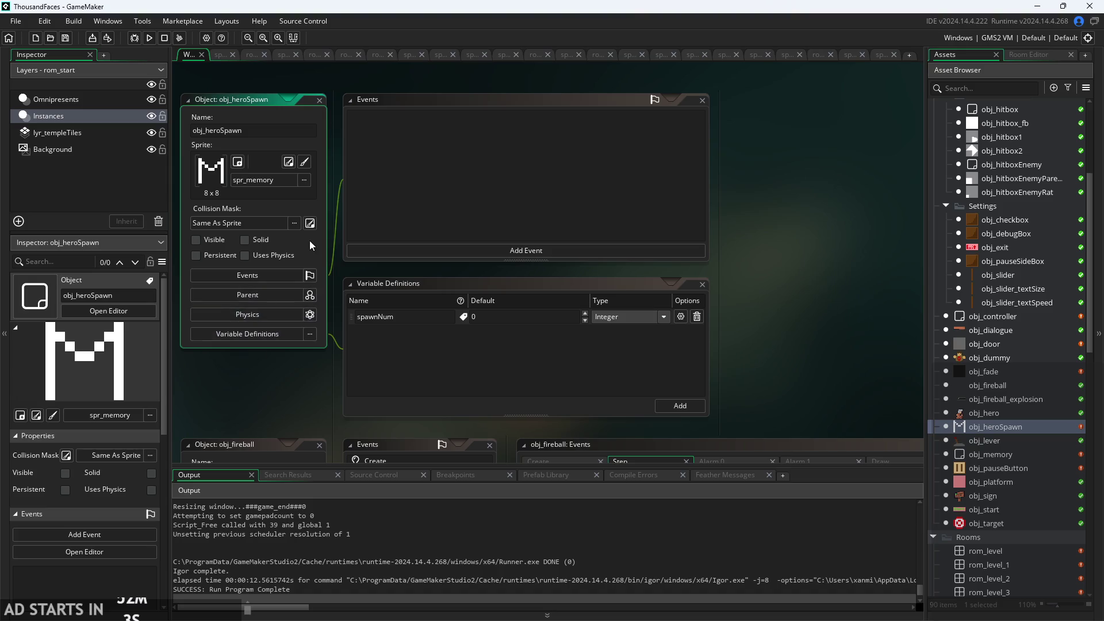
# - Check obj_heroSpawn's sprite picker without changing its sprite
pyautogui.click(276, 180)
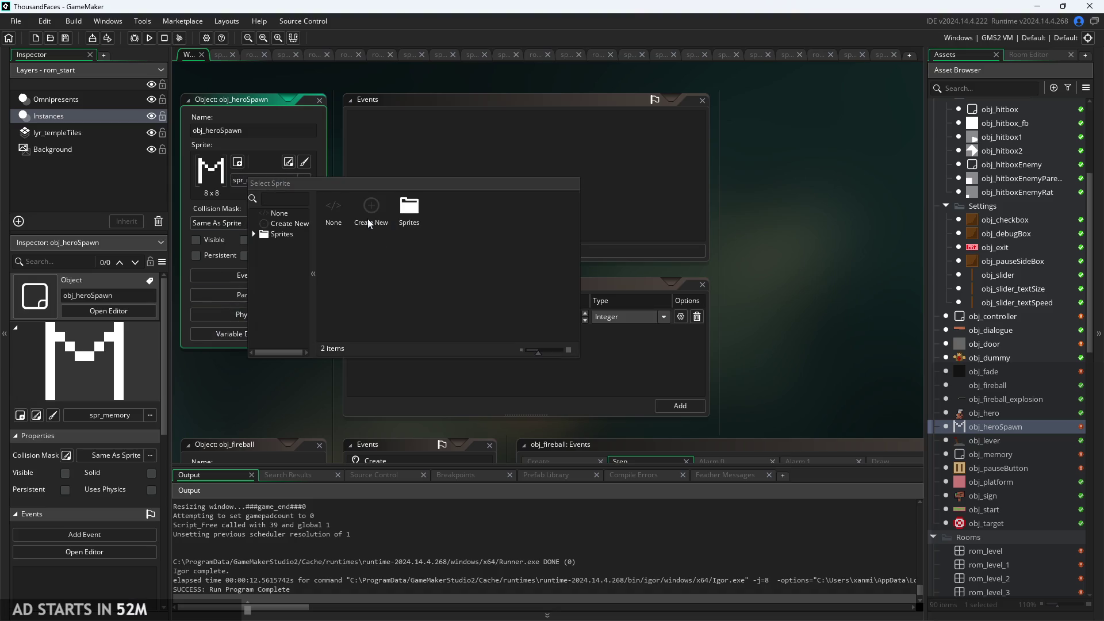
pyautogui.click(236, 412)
pyautogui.scroll(-15, 979, 485)
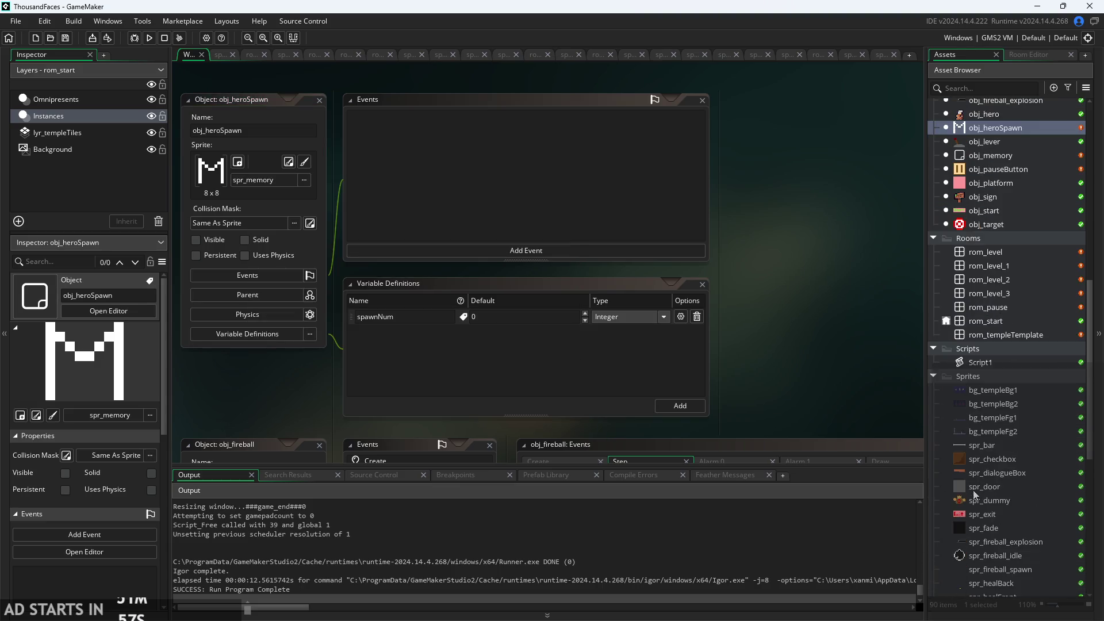
pyautogui.scroll(-3, 986, 513)
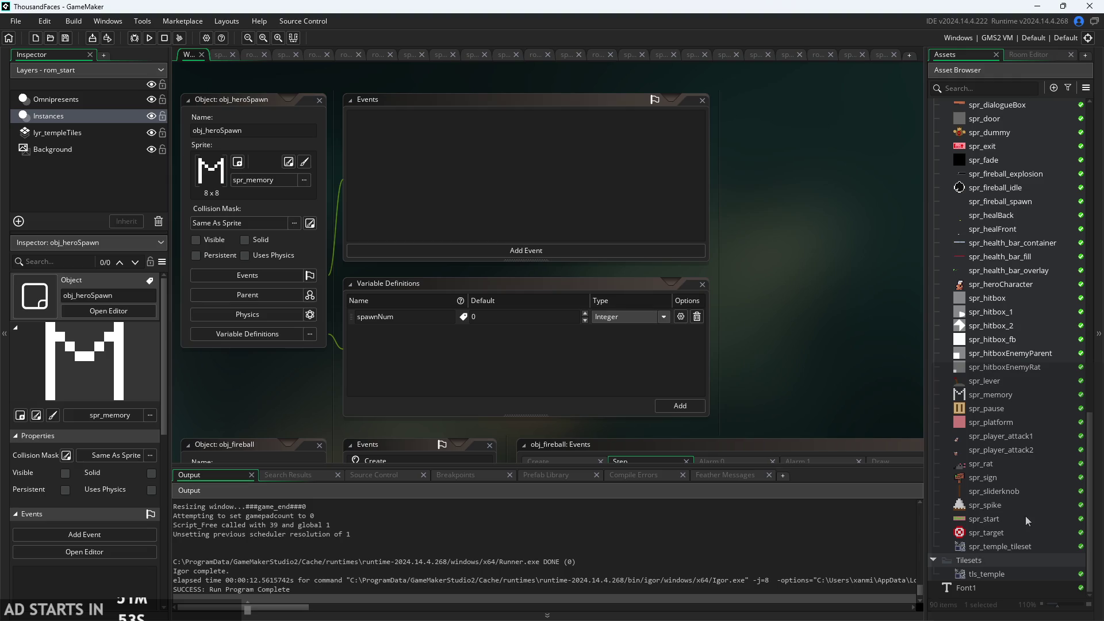
pyautogui.scroll(2, 996, 497)
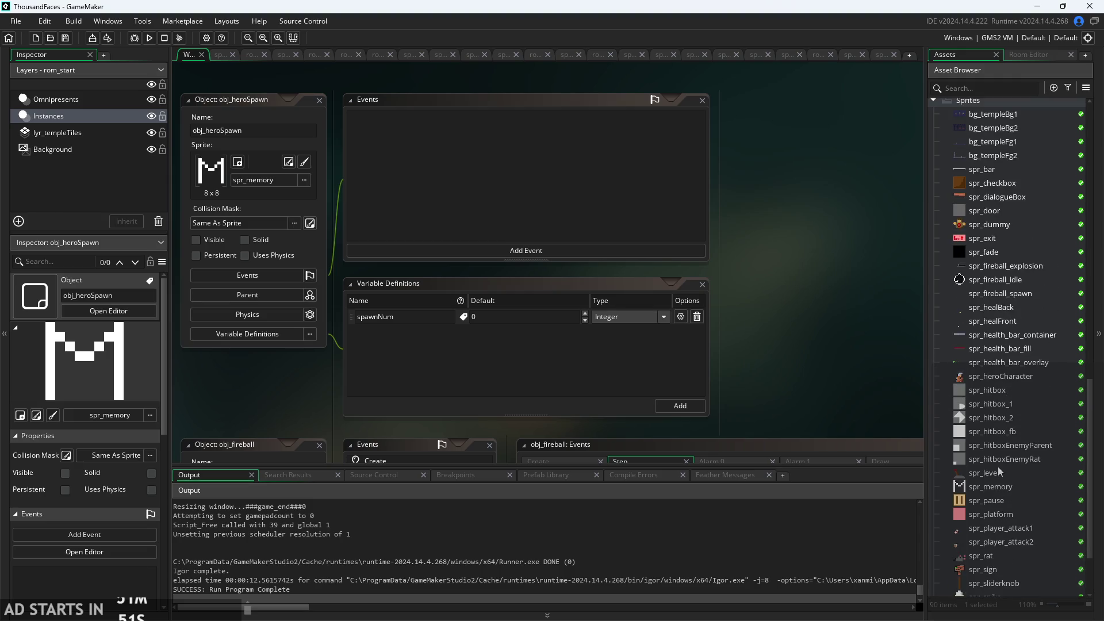
pyautogui.scroll(-2, 998, 467)
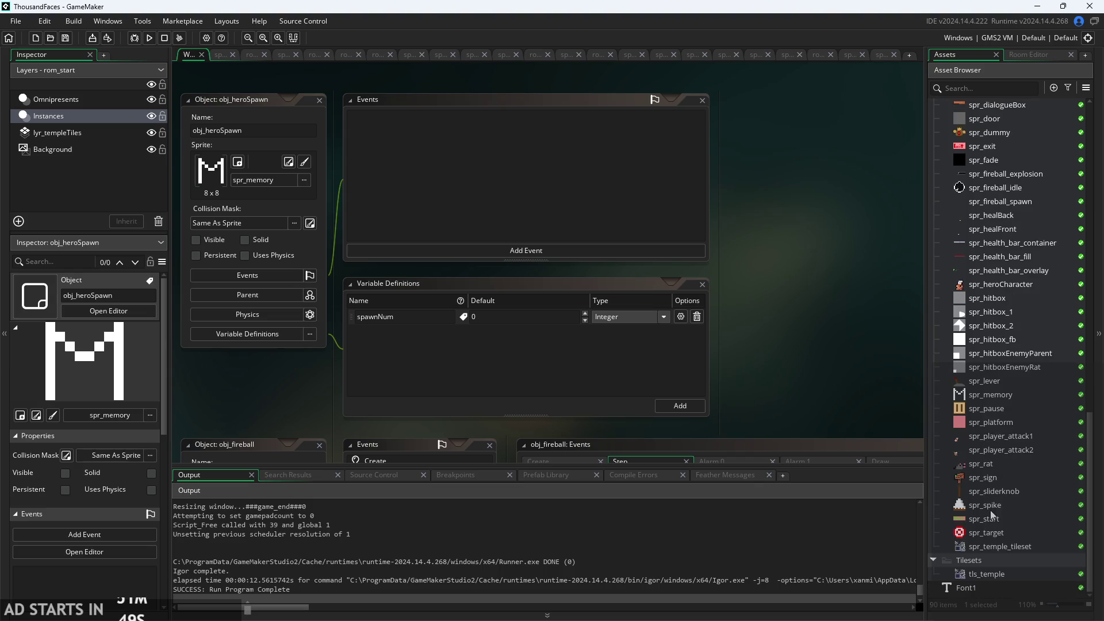
pyautogui.scroll(1, 984, 534)
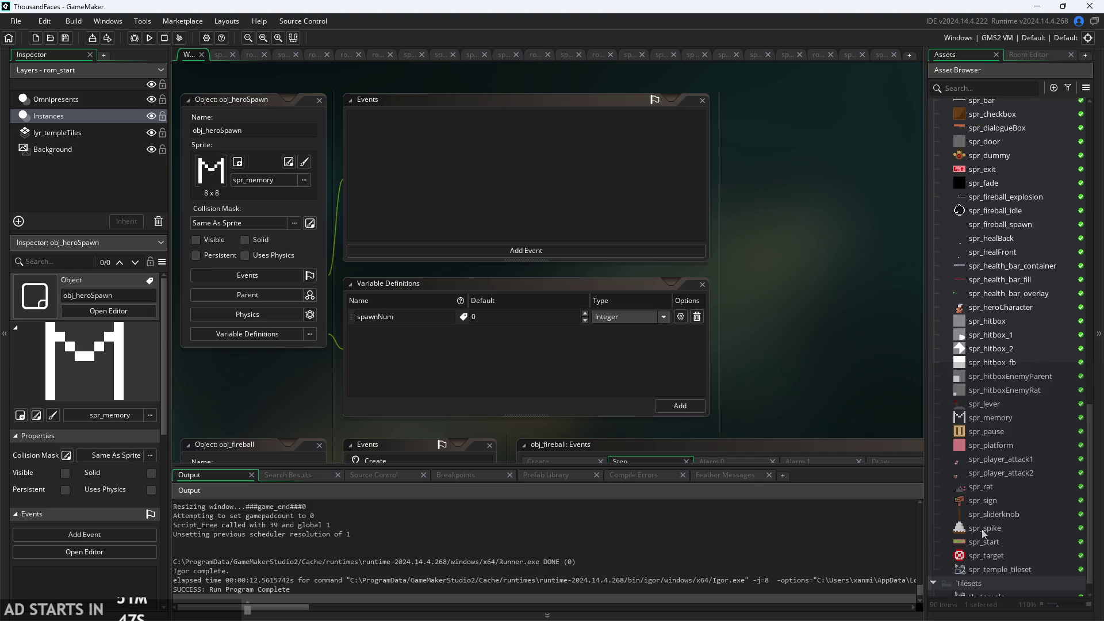
# - Delete spr_memory and accept the warning that obj_heroSpawn references it
pyautogui.click(985, 418)
pyautogui.rightClick(977, 420)
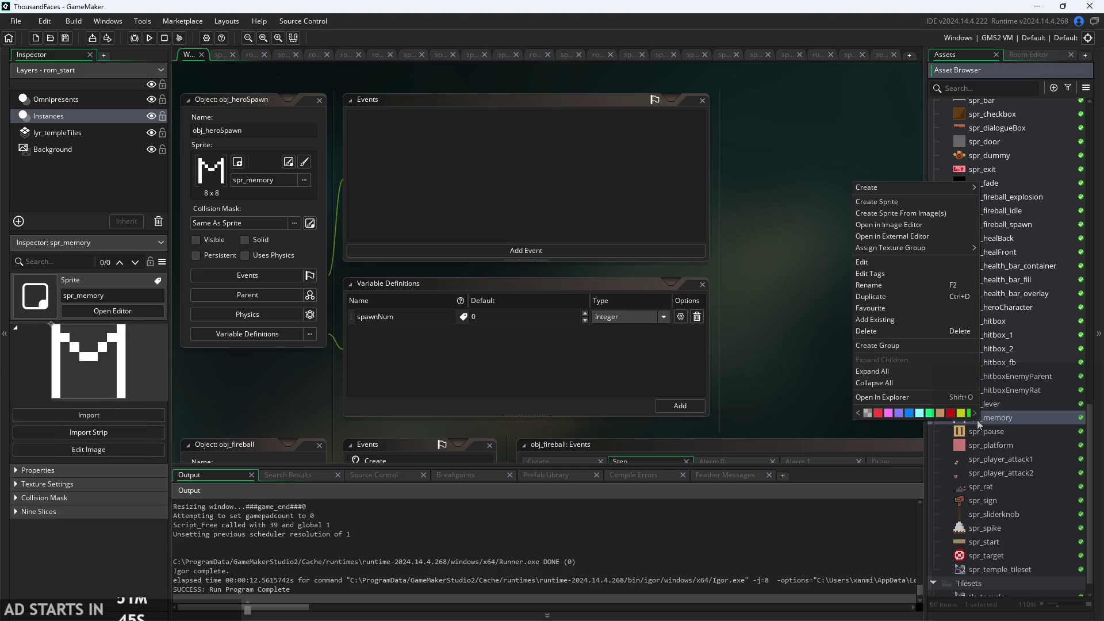
pyautogui.click(889, 328)
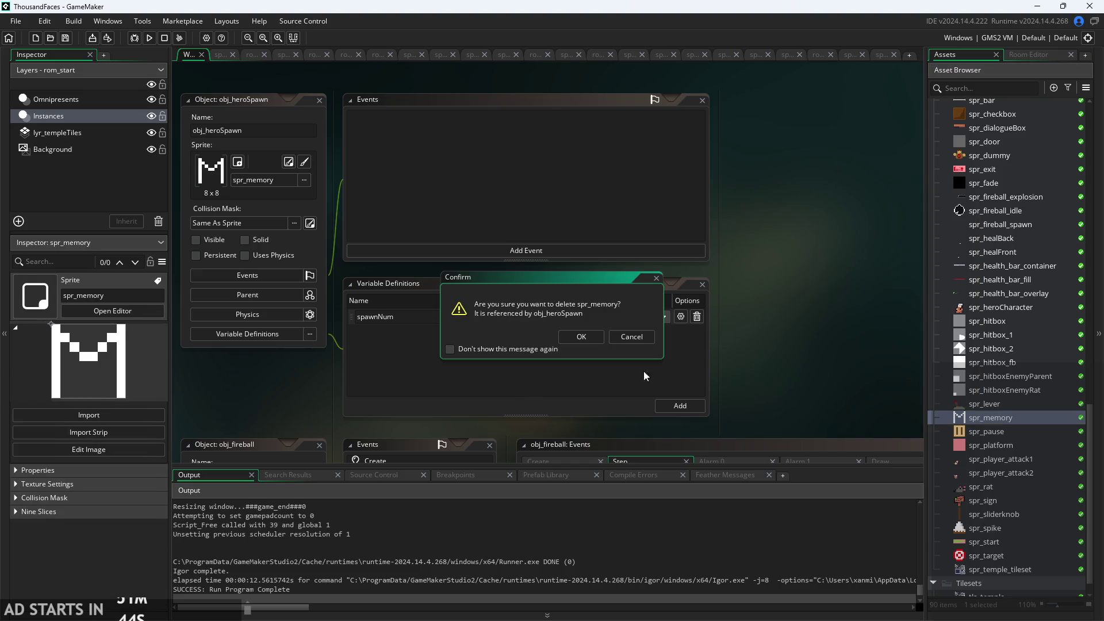
pyautogui.click(578, 336)
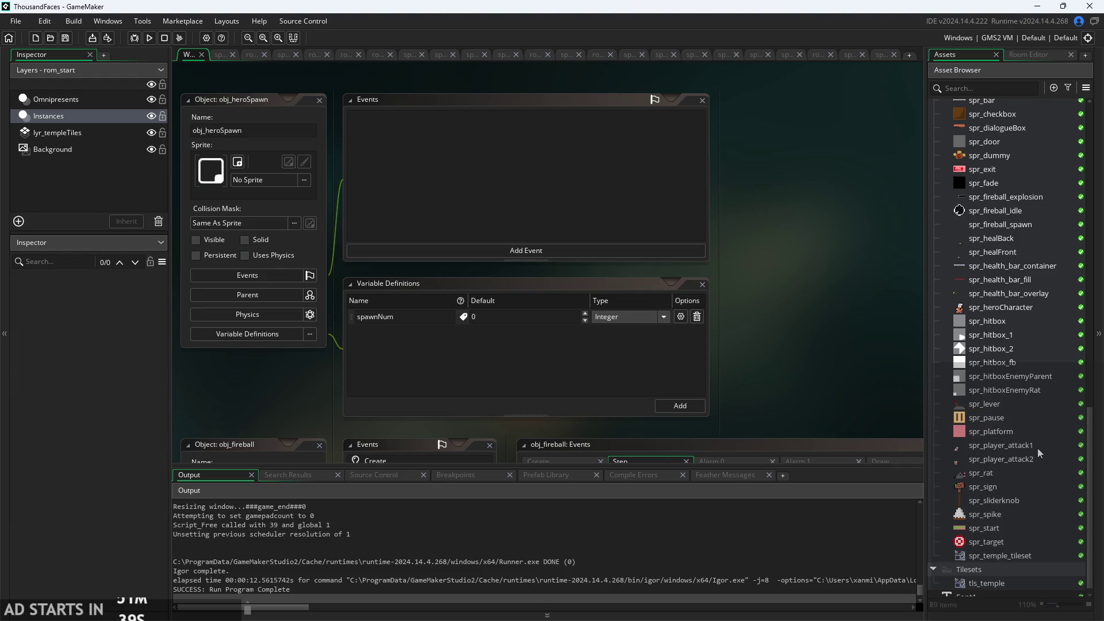
pyautogui.scroll(2, 1022, 243)
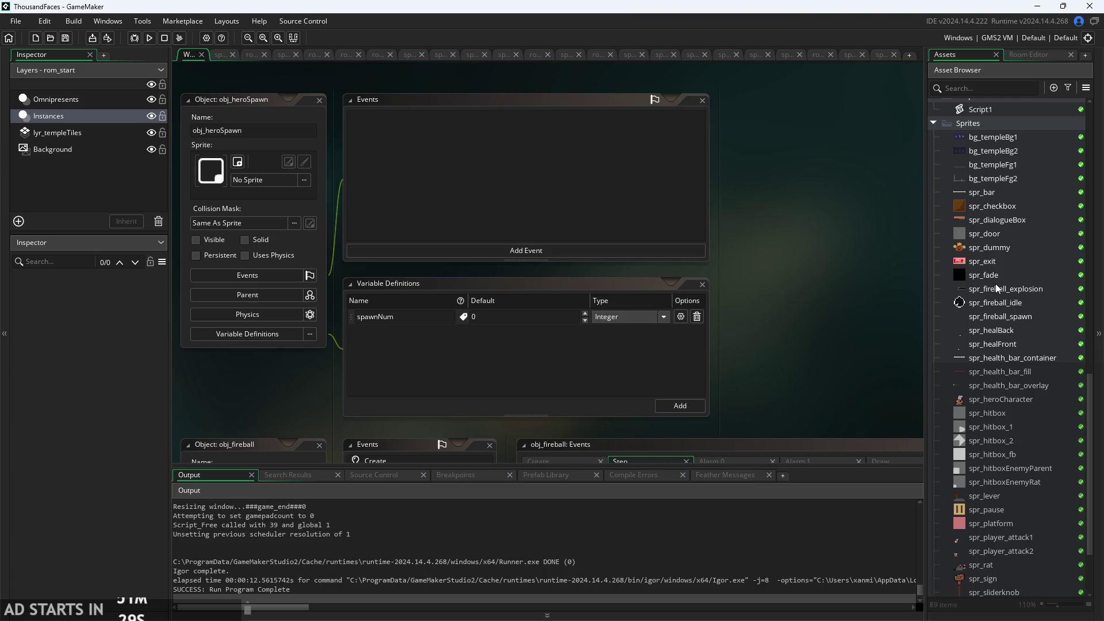
# - Preview spr_platform, spr_lever, spr_dummy, spr_dialogueBox, spr_checkbox and spr_bar in the Asset Browser
pyautogui.scroll(-3, 978, 412)
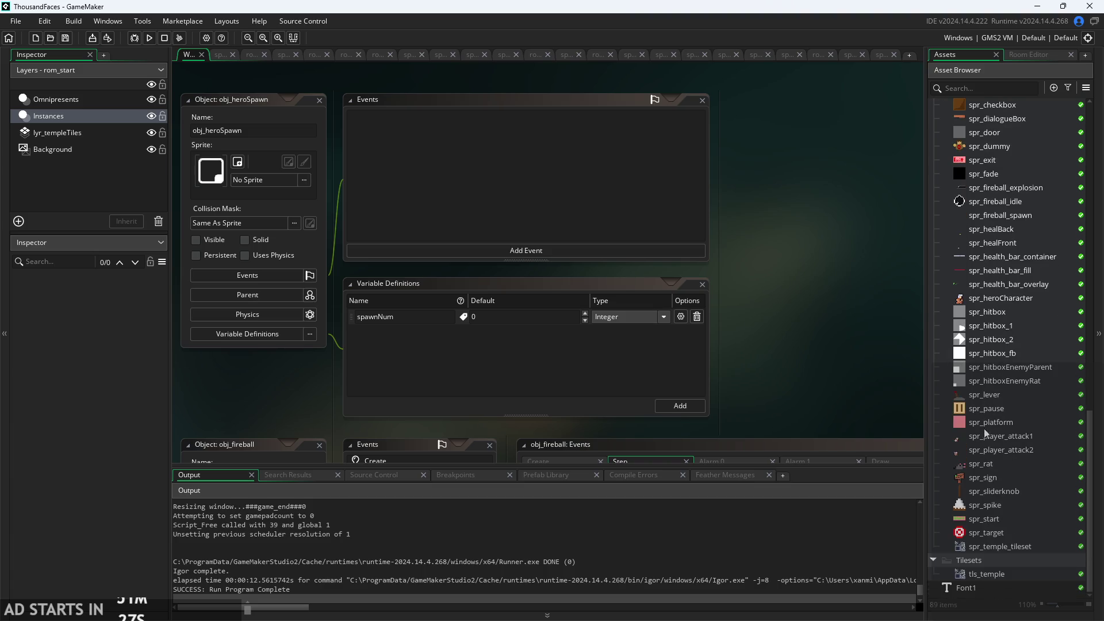
pyautogui.click(990, 409)
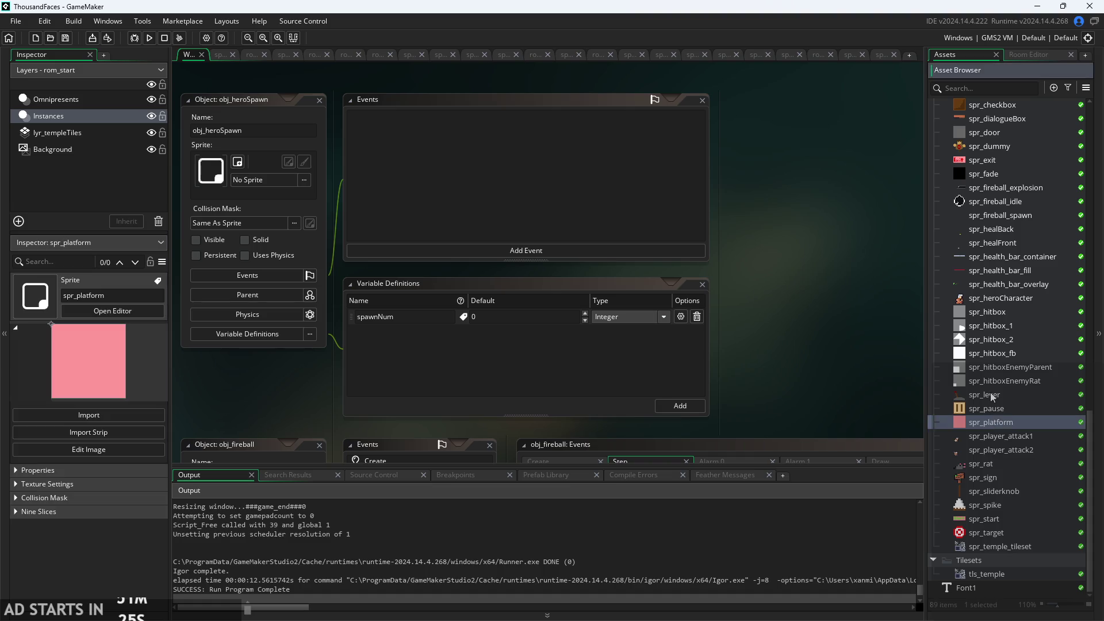
pyautogui.click(993, 396)
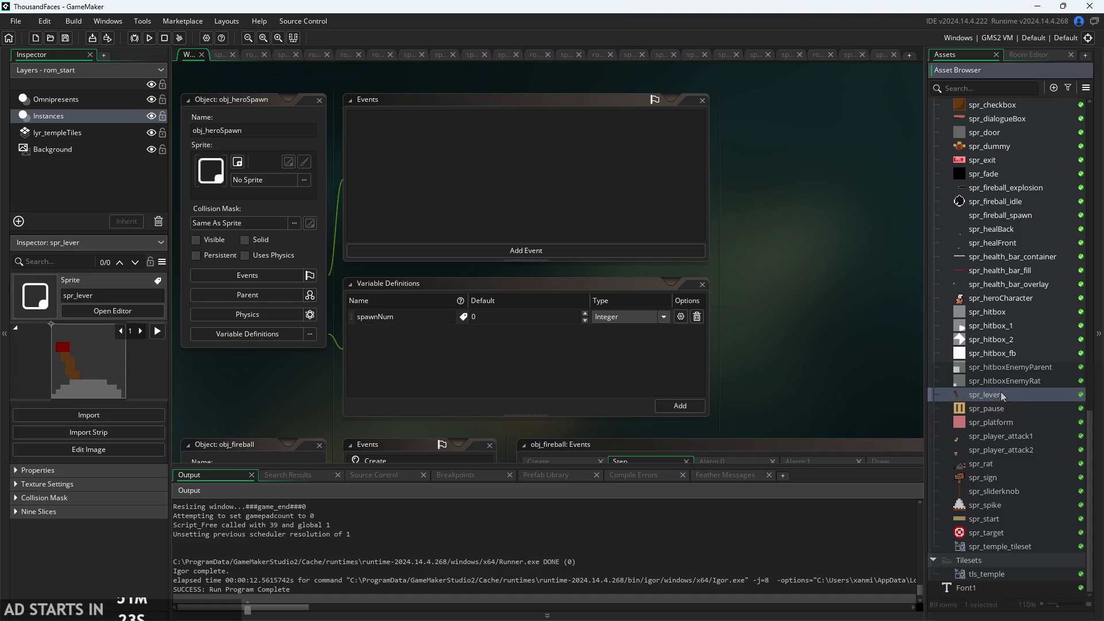
pyautogui.scroll(2, 1000, 392)
pyautogui.scroll(2, 1002, 396)
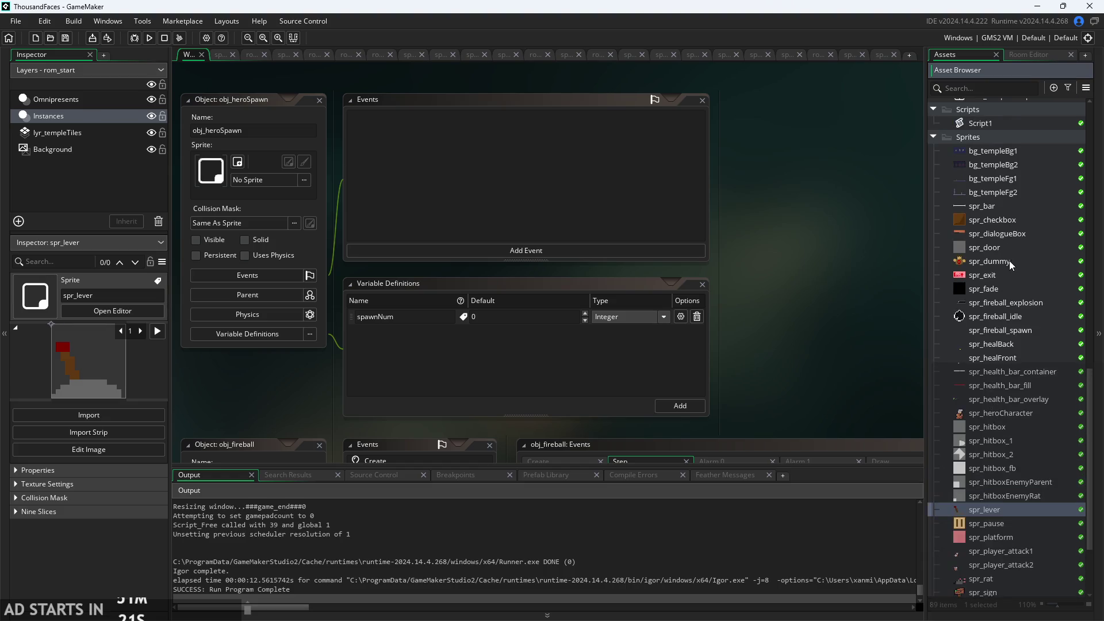
pyautogui.click(998, 274)
pyautogui.press('Down')
pyautogui.click(1005, 262)
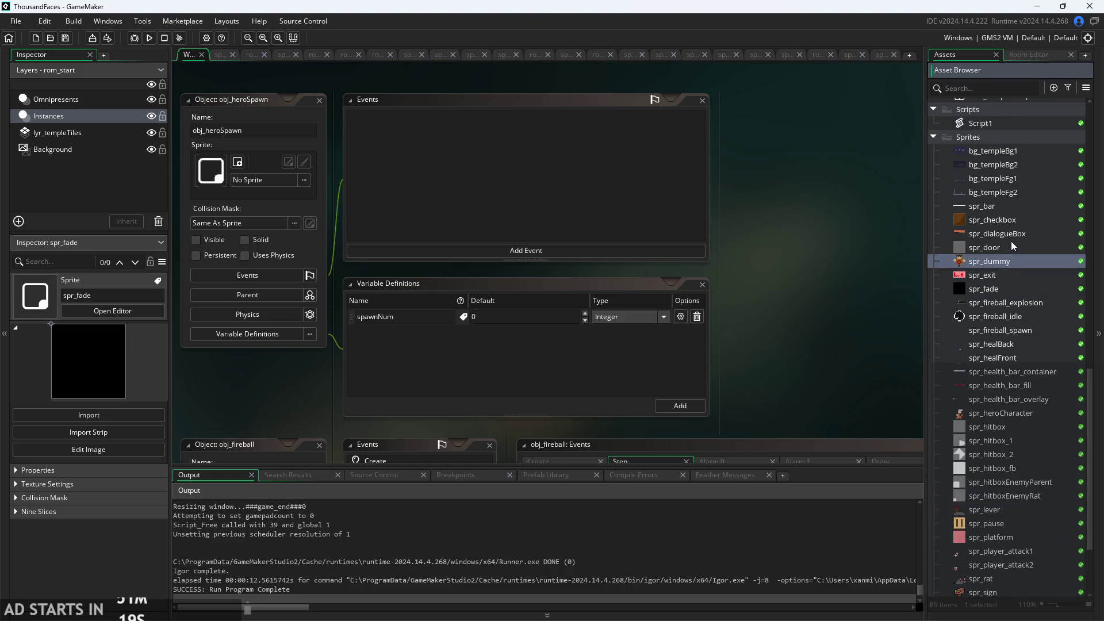
pyautogui.click(1011, 242)
pyautogui.click(1019, 228)
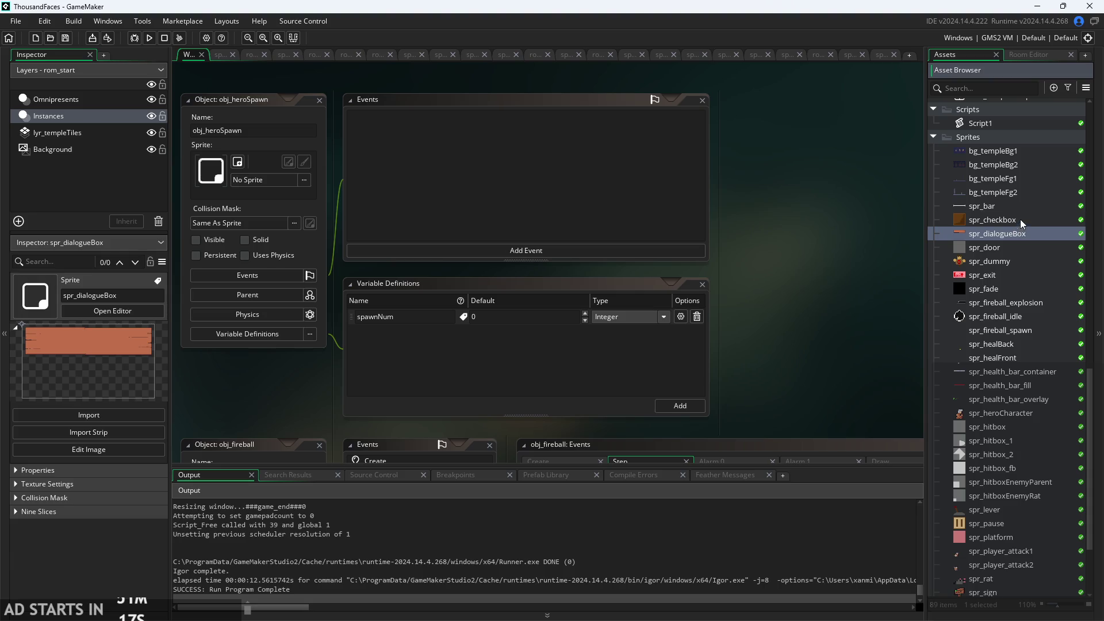
pyautogui.click(1020, 219)
pyautogui.click(1019, 209)
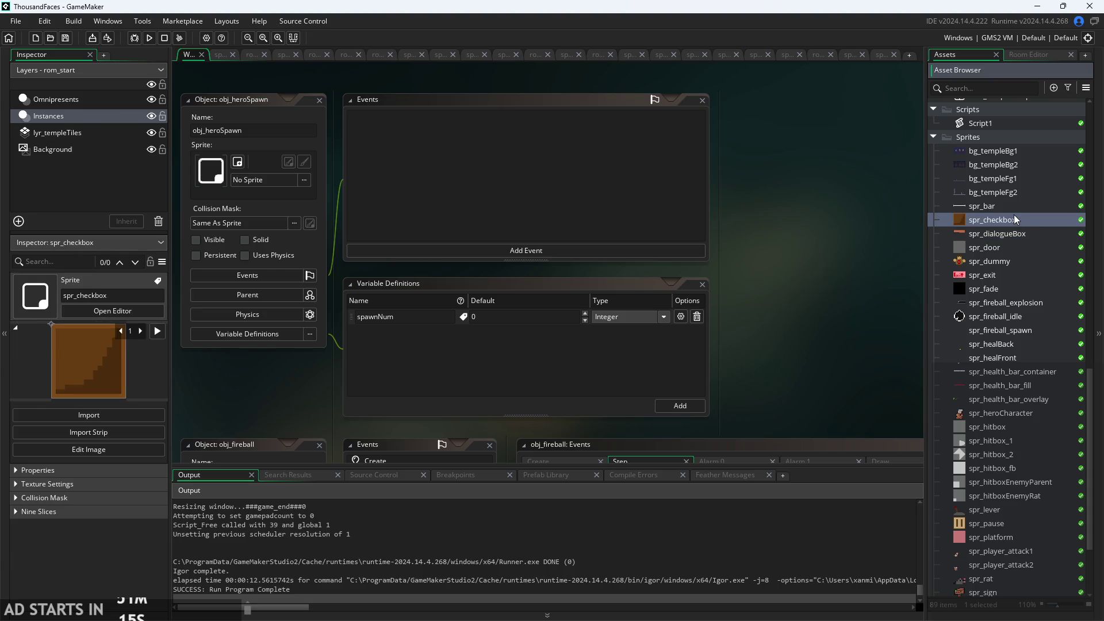
pyautogui.click(1013, 206)
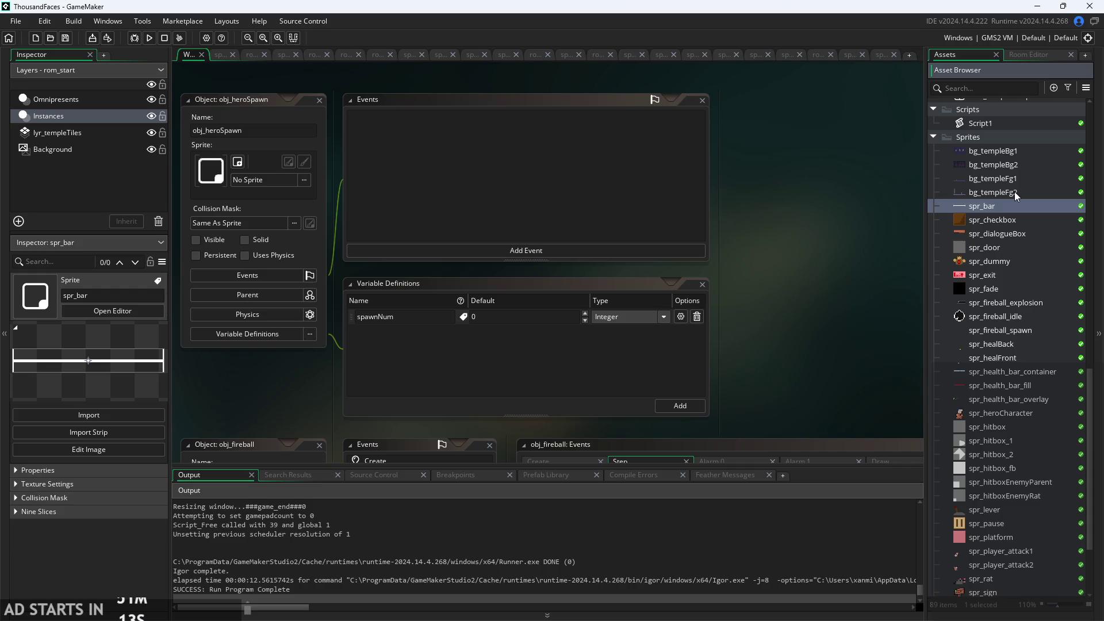
# - Preview bg_templeFg2, the health bar, hero and hitbox sprites, then multi-select the six hitbox sprites
pyautogui.scroll(1, 1015, 197)
pyautogui.click(1017, 215)
pyautogui.click(1020, 181)
pyautogui.scroll(-4, 1004, 293)
pyautogui.click(1025, 303)
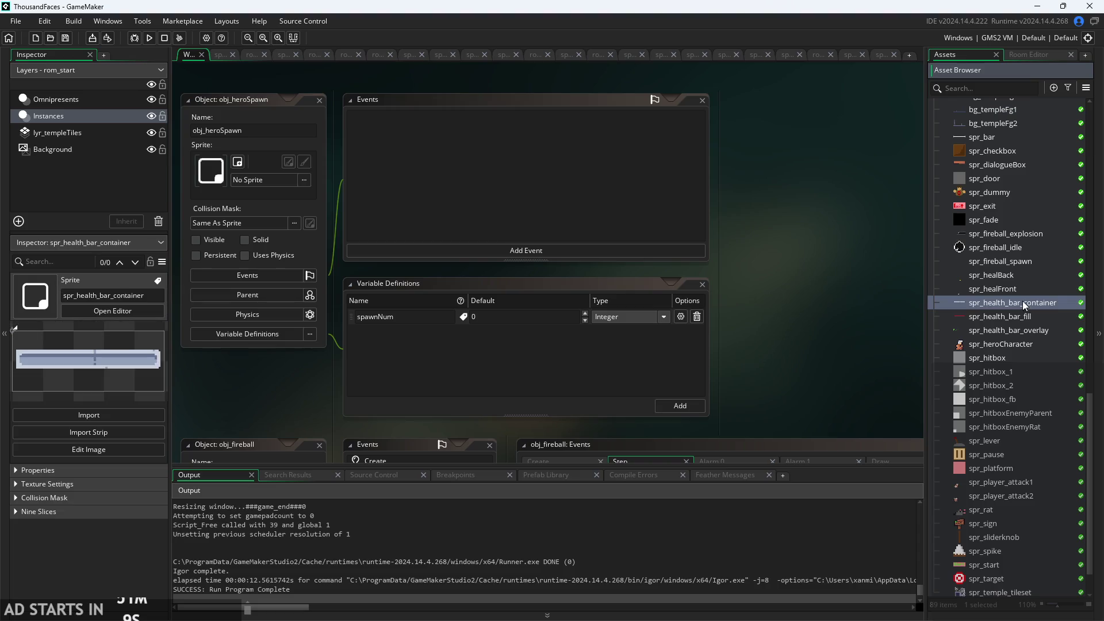
pyautogui.click(1024, 317)
pyautogui.click(1023, 331)
pyautogui.click(1019, 345)
pyautogui.click(1013, 368)
pyautogui.click(1014, 349)
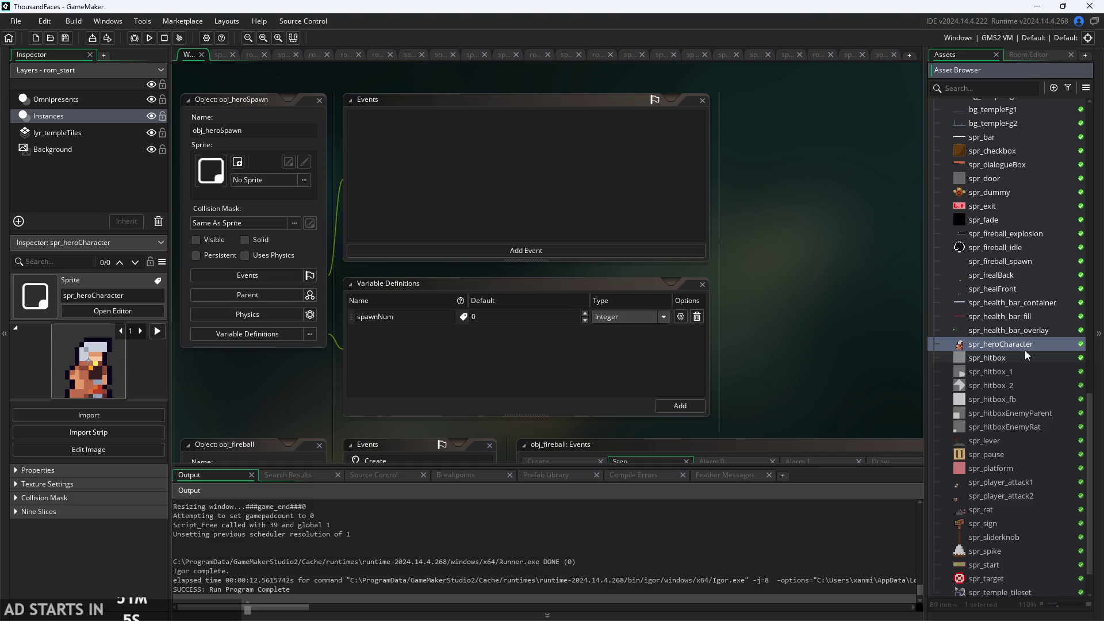
pyautogui.click(1018, 369)
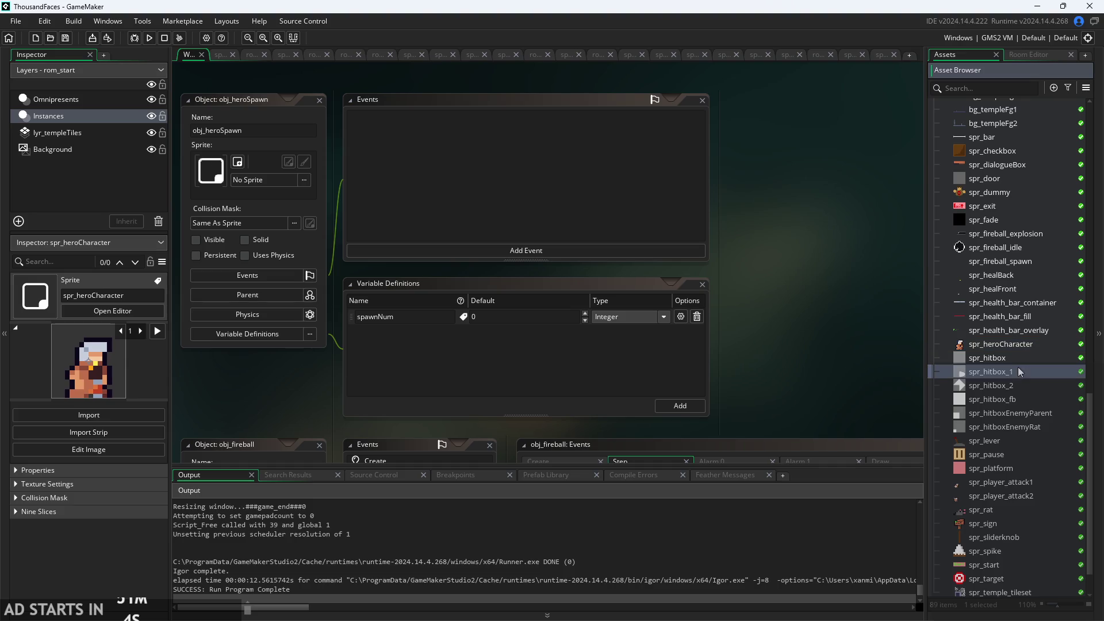
pyautogui.click(985, 359)
pyautogui.keyDown('shift'); pyautogui.click(1004, 429); pyautogui.keyUp('shift')
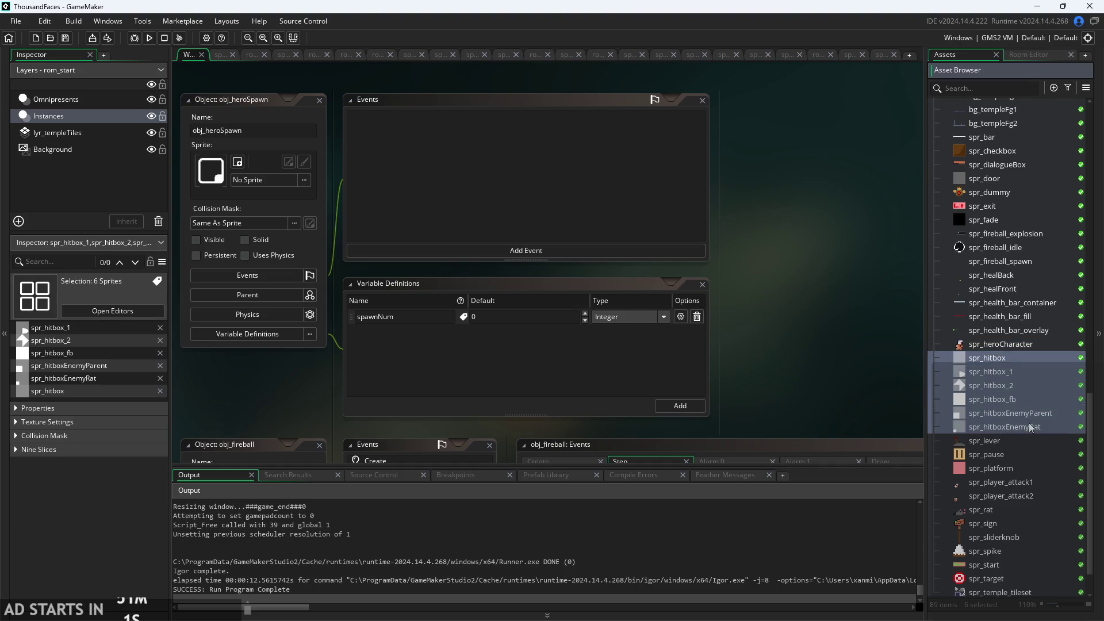
# - Create a new sprite group named HitboxSprites
pyautogui.click(1008, 344)
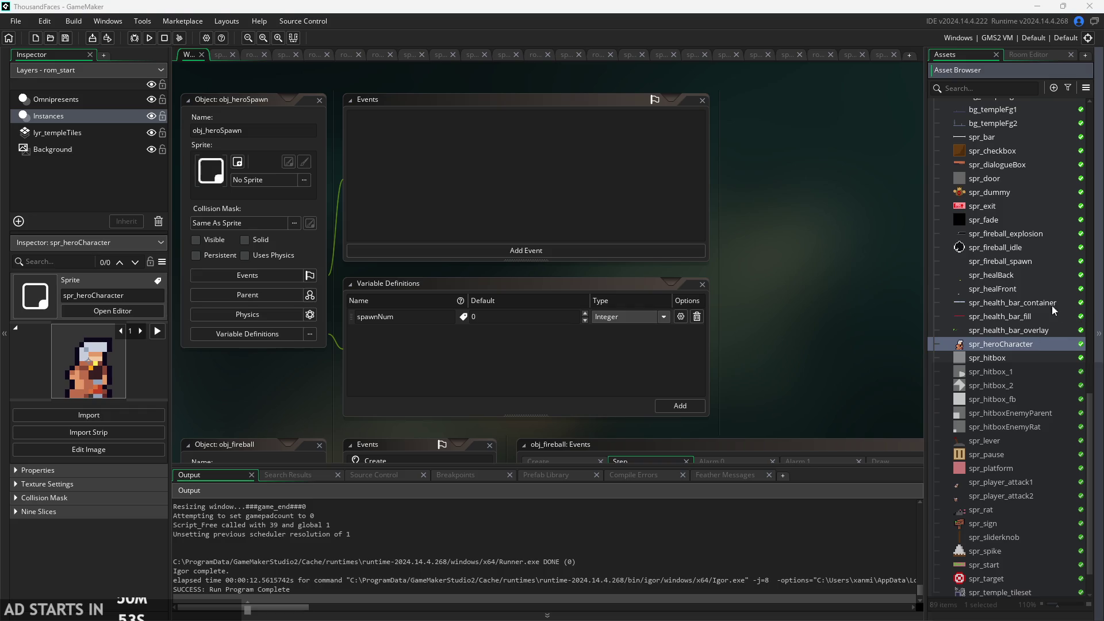
pyautogui.rightClick(1001, 344)
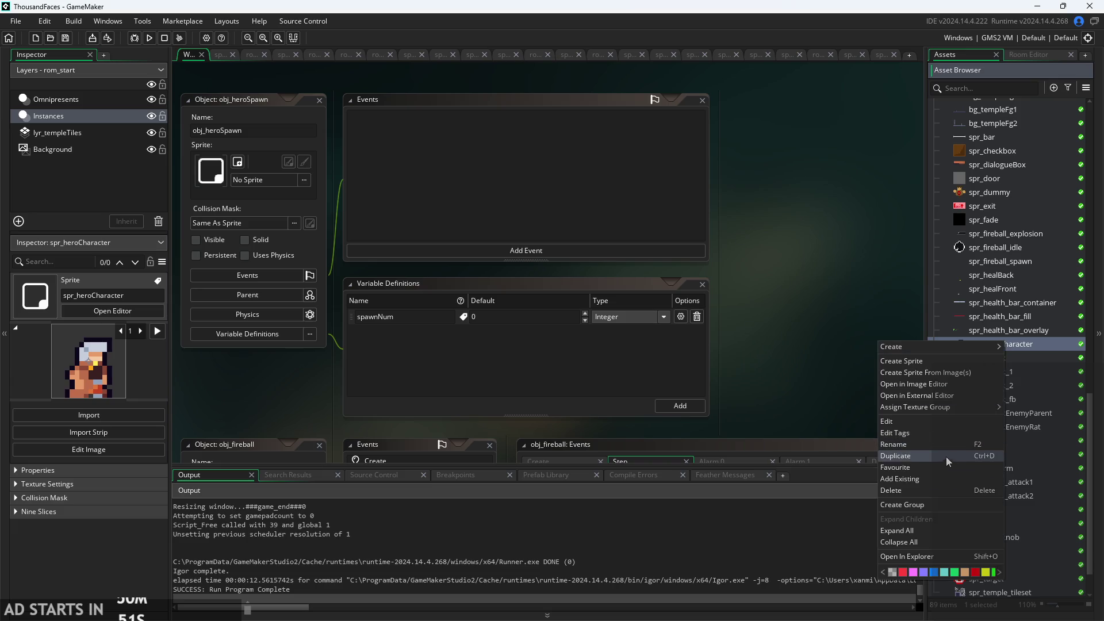
pyautogui.click(935, 504)
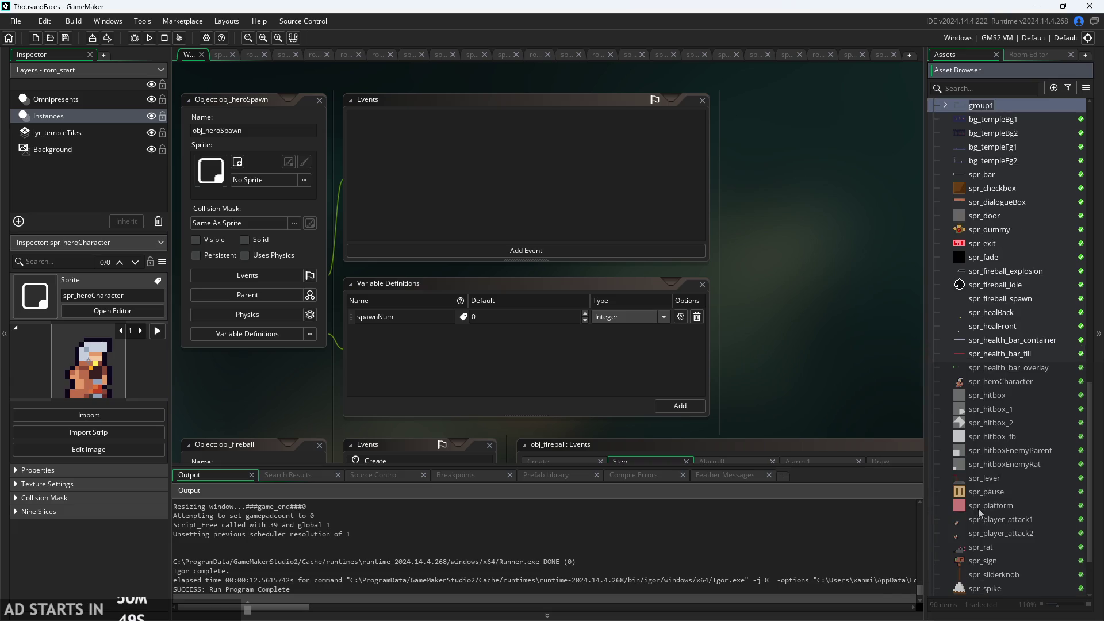
pyautogui.write('Hitbop')
pyautogui.press('BackSpace')
pyautogui.write('xS')
pyautogui.write('prit')
# - Move spr_hitbox through spr_hitboxEnemyRat into HitboxSprites and collapse the group
pyautogui.click(1003, 397)
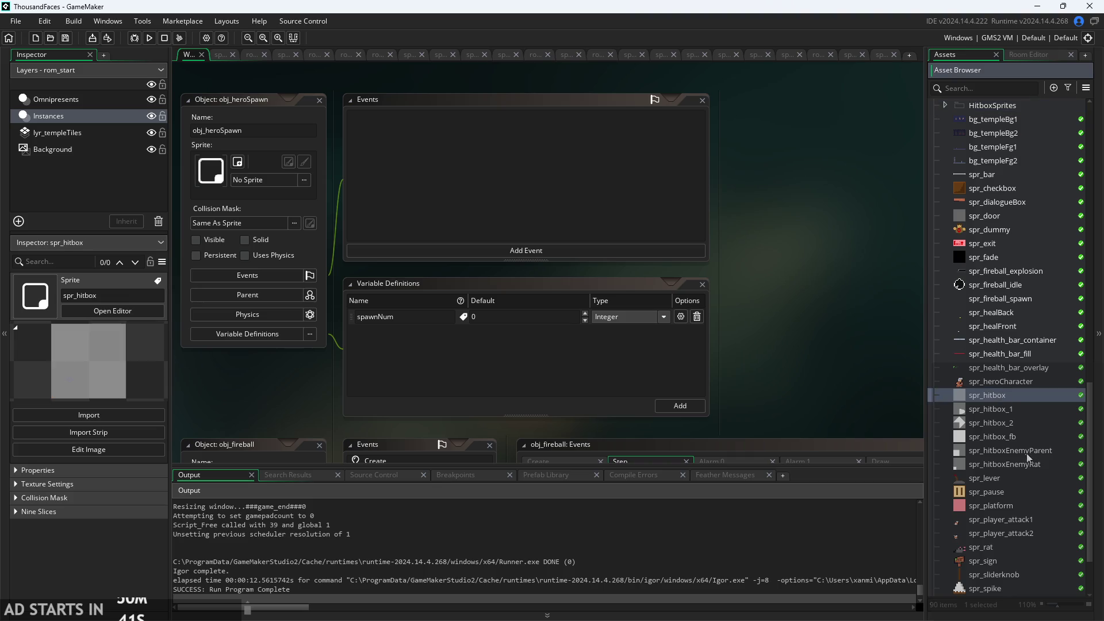
pyautogui.keyDown('shift'); pyautogui.click(1032, 464); pyautogui.keyUp('shift')
pyautogui.moveTo(1006, 404)
pyautogui.mouseDown()
pyautogui.moveTo(1003, 109)
pyautogui.moveTo(1019, 163)
pyautogui.mouseUp()
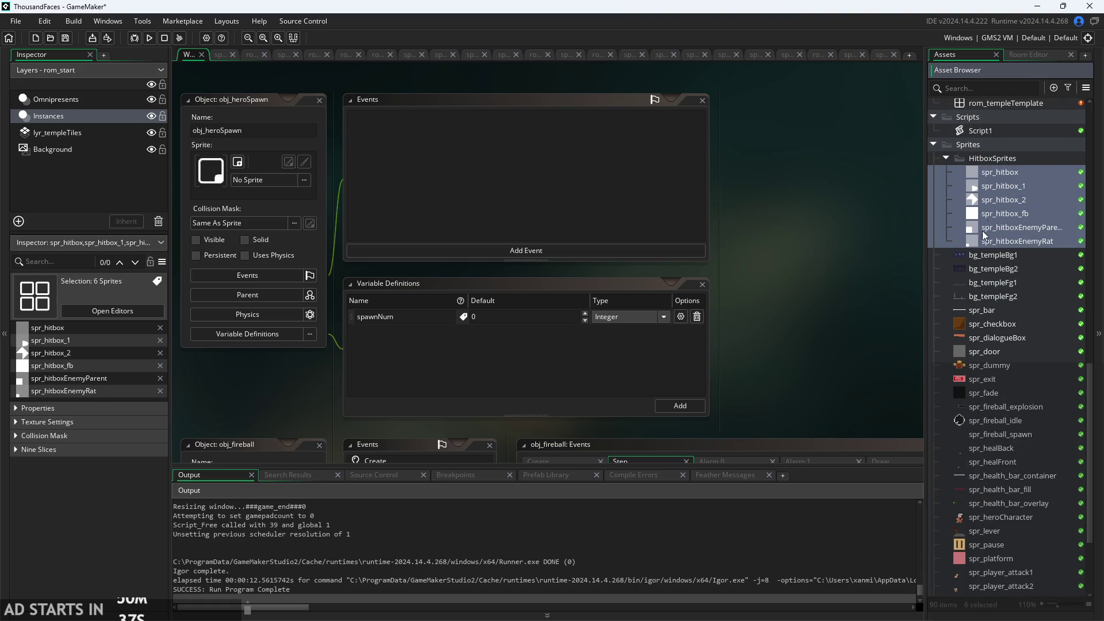
pyautogui.click(945, 159)
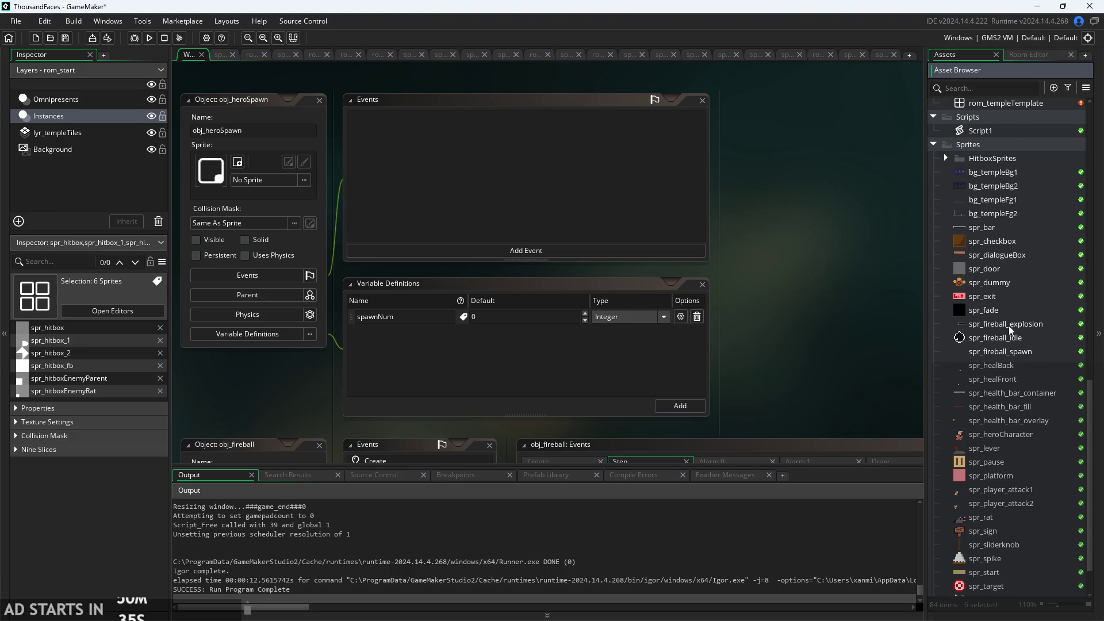
pyautogui.scroll(4, 986, 356)
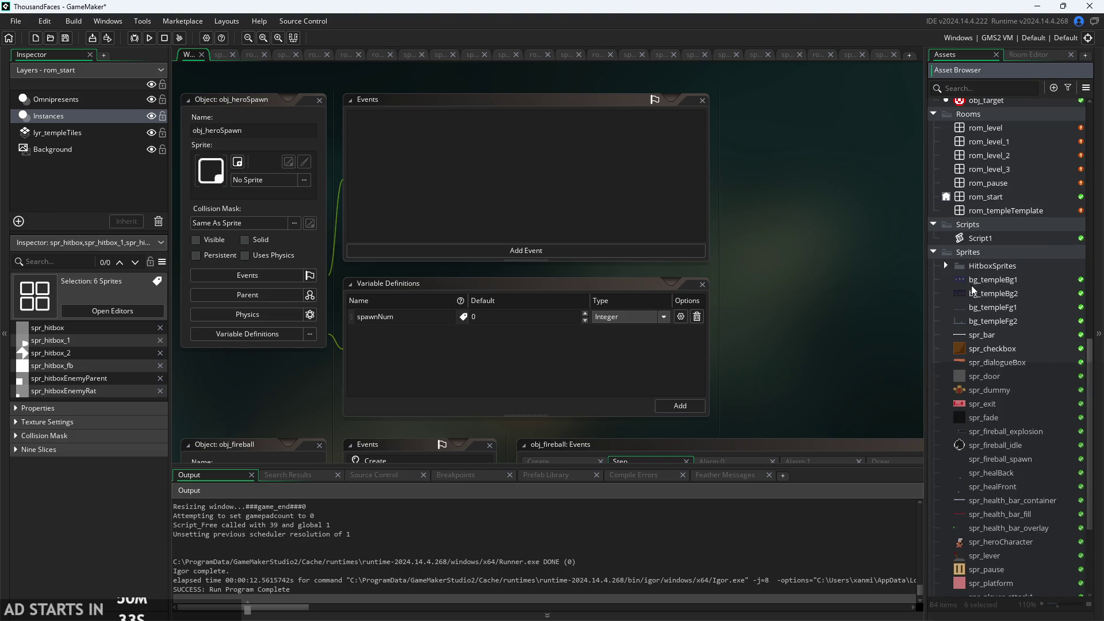
# - Create a Backgrounds group, move bg_templeBg1 through bg_templeFg2 into it, and collapse it
pyautogui.rightClick(975, 281)
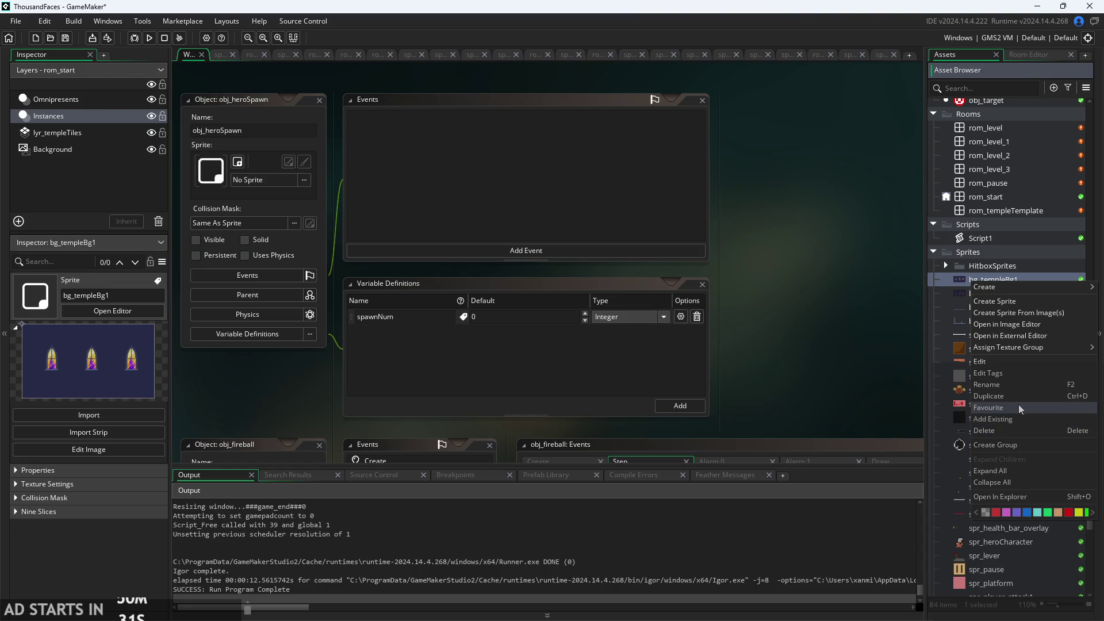
pyautogui.click(1016, 445)
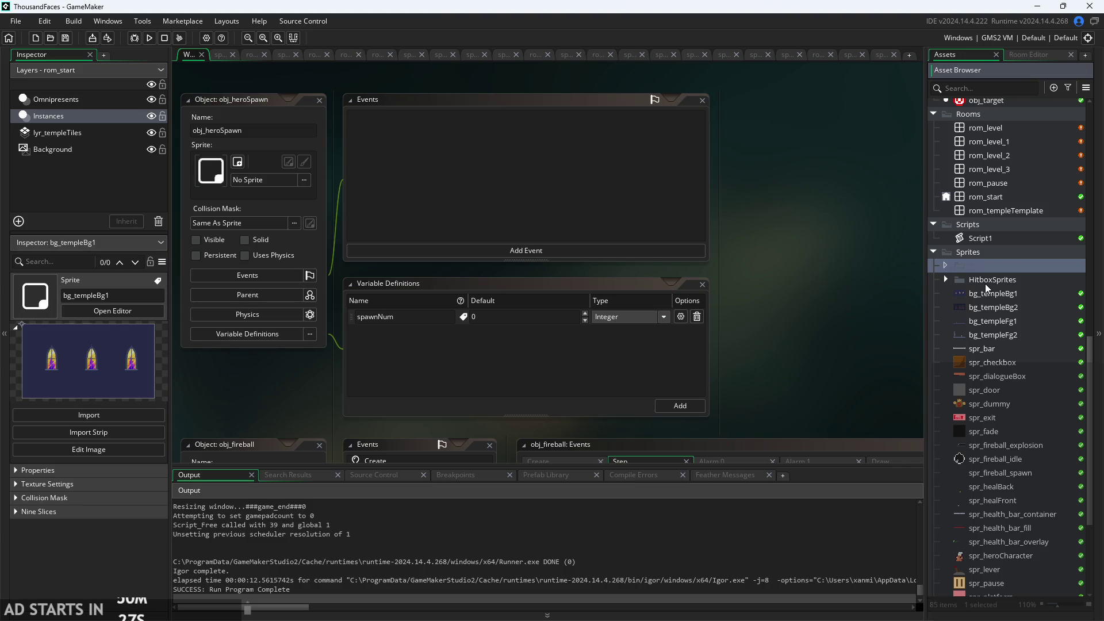
pyautogui.write('Backgrounds')
pyautogui.click(995, 295)
pyautogui.keyDown('shift'); pyautogui.click(1015, 335); pyautogui.keyUp('shift')
pyautogui.moveTo(1014, 337); pyautogui.dragTo(992, 266)
pyautogui.click(944, 266)
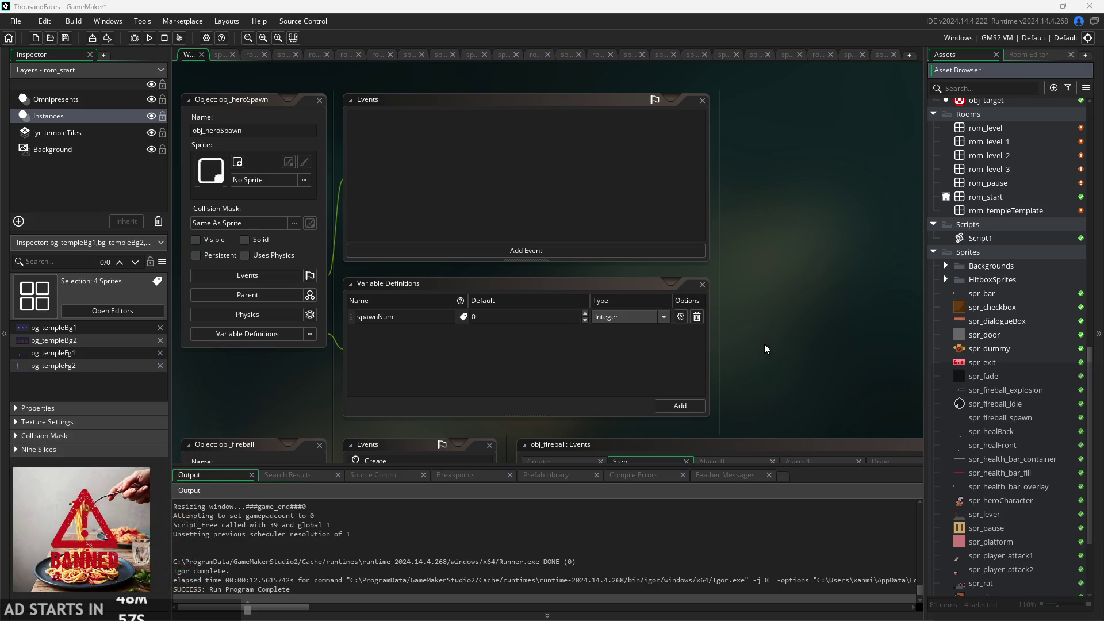
# - Create a new group under Sprites named GUI
pyautogui.scroll(-3, 887, 362)
pyautogui.scroll(3, 865, 347)
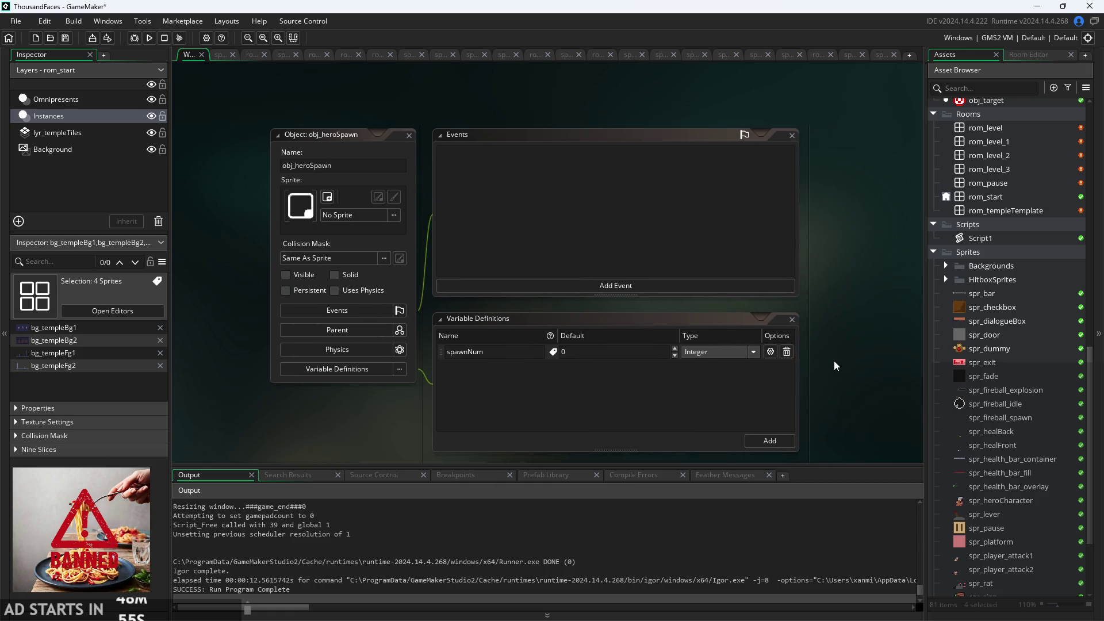
pyautogui.scroll(2, 836, 366)
pyautogui.scroll(-4, 993, 332)
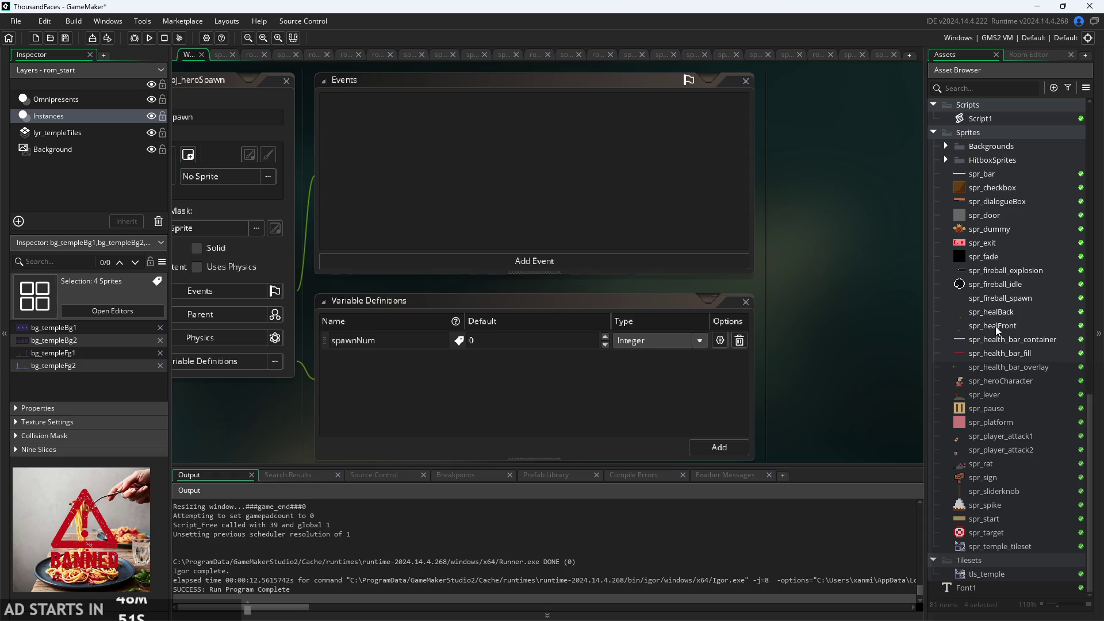
pyautogui.rightClick(985, 175)
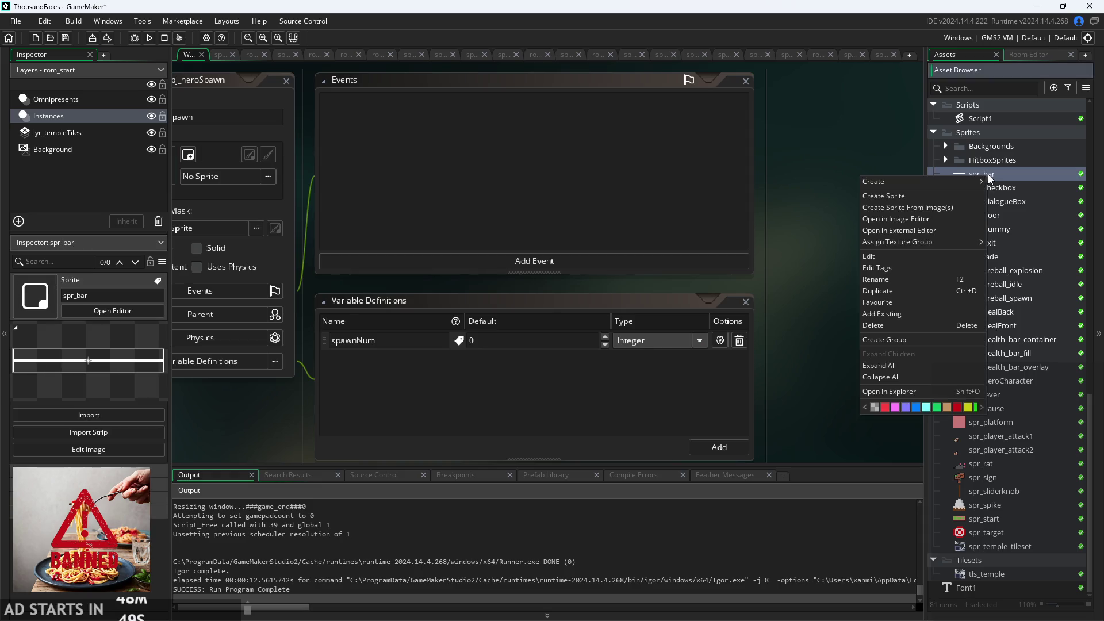
pyautogui.moveTo(952, 181)
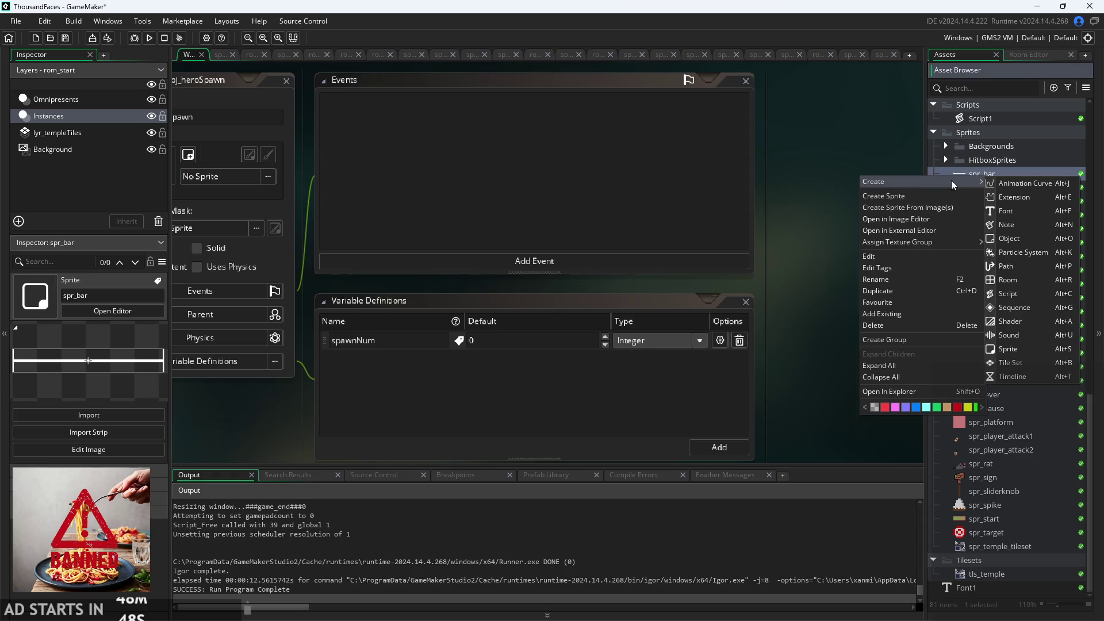
pyautogui.click(923, 342)
pyautogui.write('GUI')
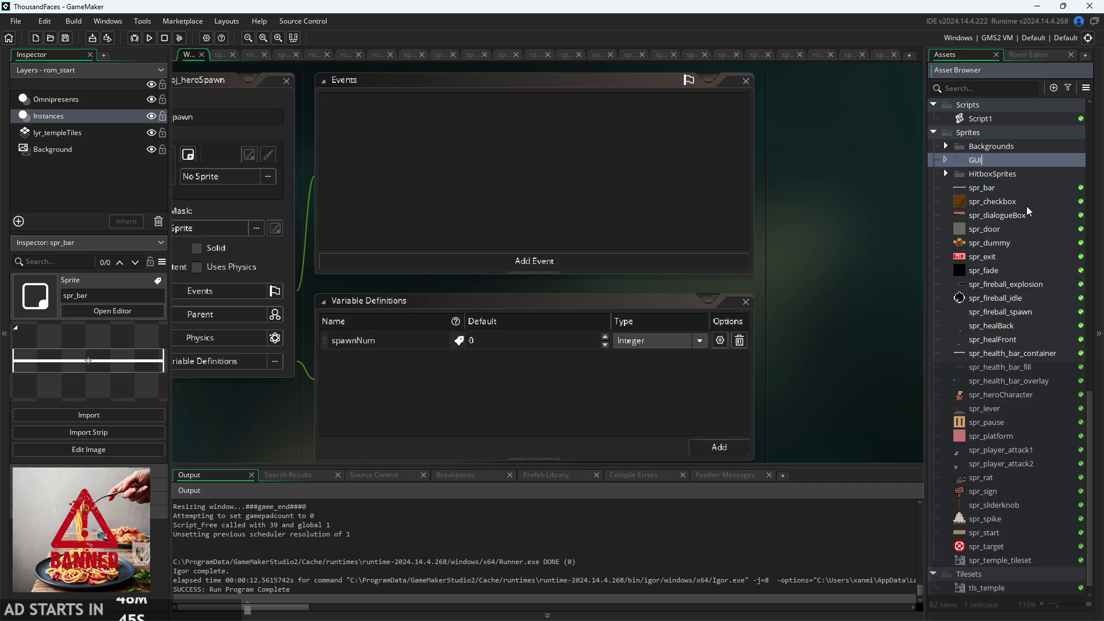
pyautogui.press('Return')
# - Move spr_health_bar_container, spr_health_bar_fill and spr_health_bar_overlay into GUI and collapse it
pyautogui.click(1007, 354)
pyautogui.keyDown('shift'); pyautogui.click(1005, 370); pyautogui.keyUp('shift')
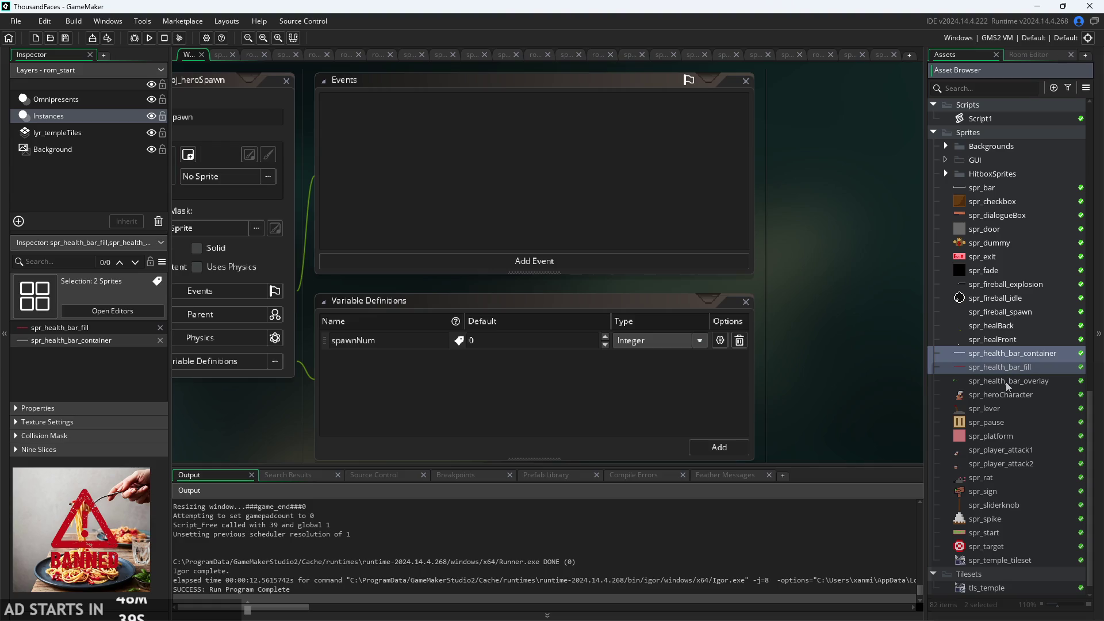
pyautogui.keyDown('shift'); pyautogui.click(1006, 382); pyautogui.keyUp('shift')
pyautogui.scroll(-1, 1024, 419)
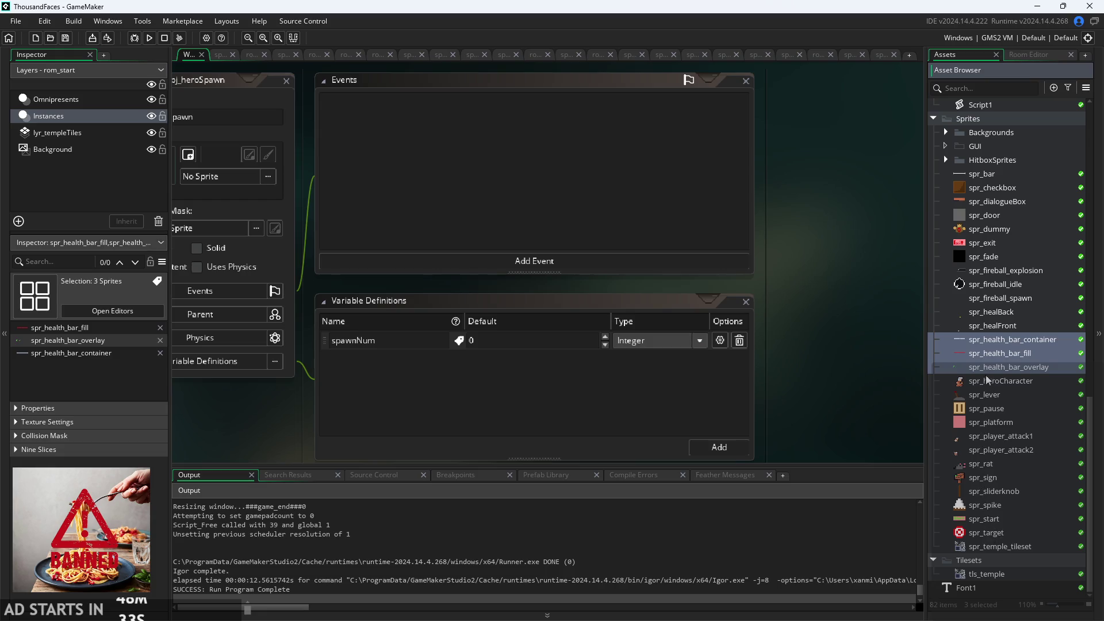
pyautogui.scroll(3, 989, 299)
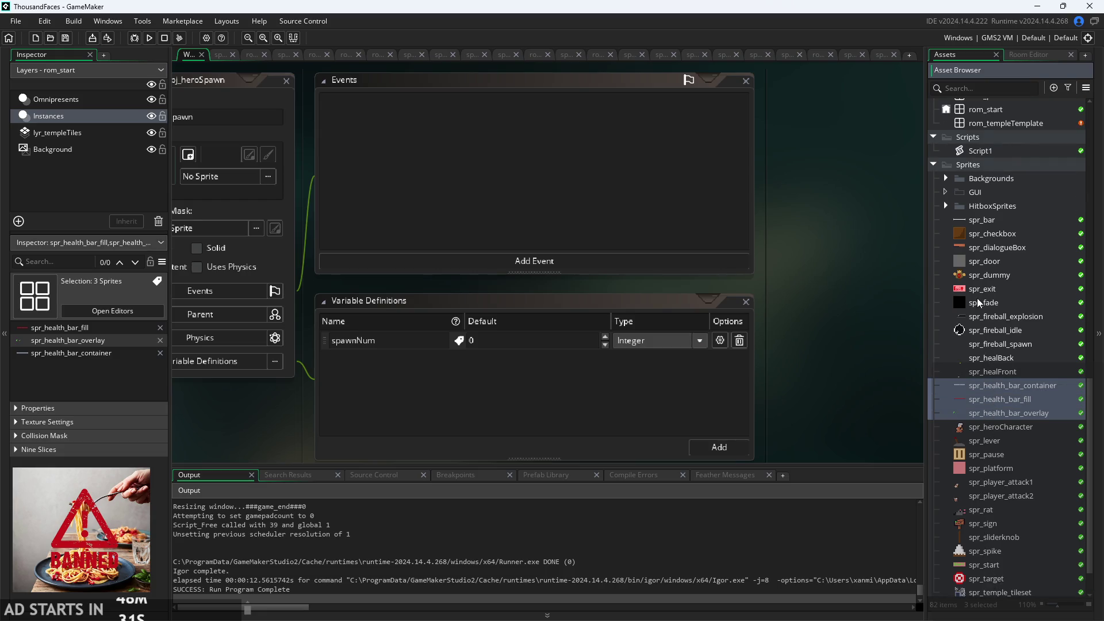
pyautogui.moveTo(1004, 382)
pyautogui.mouseDown()
pyautogui.moveTo(1003, 247)
pyautogui.moveTo(955, 191)
pyautogui.mouseUp()
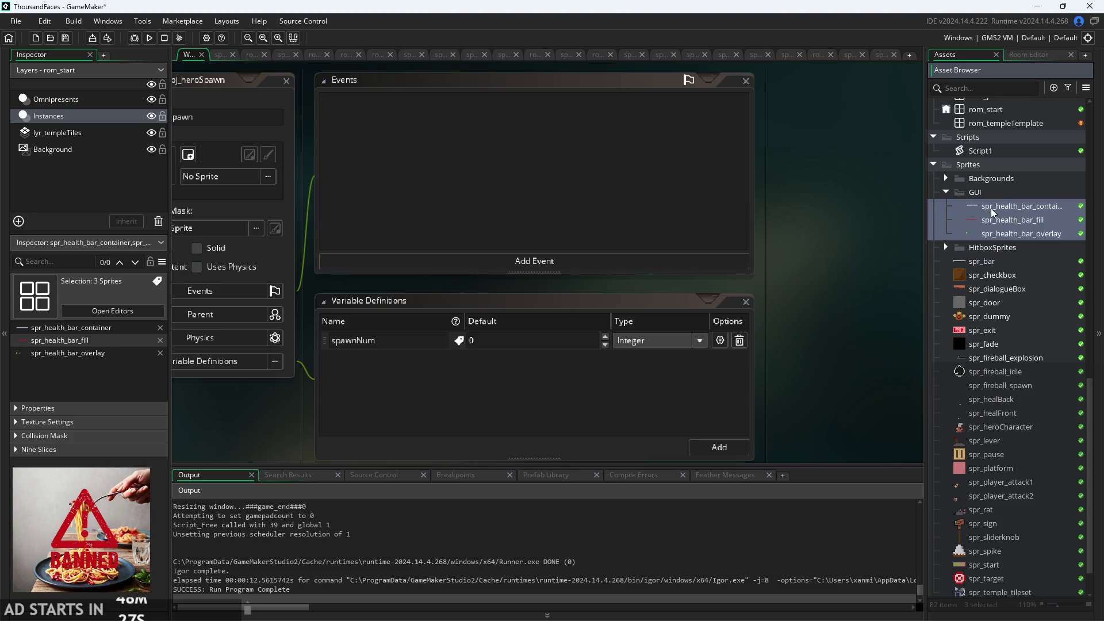
pyautogui.click(945, 194)
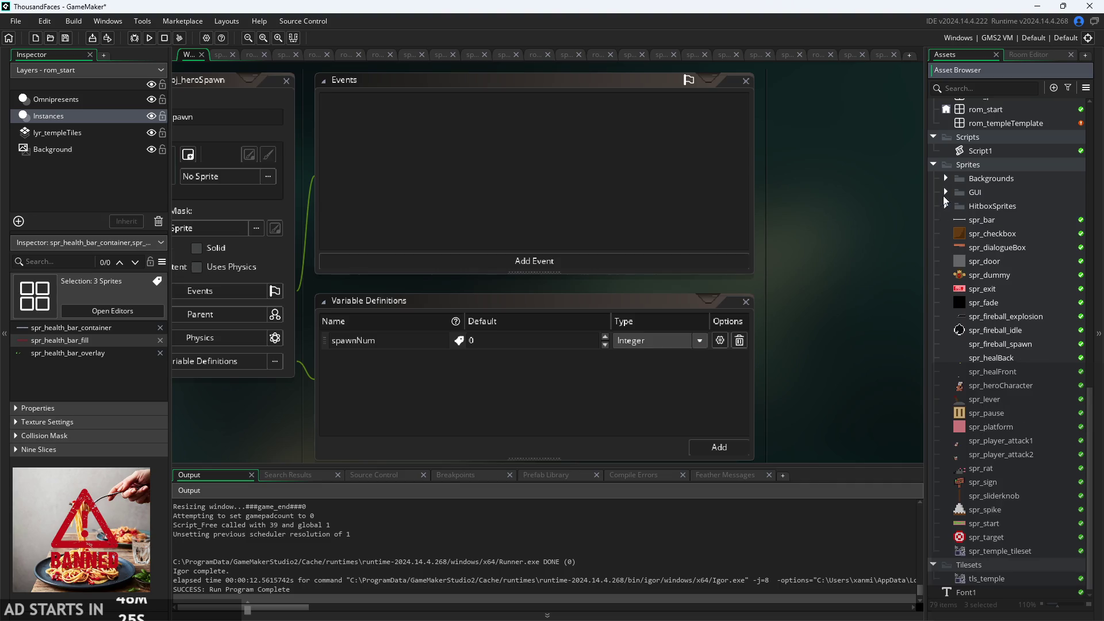
pyautogui.rightClick(993, 222)
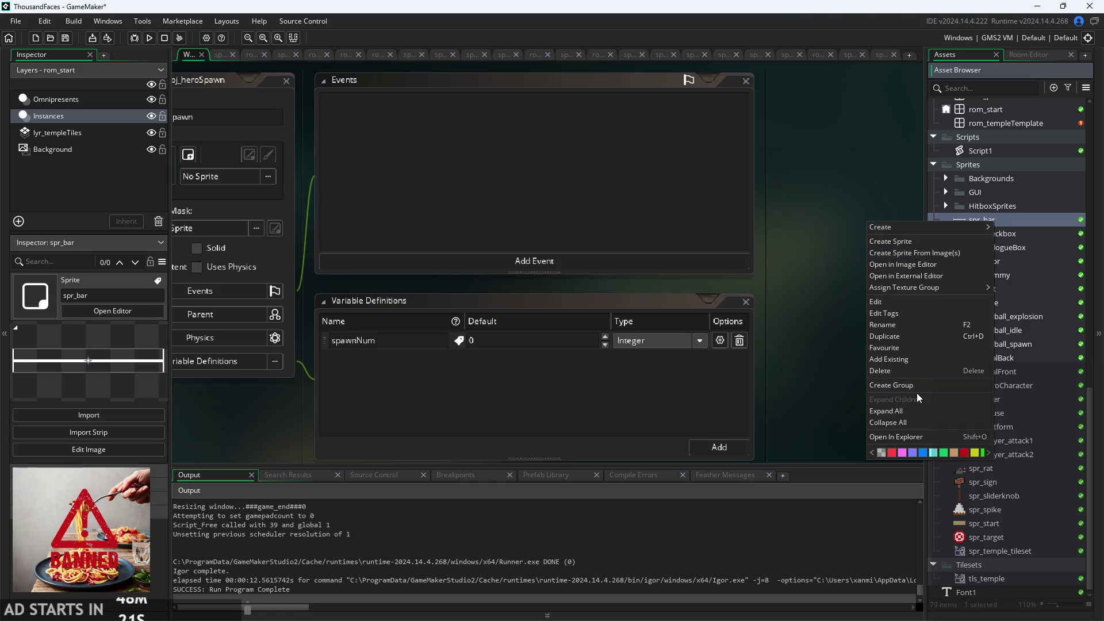
# - Name the newly created sprite group Settings
pyautogui.click(897, 385)
pyautogui.write('S')
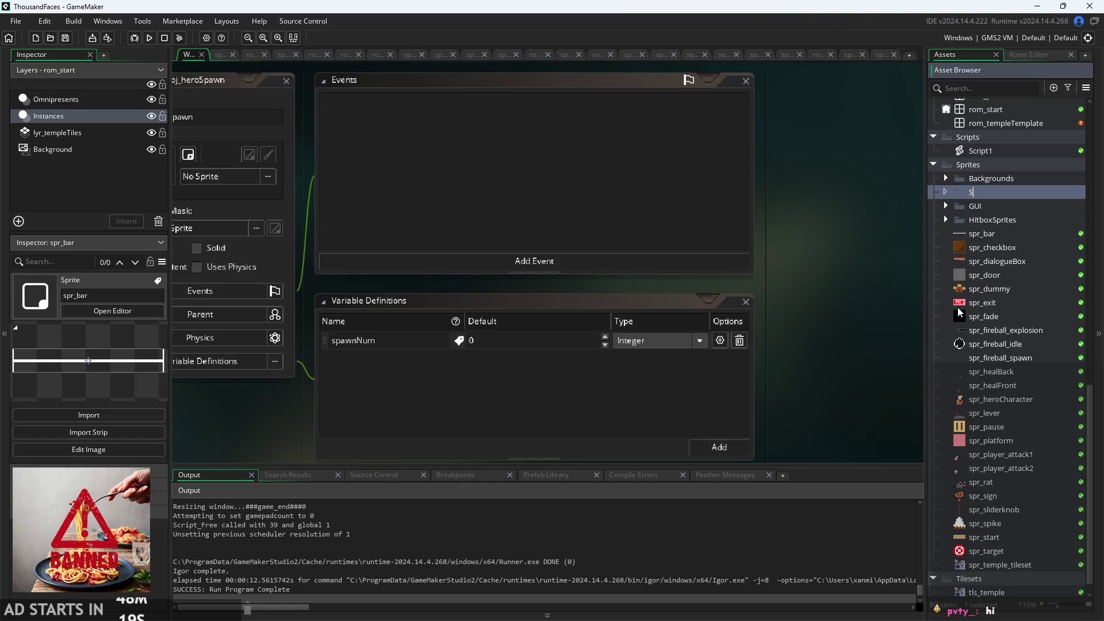
pyautogui.write('ettings')
pyautogui.press('Right')
pyautogui.press('Return')
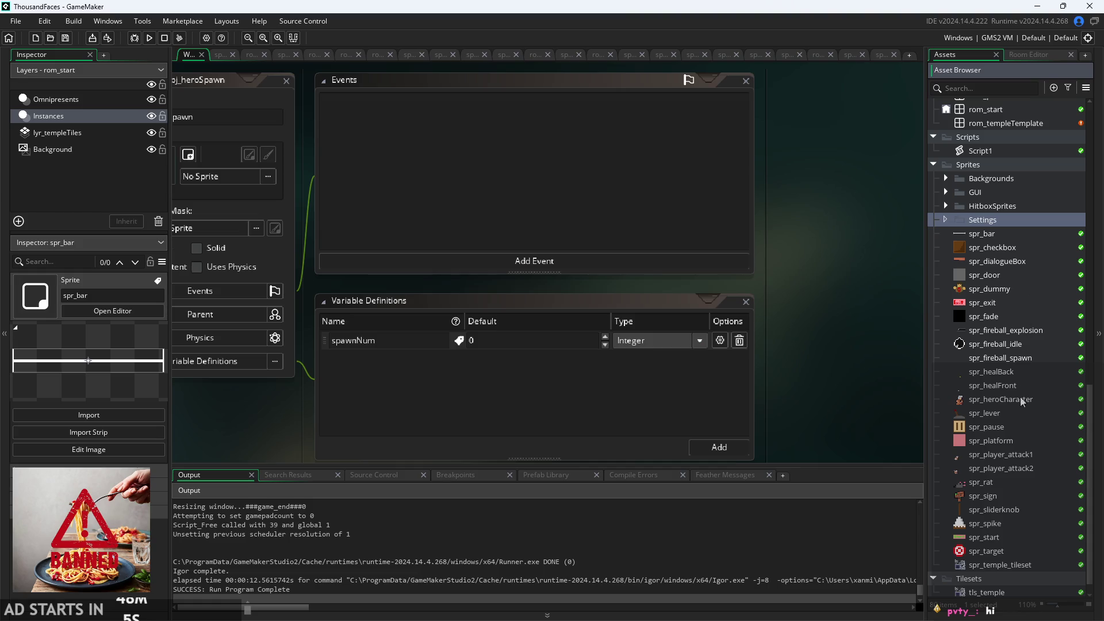
# - Inspect the spr_heroCharacter, spr_lever, spr_platform and spr_pause sprites
pyautogui.click(1005, 402)
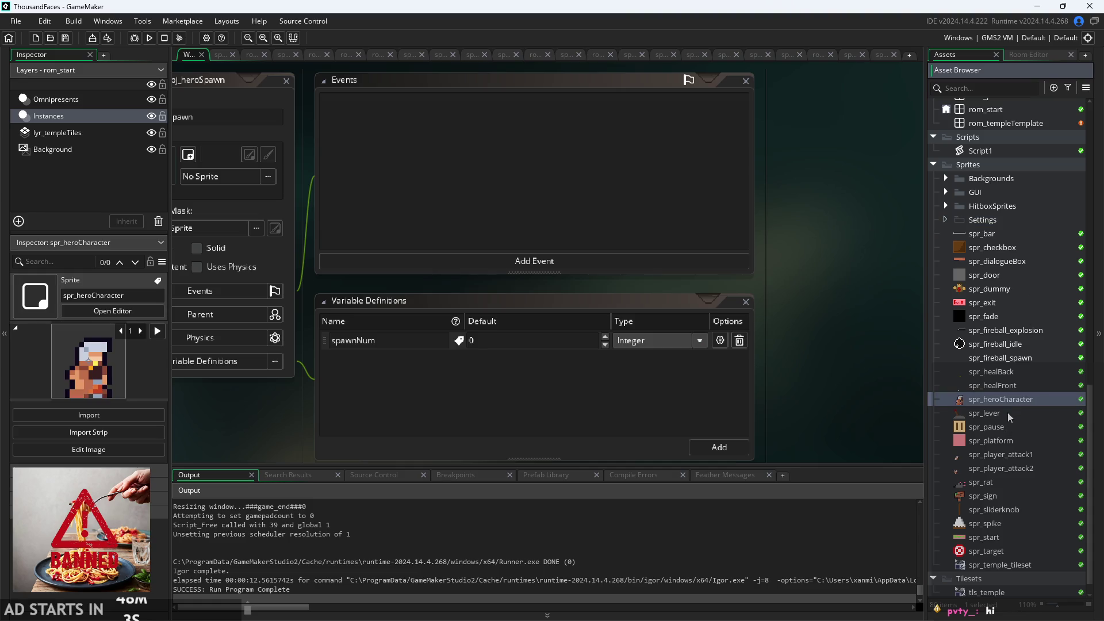
pyautogui.click(1008, 412)
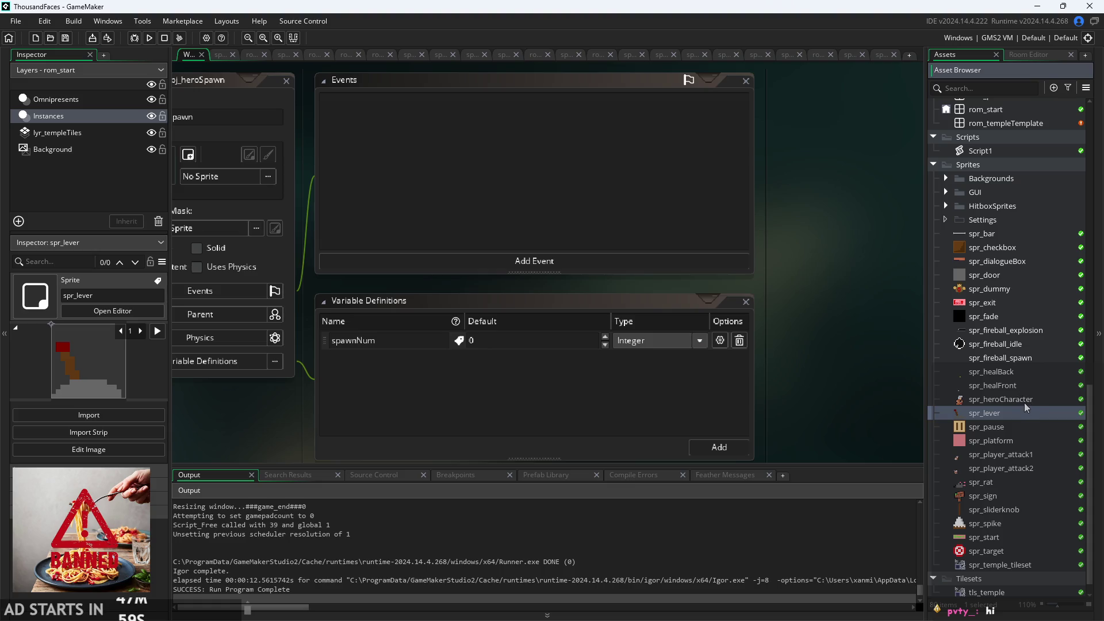
pyautogui.scroll(-1, 1016, 417)
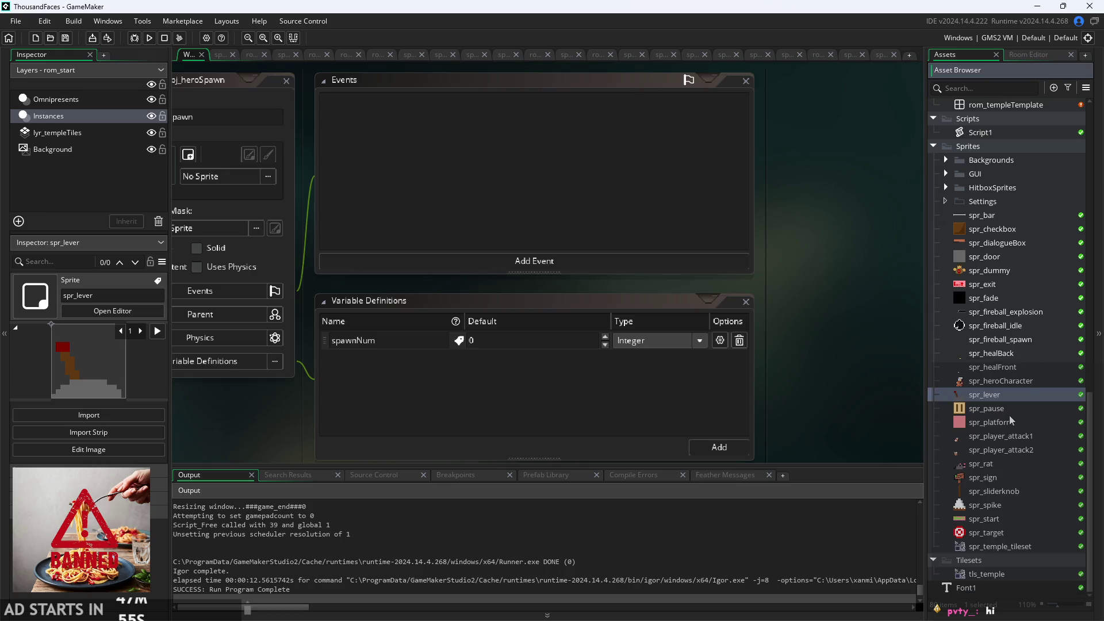
pyautogui.click(1010, 420)
pyautogui.click(1018, 408)
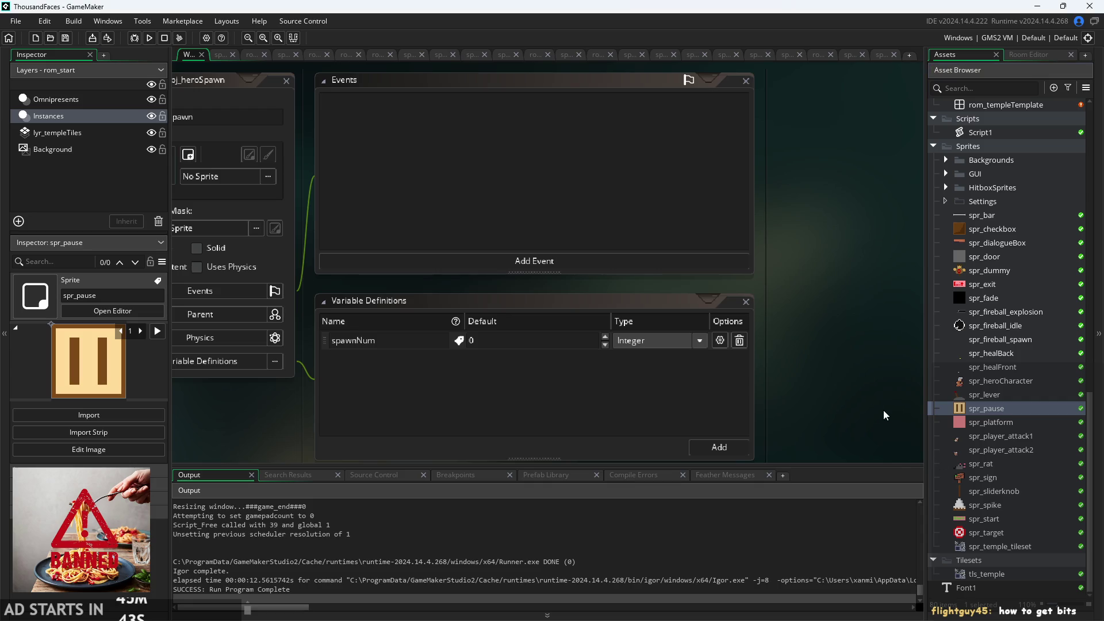
pyautogui.click(1028, 202)
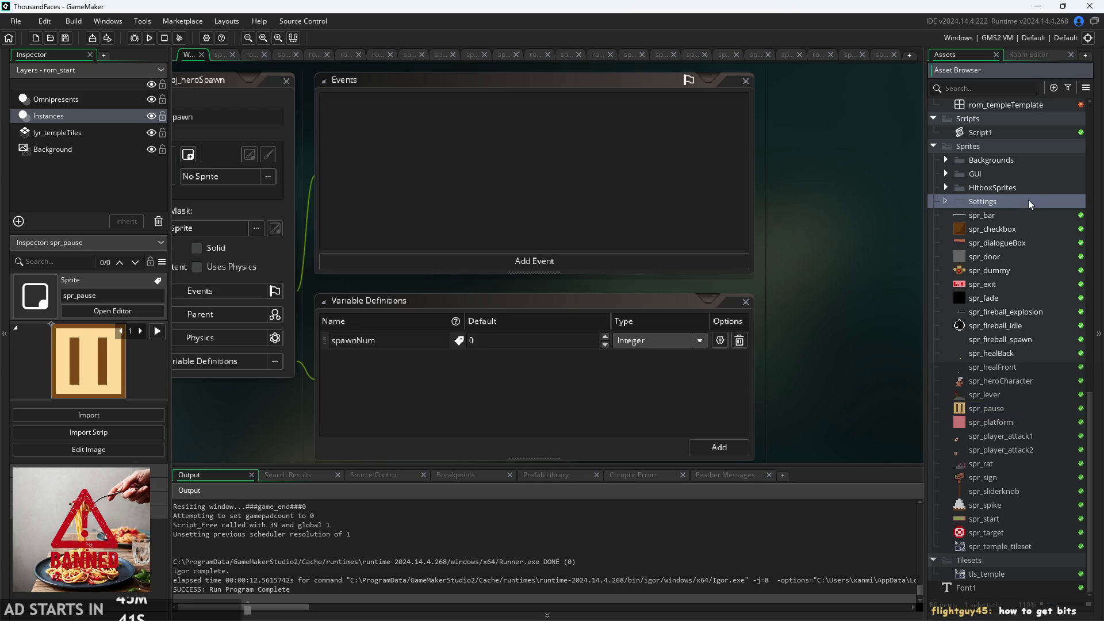
# - Select spr_bar, spr_checkbox, spr_exit, spr_pause, spr_sliderknob and spr_start, drop them into Settings, collapse it
pyautogui.click(1013, 232)
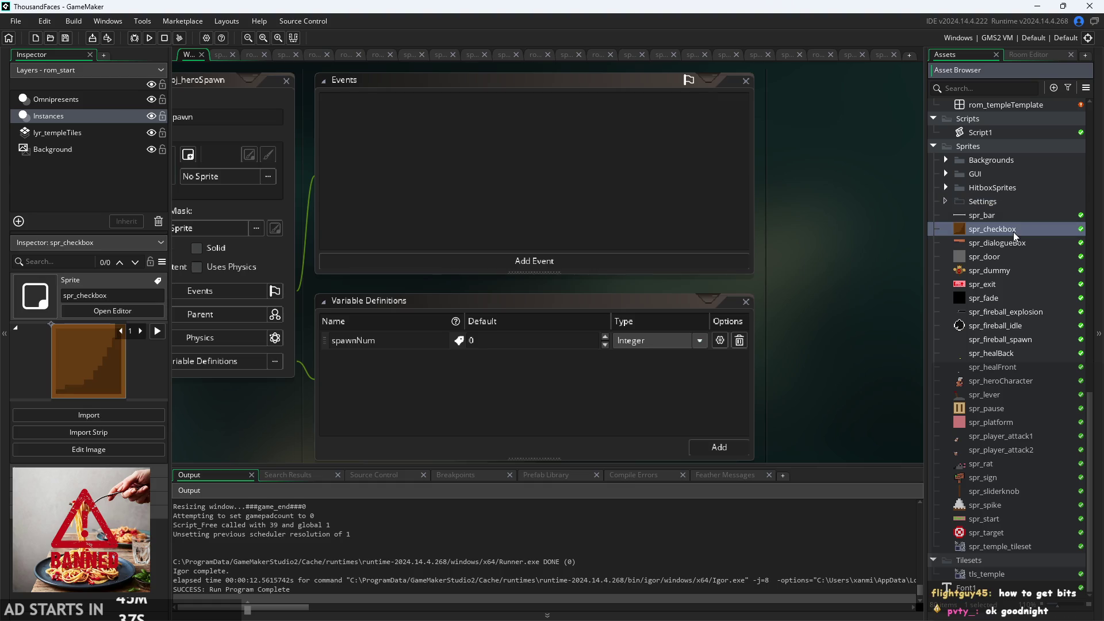
pyautogui.keyDown('shift'); pyautogui.click(1015, 286); pyautogui.keyUp('shift')
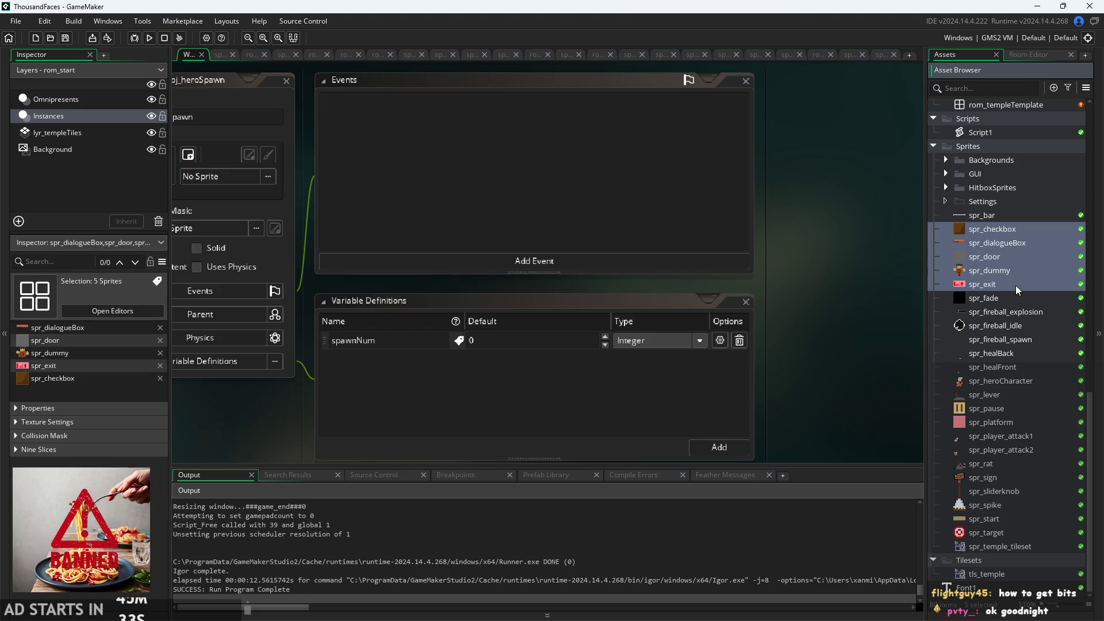
pyautogui.click(1015, 286)
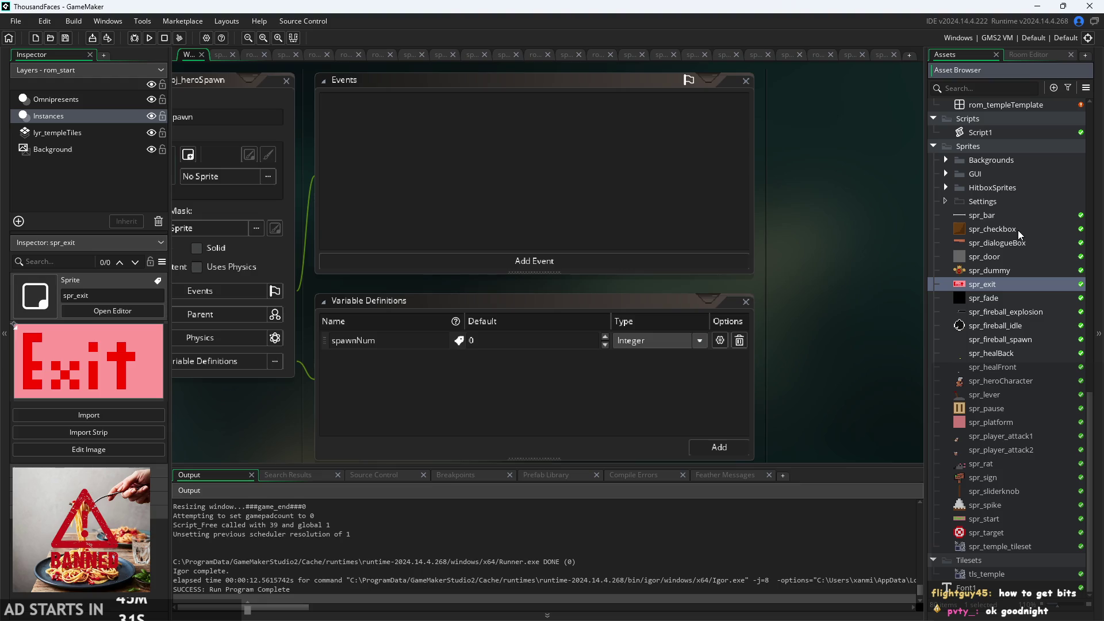
pyautogui.keyDown('ctrl'); pyautogui.click(1018, 230); pyautogui.keyUp('ctrl')
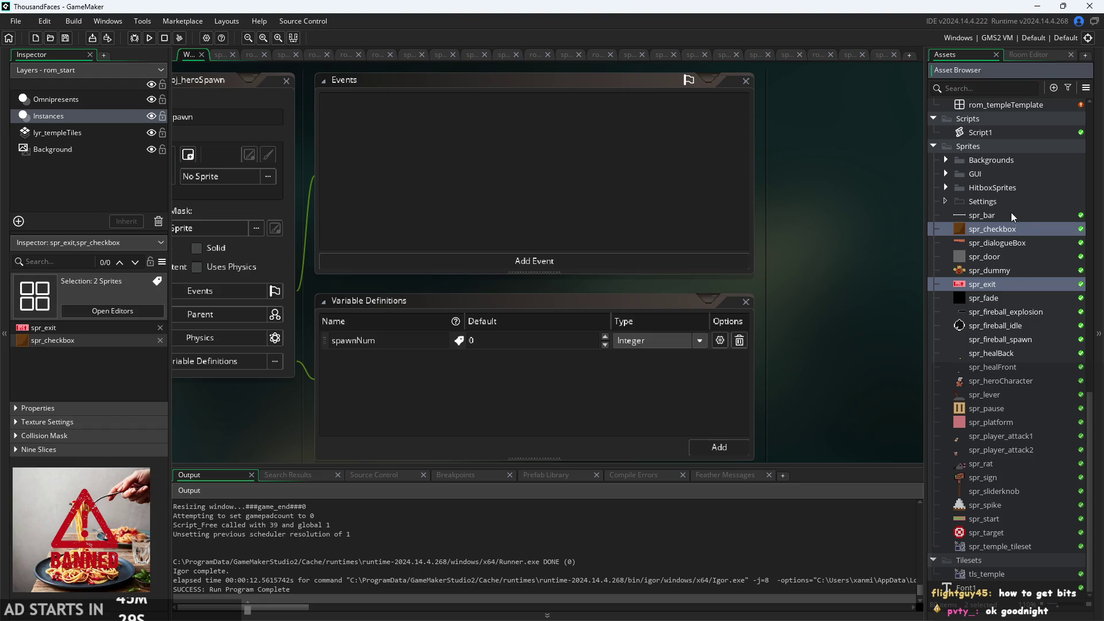
pyautogui.keyDown('ctrl'); pyautogui.click(1011, 214); pyautogui.keyUp('ctrl')
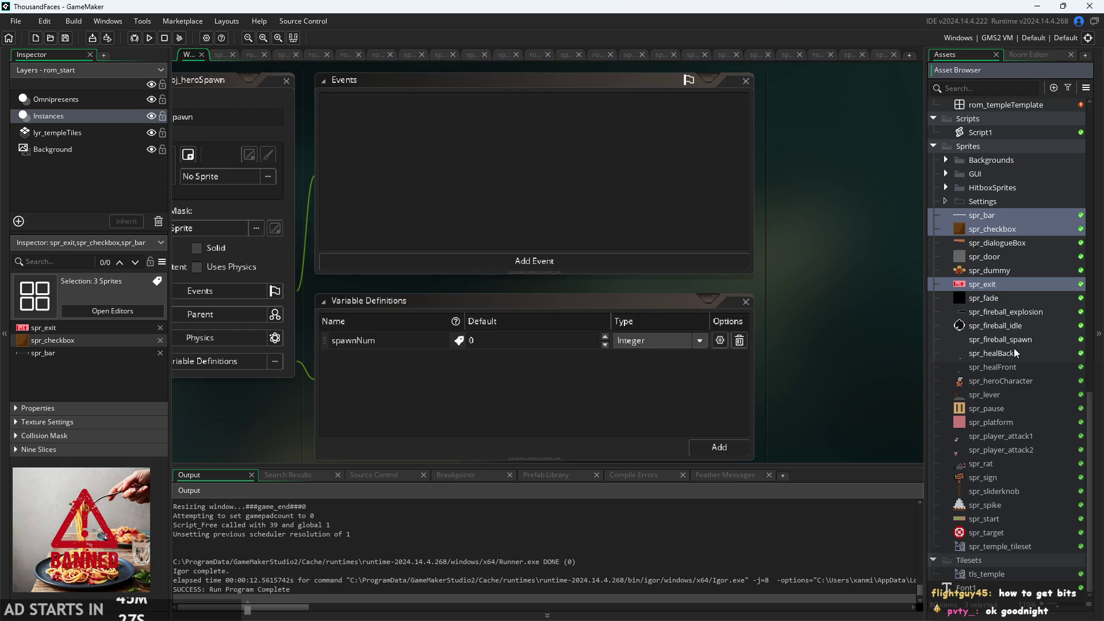
pyautogui.keyDown('ctrl'); pyautogui.click(1015, 492); pyautogui.keyUp('ctrl')
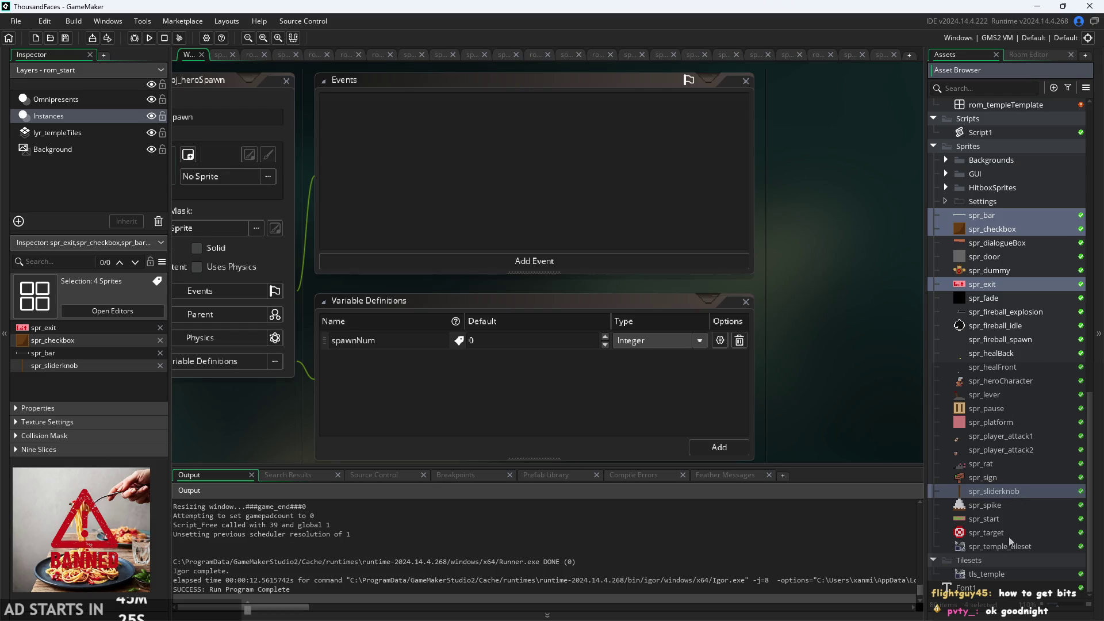
pyautogui.keyDown('ctrl'); pyautogui.click(1007, 517); pyautogui.keyUp('ctrl')
pyautogui.keyDown('ctrl'); pyautogui.click(996, 411); pyautogui.keyUp('ctrl')
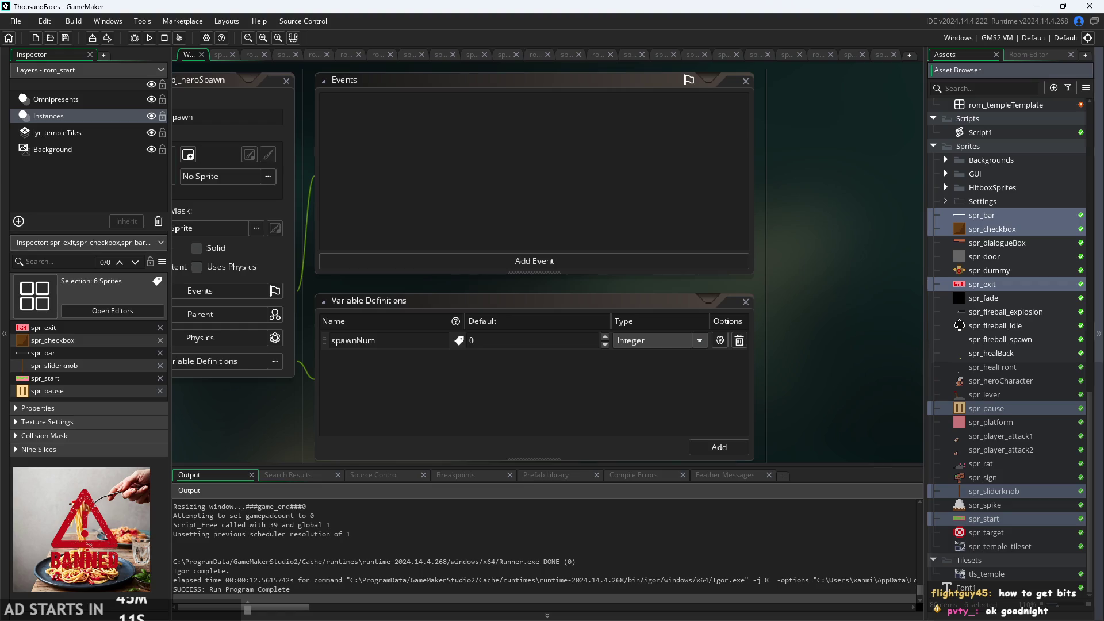
pyautogui.moveTo(1007, 222); pyautogui.dragTo(988, 203)
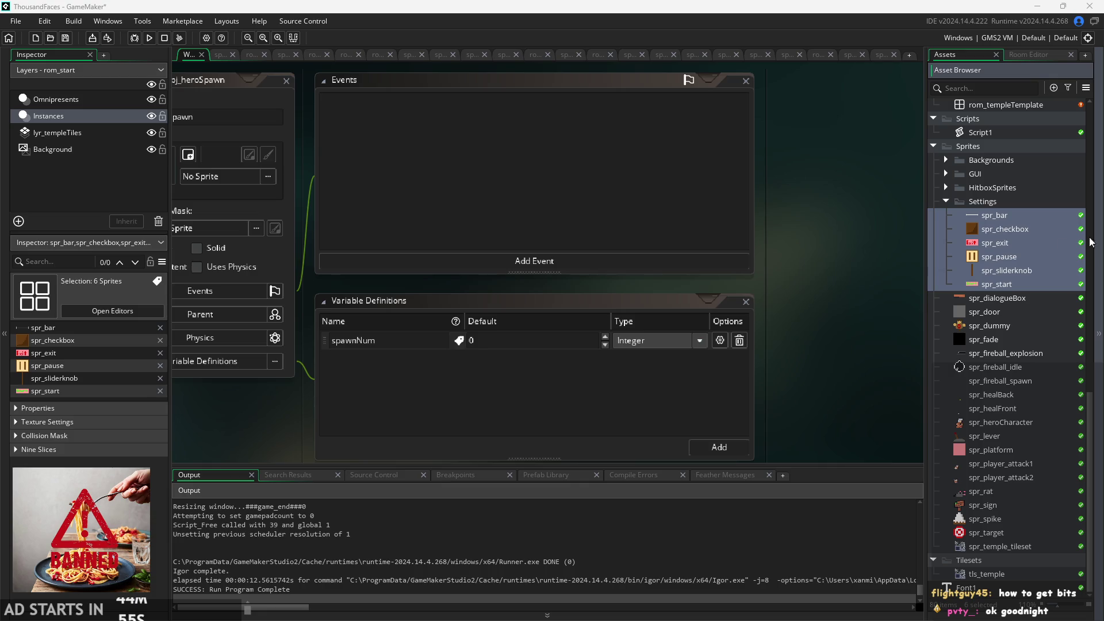
pyautogui.click(945, 199)
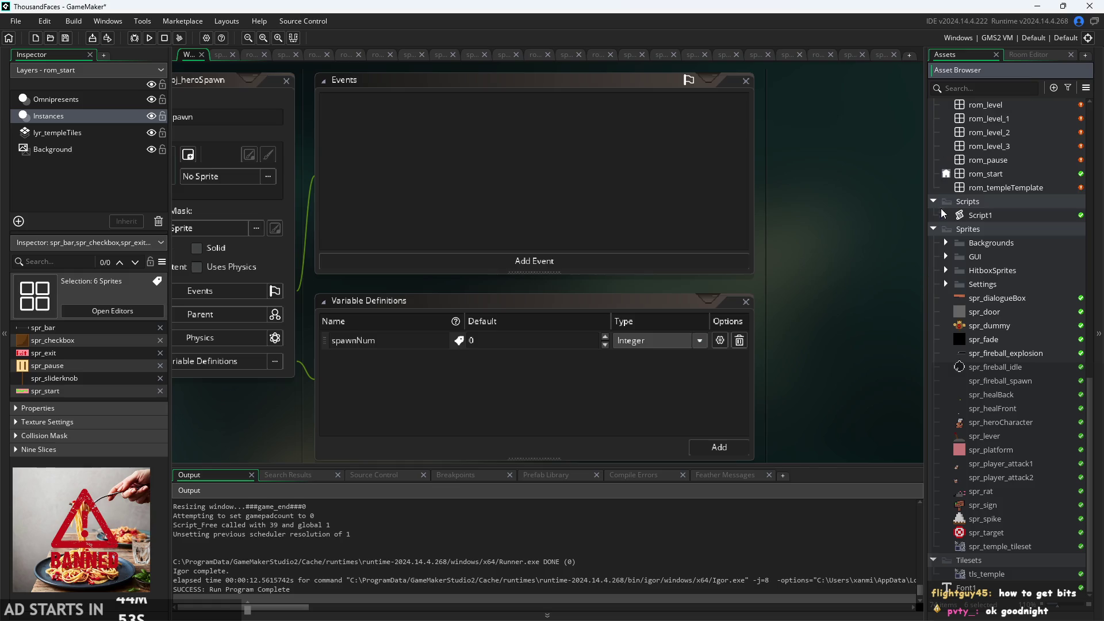
pyautogui.click(980, 303)
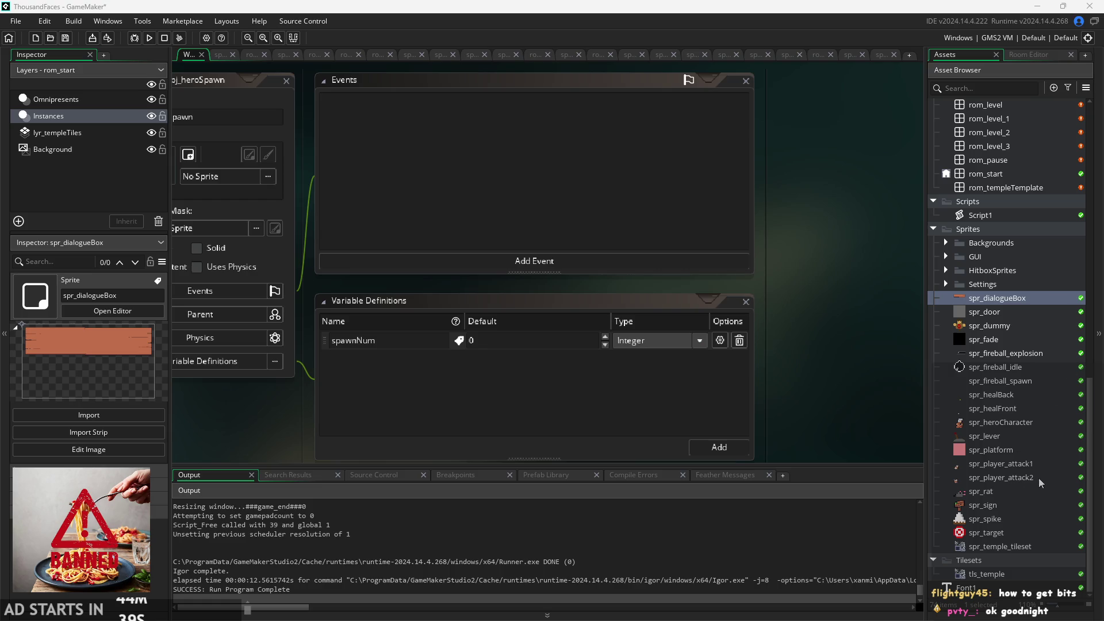
pyautogui.click(1016, 522)
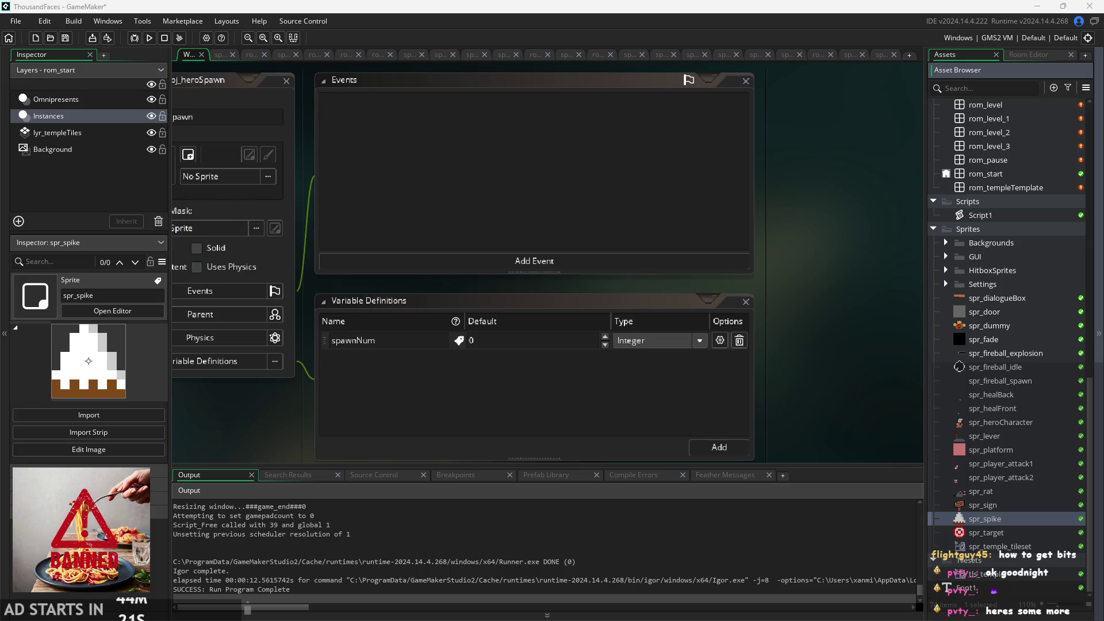
pyautogui.click(1029, 492)
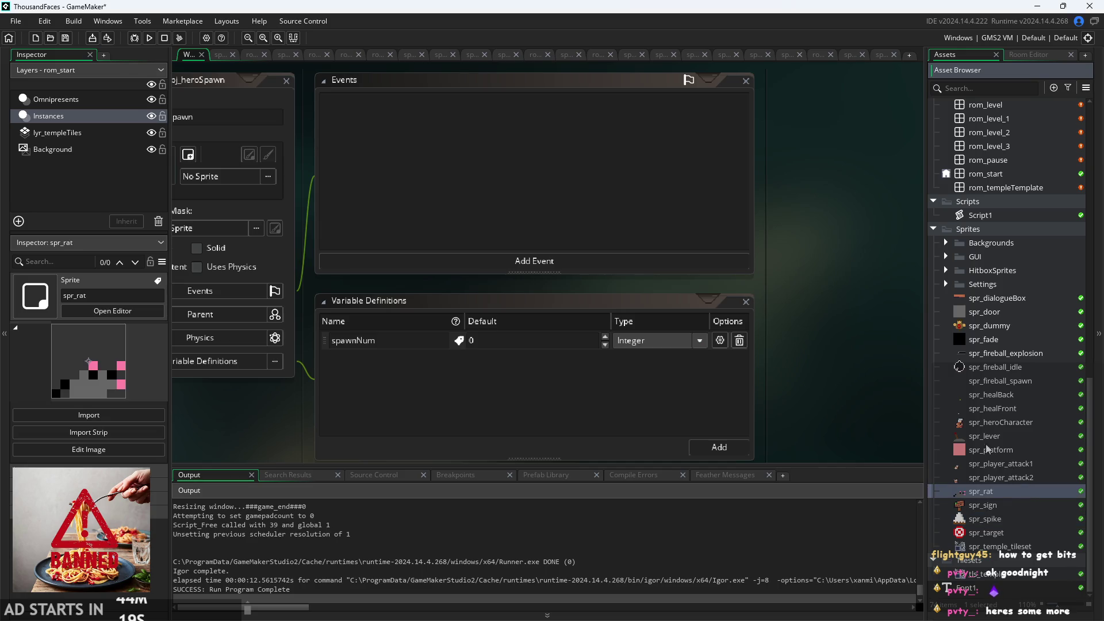
pyautogui.rightClick(996, 299)
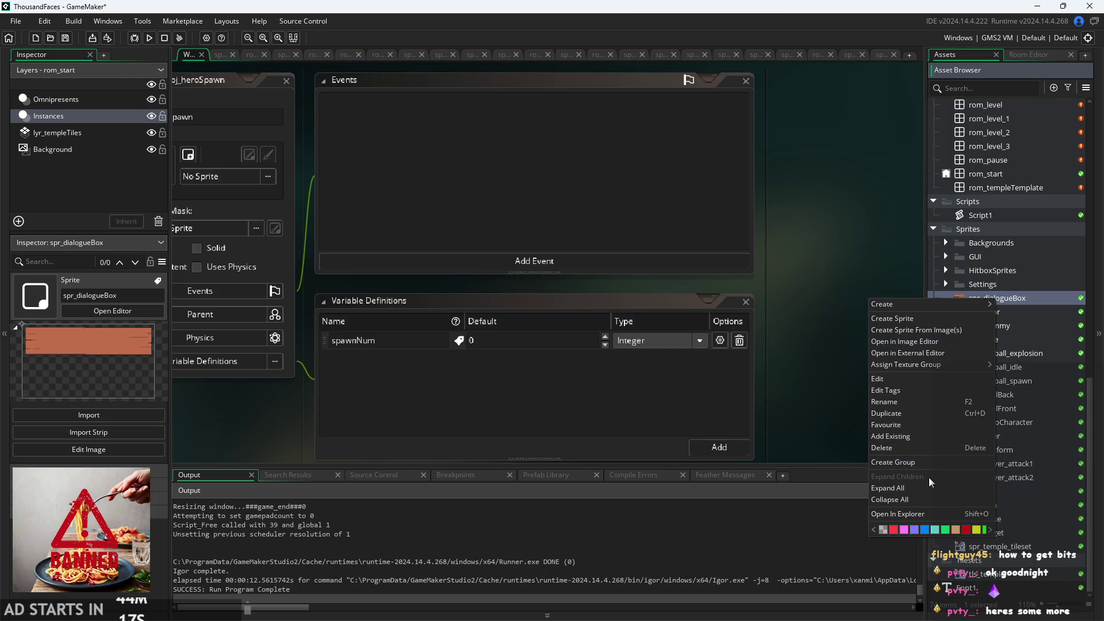
# - Create a new sprite group, keeping its default name group1
pyautogui.click(929, 464)
pyautogui.press('BackSpace')
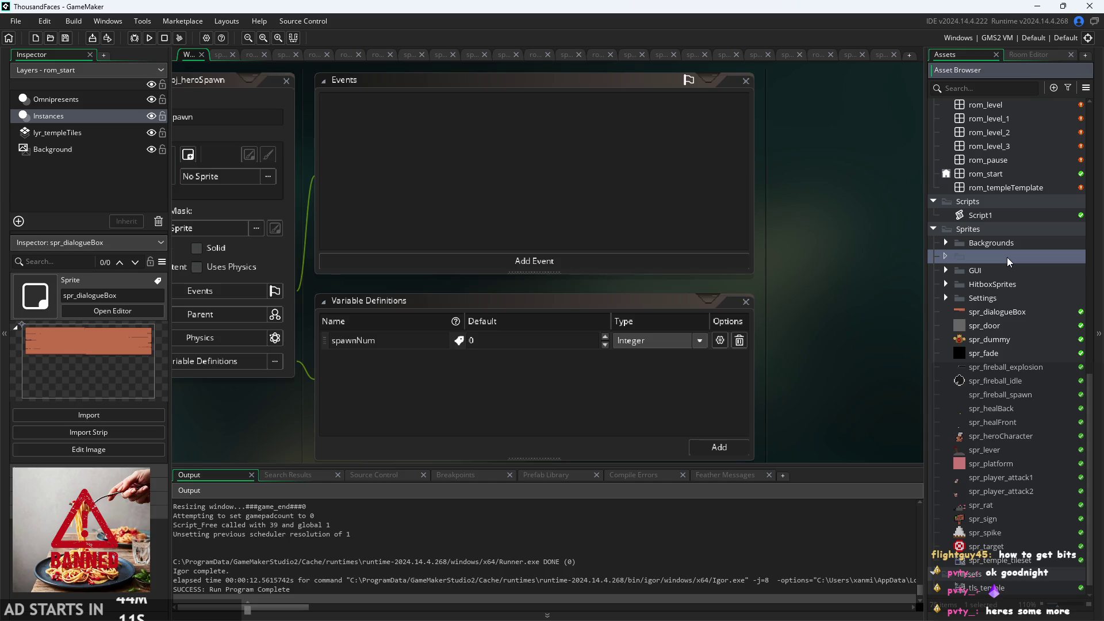
pyautogui.write('Pl')
pyautogui.press('BackSpace')
pyautogui.press('BackSpace')
pyautogui.press('BackSpace')
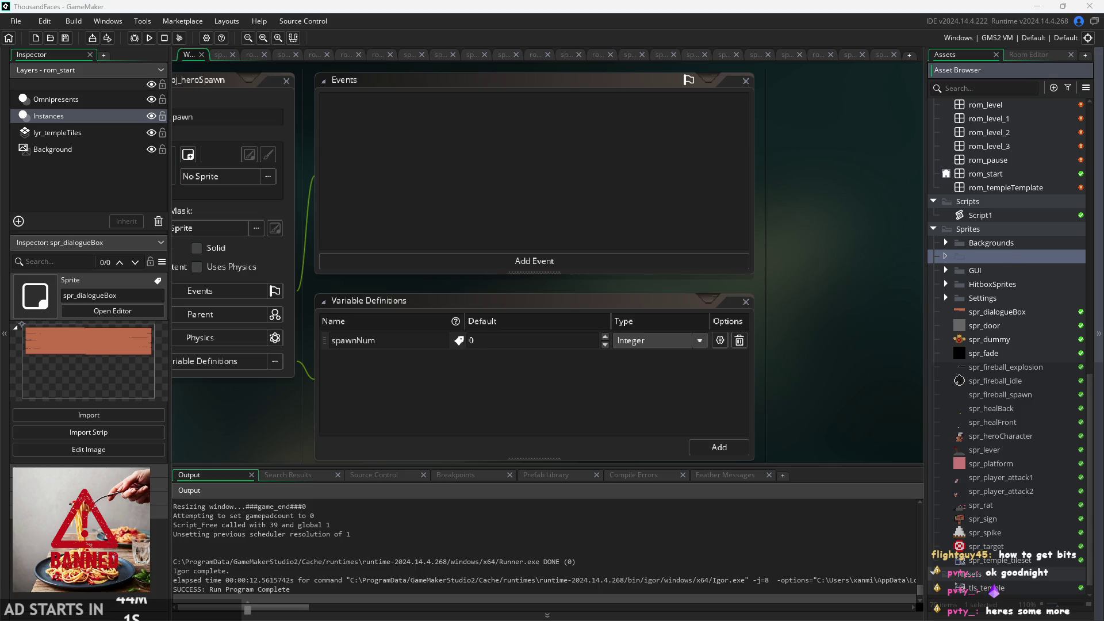
pyautogui.click(981, 260)
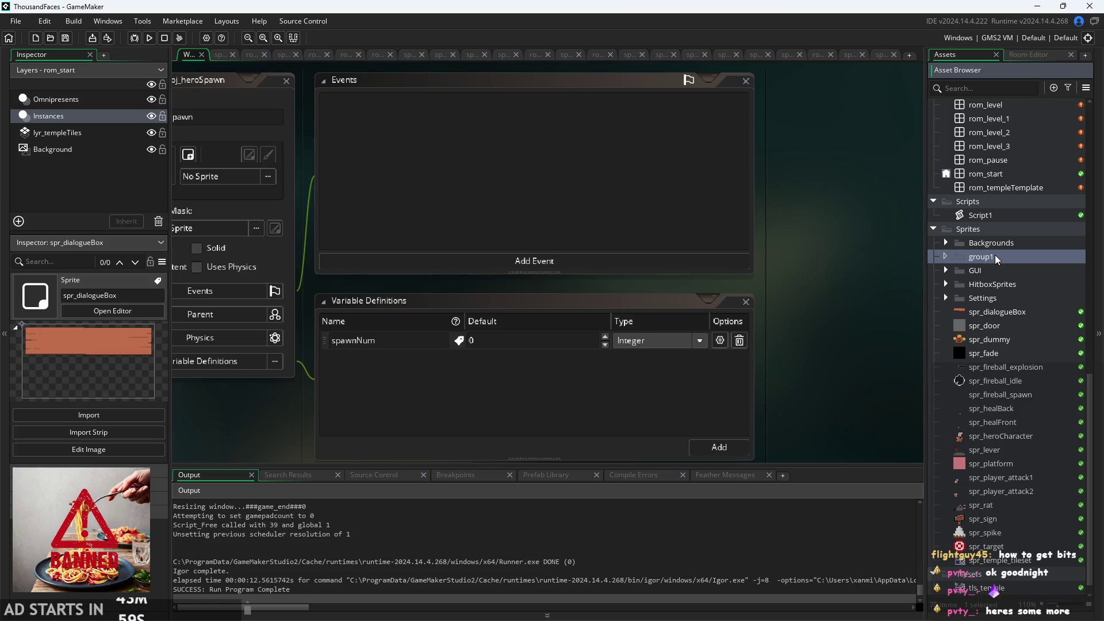
# - Rename group1 to Player Animations
pyautogui.rightClick(994, 256)
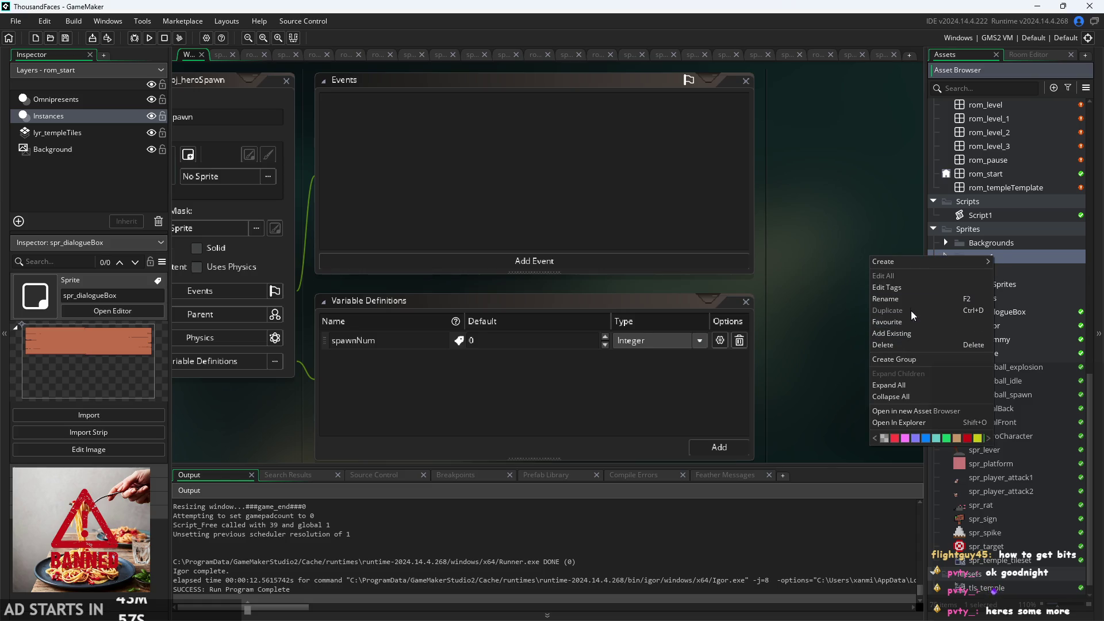
pyautogui.click(920, 299)
pyautogui.press('BackSpace')
pyautogui.press('BackSpace')
pyautogui.press('BackSpace')
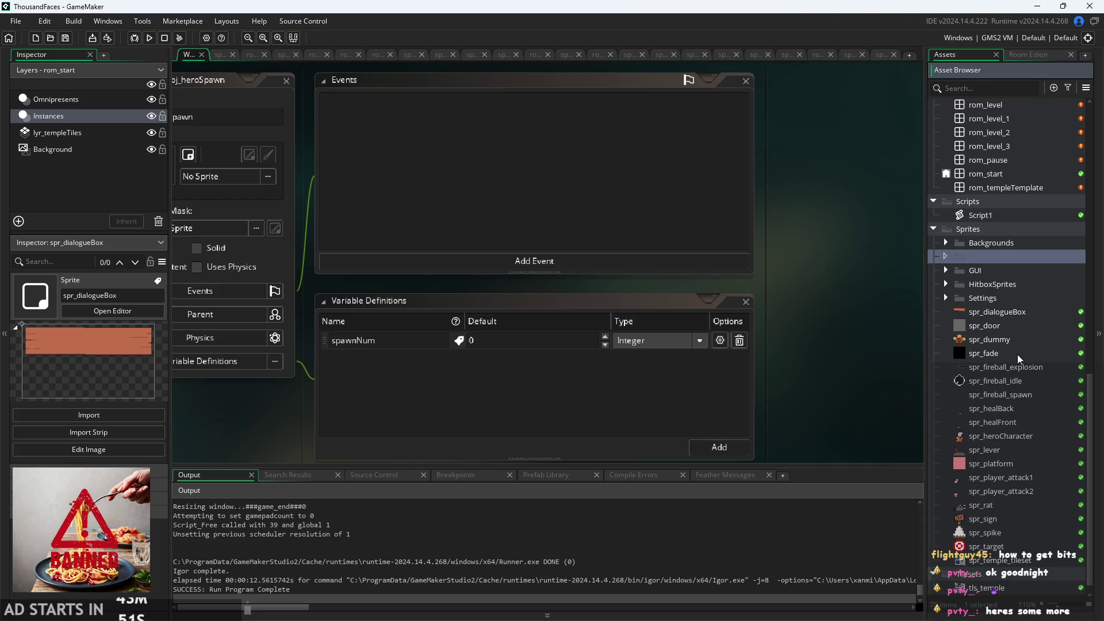
pyautogui.write('play')
pyautogui.press('BackSpace')
pyautogui.press('BackSpace')
pyautogui.press('BackSpace')
pyautogui.write('Player Ani')
pyautogui.write('mations')
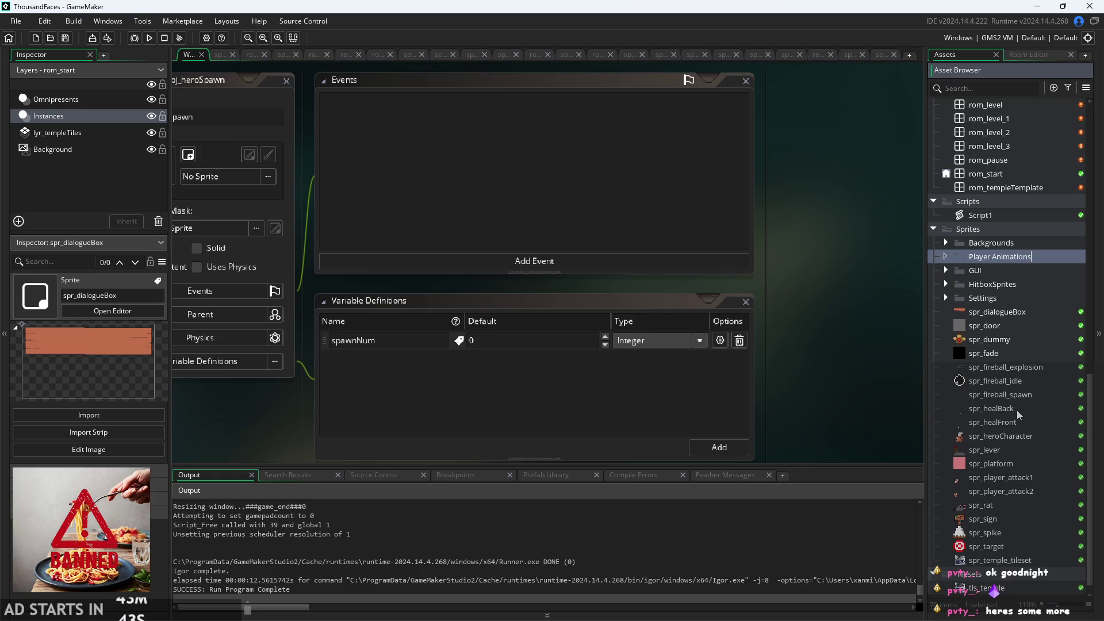
pyautogui.press('Return')
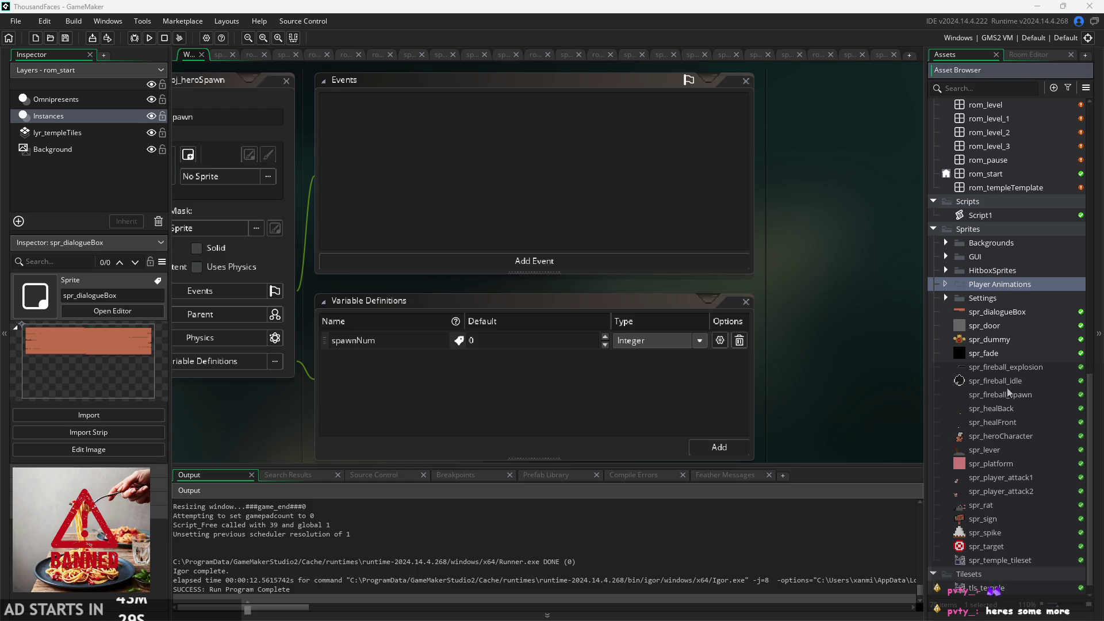
# - Select spr_heroCharacter, both player attack, both heal and the three fireball sprites
pyautogui.click(1009, 439)
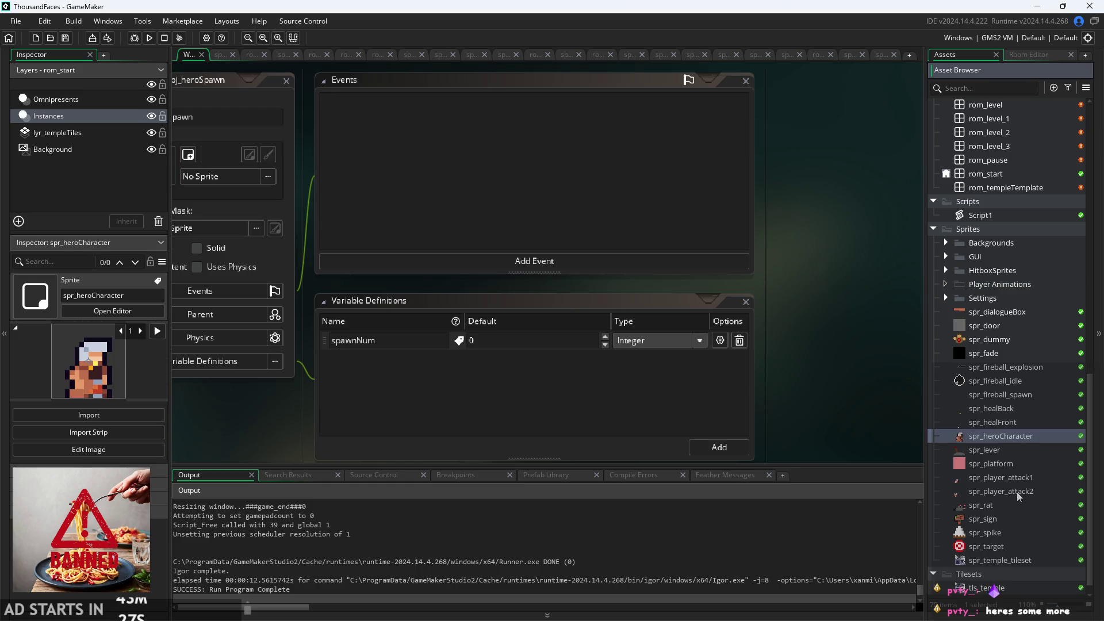
pyautogui.keyDown('ctrl'); pyautogui.click(1009, 481); pyautogui.keyUp('ctrl')
pyautogui.keyDown('ctrl'); pyautogui.click(1012, 493); pyautogui.keyUp('ctrl')
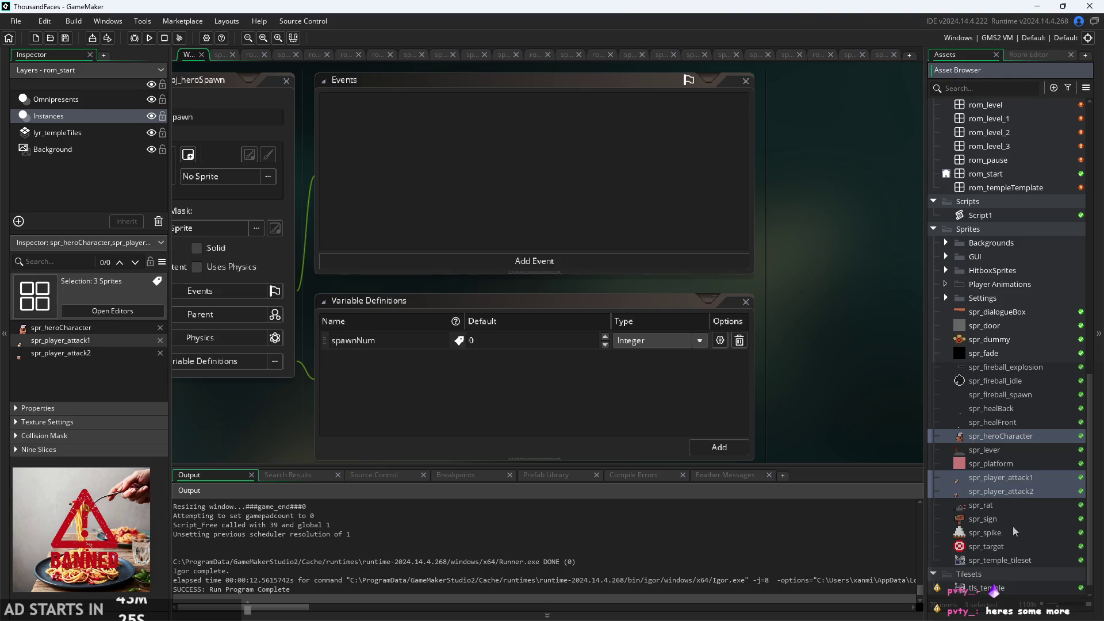
pyautogui.keyDown('ctrl'); pyautogui.click(994, 409); pyautogui.keyUp('ctrl')
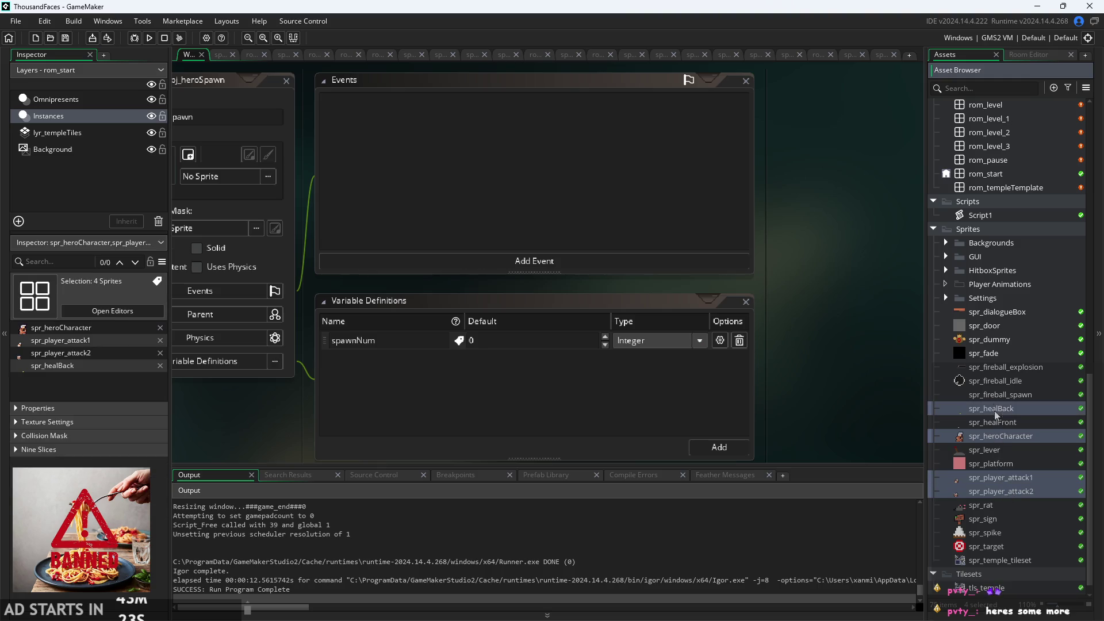
pyautogui.keyDown('ctrl'); pyautogui.click(998, 422); pyautogui.keyUp('ctrl')
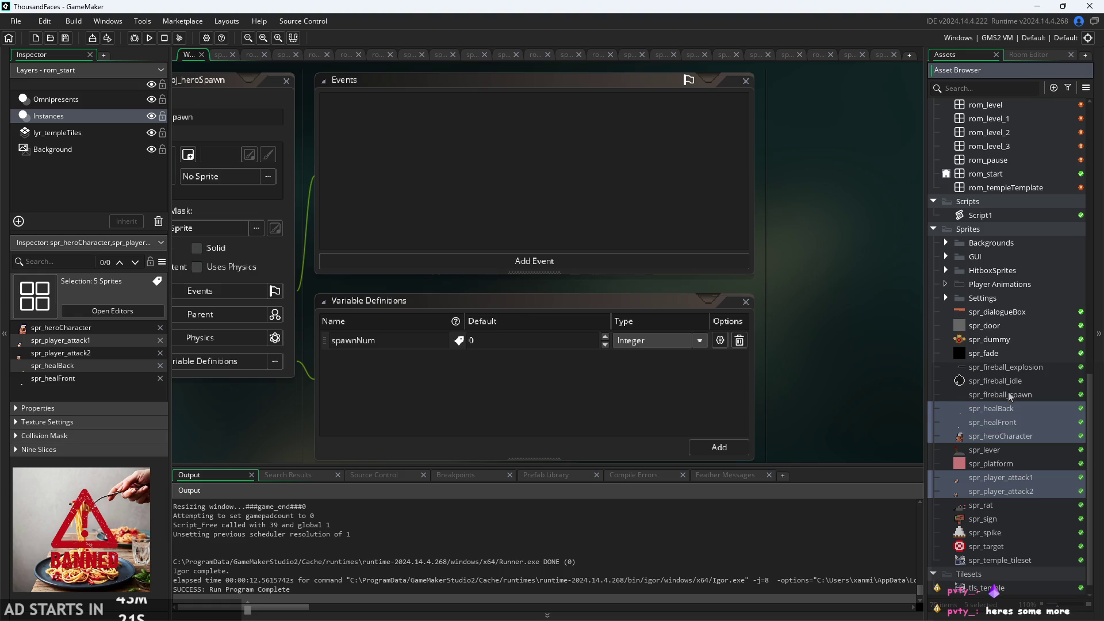
pyautogui.keyDown('ctrl'); pyautogui.click(1009, 396); pyautogui.keyUp('ctrl')
pyautogui.keyDown('ctrl'); pyautogui.click(1009, 382); pyautogui.keyUp('ctrl')
pyautogui.keyDown('ctrl'); pyautogui.click(1005, 368); pyautogui.keyUp('ctrl')
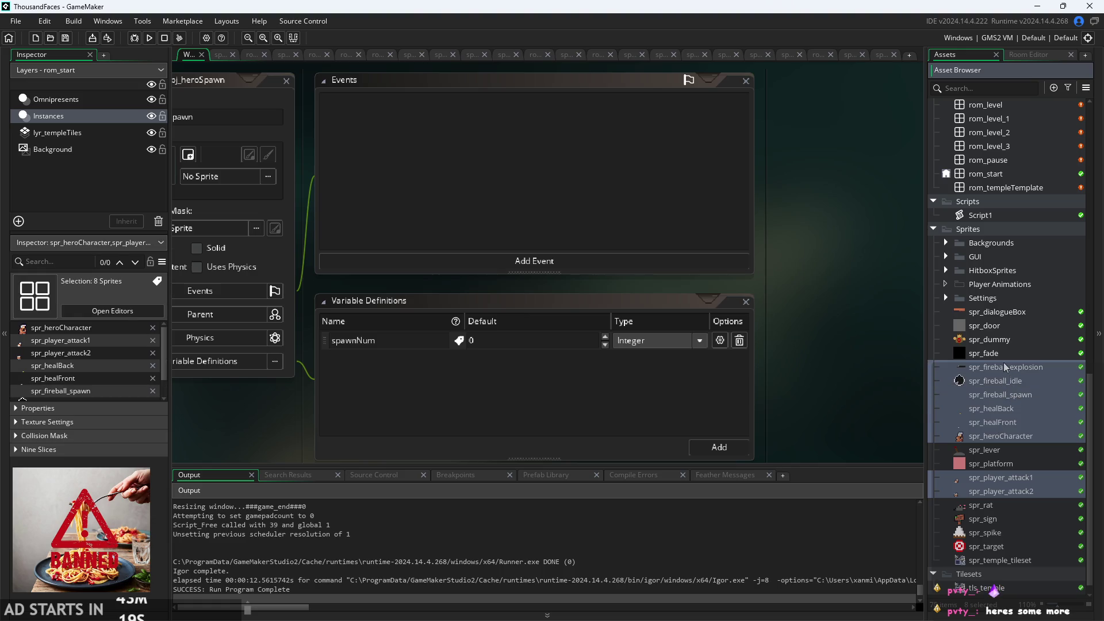
# - Drop the eight selected sprites into Player Animations and collapse the group
pyautogui.moveTo(1005, 366)
pyautogui.mouseDown()
pyautogui.moveTo(978, 345)
pyautogui.moveTo(983, 284)
pyautogui.mouseUp()
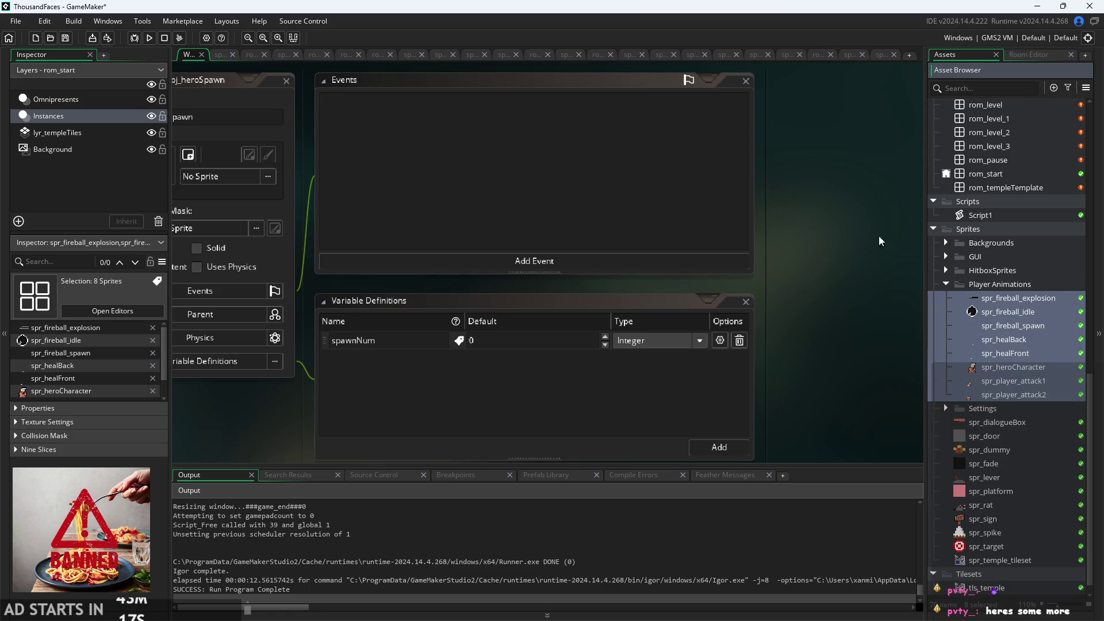
pyautogui.click(946, 283)
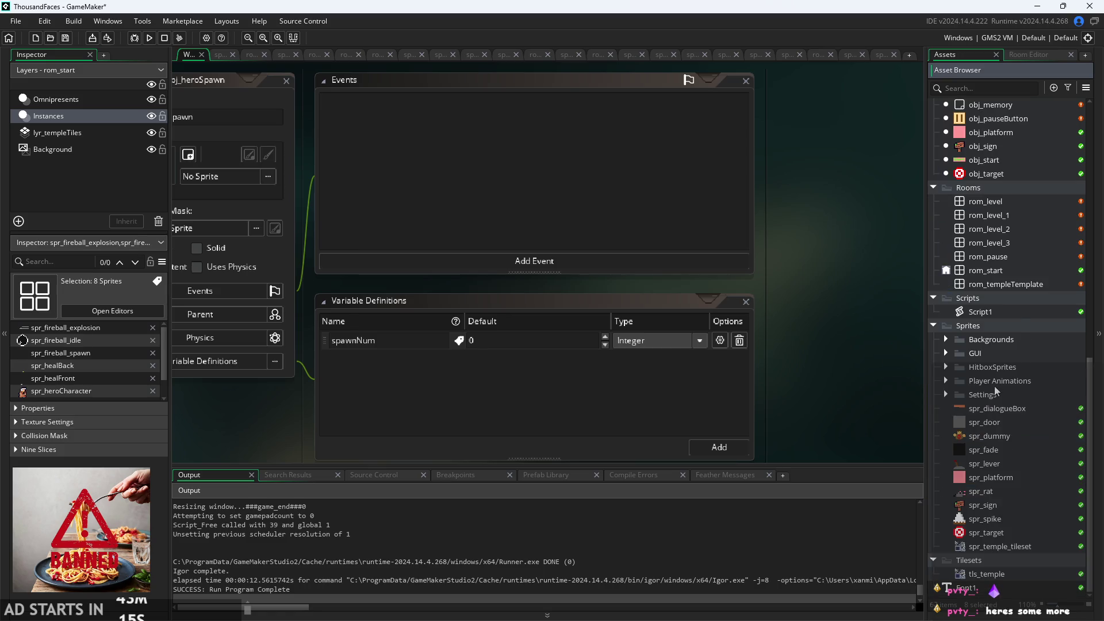
pyautogui.scroll(3, 1000, 488)
pyautogui.scroll(-3, 1000, 517)
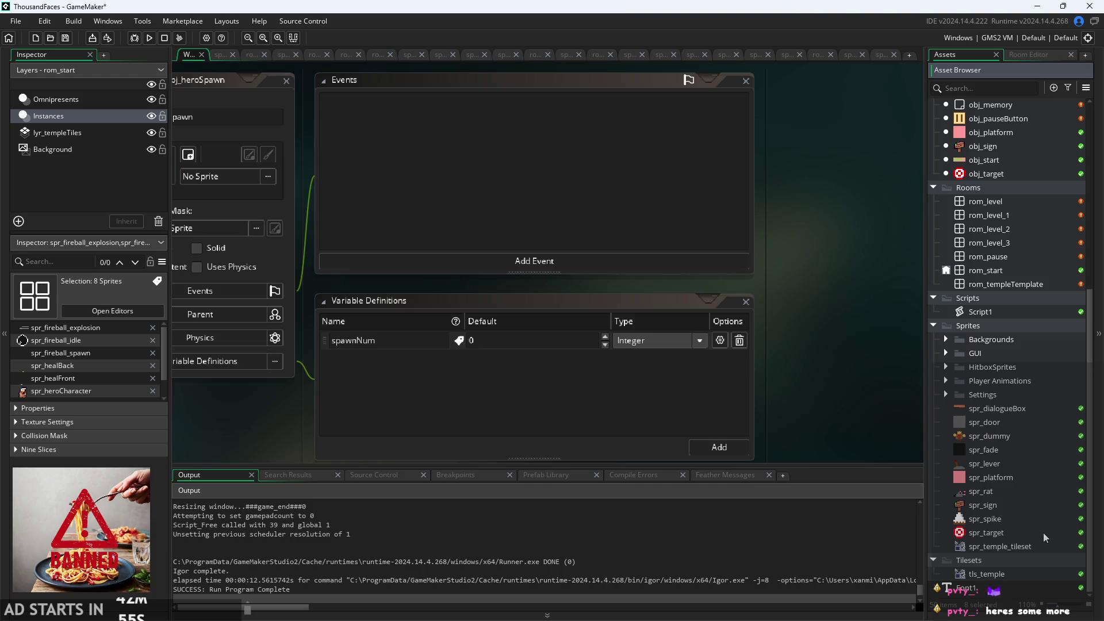
pyautogui.rightClick(961, 414)
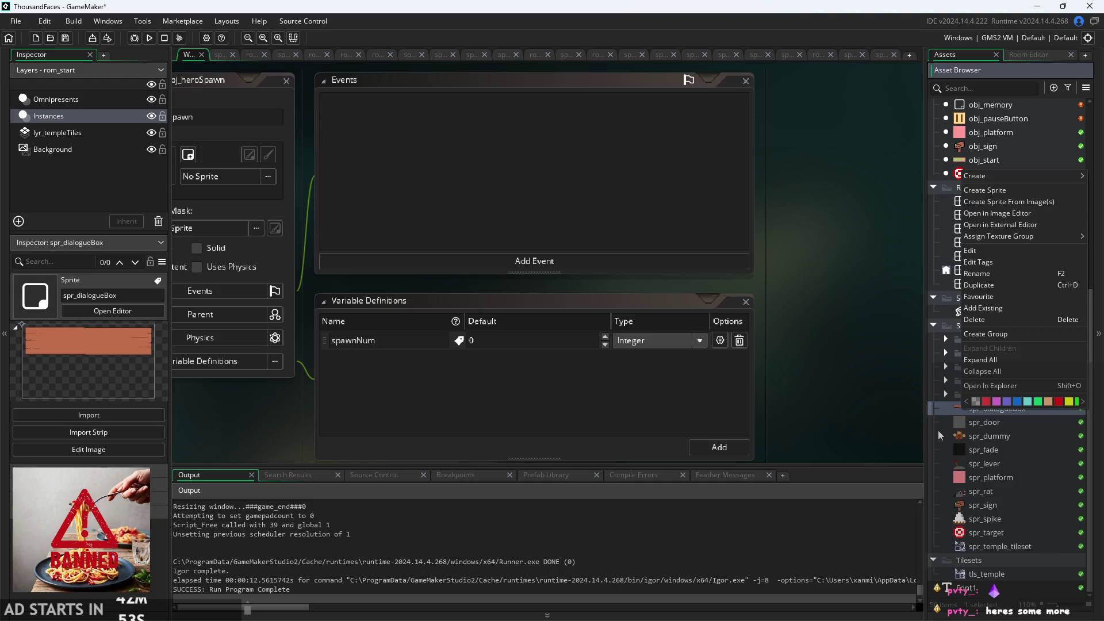
# - Create a new sprite group named Enemy Sprites
pyautogui.click(1001, 334)
pyautogui.press('BackSpace')
pyautogui.write('Enemio')
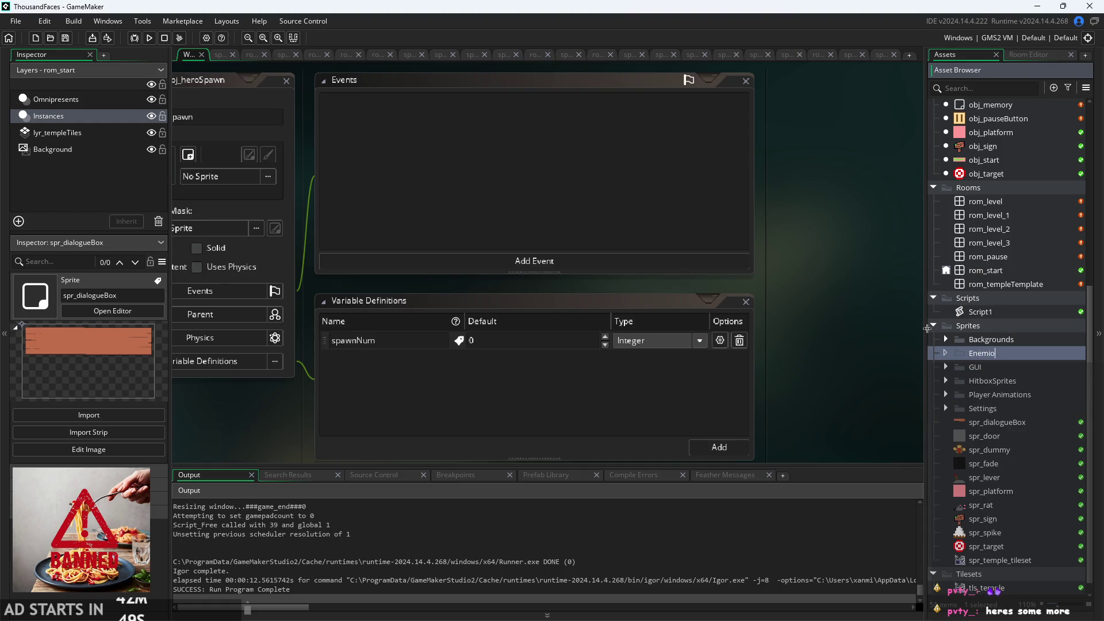
pyautogui.write('es')
pyautogui.press('BackSpace')
pyautogui.press('BackSpace')
pyautogui.press('BackSpace')
pyautogui.write('y Sprites')
# - Move spr_dummy and spr_rat into Enemy Sprites
pyautogui.scroll(-1, 1008, 495)
pyautogui.click(1010, 437)
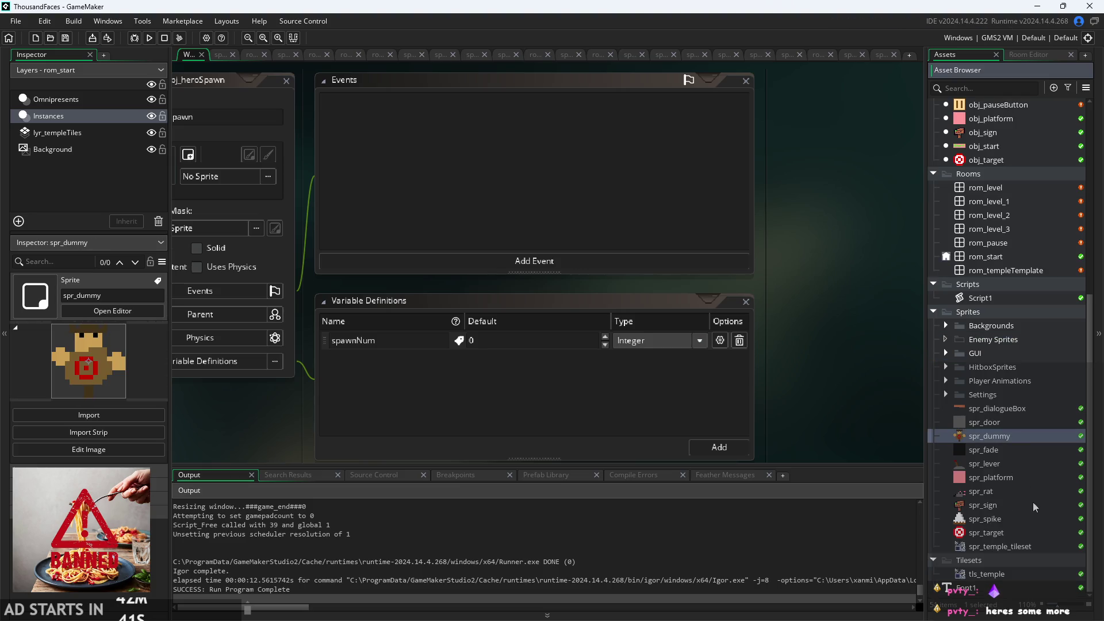
pyautogui.keyDown('ctrl'); pyautogui.click(1015, 494); pyautogui.keyUp('ctrl')
pyautogui.moveTo(1005, 440); pyautogui.dragTo(993, 346)
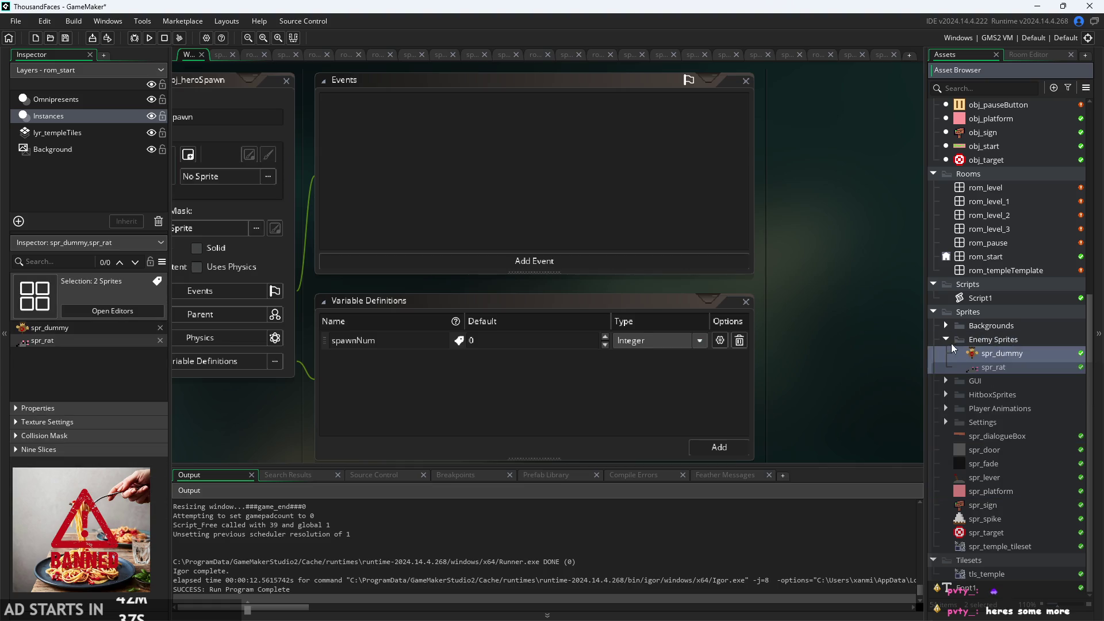
pyautogui.click(1011, 482)
# - Move spr_spike into Enemy Sprites as well and collapse the group
pyautogui.click(1001, 546)
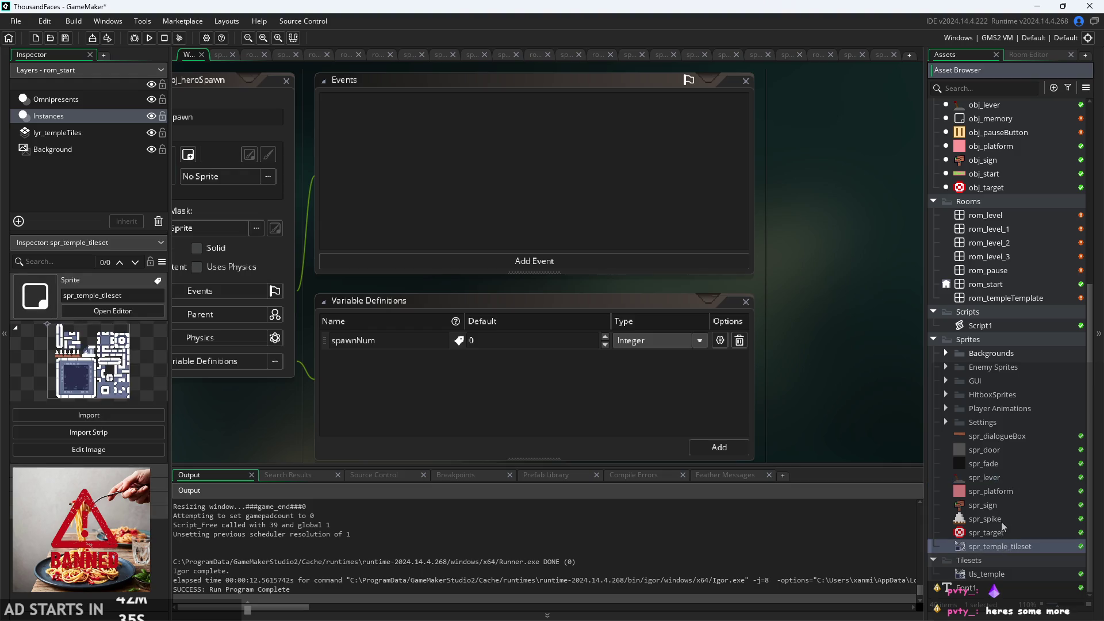
pyautogui.click(1002, 519)
pyautogui.moveTo(1003, 520)
pyautogui.mouseDown()
pyautogui.moveTo(986, 517)
pyautogui.moveTo(1007, 370)
pyautogui.mouseUp()
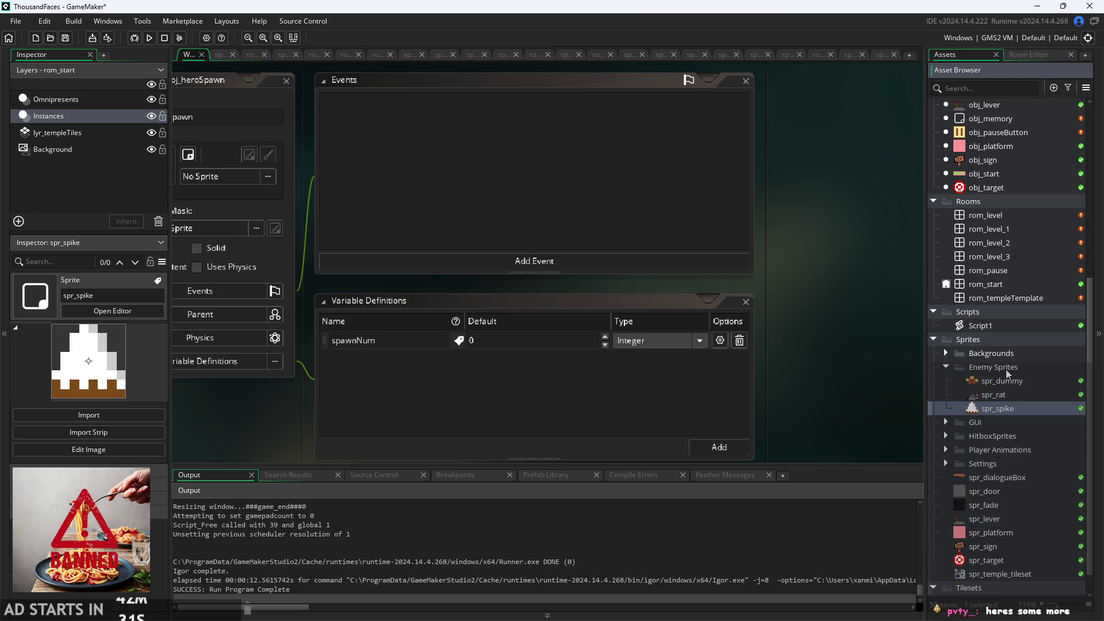
pyautogui.click(995, 395)
pyautogui.click(999, 409)
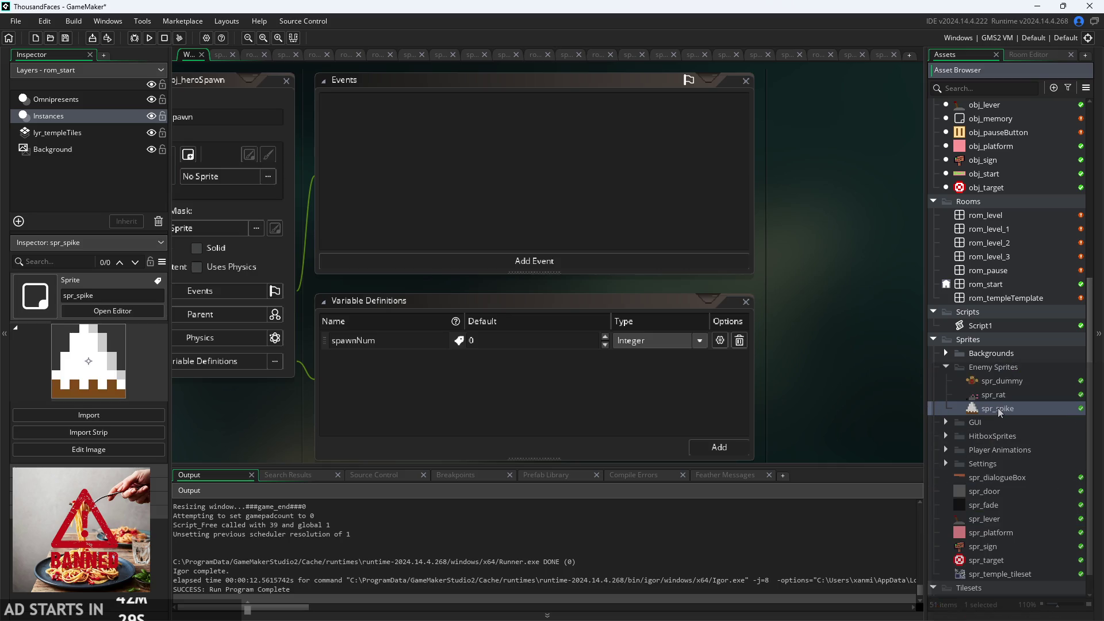
pyautogui.click(946, 368)
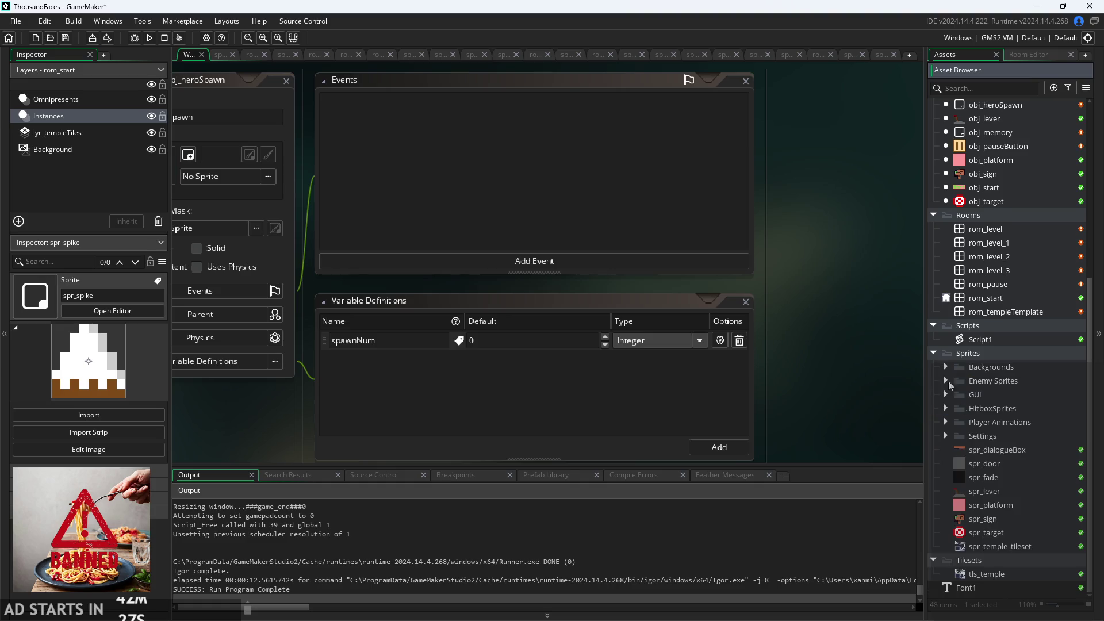
# - Preview spr_door, spr_target and spr_lever in the sprite list
pyautogui.click(989, 462)
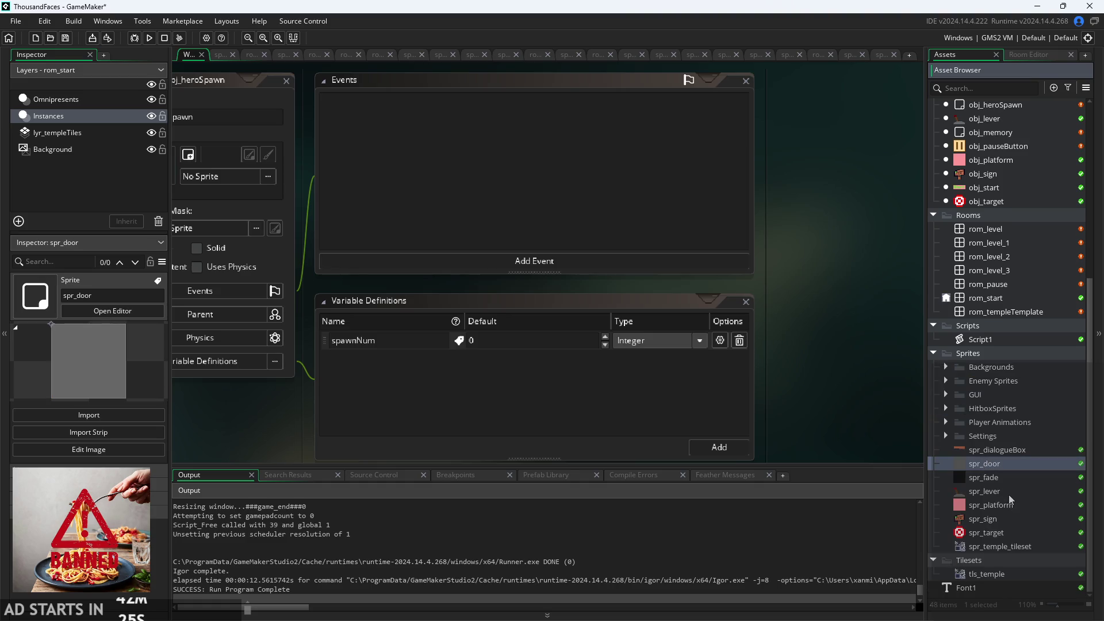
pyautogui.click(1015, 545)
pyautogui.click(1013, 532)
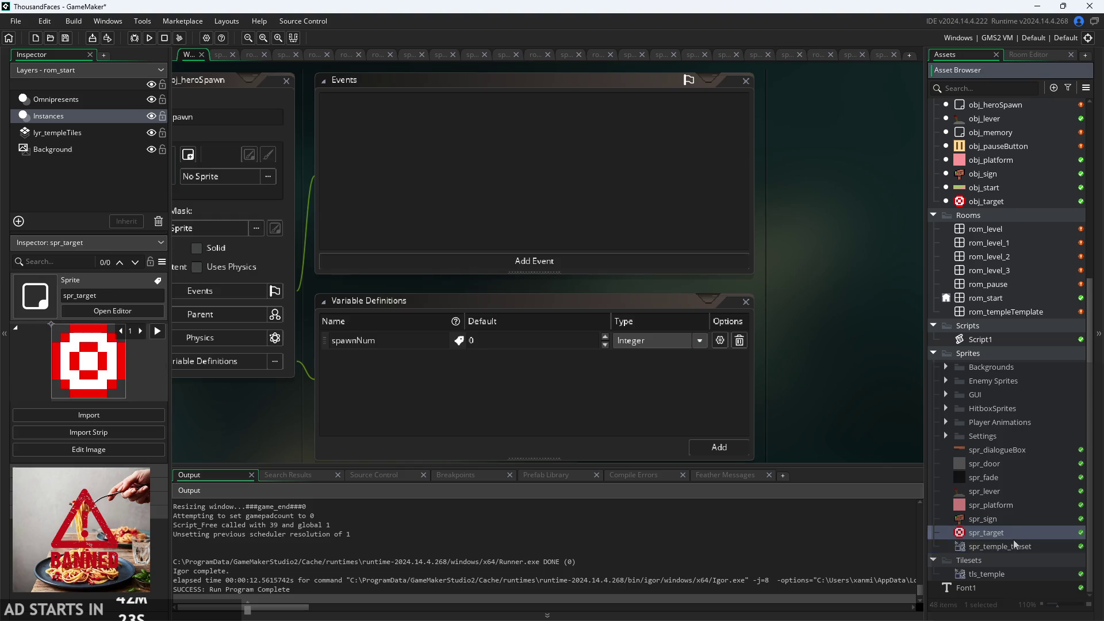
pyautogui.click(1014, 520)
pyautogui.click(1012, 506)
pyautogui.click(1013, 491)
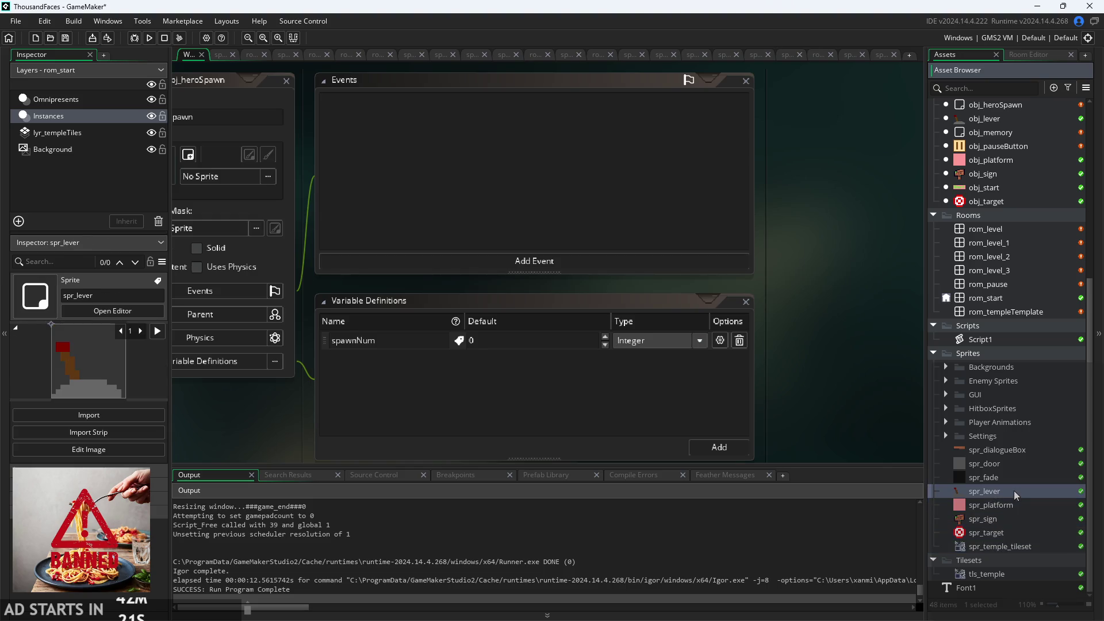
pyautogui.click(1013, 472)
pyautogui.click(1014, 465)
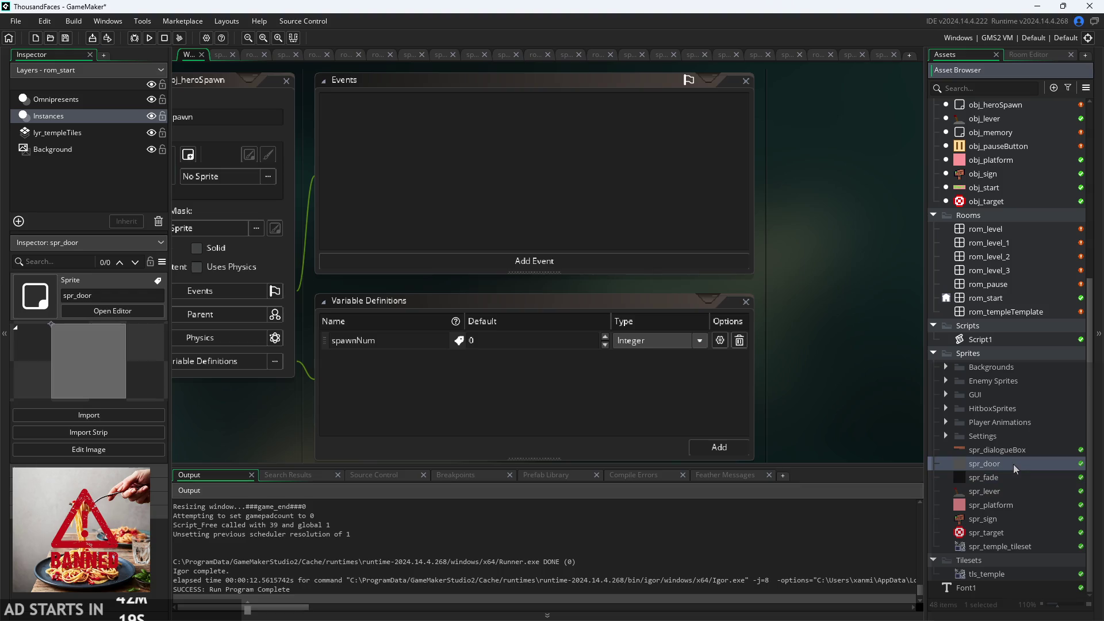
pyautogui.click(1011, 477)
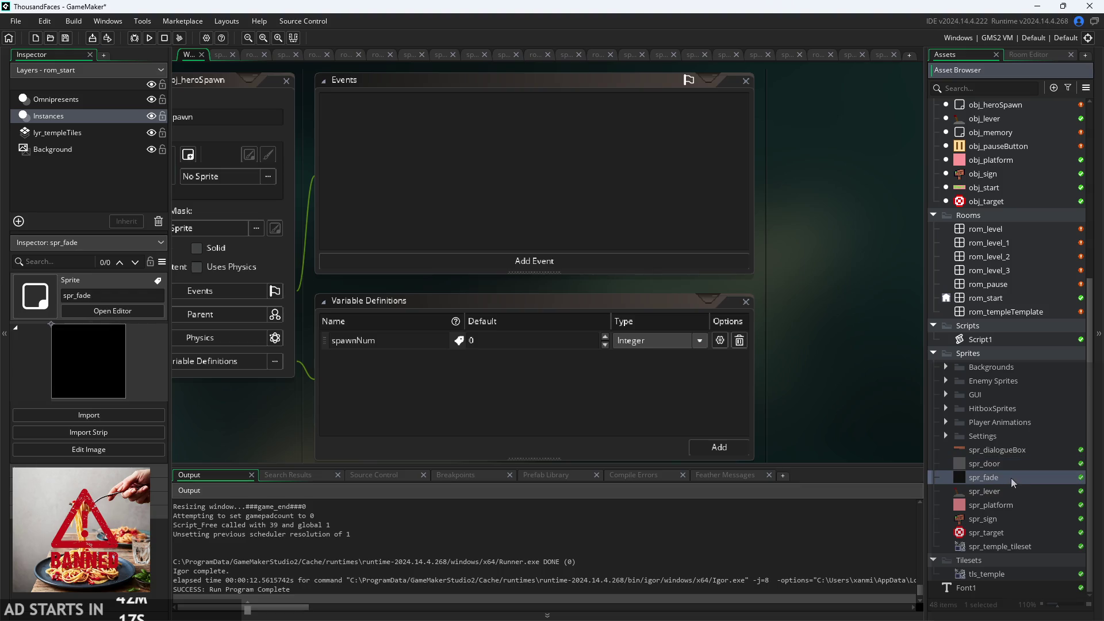
pyautogui.click(1015, 493)
# - Step down to spr_temple_tileset's preview and back up to spr_lever and spr_door
pyautogui.click(1016, 505)
pyautogui.click(1013, 519)
pyautogui.click(1014, 533)
pyautogui.click(1019, 547)
pyautogui.click(1019, 532)
pyautogui.click(1014, 519)
pyautogui.click(1010, 505)
pyautogui.click(1006, 491)
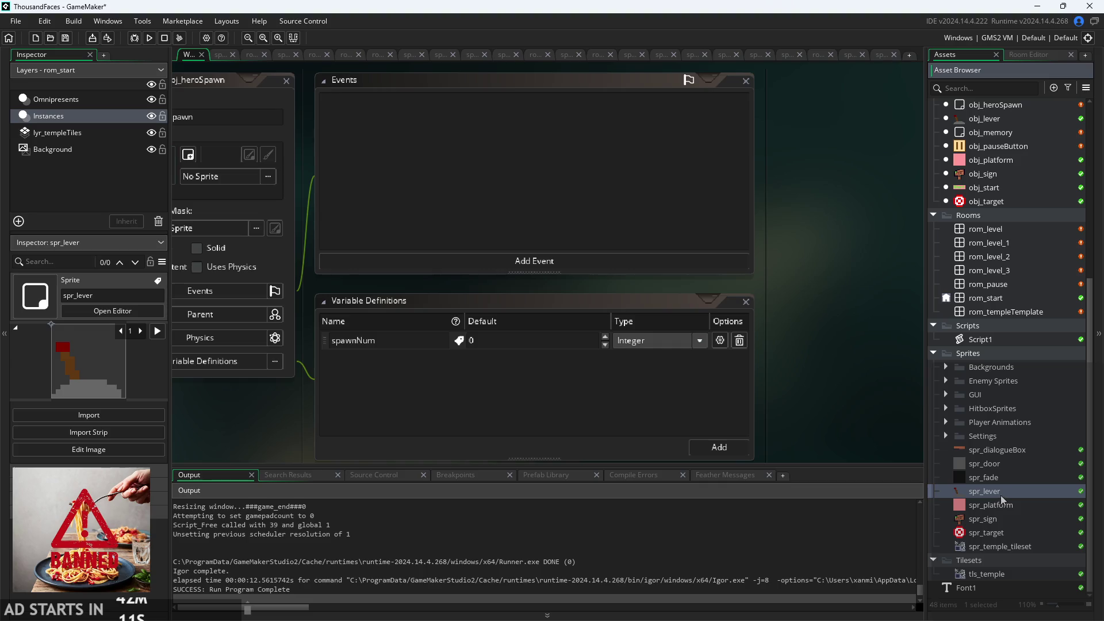
pyautogui.click(1000, 477)
pyautogui.click(1002, 465)
# - Drag spr_dialogueBox into the Sprites > GUI group and collapse GUI
pyautogui.click(999, 451)
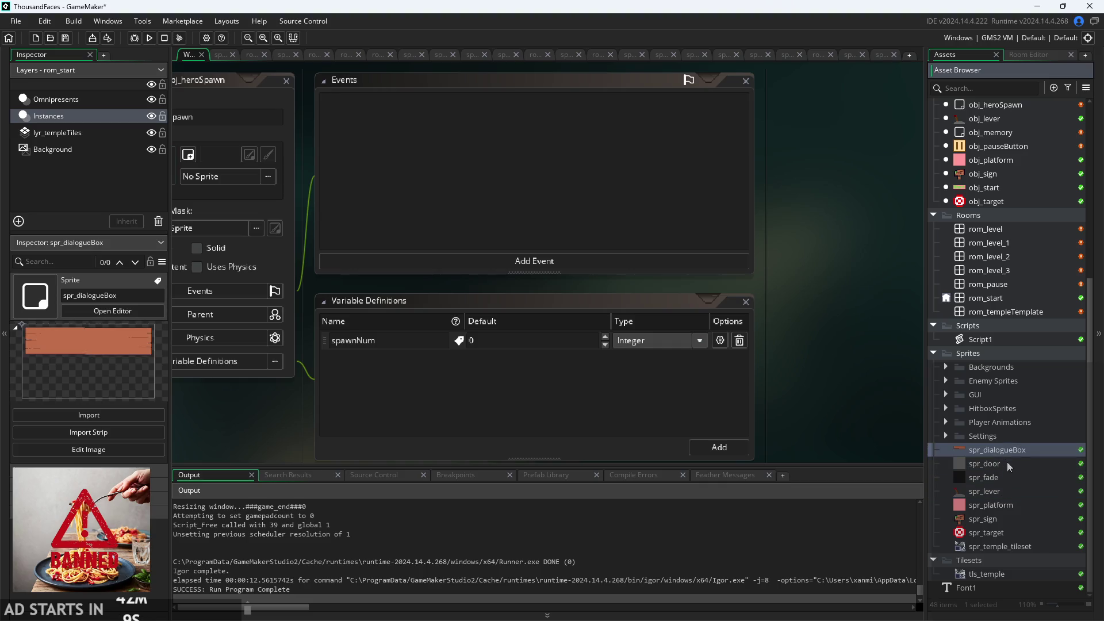
pyautogui.moveTo(1037, 450); pyautogui.dragTo(1012, 397)
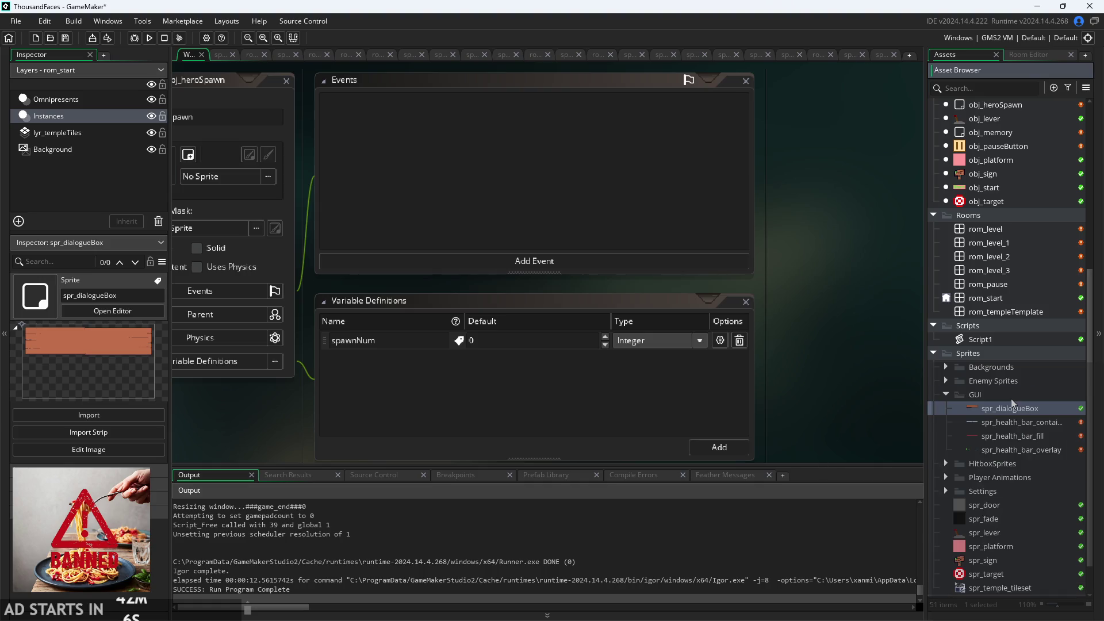
pyautogui.click(946, 399)
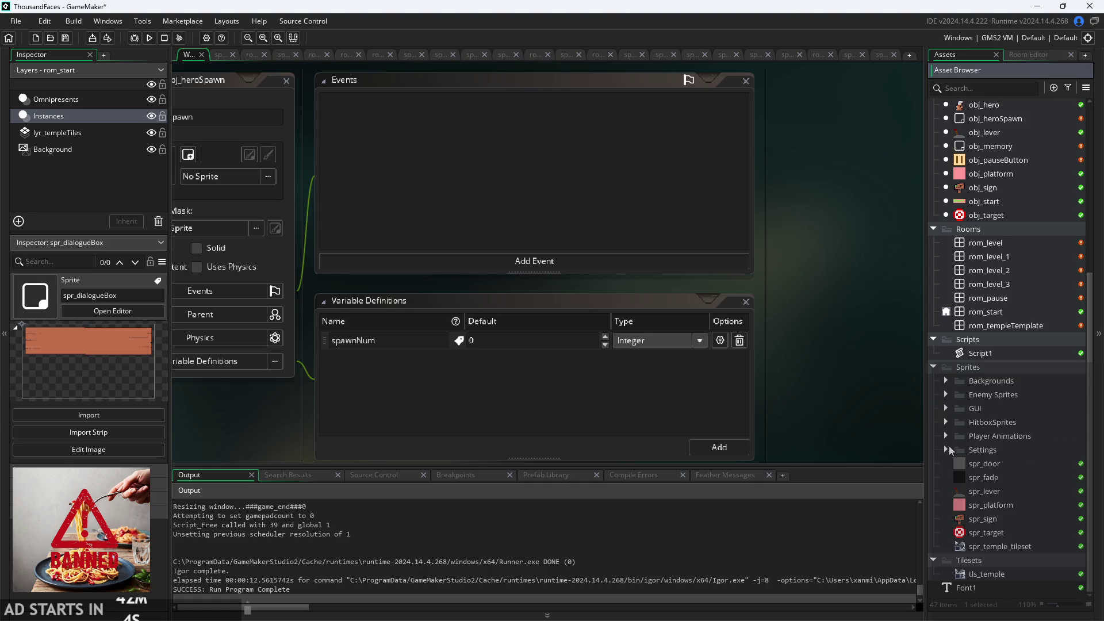
# - Inspect spr_sign's preview and scroll the Asset Browser back up
pyautogui.click(1004, 547)
pyautogui.scroll(1, 1004, 548)
pyautogui.click(1004, 548)
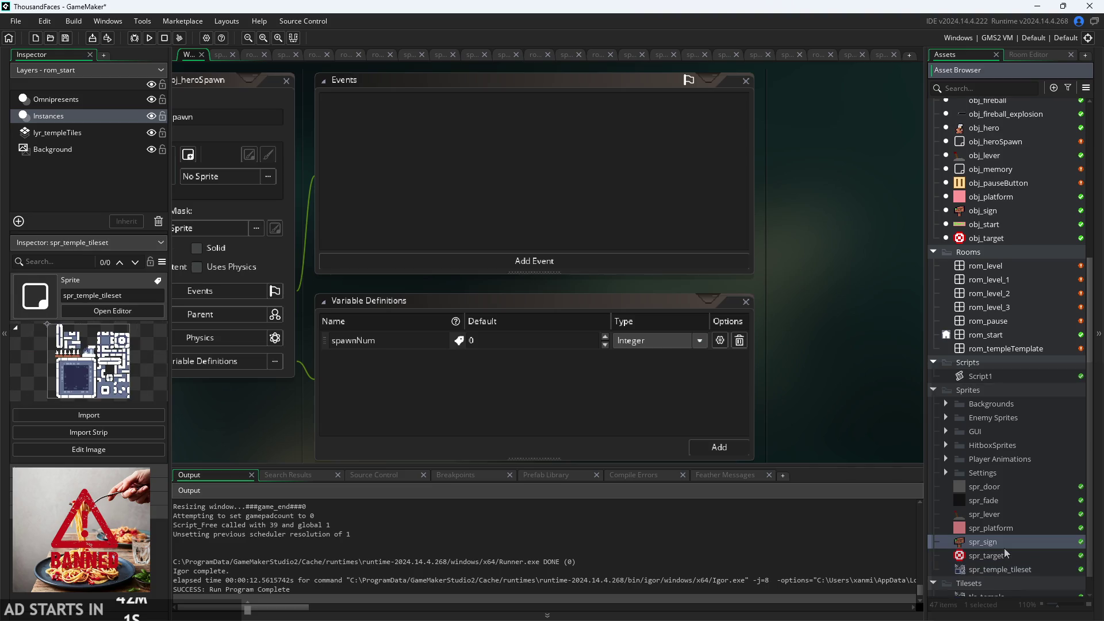
pyautogui.scroll(3, 1002, 545)
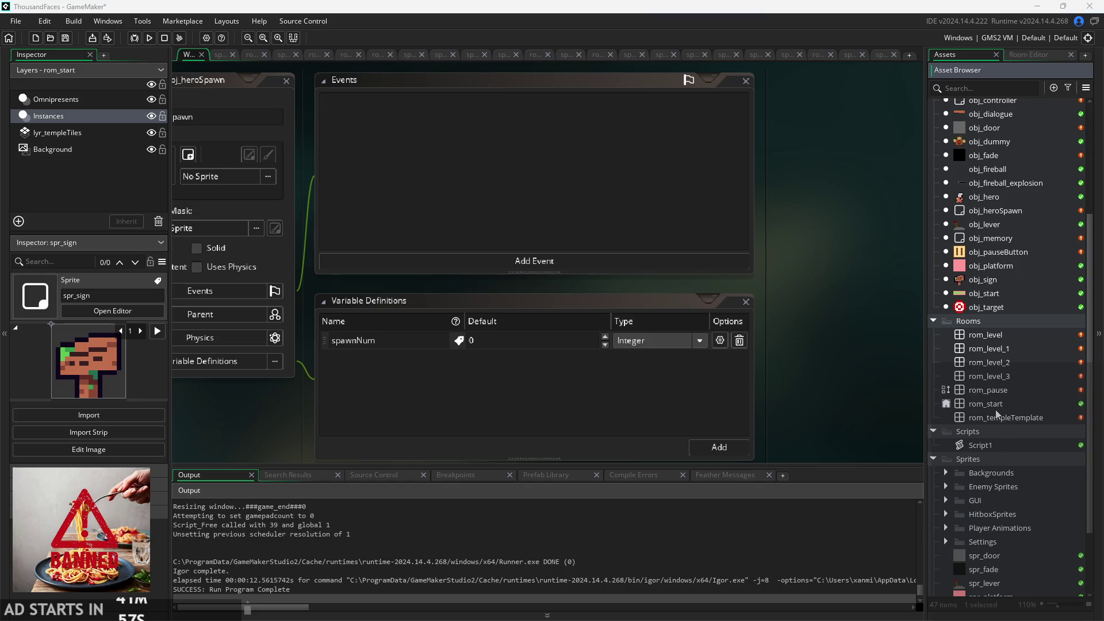
# - Scroll the Asset Browser to the object groups and toggle the Enemies group open and shut
pyautogui.scroll(8, 974, 486)
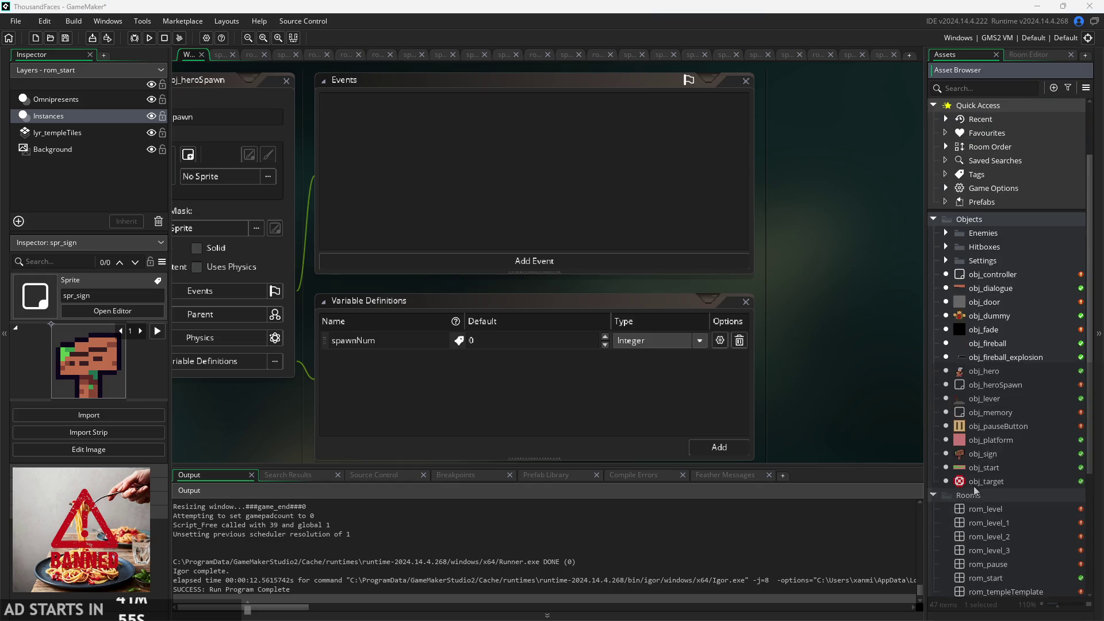
pyautogui.scroll(-10, 974, 486)
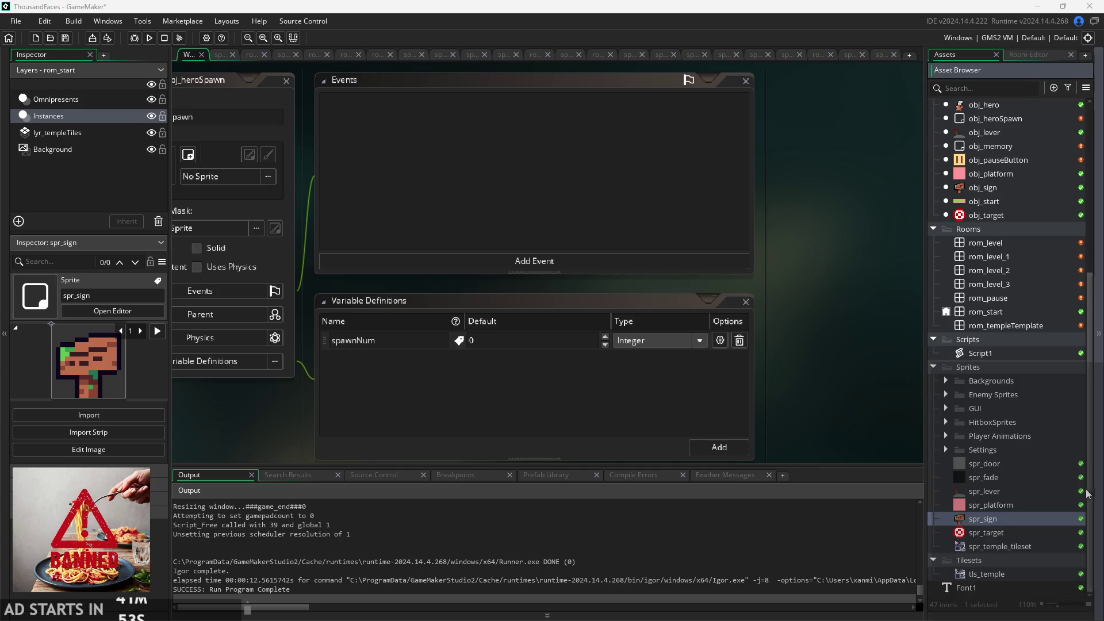
pyautogui.moveTo(1087, 494)
pyautogui.mouseDown()
pyautogui.moveTo(1072, 215)
pyautogui.moveTo(1081, 488)
pyautogui.moveTo(950, 221)
pyautogui.mouseUp()
pyautogui.scroll(-8, 948, 219)
pyautogui.scroll(8, 961, 242)
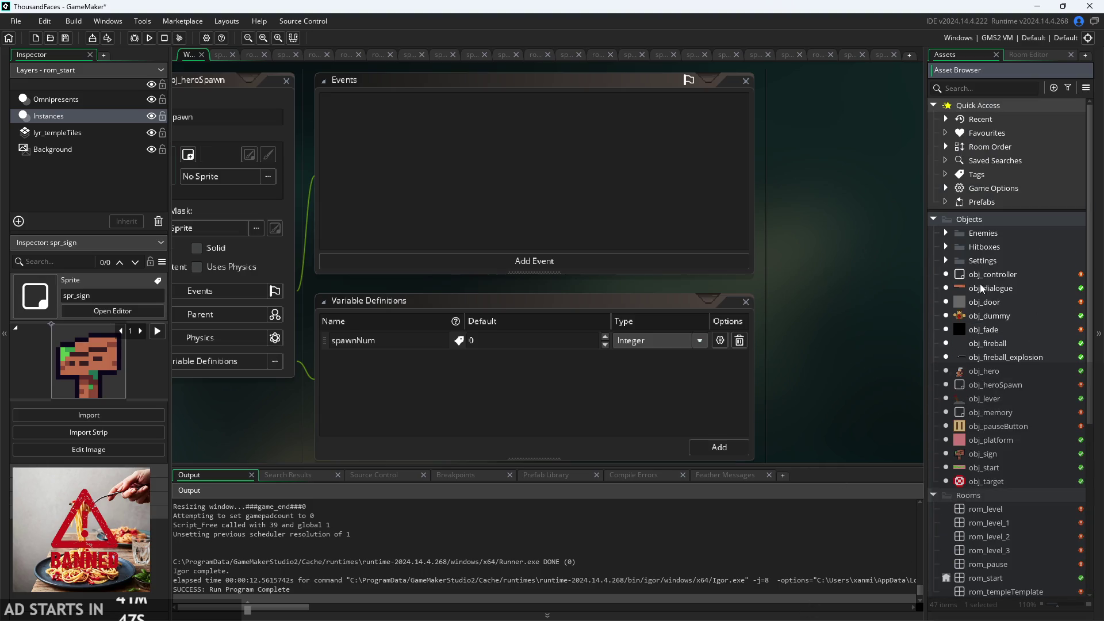
pyautogui.click(946, 234)
pyautogui.click(947, 234)
# - Inspect obj_fade, obj_heroSpawn and obj_memory among the objects
pyautogui.click(995, 330)
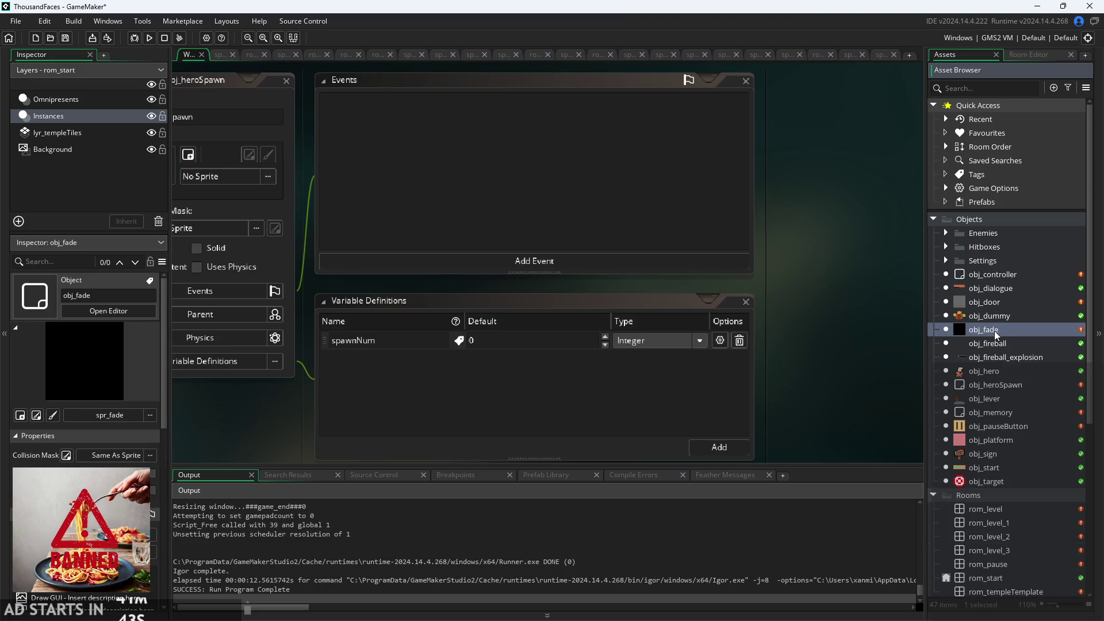
pyautogui.click(997, 359)
pyautogui.click(999, 385)
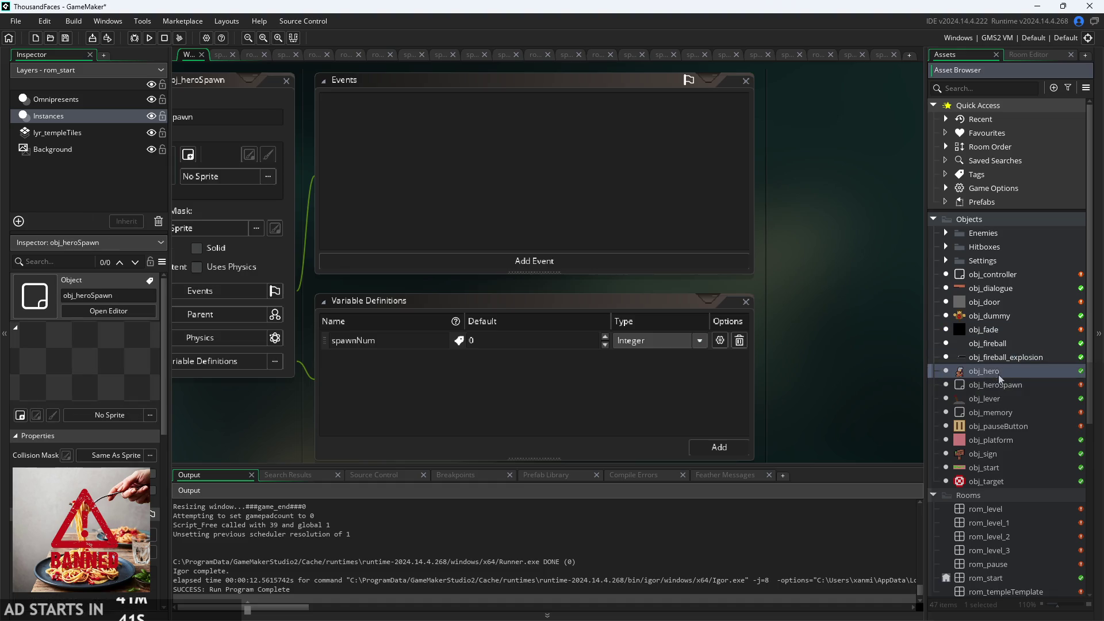
pyautogui.click(992, 396)
pyautogui.click(991, 428)
pyautogui.click(996, 410)
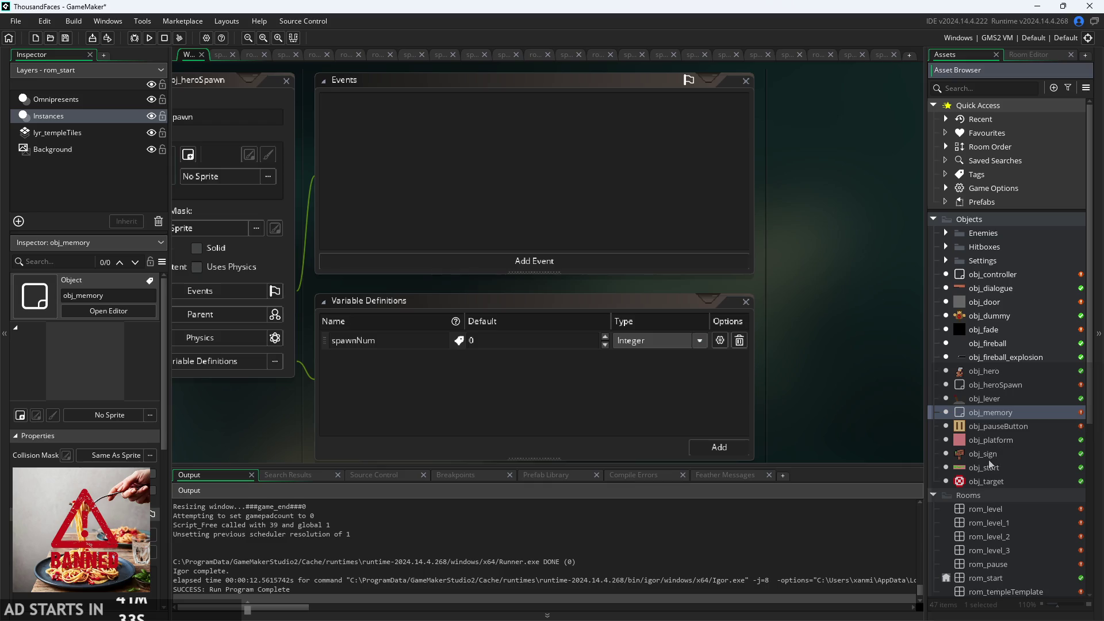
# - Move obj_start into Objects > Settings, collapse Settings, and open obj_controller
pyautogui.moveTo(981, 468); pyautogui.dragTo(981, 266)
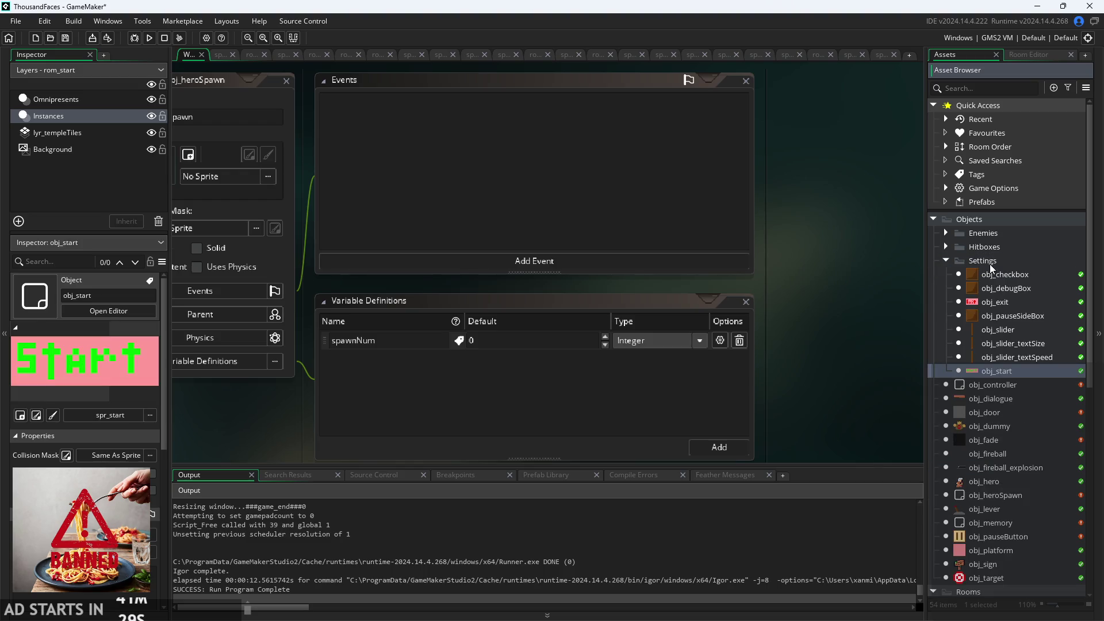
pyautogui.click(946, 260)
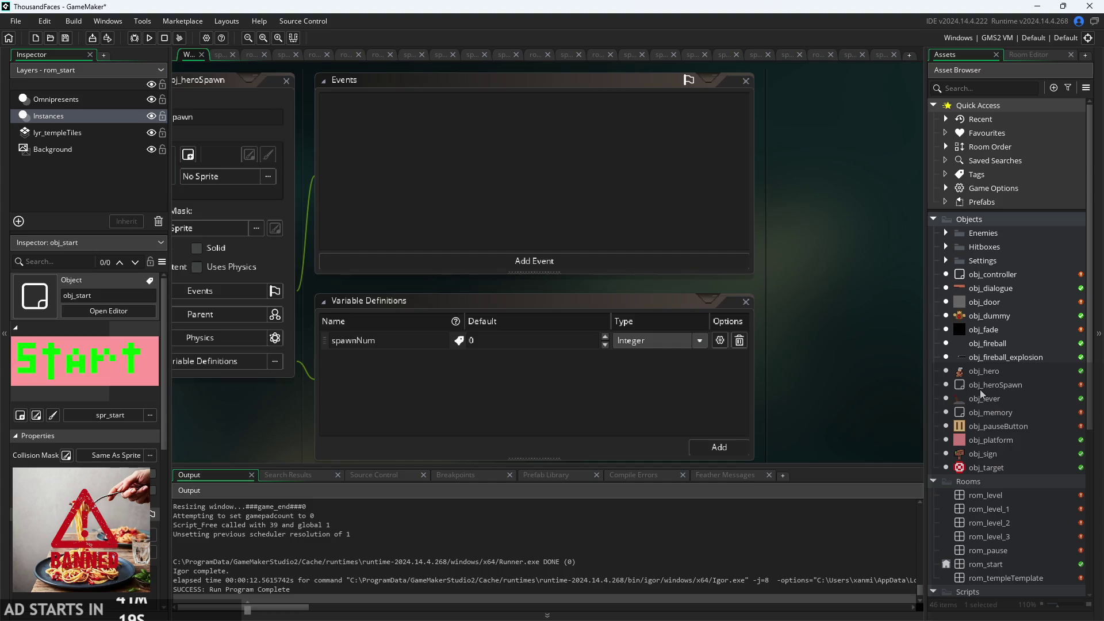
pyautogui.doubleClick(989, 276)
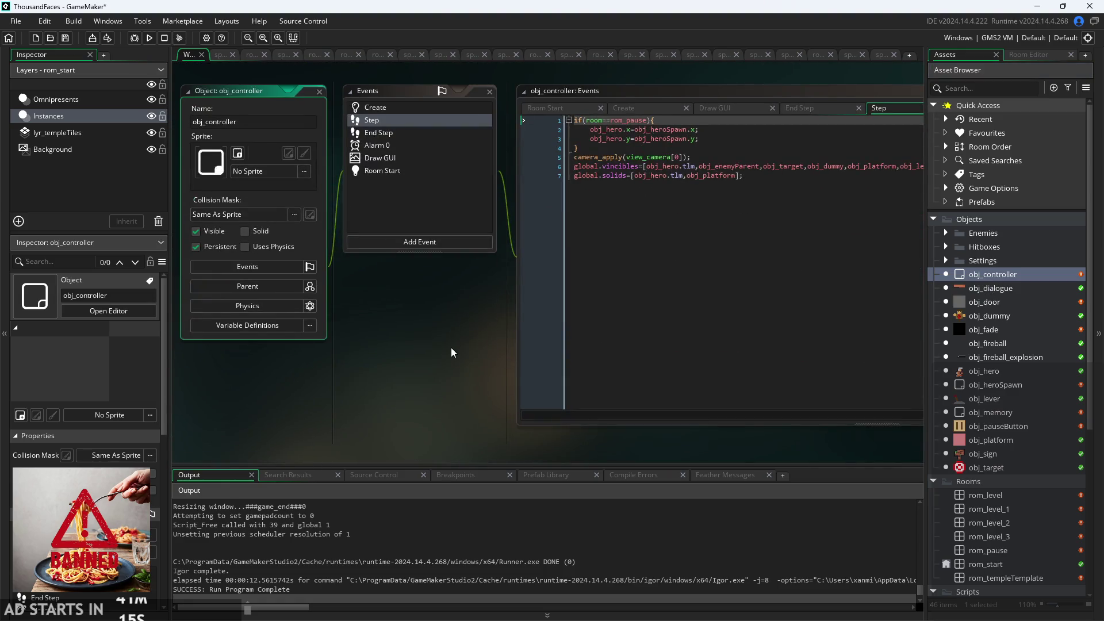
# - Review the debug-stats lines in obj_controller's Draw GUI code, then build and run the game
pyautogui.moveTo(458, 342)
pyautogui.mouseDown()
pyautogui.moveTo(326, 388)
pyautogui.moveTo(331, 329)
pyautogui.mouseUp()
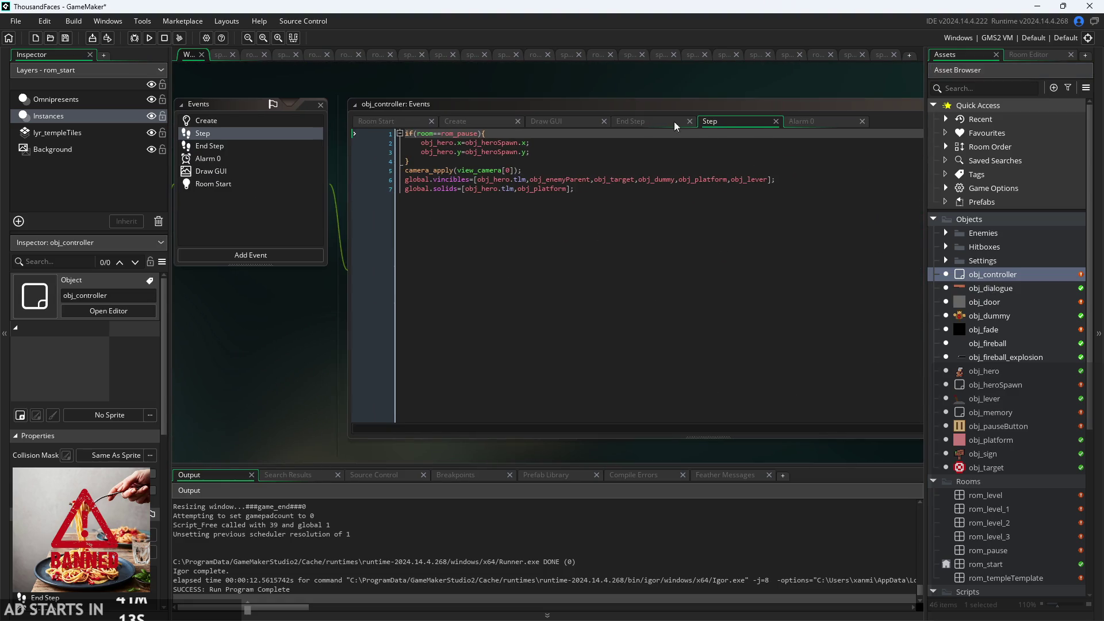
pyautogui.click(567, 122)
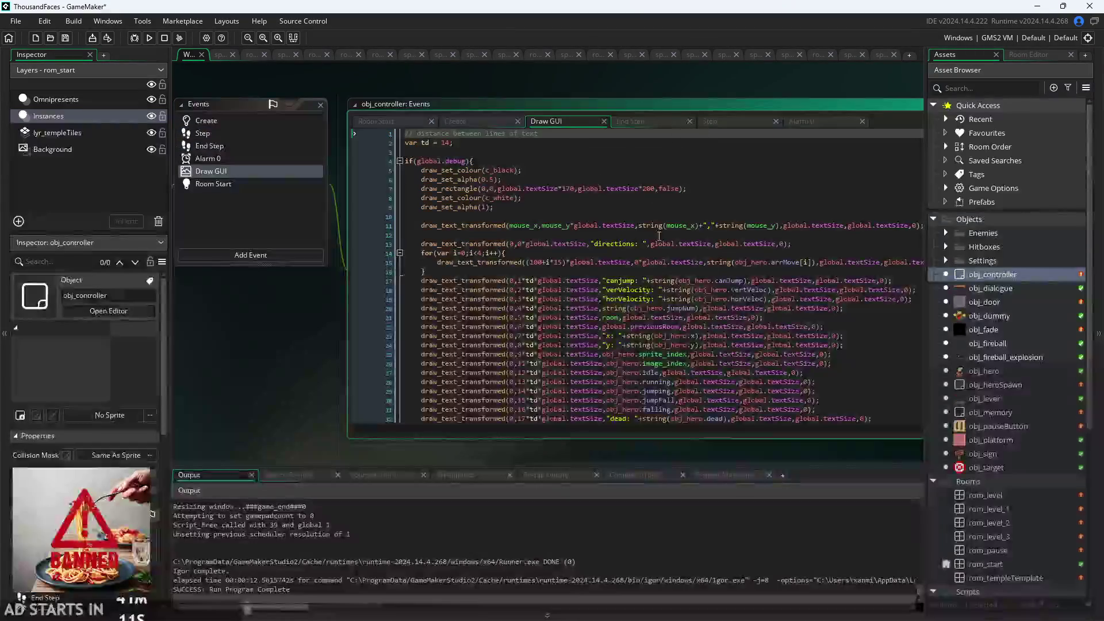
pyautogui.scroll(-3, 659, 236)
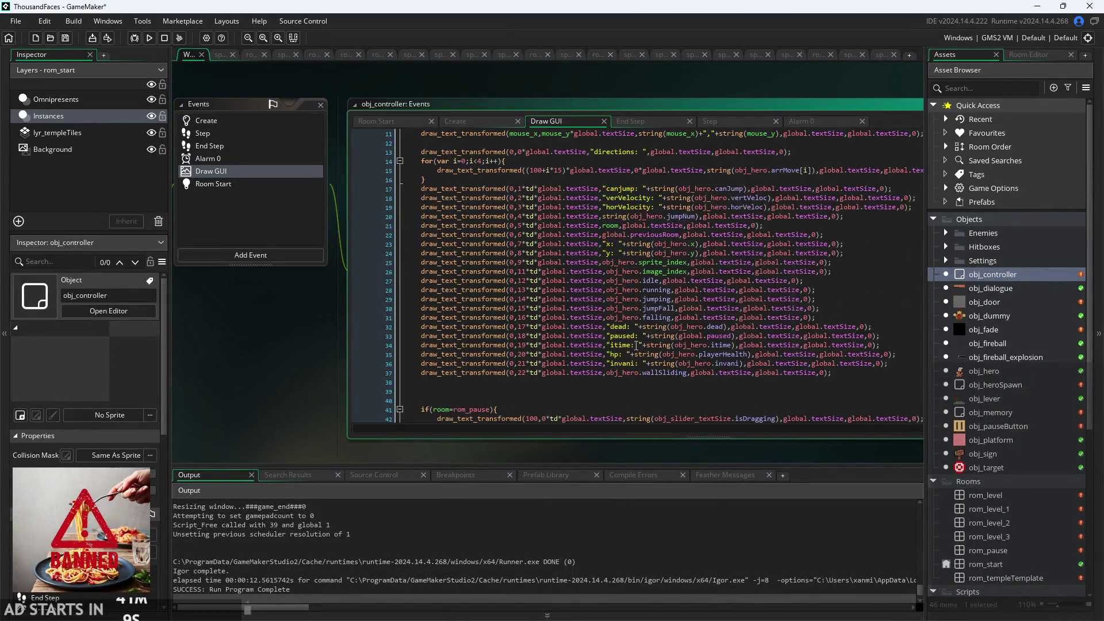
pyautogui.moveTo(316, 372); pyautogui.dragTo(221, 337)
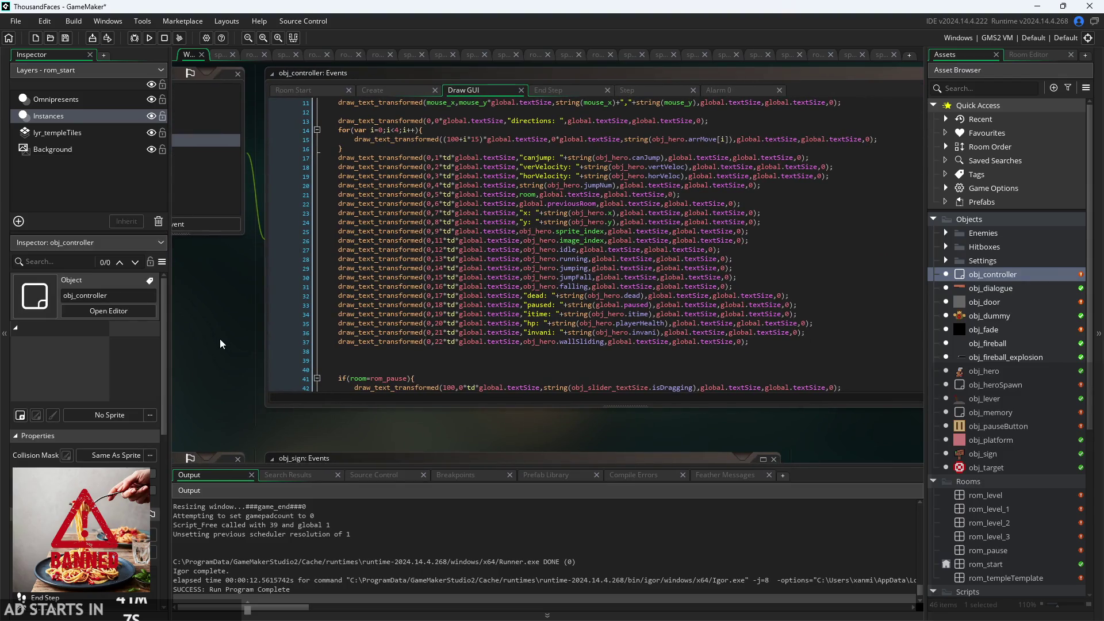
pyautogui.moveTo(446, 341)
pyautogui.mouseDown()
pyautogui.moveTo(397, 339)
pyautogui.moveTo(324, 146)
pyautogui.mouseUp()
pyautogui.click(323, 144)
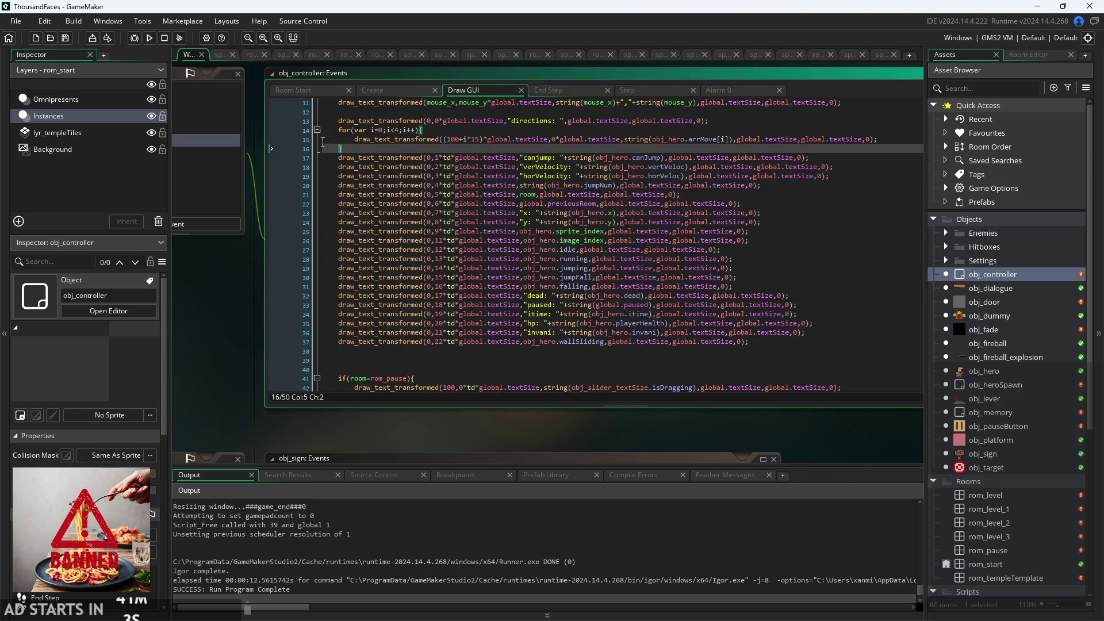
pyautogui.click(149, 38)
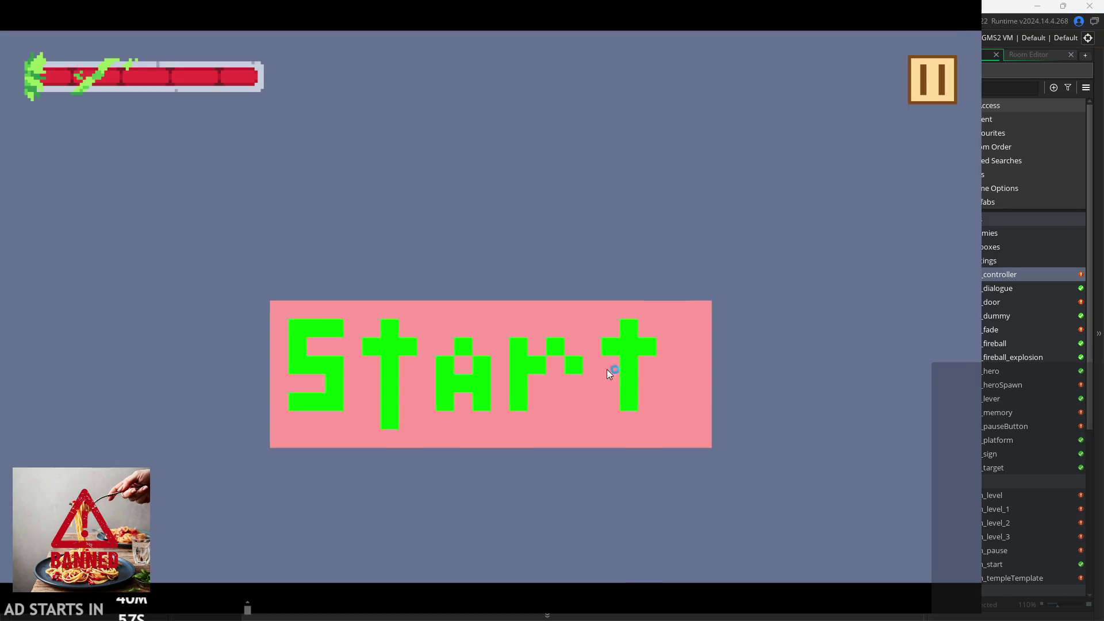
# - Start the game from its title screen, pause it, and tick Debug Stats
pyautogui.click(641, 375)
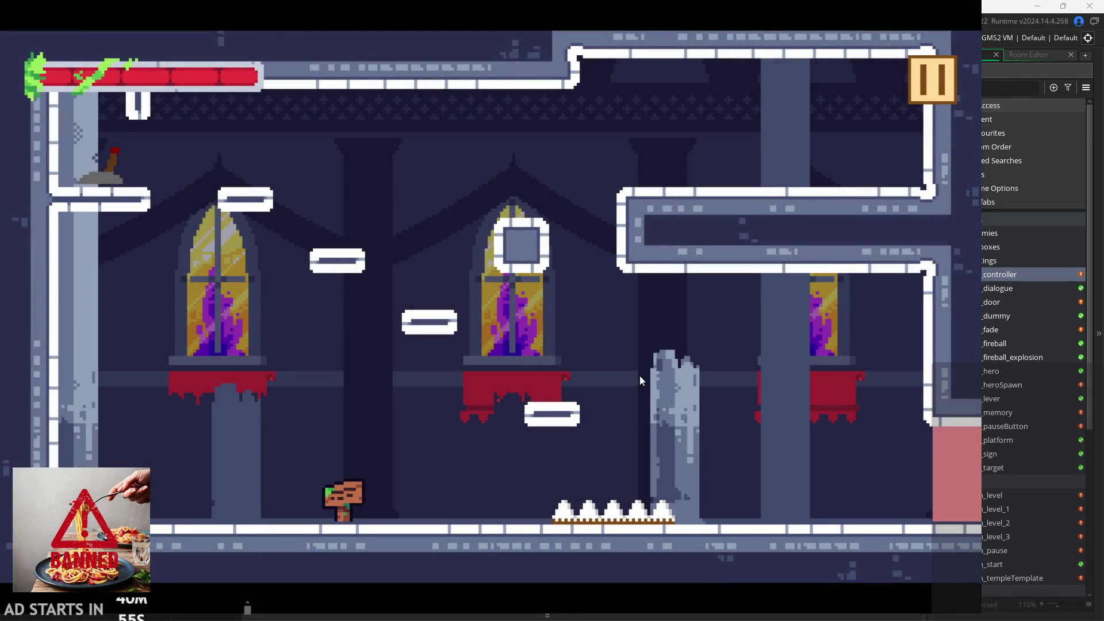
pyautogui.click(914, 83)
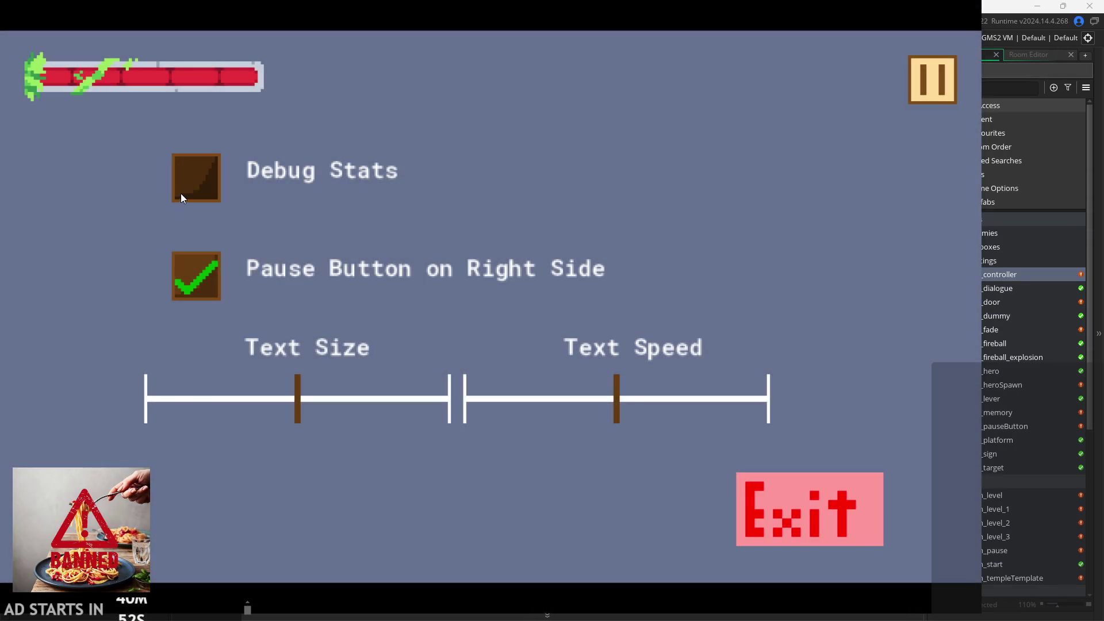
pyautogui.click(194, 188)
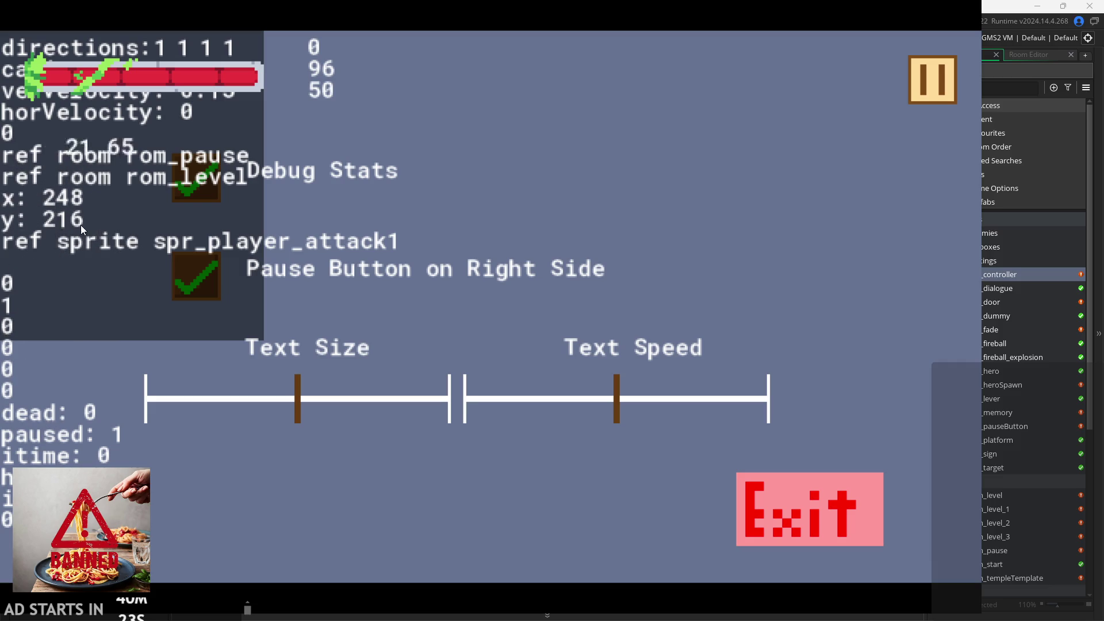
# - Resume play, walk the hero, swing the sword twice and jump
pyautogui.click(939, 71)
pyautogui.press('Right')
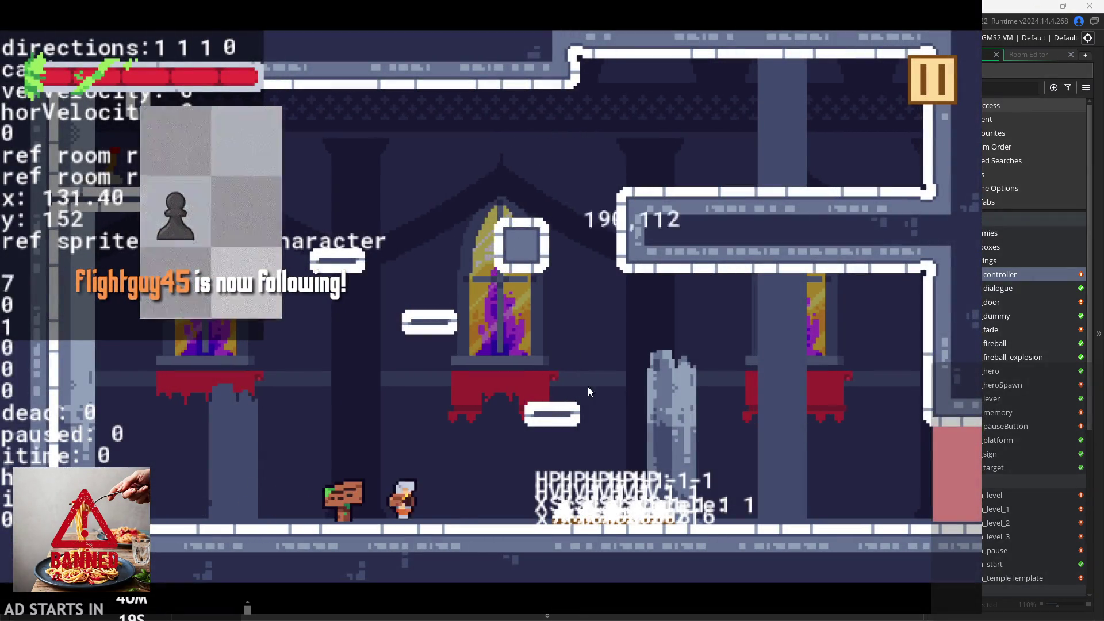
pyautogui.press('Left')
pyautogui.click(575, 506)
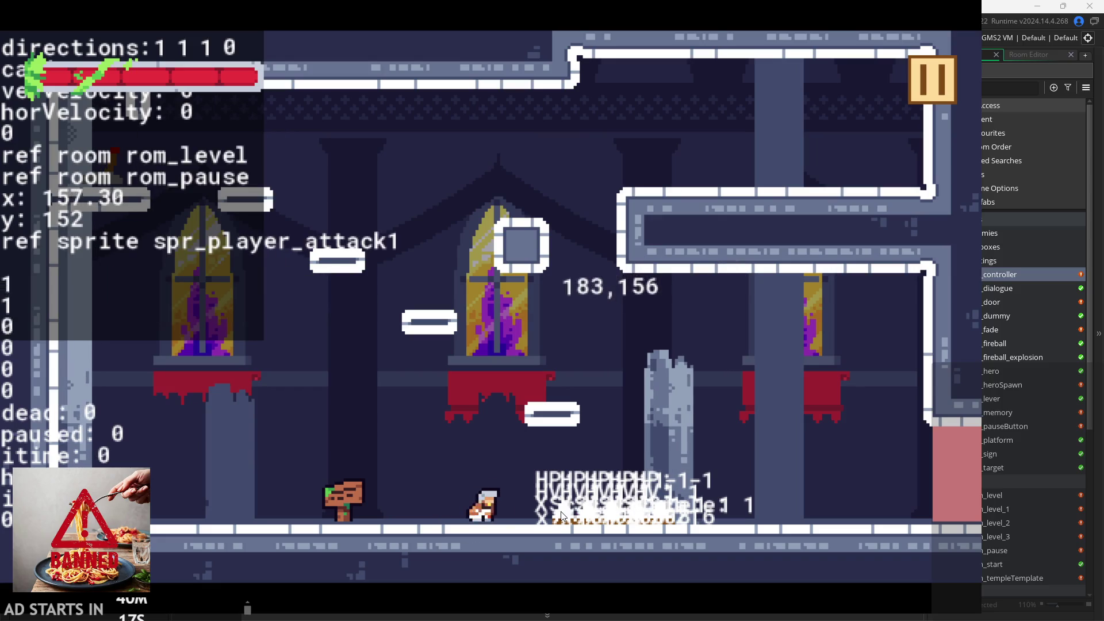
pyautogui.click(557, 513)
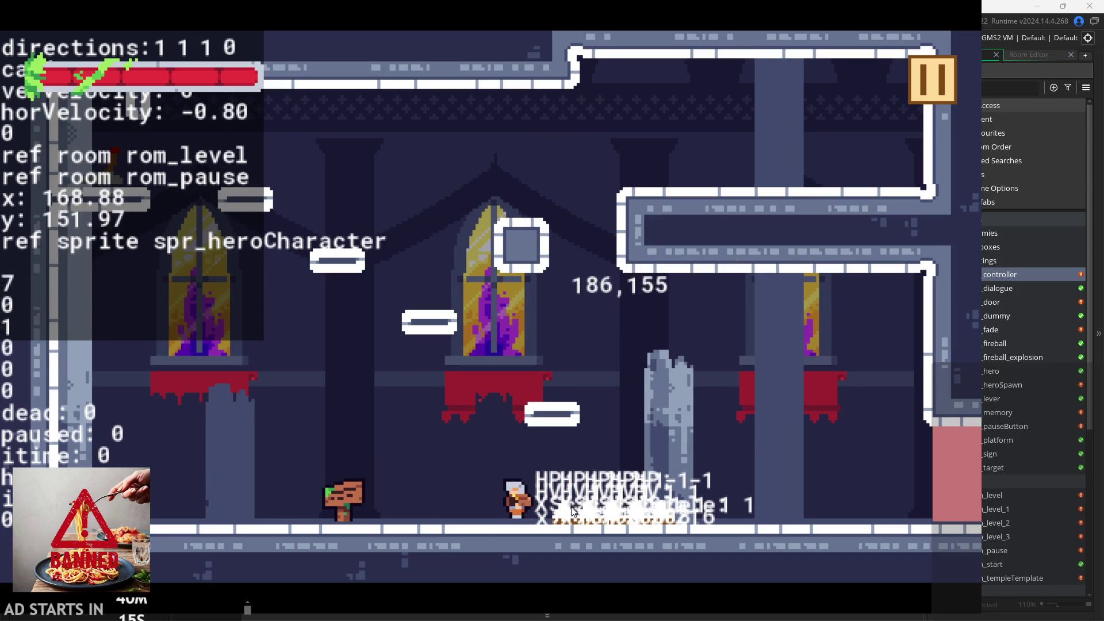
pyautogui.press('space')
# - Jump the hero back and forth near the sign, ending on the floor
pyautogui.press('space')
pyautogui.press('Left')
pyautogui.press('Right')
pyautogui.press('space')
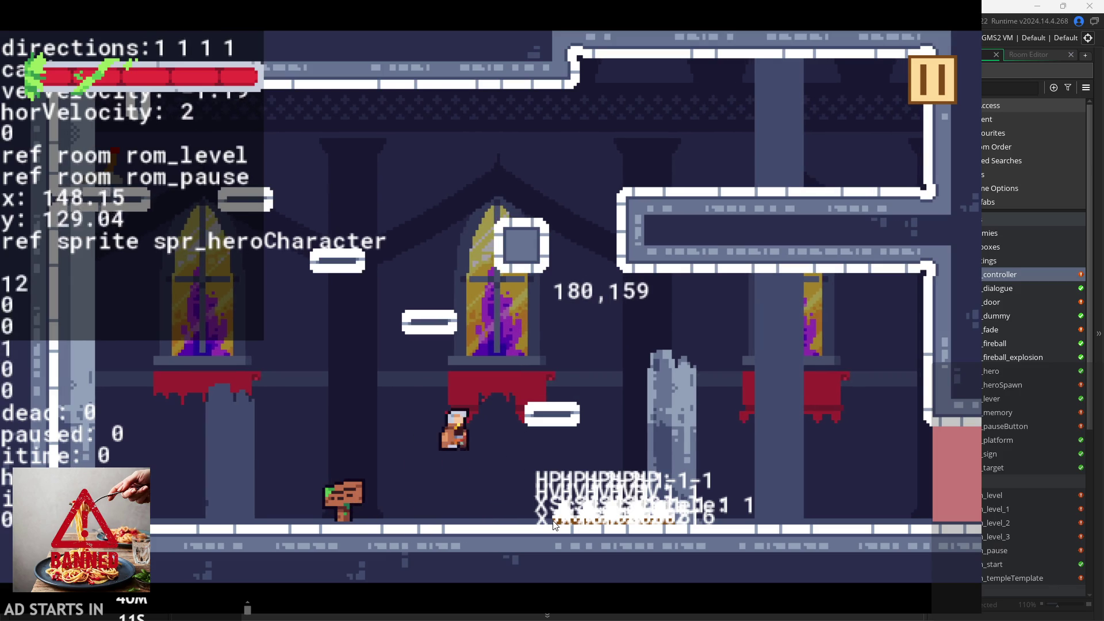
pyautogui.press('Left')
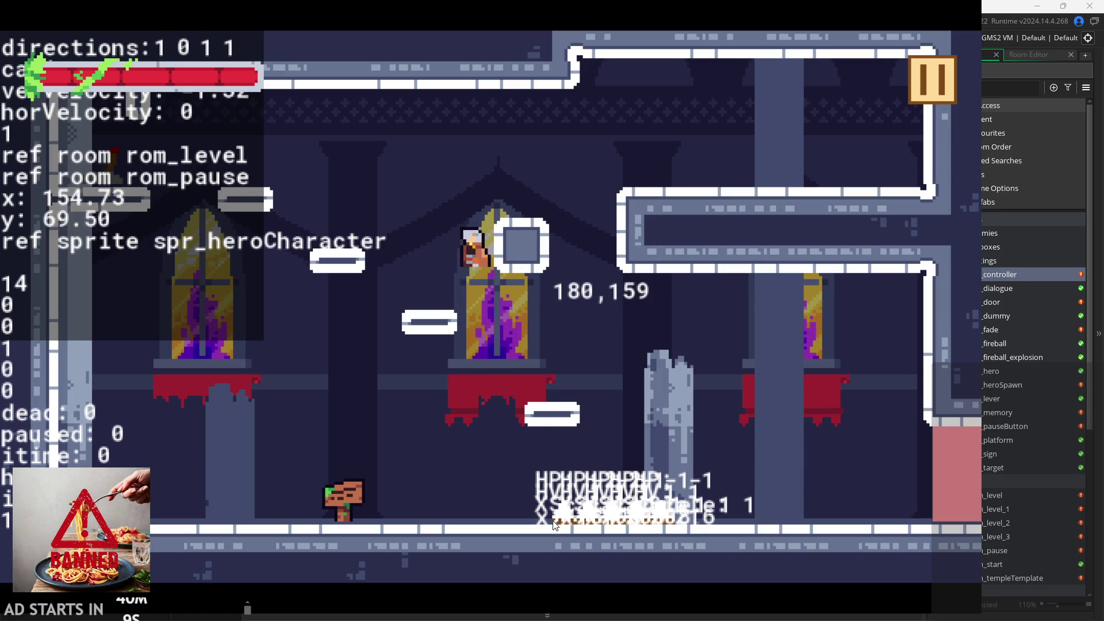
pyautogui.press('space')
pyautogui.press('Left')
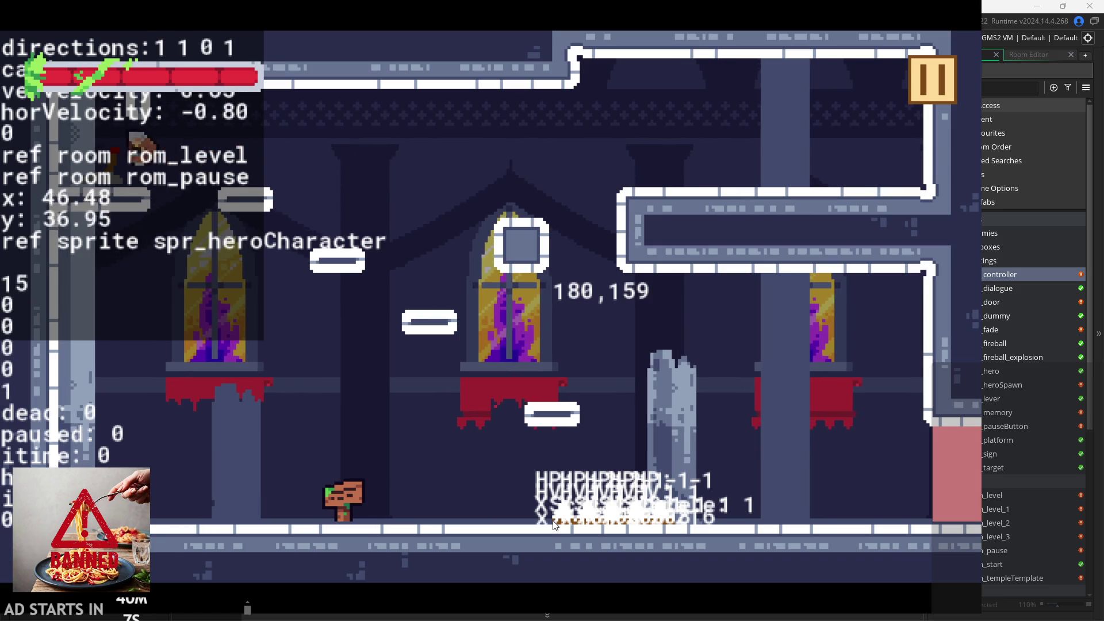
pyautogui.press('Right')
pyautogui.press('space')
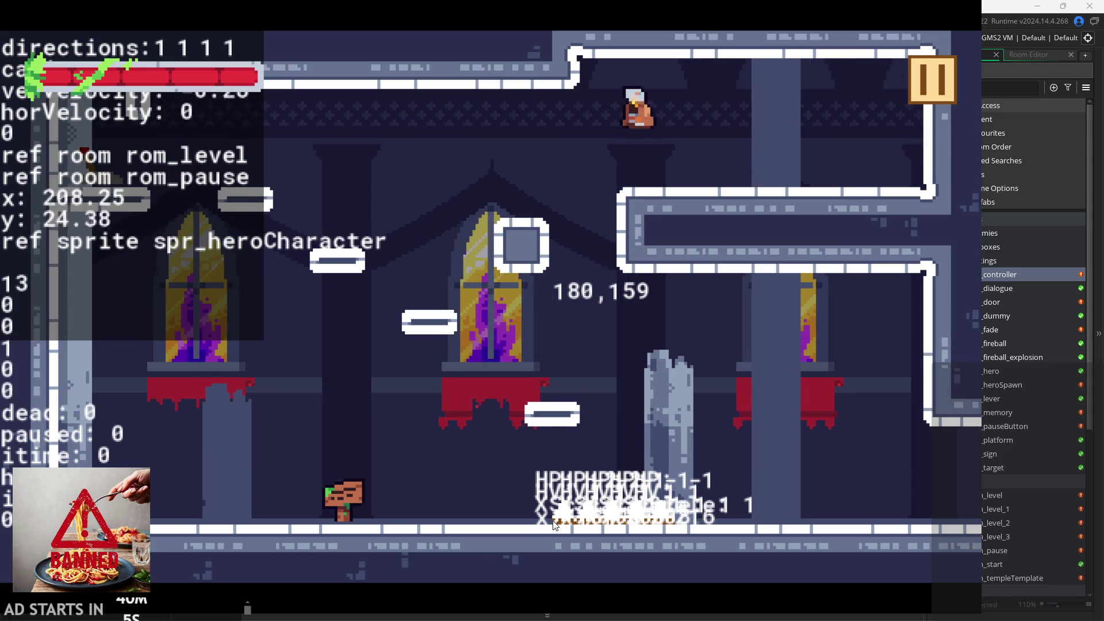
pyautogui.press('Left')
pyautogui.press('Right')
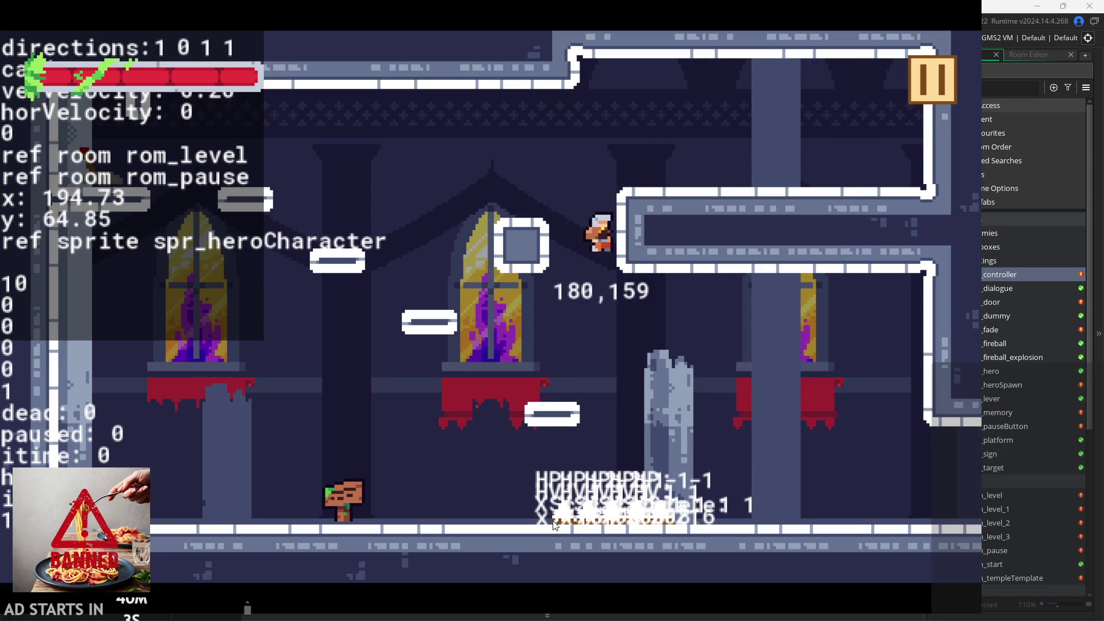
pyautogui.press('space')
pyautogui.press('Left')
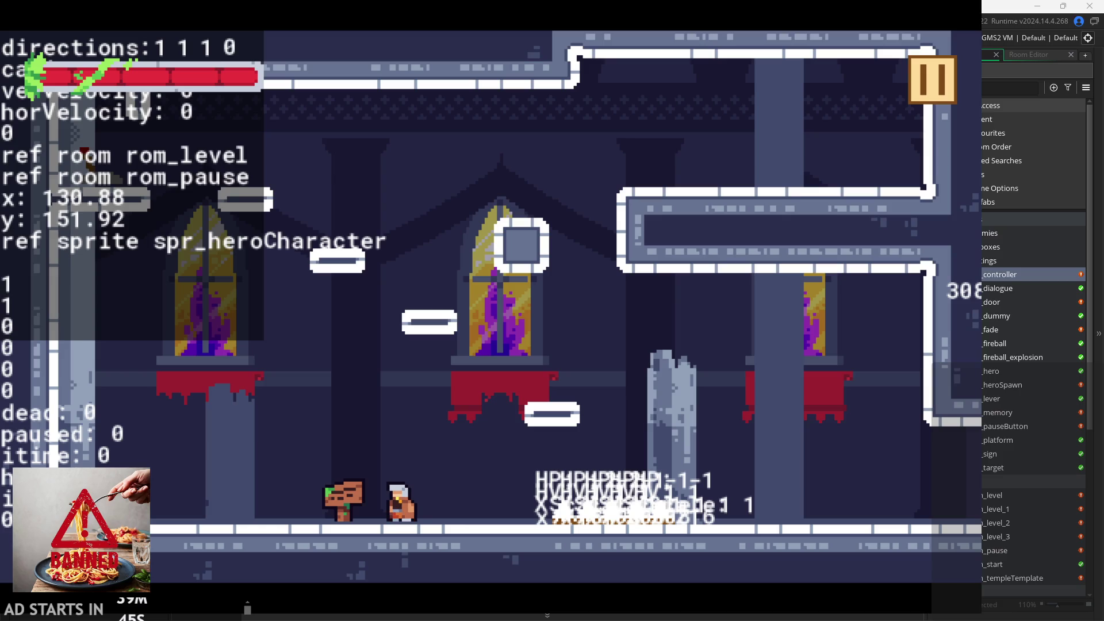
# - Jump onto the upper ledge and run off the right edge into rom_level_1
pyautogui.press('Right')
pyautogui.press('space')
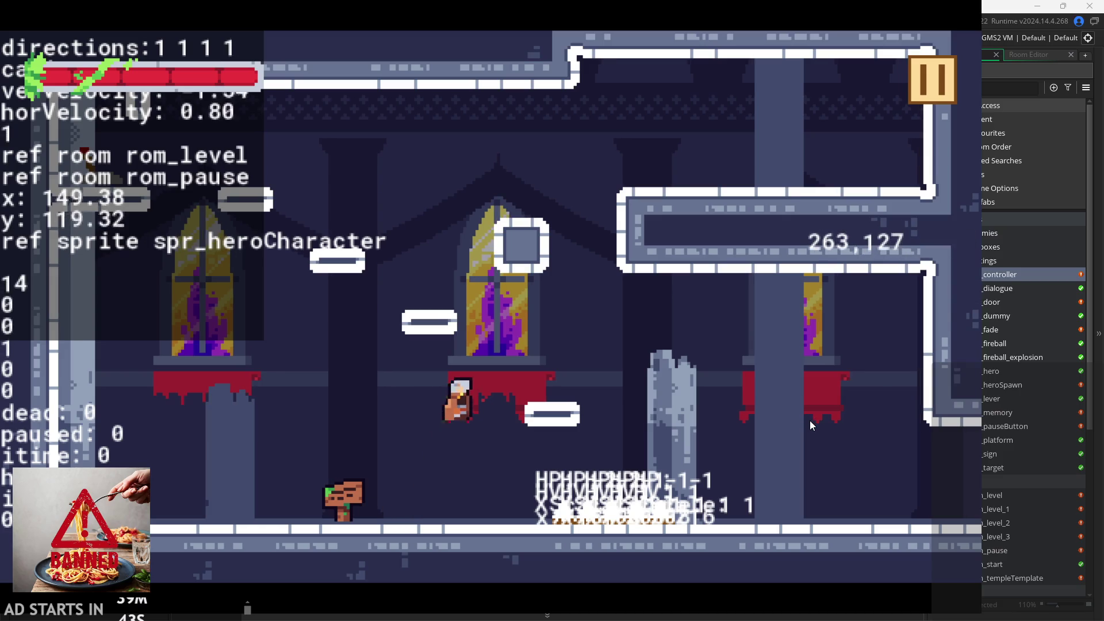
pyautogui.press('Right')
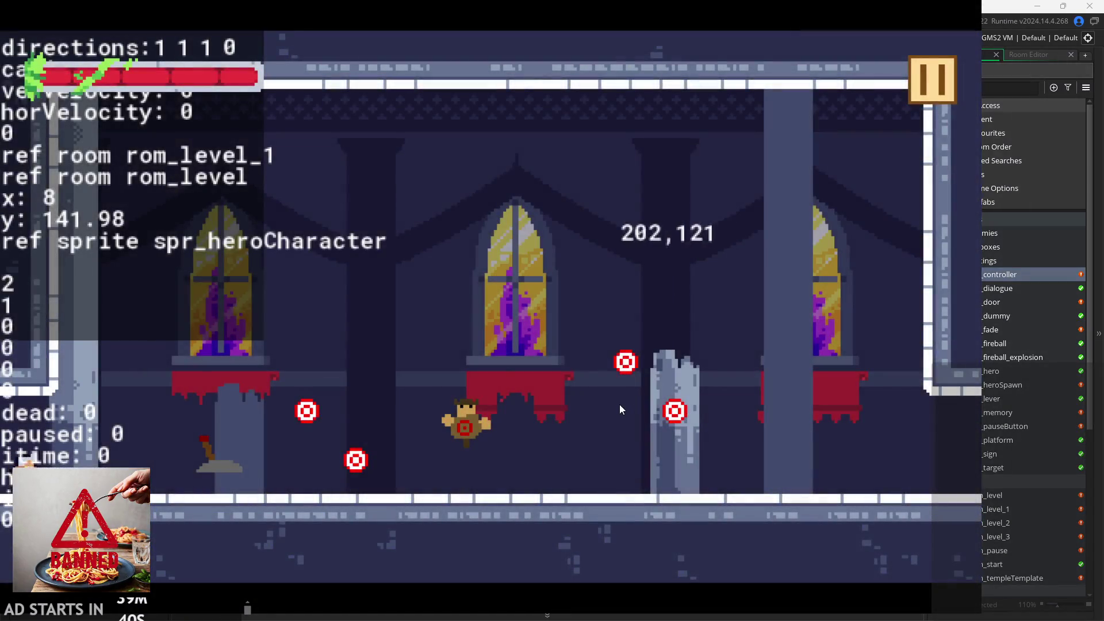
pyautogui.press('Right')
pyautogui.click(560, 393)
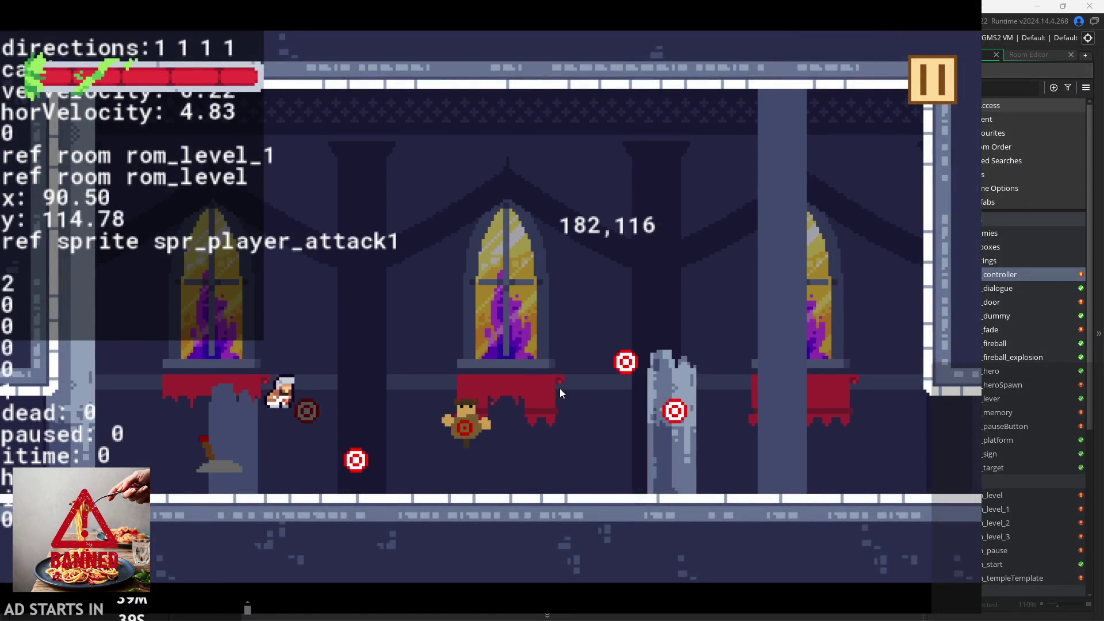
# - Strike the rom_level_1 practice targets with sword combos while moving left and right
pyautogui.press('Left')
pyautogui.press('Right')
pyautogui.press('space')
pyautogui.press('Right')
pyautogui.click(560, 388)
pyautogui.click(560, 388)
pyautogui.press('space')
pyautogui.click(483, 419)
pyautogui.press('Left')
pyautogui.click(474, 426)
pyautogui.press('Right')
pyautogui.click(509, 422)
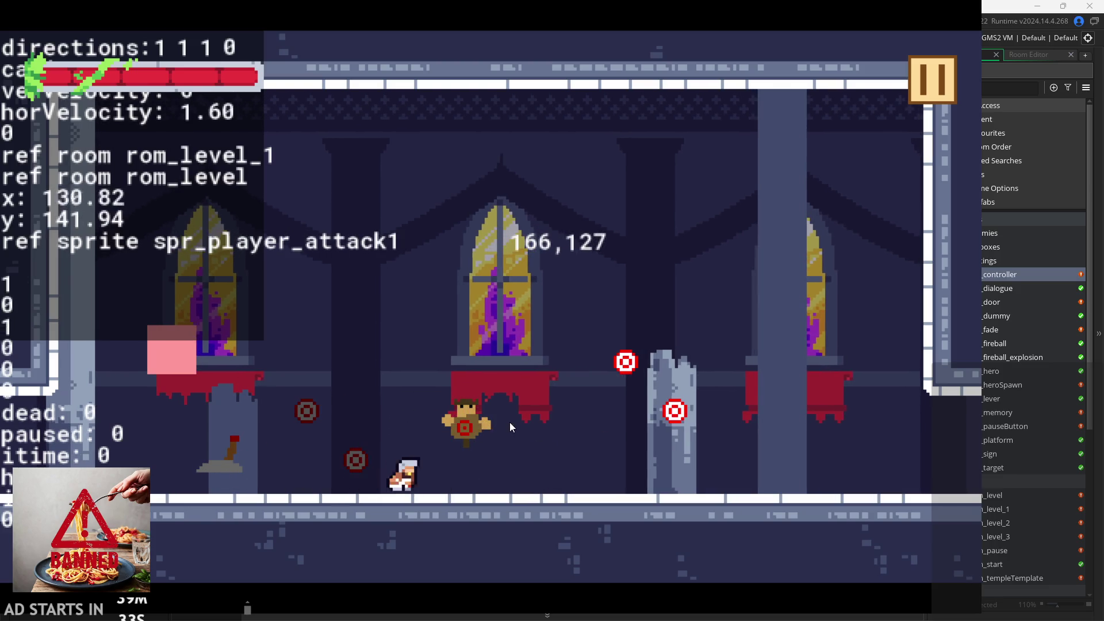
pyautogui.click(511, 427)
# - Jump and swing at the remaining targets, then run right into rom_level_2
pyautogui.press('Left')
pyautogui.press('space')
pyautogui.click(498, 418)
pyautogui.click(499, 419)
pyautogui.press('Right')
pyautogui.press('space')
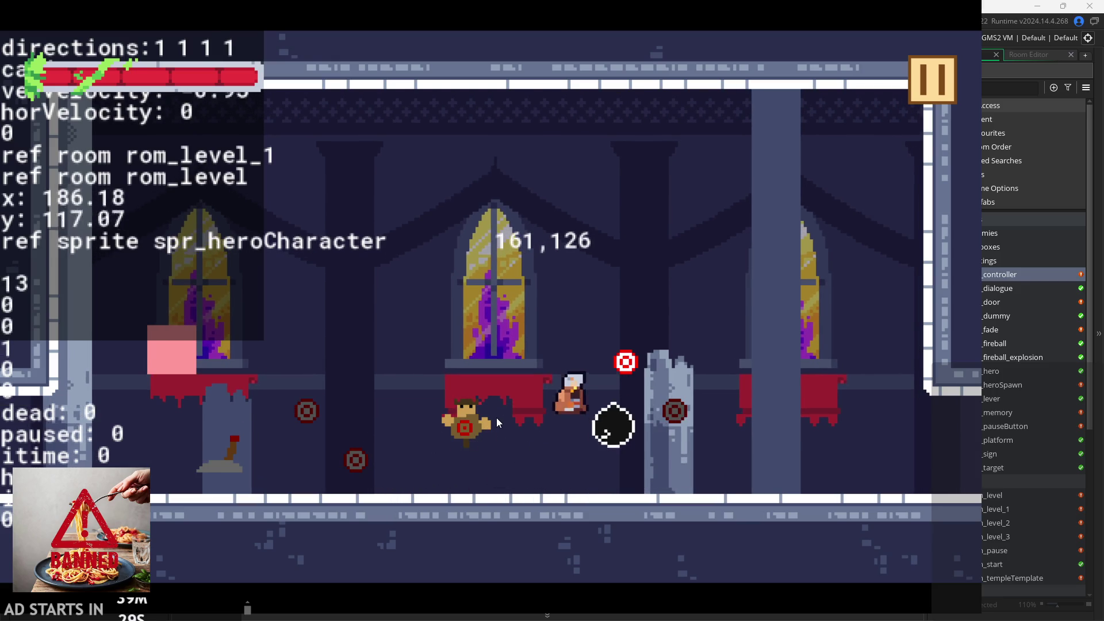
pyautogui.click(496, 417)
pyautogui.click(495, 413)
pyautogui.press('space')
pyautogui.press('Right')
pyautogui.click(495, 413)
pyautogui.click(495, 413)
pyautogui.press('Right')
pyautogui.press('space')
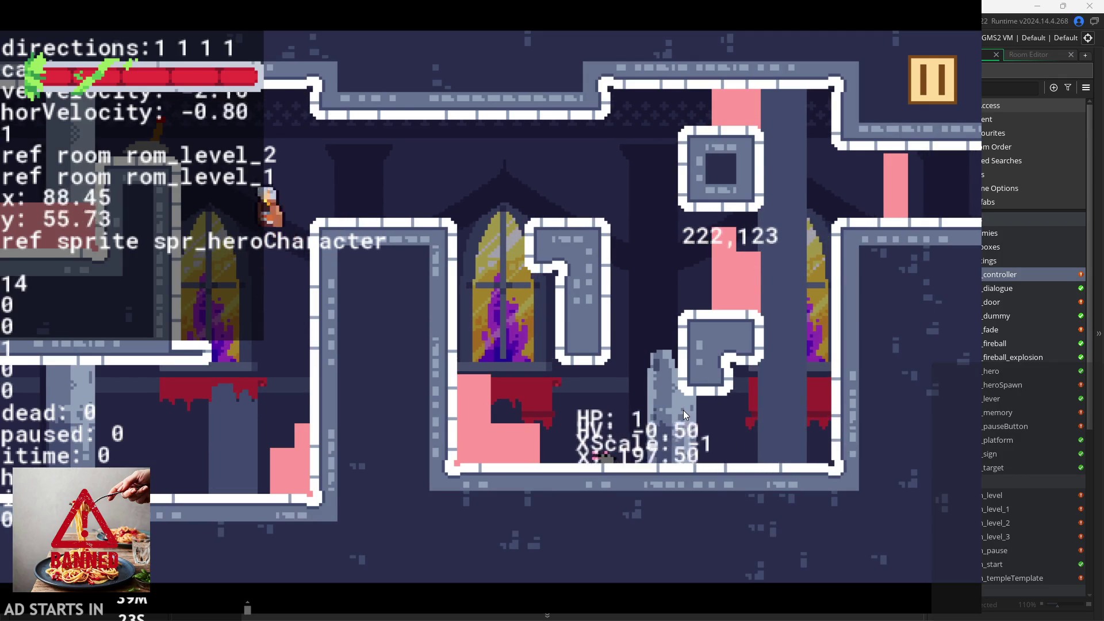
# - Run the hero right off the ledge to the floor and lunge with a sword attack
pyautogui.press('Right')
pyautogui.press('Right')
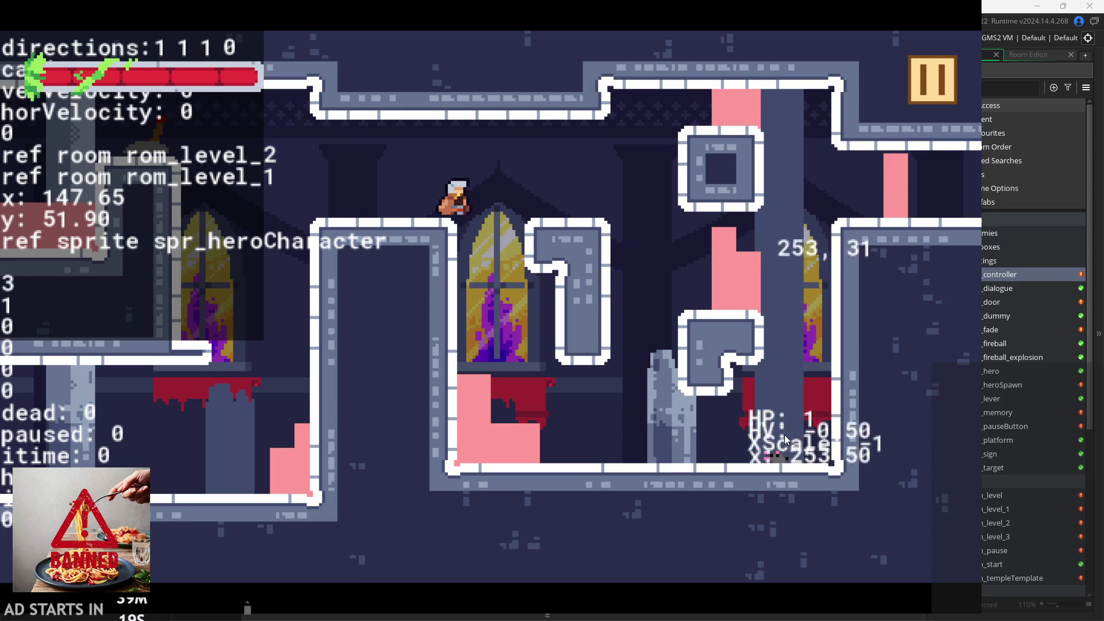
pyautogui.press('Right')
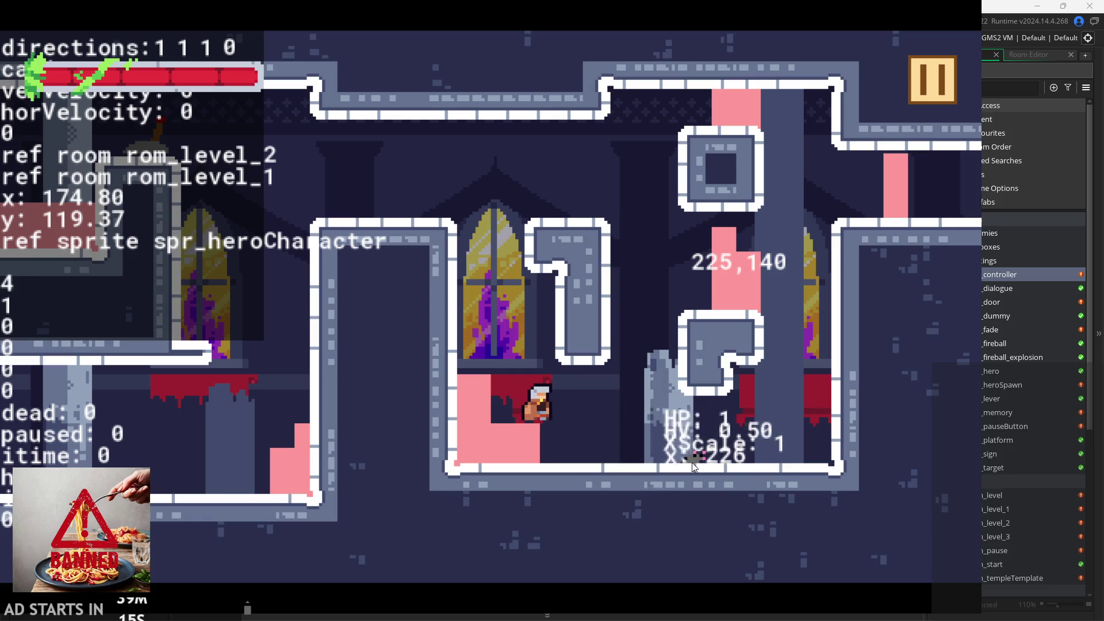
pyautogui.press('Right')
pyautogui.press('x')
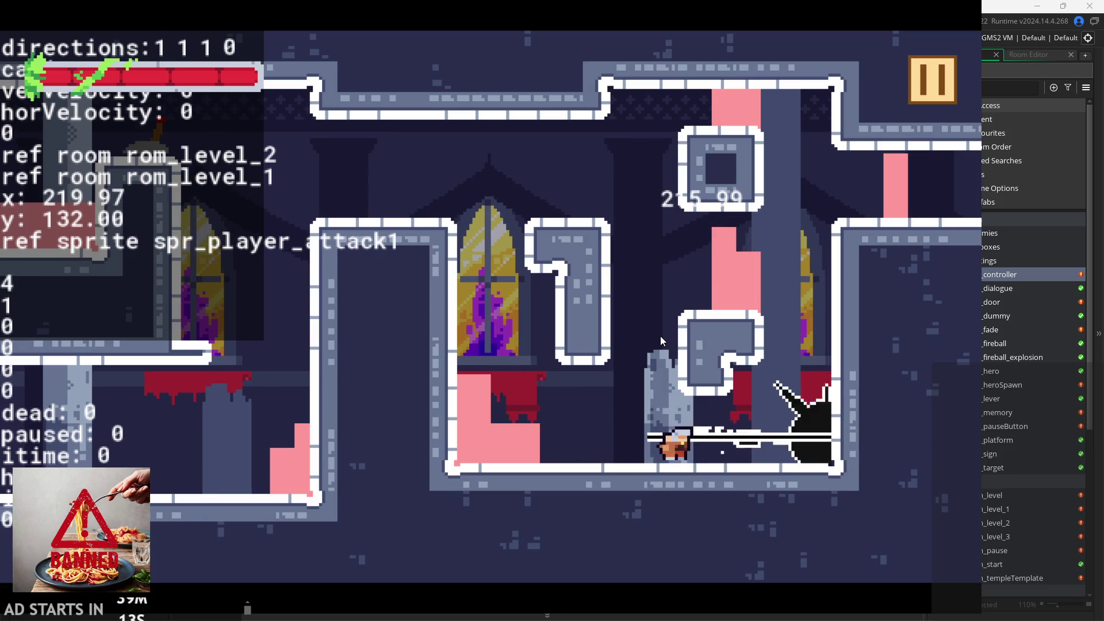
# - Climb the hero up the right wall, drop to the floor, then jump back up
pyautogui.press('Right')
pyautogui.press('space')
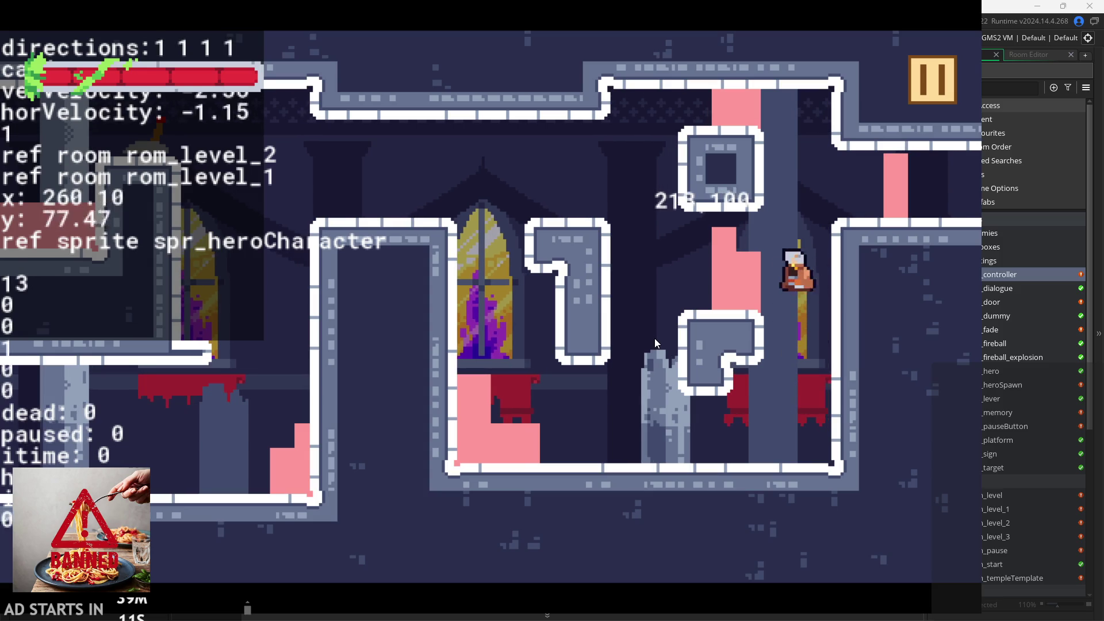
pyautogui.press('Left')
pyautogui.press('space')
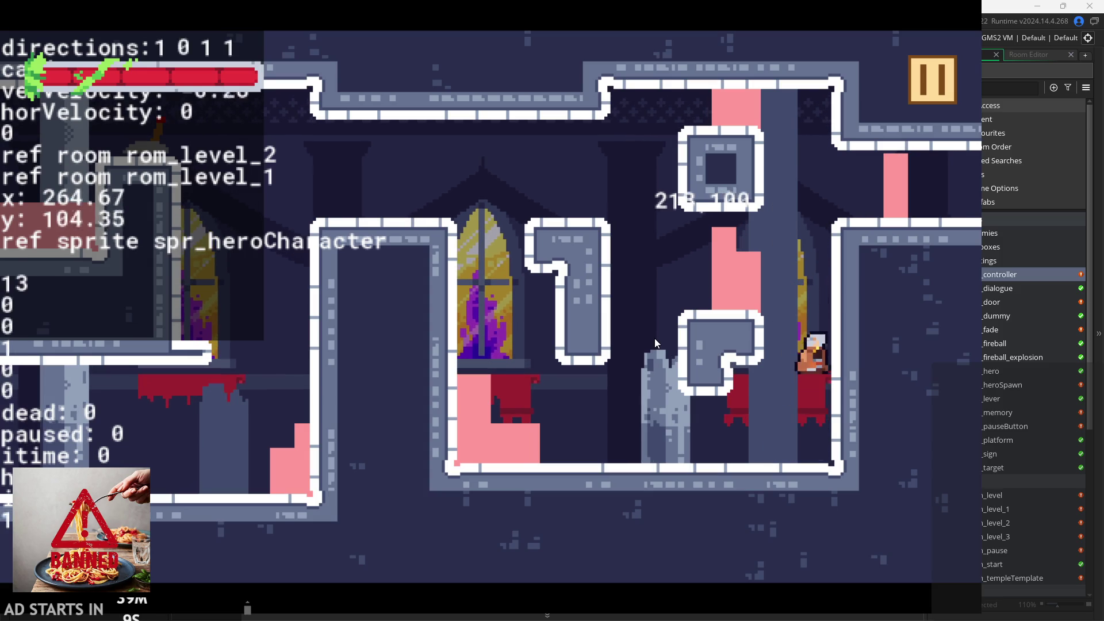
# - Run the hero left onto the upper ledge, then let it fall down the wall
pyautogui.press('Left')
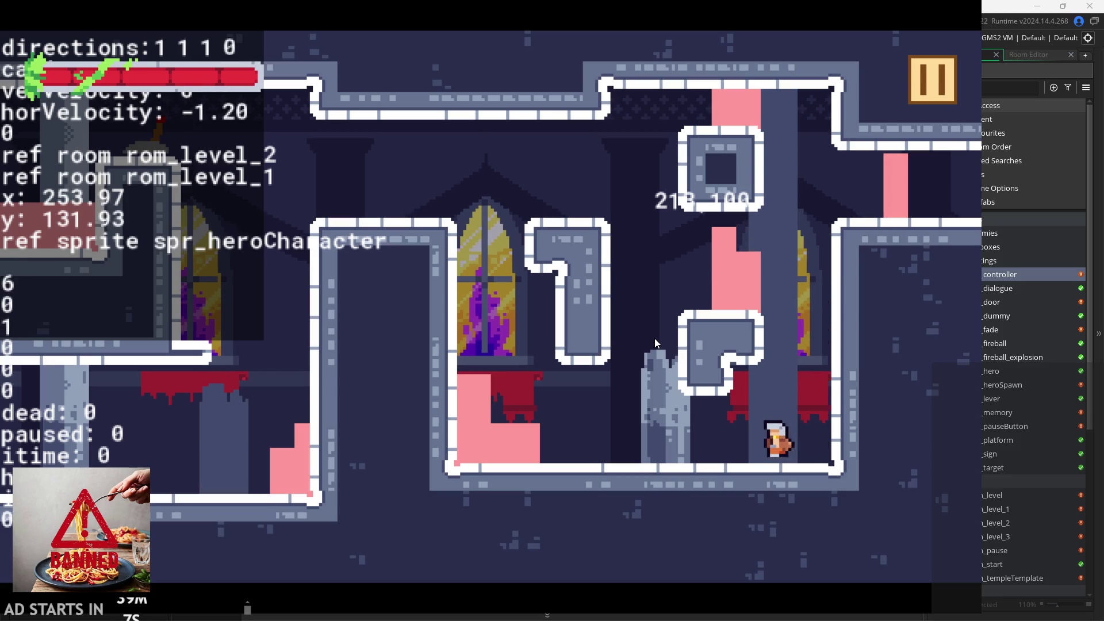
pyautogui.press('space')
pyautogui.press('space')
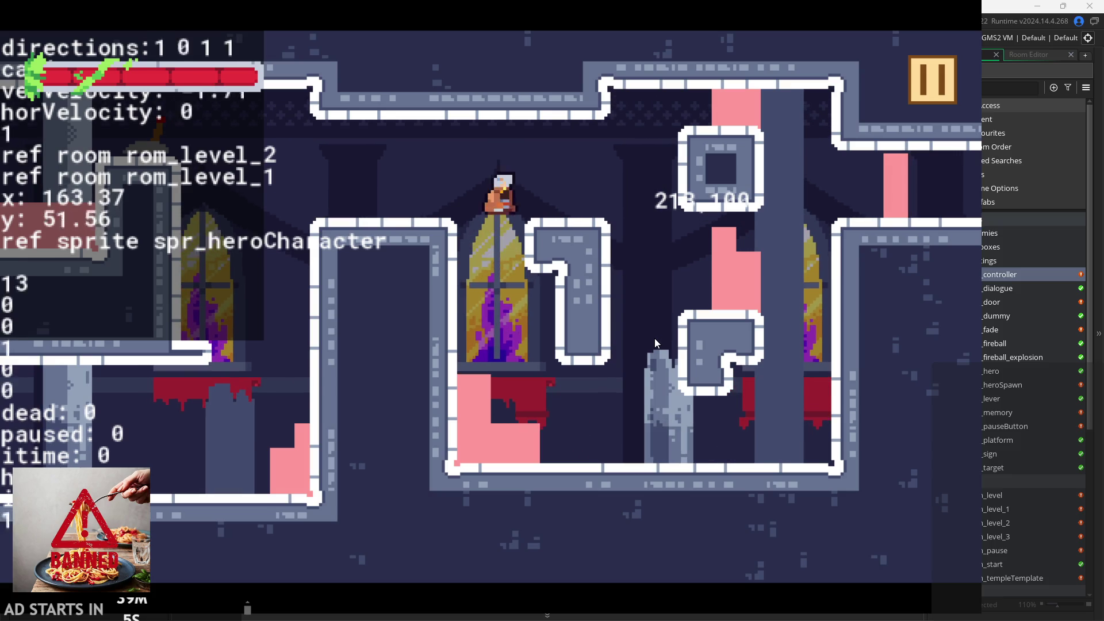
pyautogui.press('Left')
pyautogui.press('Left')
pyautogui.press('space')
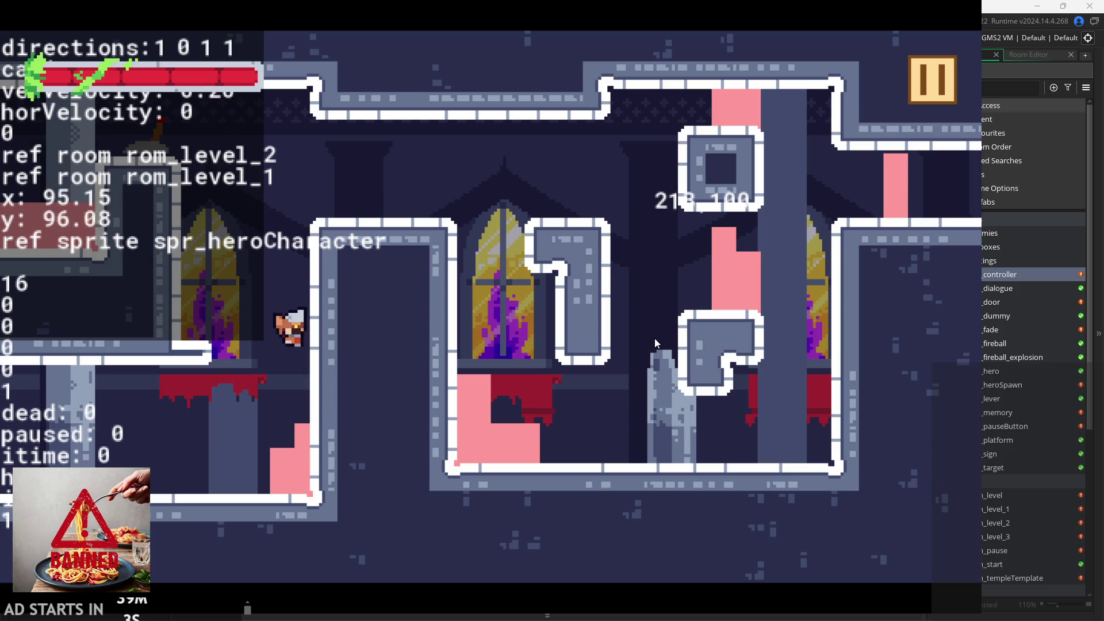
pyautogui.press('Left')
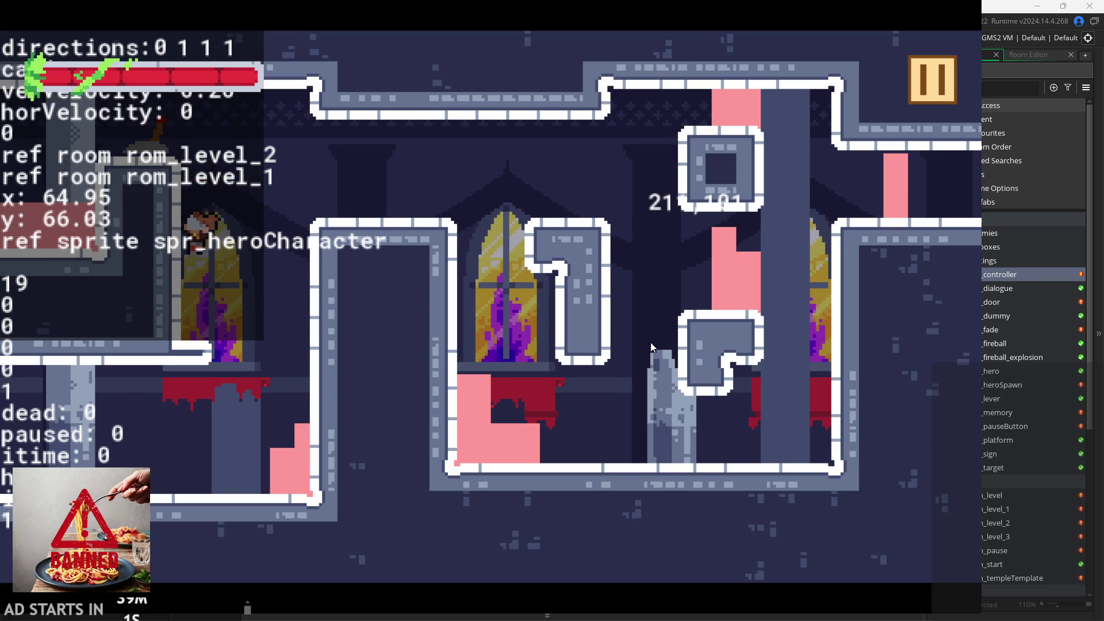
pyautogui.press('Left')
# - Make the hero jump repeatedly while drifting left and right across the floor
pyautogui.press('Right')
pyautogui.press('space')
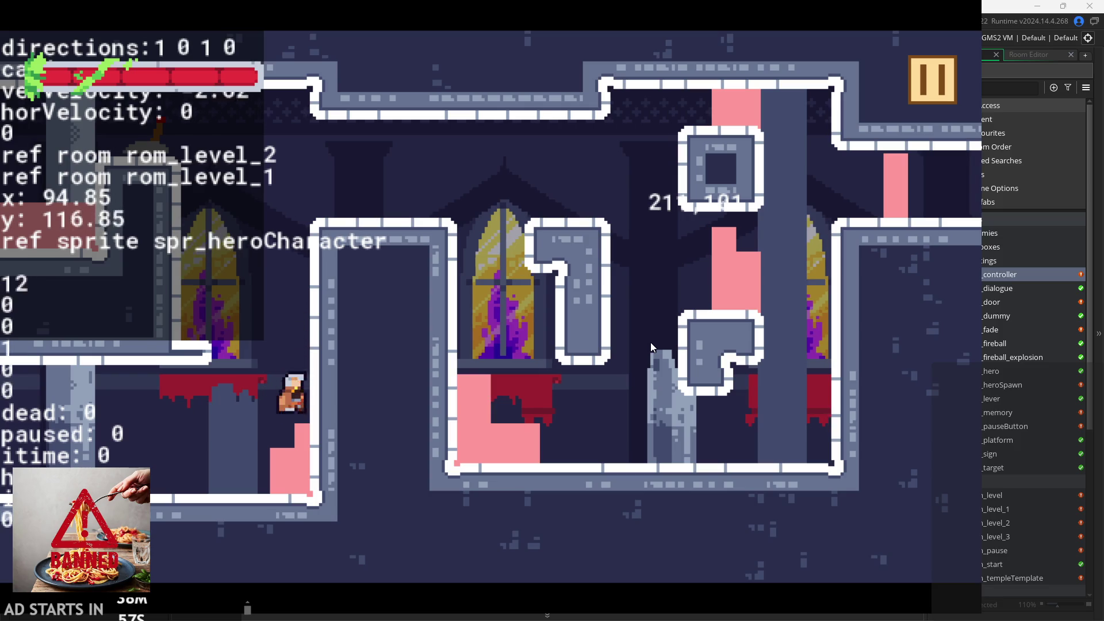
pyautogui.press('space')
pyautogui.press('Right')
pyautogui.press('space')
pyautogui.press('space')
pyautogui.press('Left')
pyautogui.press('Right')
pyautogui.press('space')
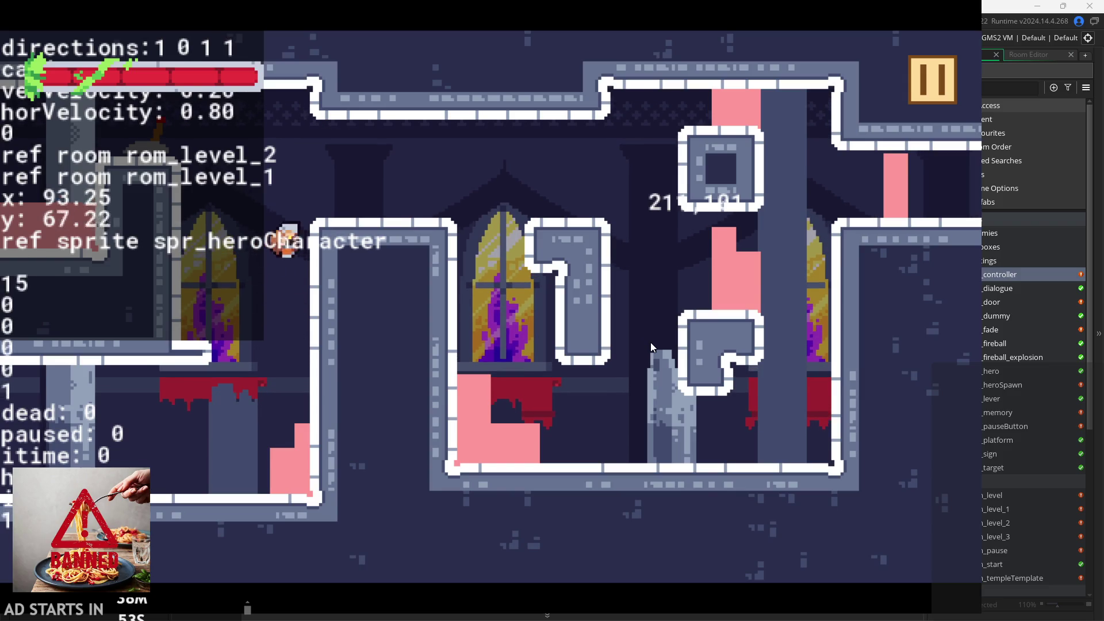
pyautogui.press('Left')
pyautogui.press('Right')
pyautogui.press('space')
pyautogui.press('space')
# - Jump the hero off the wall and move it back and forth along the floor
pyautogui.press('space')
pyautogui.press('Right')
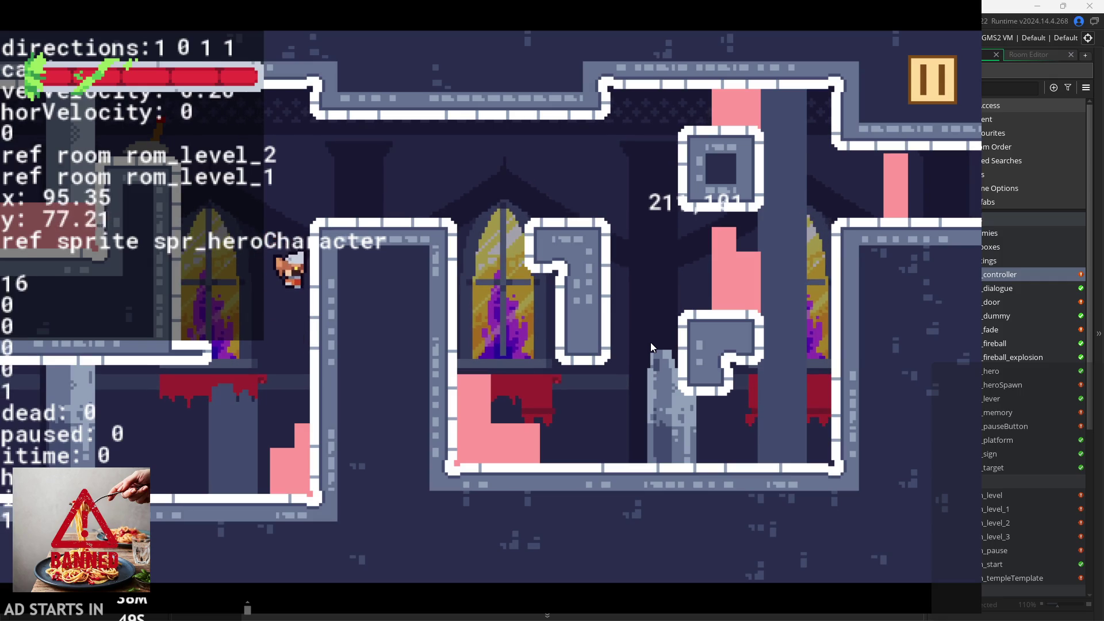
pyautogui.press('Left')
pyautogui.press('space')
pyautogui.press('Right')
pyautogui.press('space')
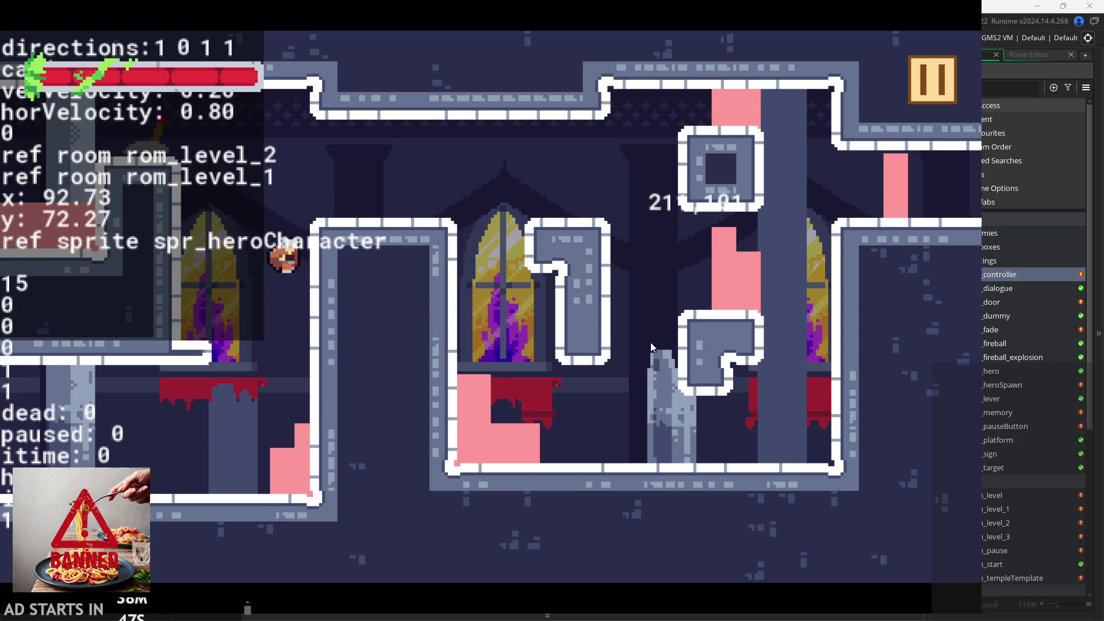
pyautogui.press('Left')
pyautogui.press('Right')
pyautogui.press('space')
# - Keep jumping the hero, steering left and right in midair
pyautogui.press('space')
pyautogui.press('Left')
pyautogui.press('Right')
pyautogui.press('space')
pyautogui.press('Right')
pyautogui.press('Left')
pyautogui.press('space')
pyautogui.press('Right')
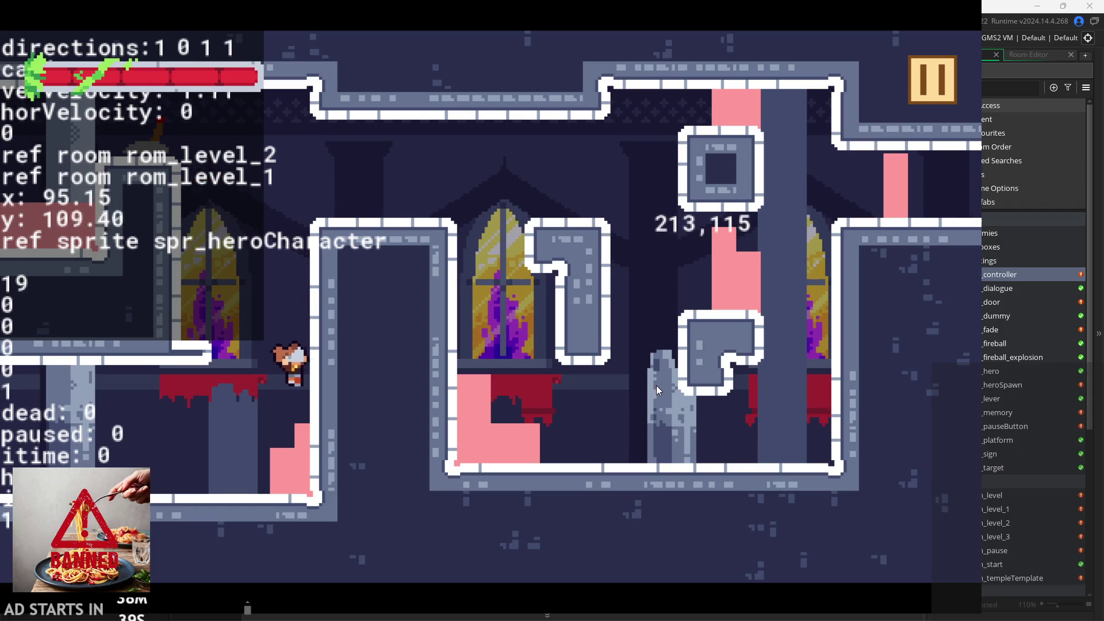
pyautogui.press('space')
pyautogui.press('Left')
pyautogui.press('Right')
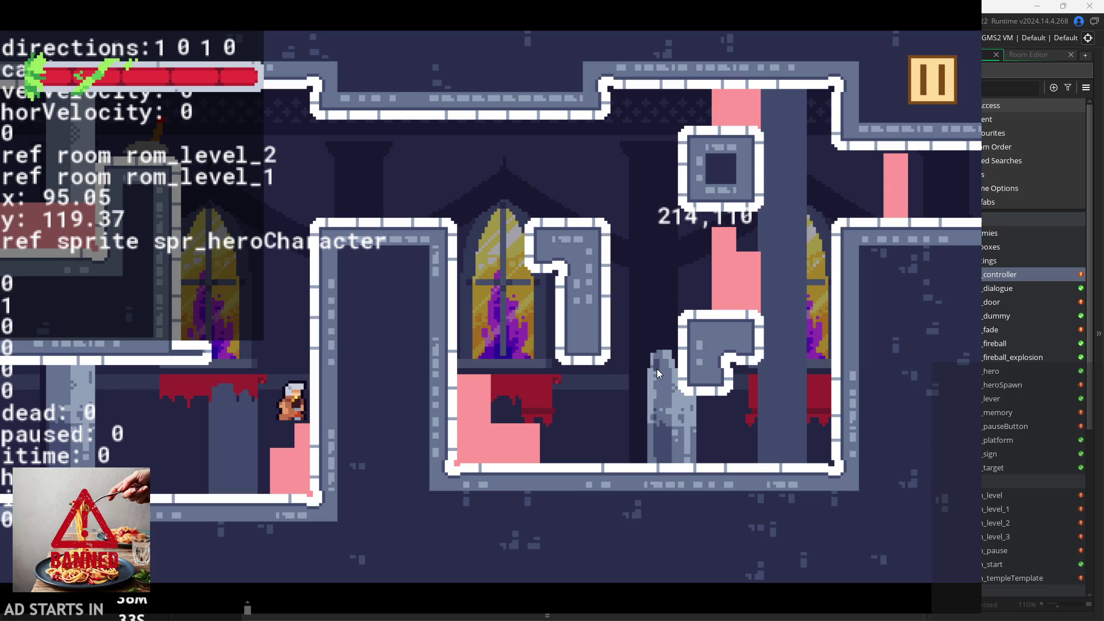
# - Jump the hero onto the upper-left ledge and finally land it on the red ledge
pyautogui.press('space')
pyautogui.press('Left')
pyautogui.press('Right')
pyautogui.press('space')
pyautogui.press('Left')
pyautogui.press('Right')
pyautogui.press('space')
pyautogui.press('Left')
pyautogui.press('space')
pyautogui.press('Right')
pyautogui.press('Left')
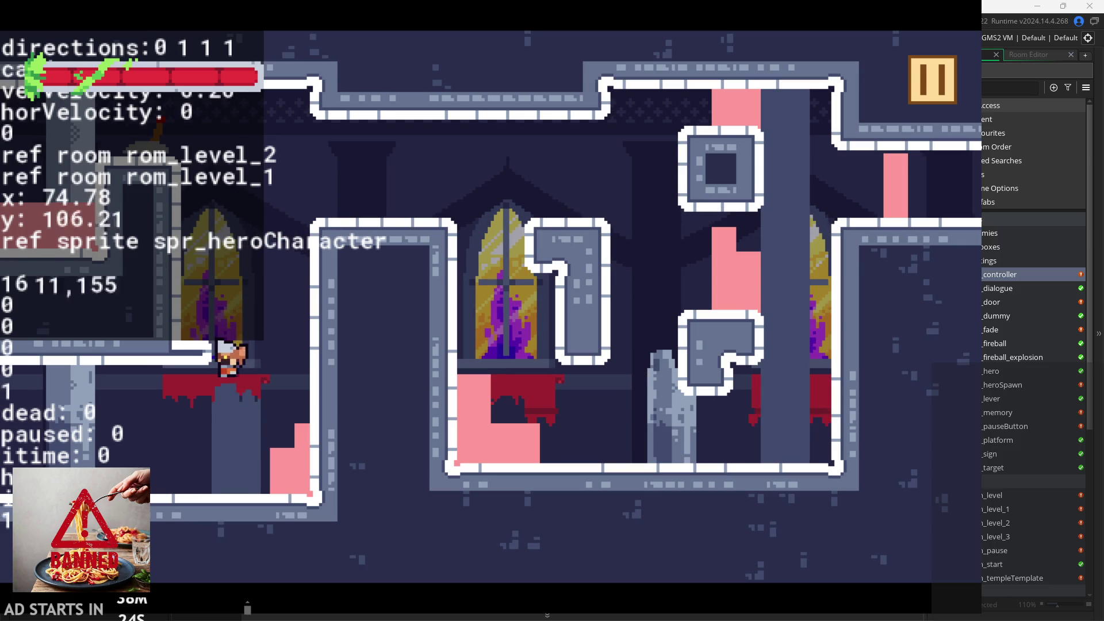
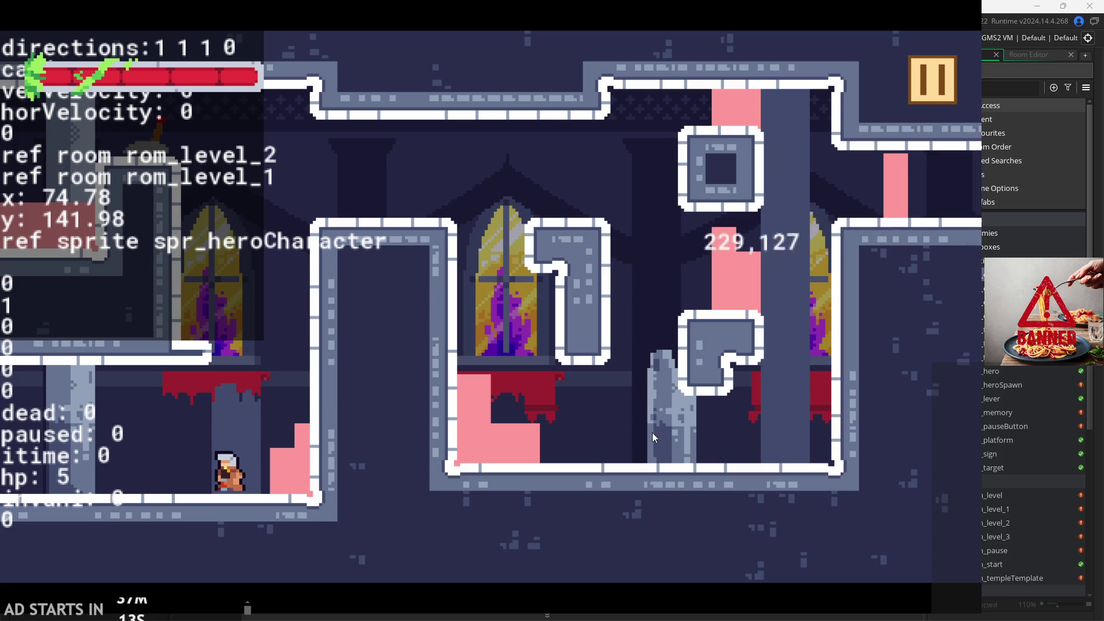
# - Make the hero attack, walk and jump to check the sprite state readout
pyautogui.press('x')
pyautogui.press('Right')
pyautogui.press('space')
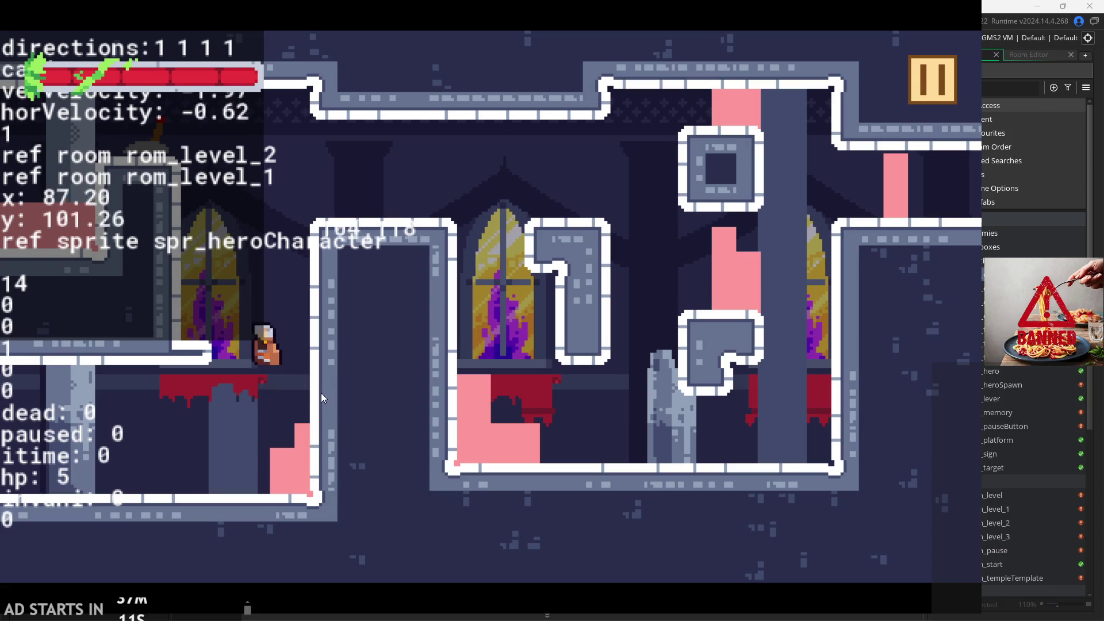
pyautogui.press('x')
pyautogui.press('x')
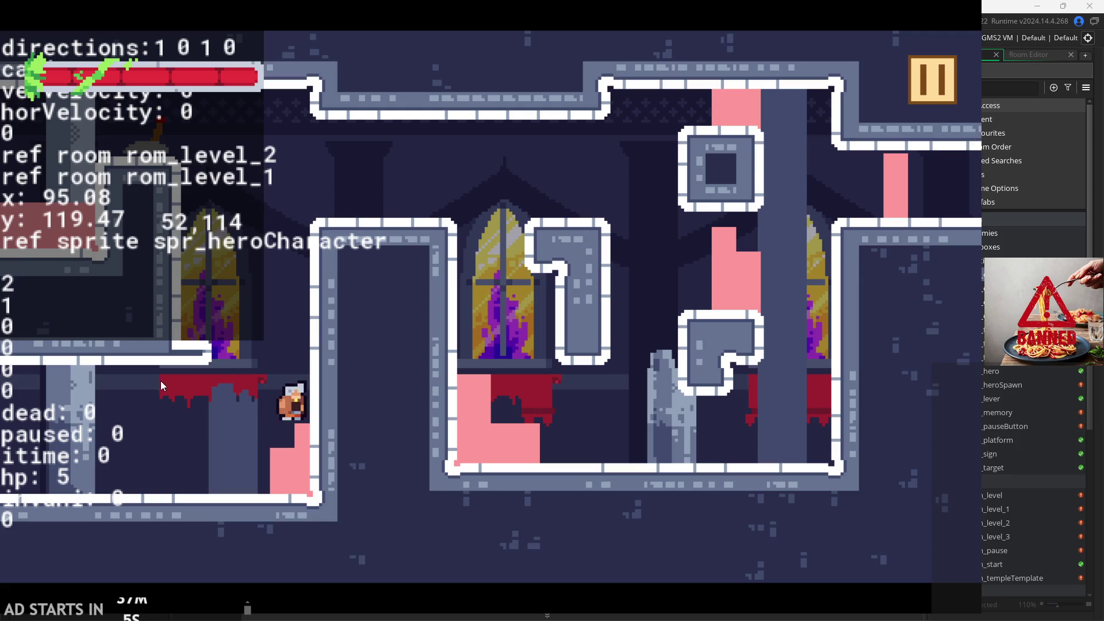
pyautogui.press('x')
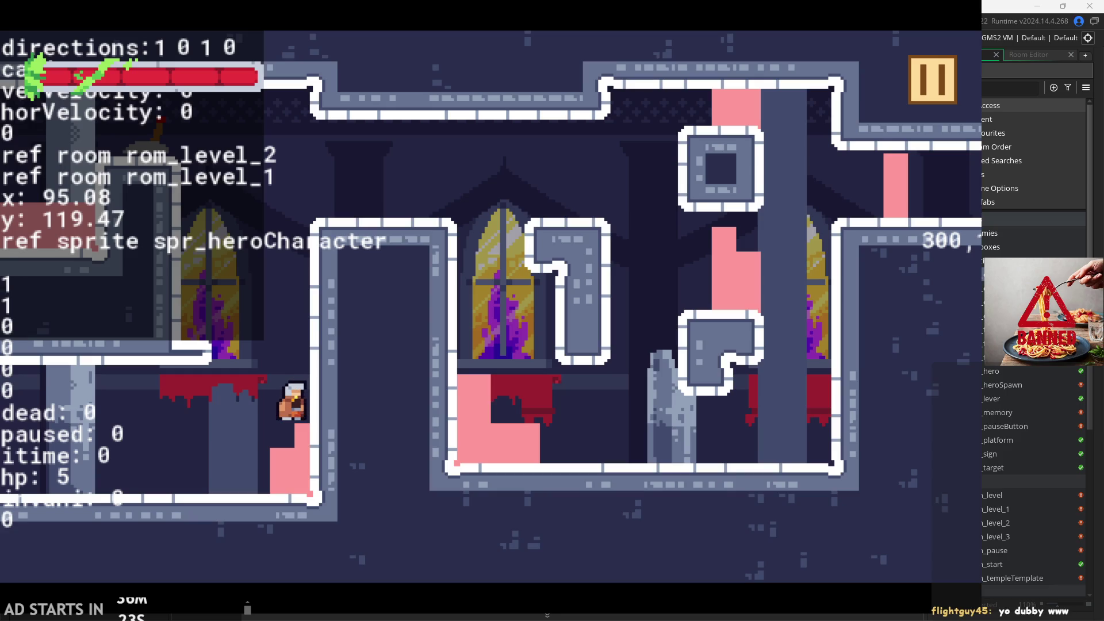
# - Jump the hero onto the top ledge, then drop back to the lower floor
pyautogui.press('space')
pyautogui.press('Left')
pyautogui.press('Right')
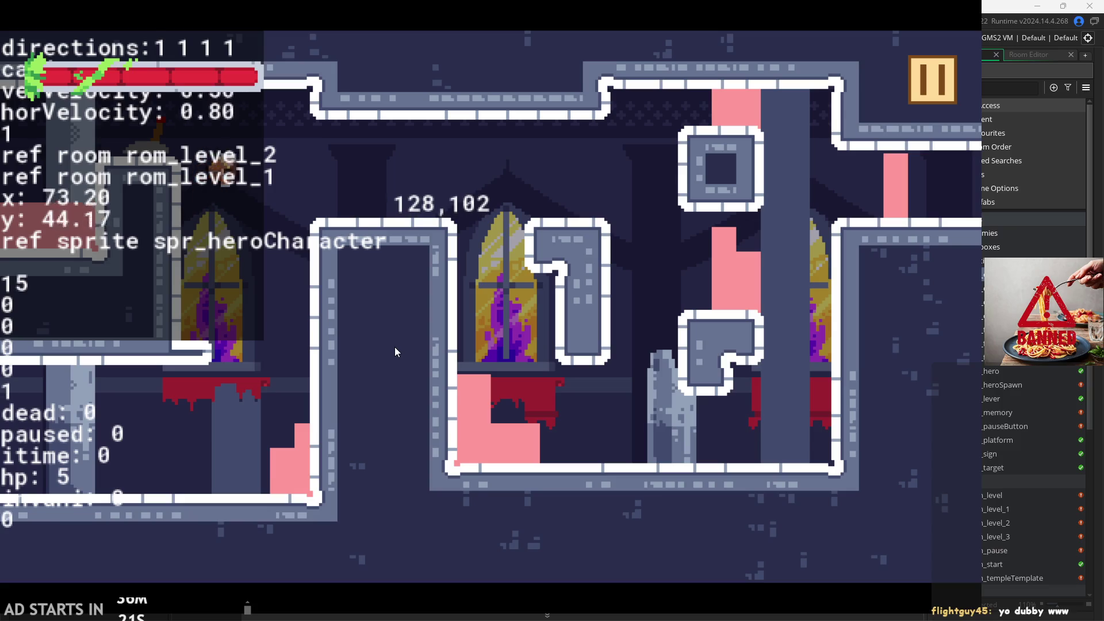
pyautogui.press('Left')
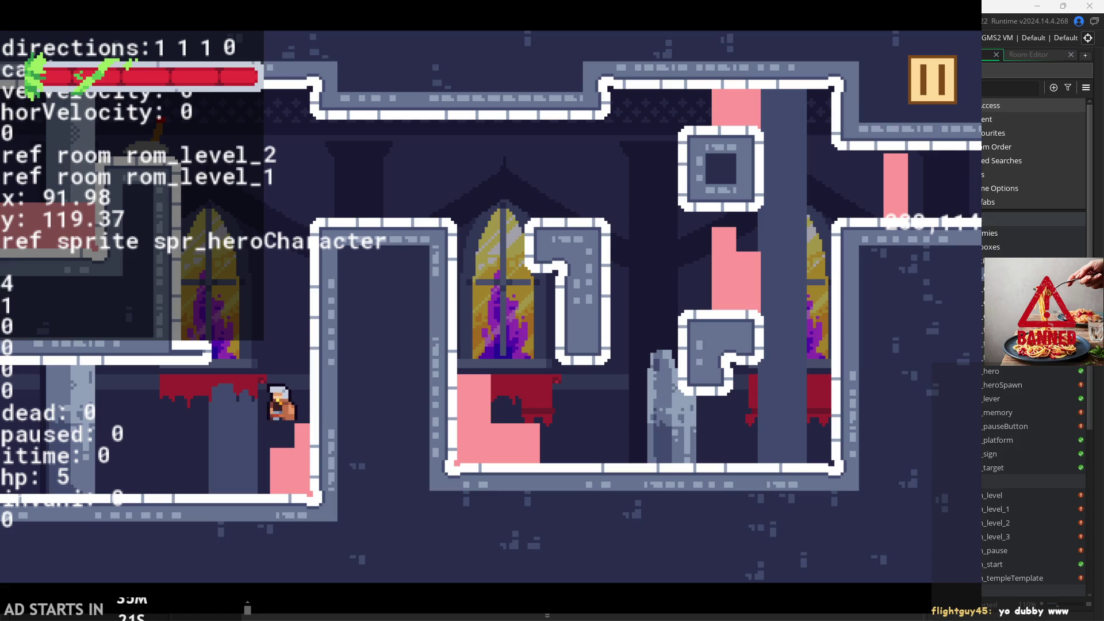
# - Climb the hero toward the upper room and test direction changes beside the block
pyautogui.press('Left')
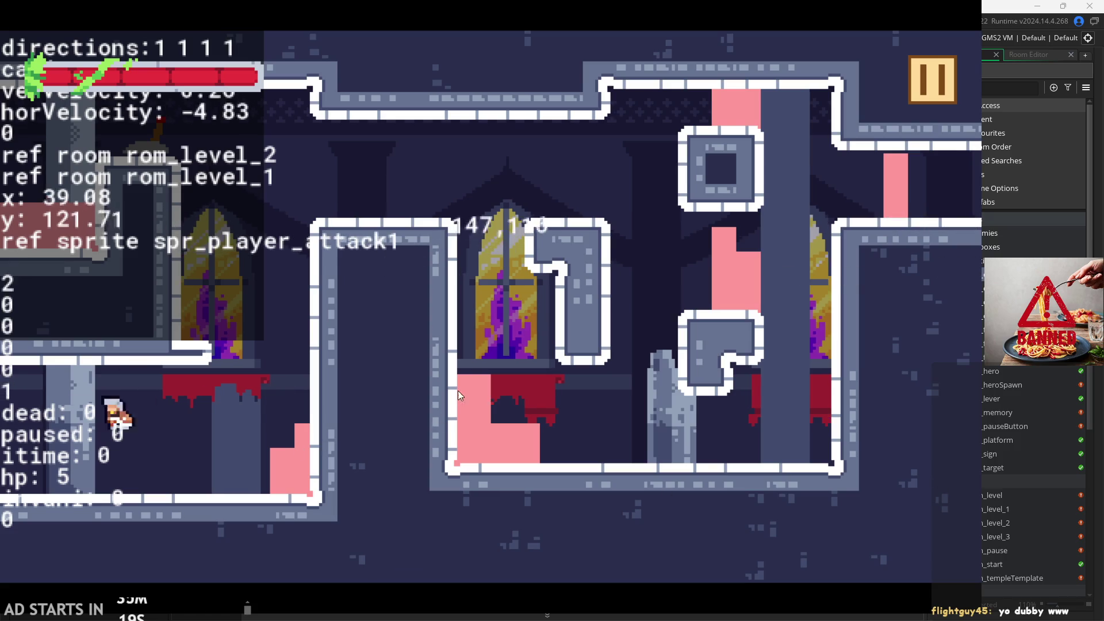
pyautogui.press('Right')
pyautogui.press('space')
pyautogui.press('Left')
pyautogui.press('space')
pyautogui.press('Right')
pyautogui.press('Left')
pyautogui.press('space')
pyautogui.press('Right')
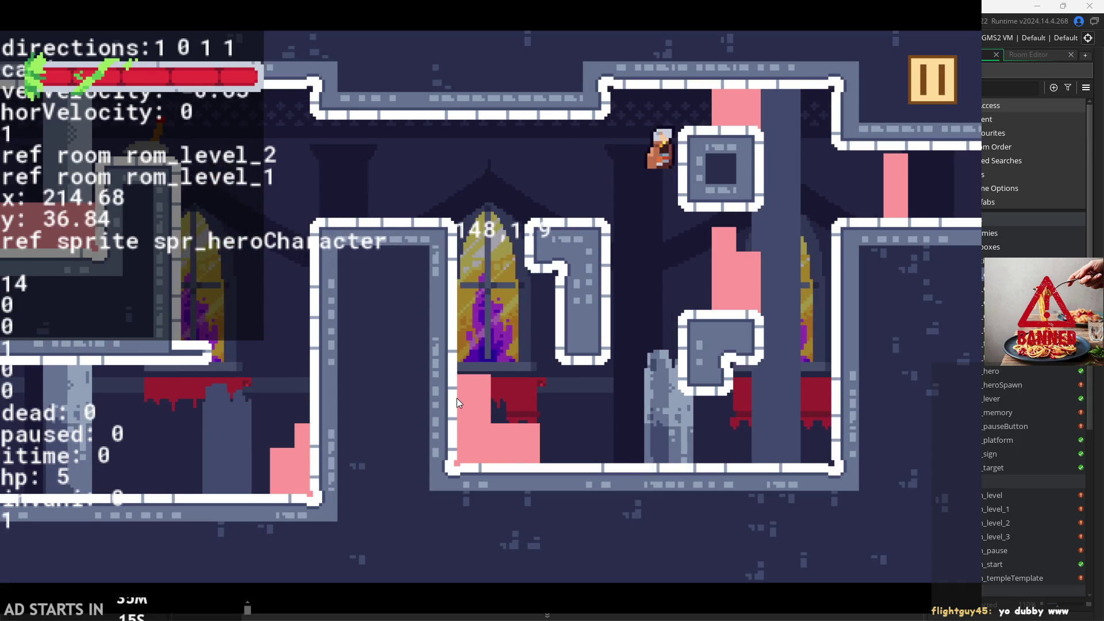
pyautogui.press('Left')
pyautogui.press('Left')
pyautogui.press('Right')
pyautogui.press('Left')
pyautogui.press('Right')
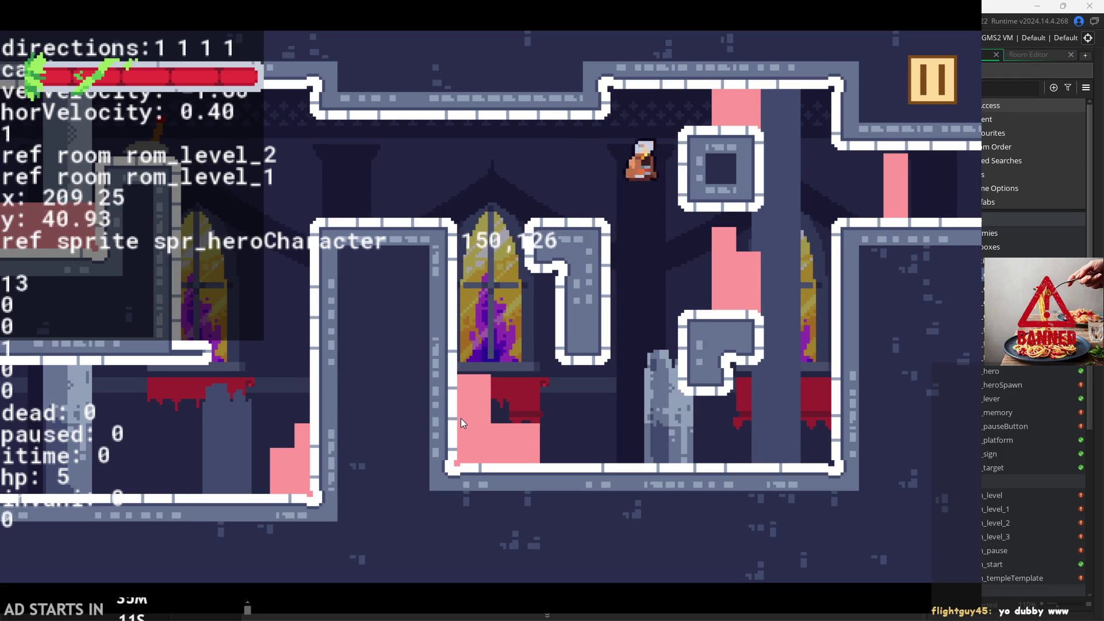
pyautogui.press('Left')
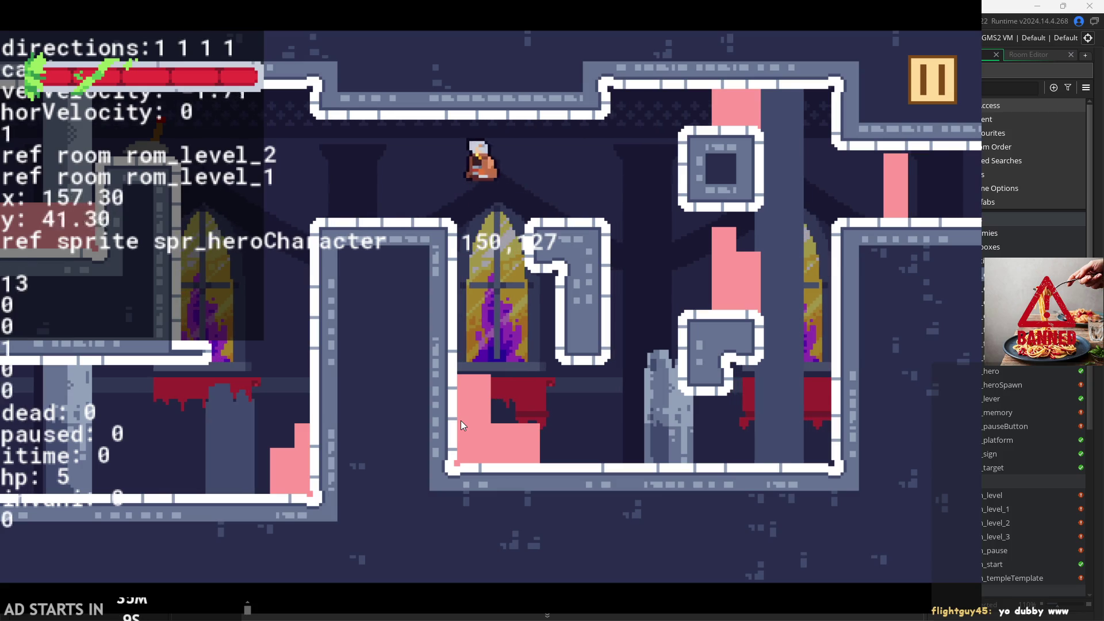
pyautogui.press('Right')
pyautogui.press('Left')
pyautogui.press('Right')
pyautogui.press('Left')
pyautogui.press('Left')
pyautogui.press('Right')
pyautogui.press('Left')
pyautogui.press('Right')
pyautogui.press('Left')
pyautogui.press('Right')
pyautogui.press('Left')
pyautogui.press('Right')
pyautogui.press('Left')
pyautogui.press('Right')
# - Jump the hero up the tall column and from the pink ledge toward the upper area
pyautogui.press('Left')
pyautogui.press('Up')
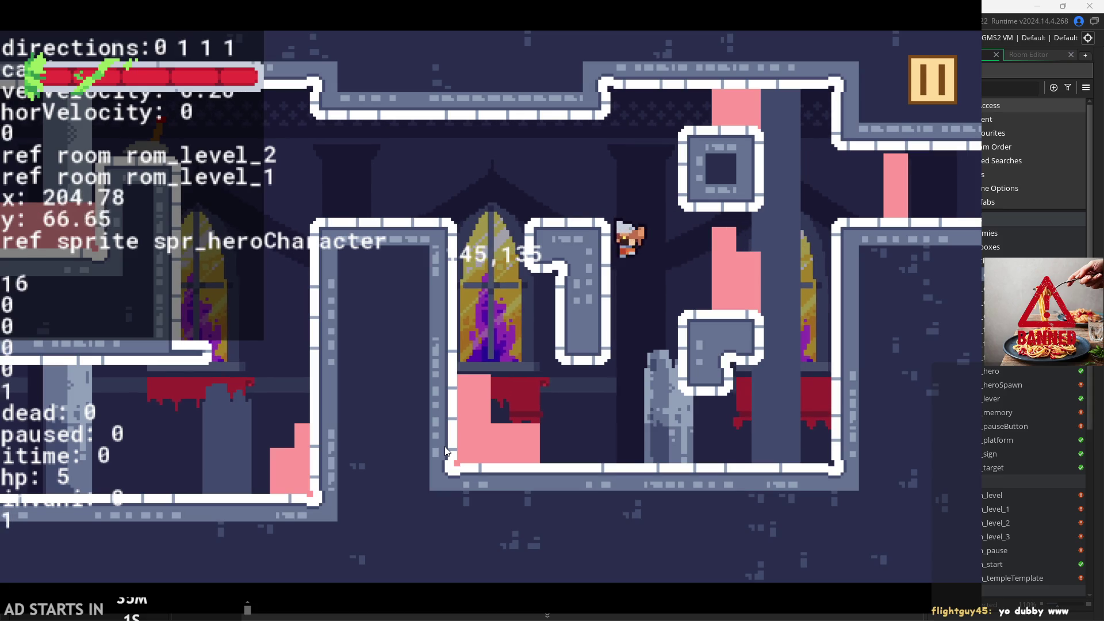
pyautogui.press('Right')
pyautogui.press('Left')
pyautogui.press('Left')
pyautogui.press('Right')
pyautogui.press('Right')
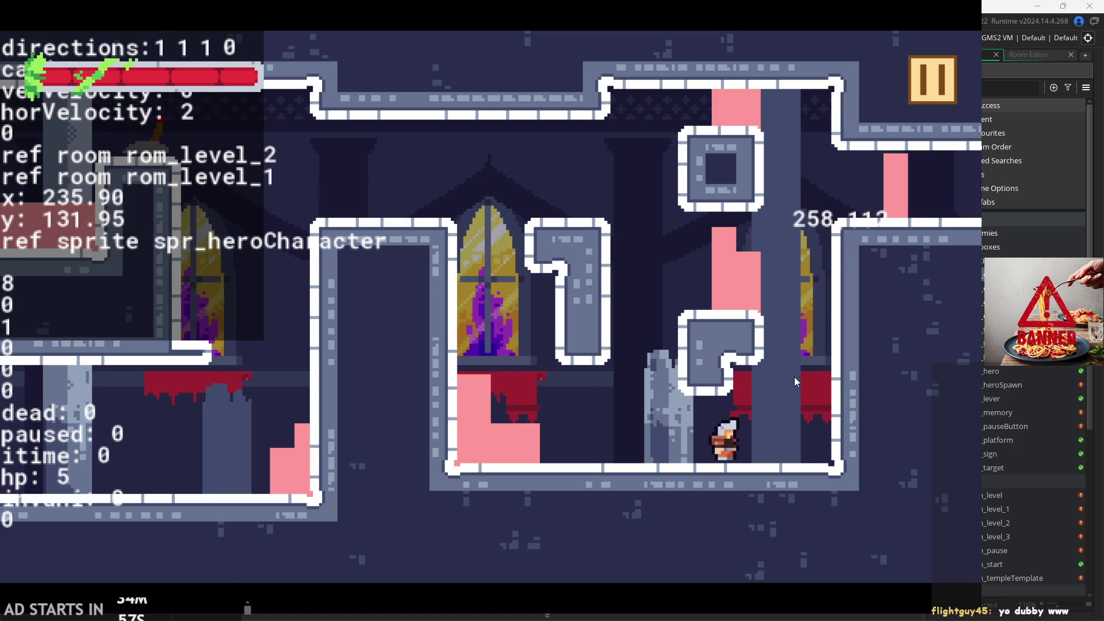
pyautogui.press('Up')
pyautogui.press('Left')
pyautogui.press('Right')
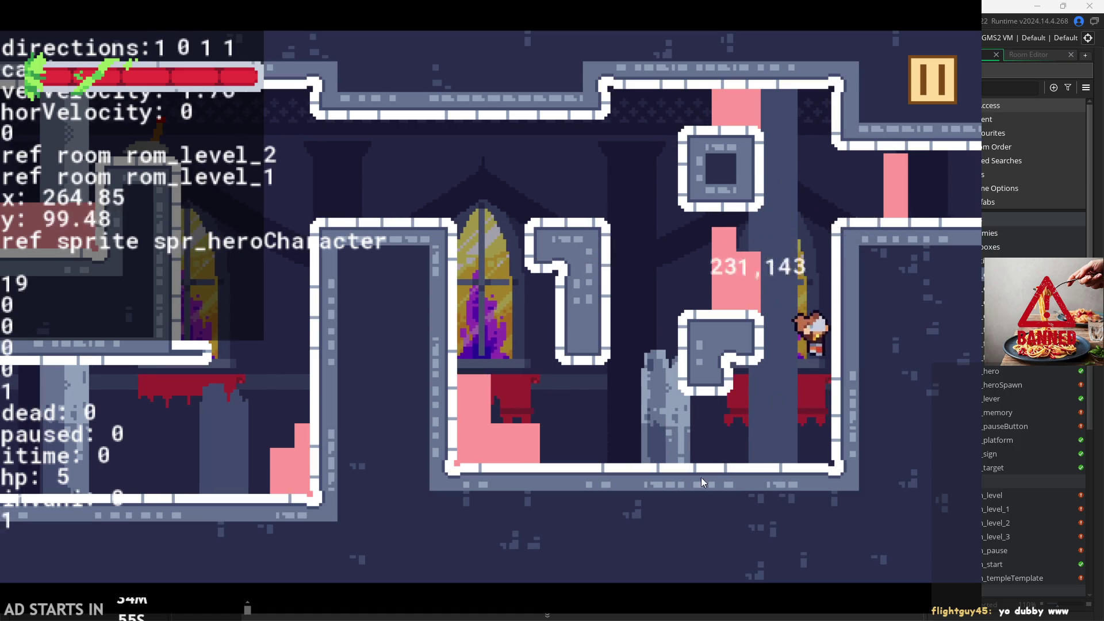
pyautogui.press('Left')
pyautogui.press('Up')
pyautogui.press('Up')
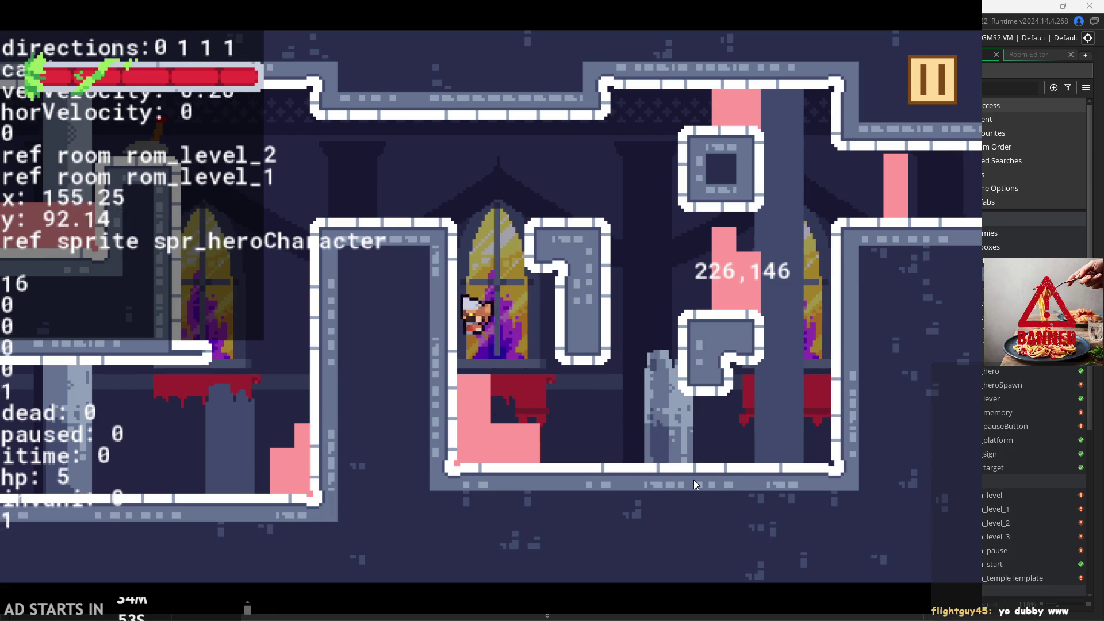
pyautogui.press('Left')
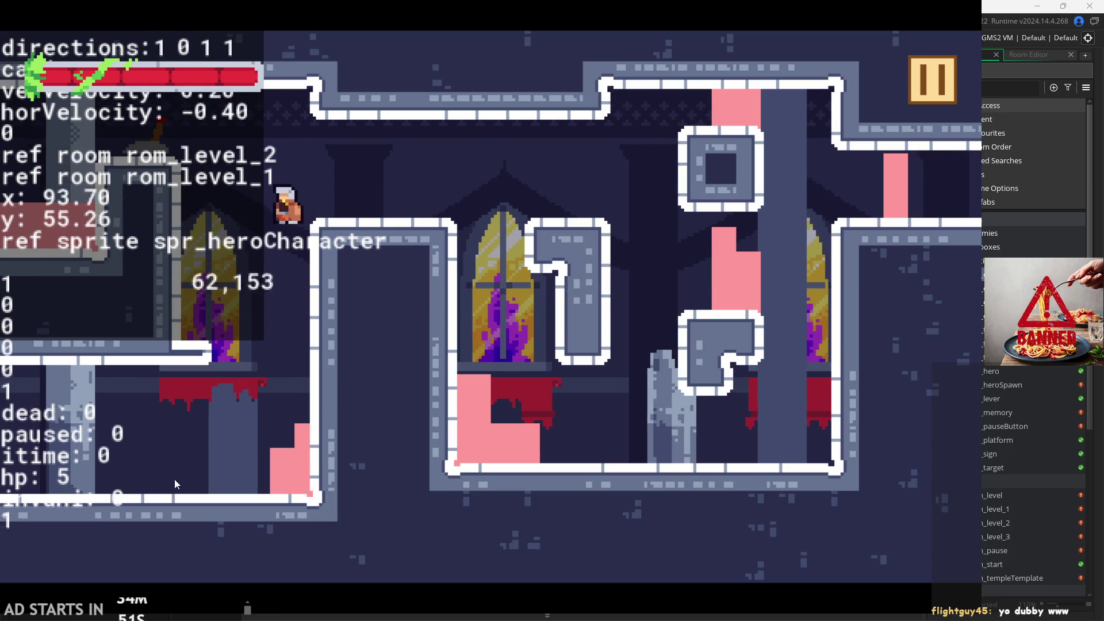
# - Pause and quit the game, then open rom_level_2 with the lyr_templeTiles layer selected
pyautogui.click(935, 98)
pyautogui.click(832, 525)
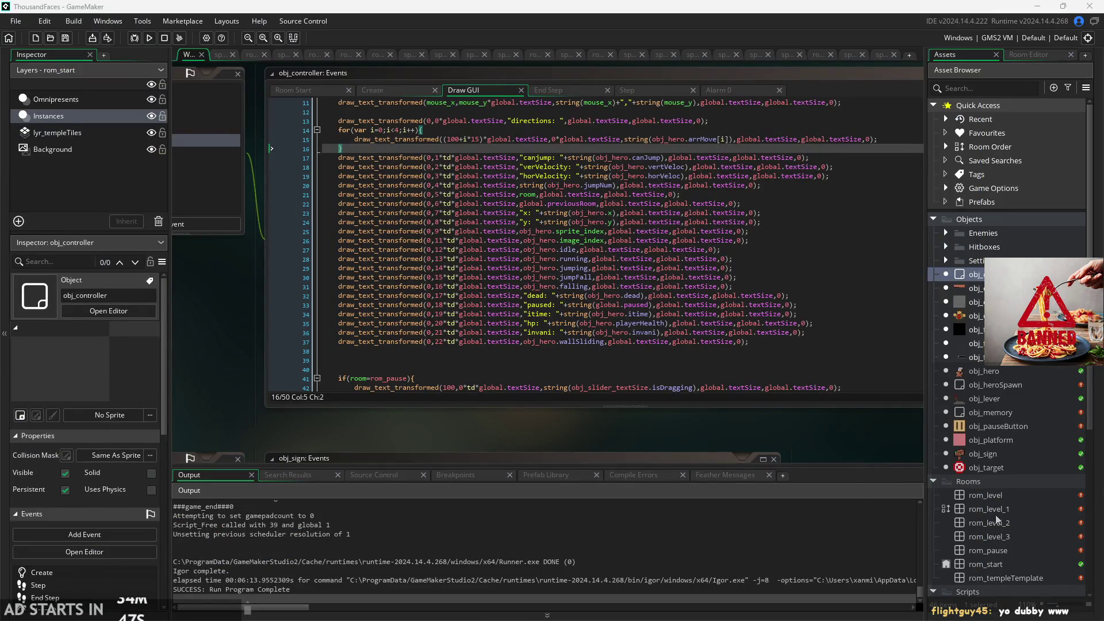
pyautogui.doubleClick(1008, 524)
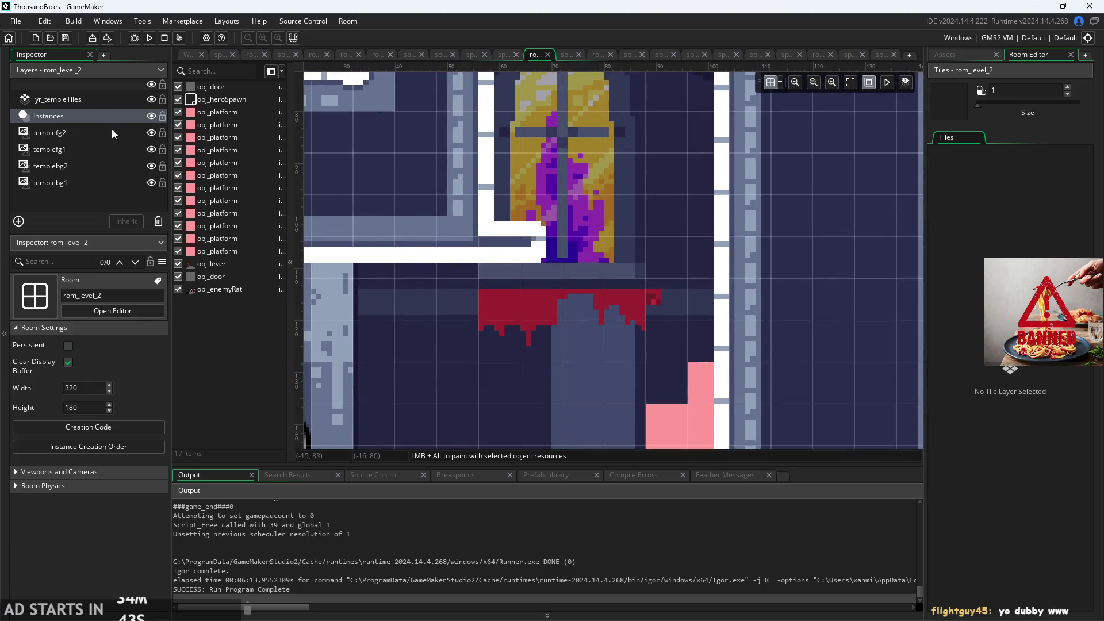
pyautogui.click(80, 133)
pyautogui.click(87, 98)
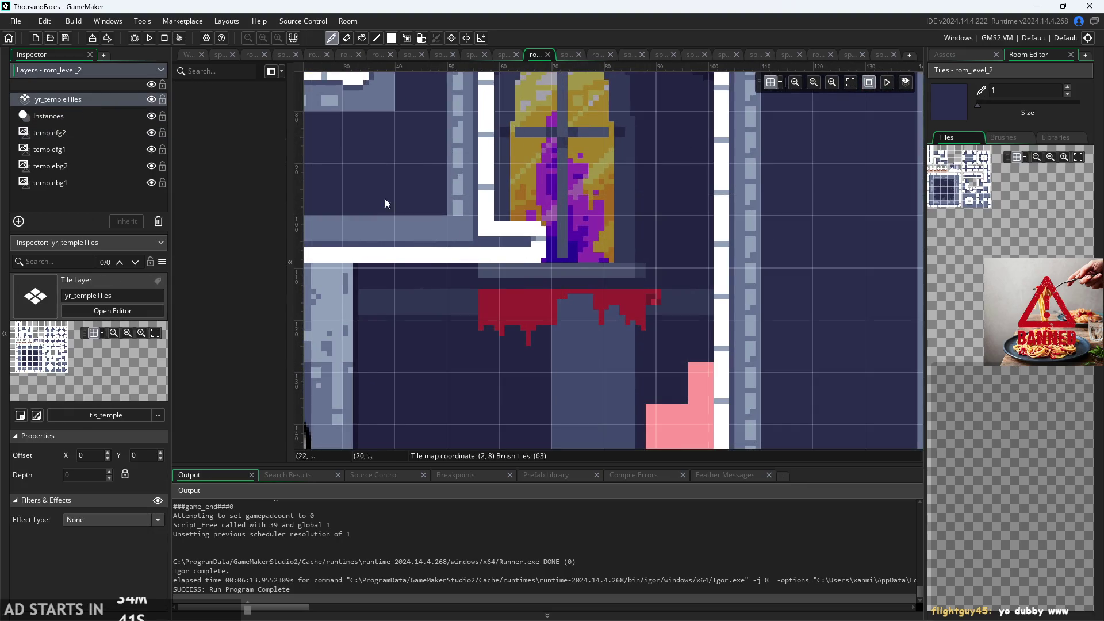
# - Pick the autotile_1 brush from the auto tile library, undoing a test paint
pyautogui.scroll(2, 553, 261)
pyautogui.click(867, 234)
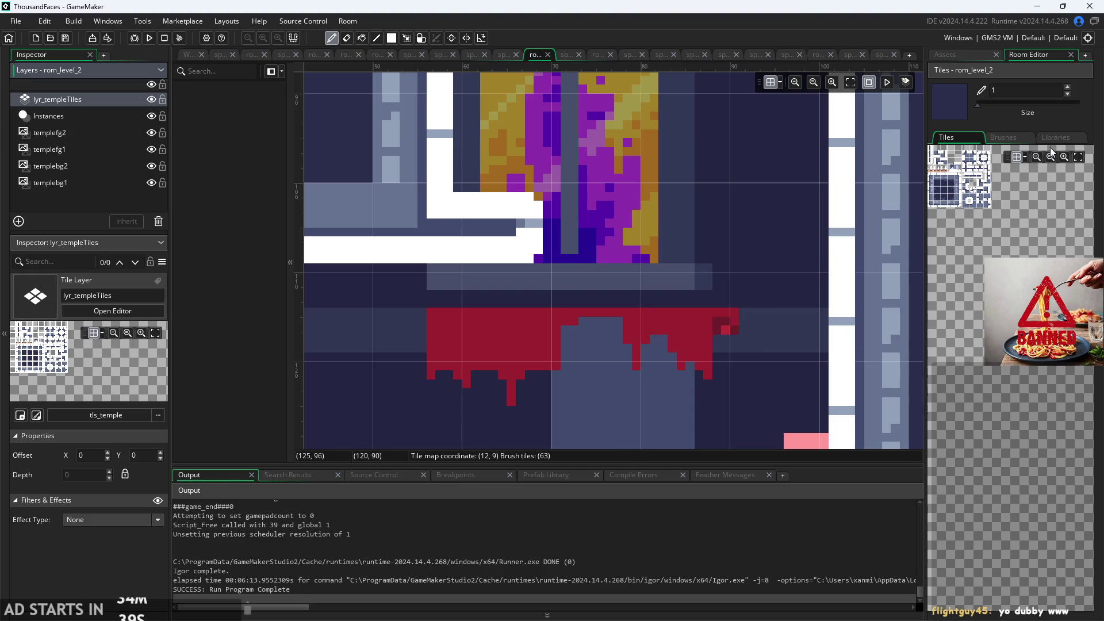
pyautogui.click(1054, 138)
pyautogui.click(1016, 167)
pyautogui.click(506, 274)
pyautogui.hotkey('ctrl', 'z')
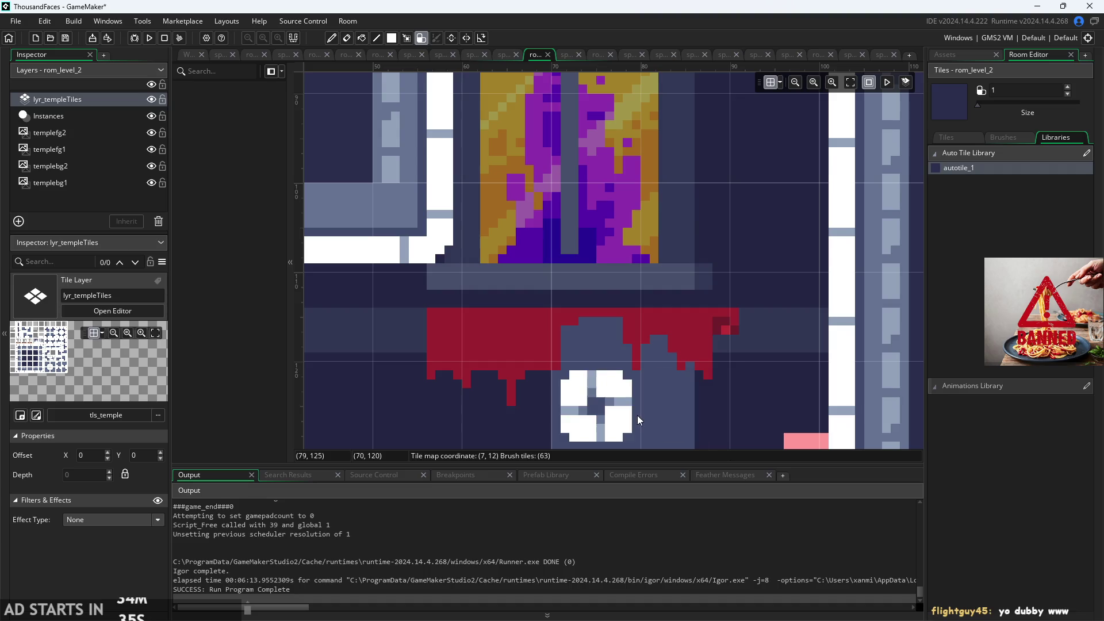
# - Paint the autotile wall column from the lower path up to the top, then rebuild and run
pyautogui.scroll(-1, 637, 415)
pyautogui.scroll(-2, 637, 415)
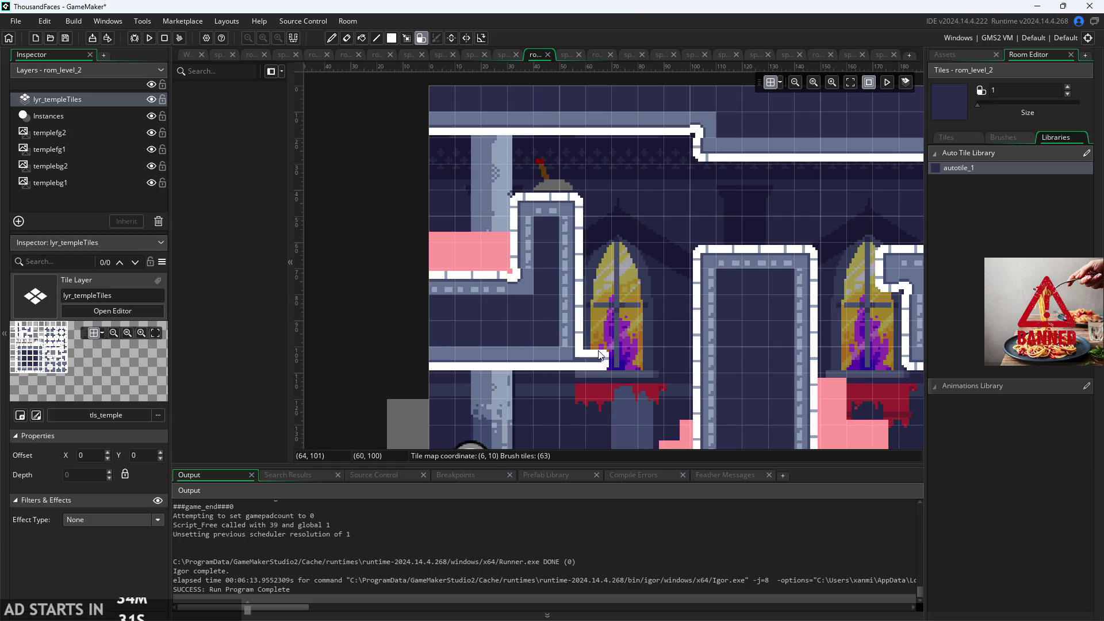
pyautogui.moveTo(598, 360); pyautogui.dragTo(601, 204)
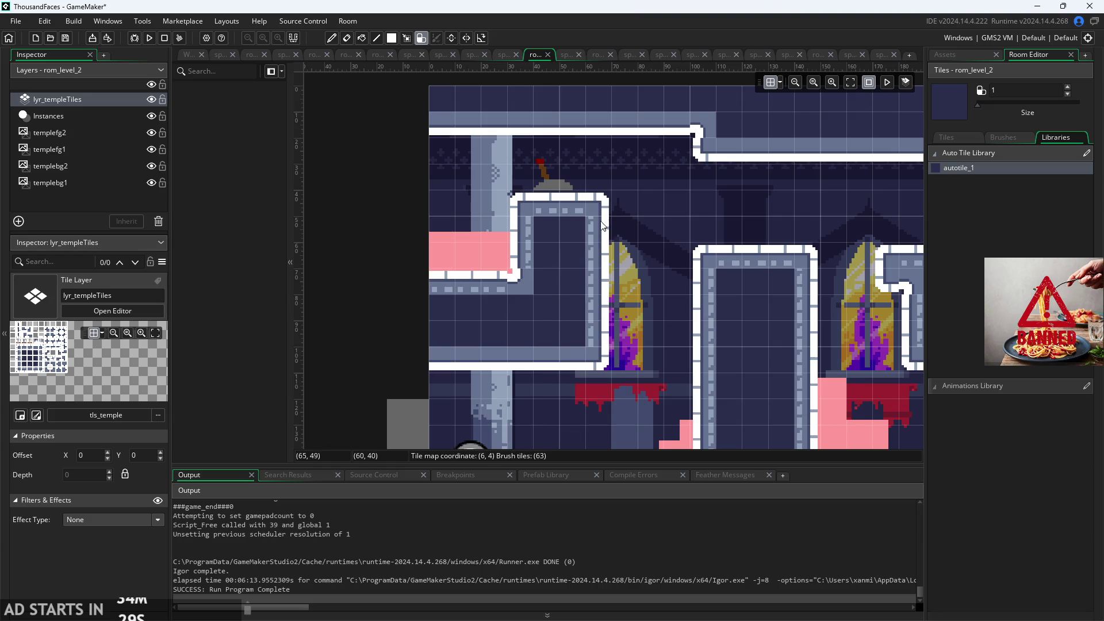
pyautogui.moveTo(601, 250); pyautogui.dragTo(606, 237)
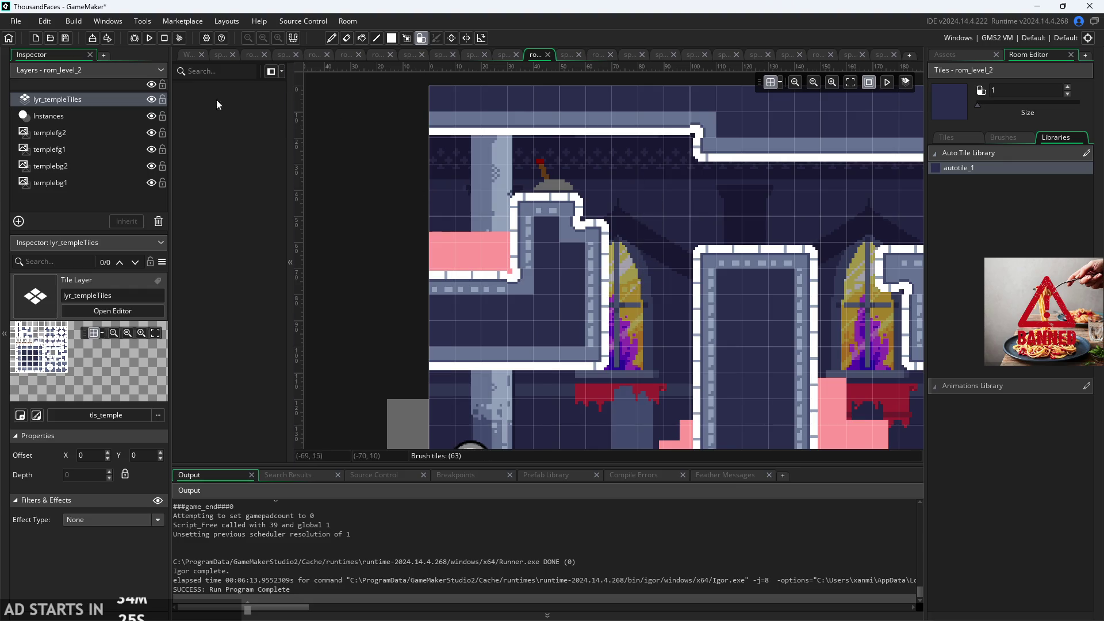
pyautogui.click(151, 38)
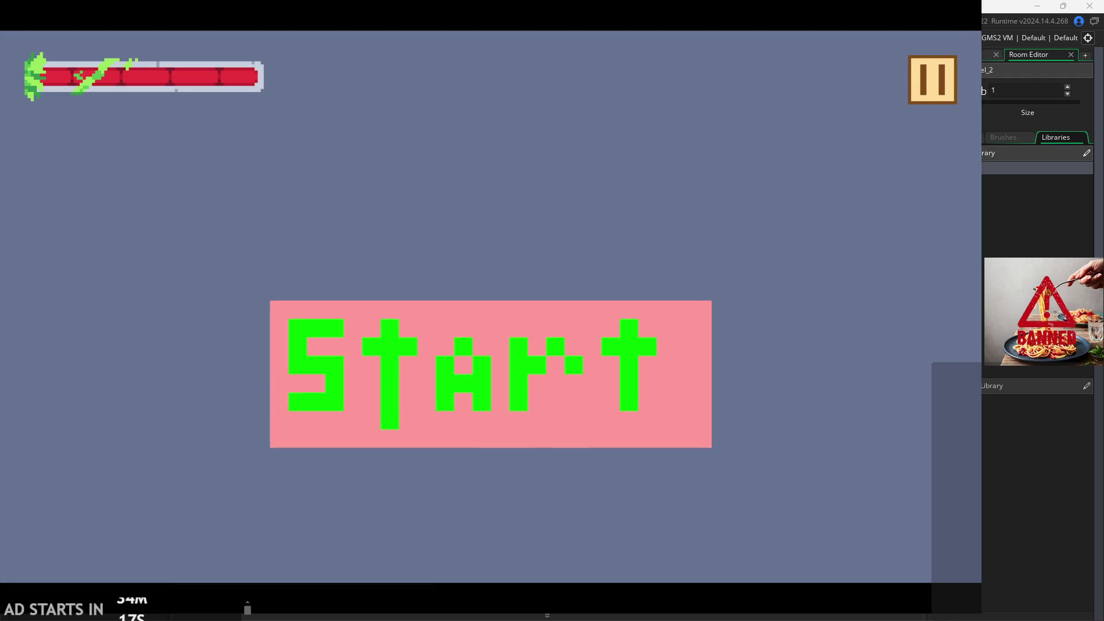
# - Start the game from its title screen and jump the hero across the platforms and red ledge
pyautogui.click(635, 355)
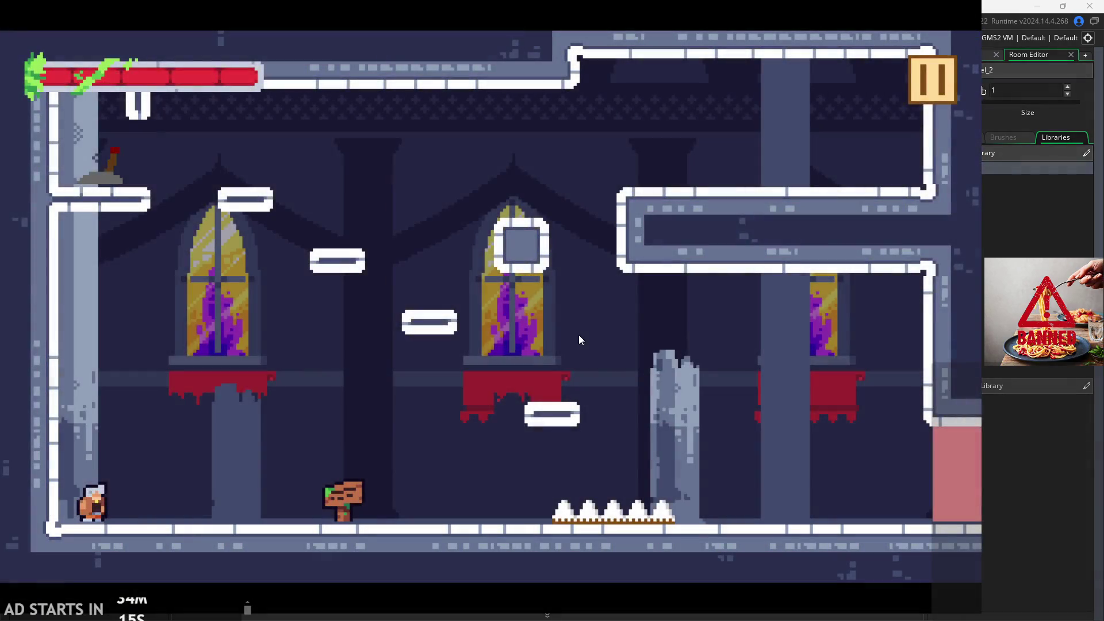
pyautogui.press('space')
pyautogui.press('Right')
pyautogui.press('Left')
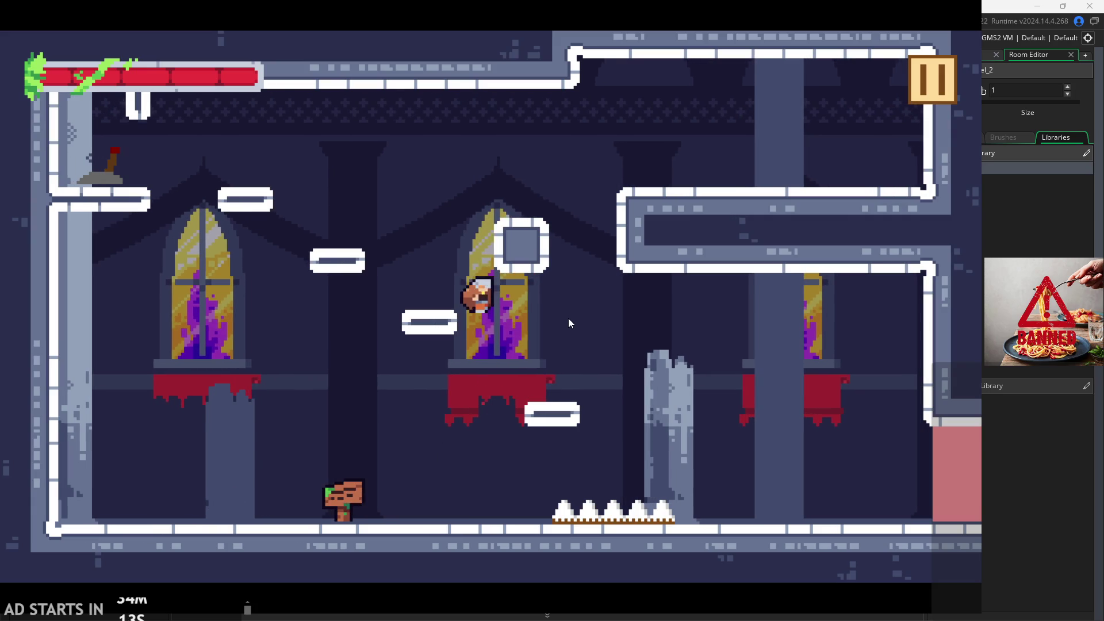
pyautogui.press('Right')
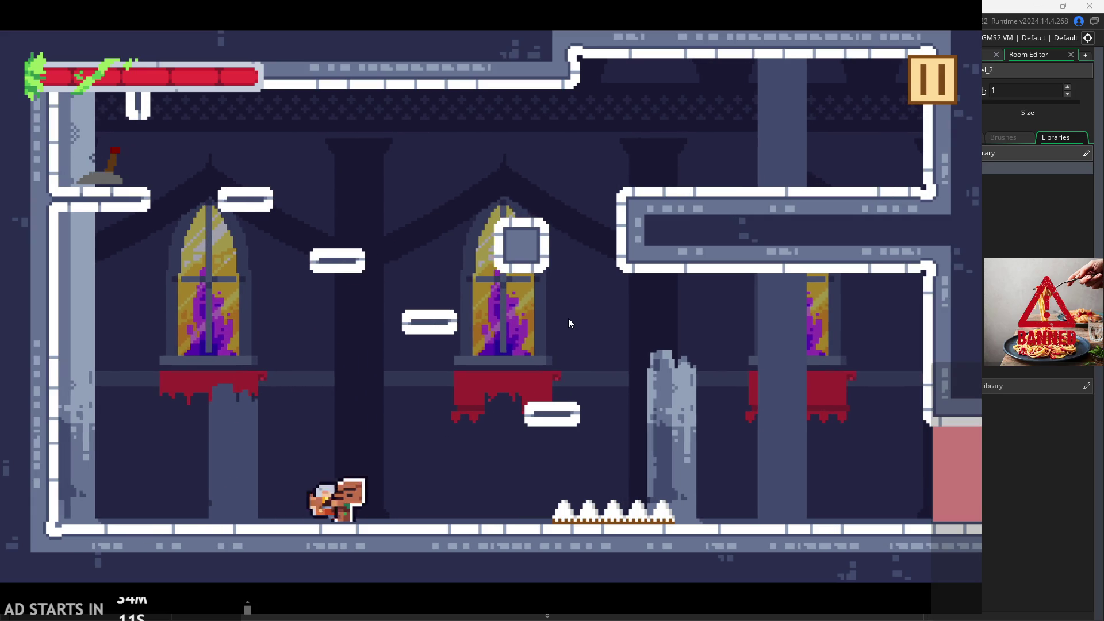
pyautogui.press('space')
pyautogui.press('space')
pyautogui.press('Left')
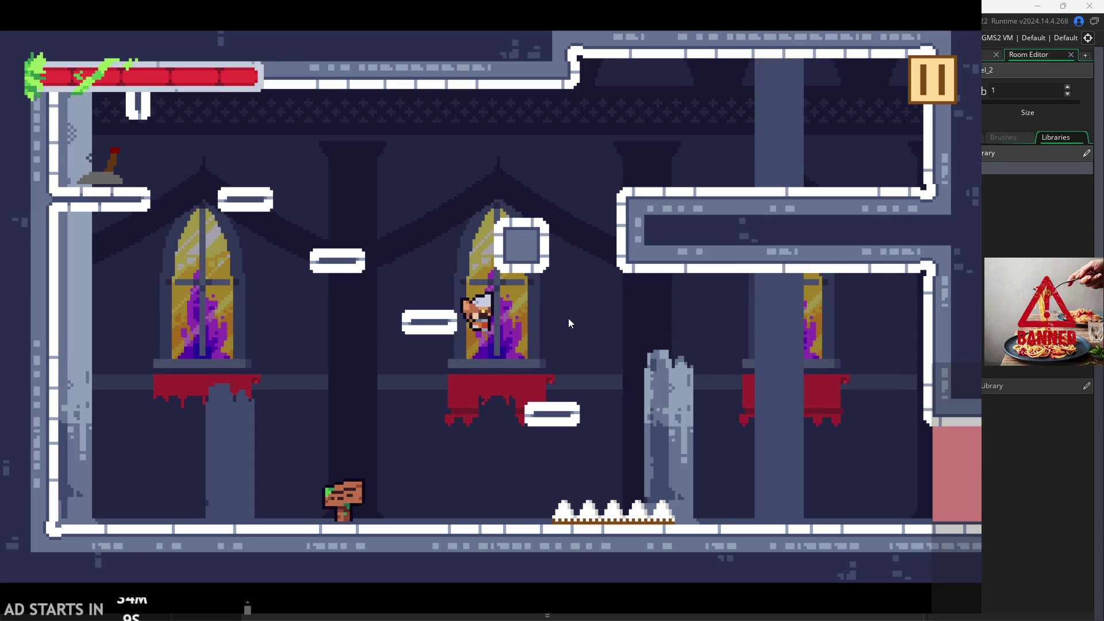
pyautogui.press('Right')
pyautogui.press('space')
pyautogui.press('Right')
pyautogui.press('space')
pyautogui.press('Left')
pyautogui.press('Left')
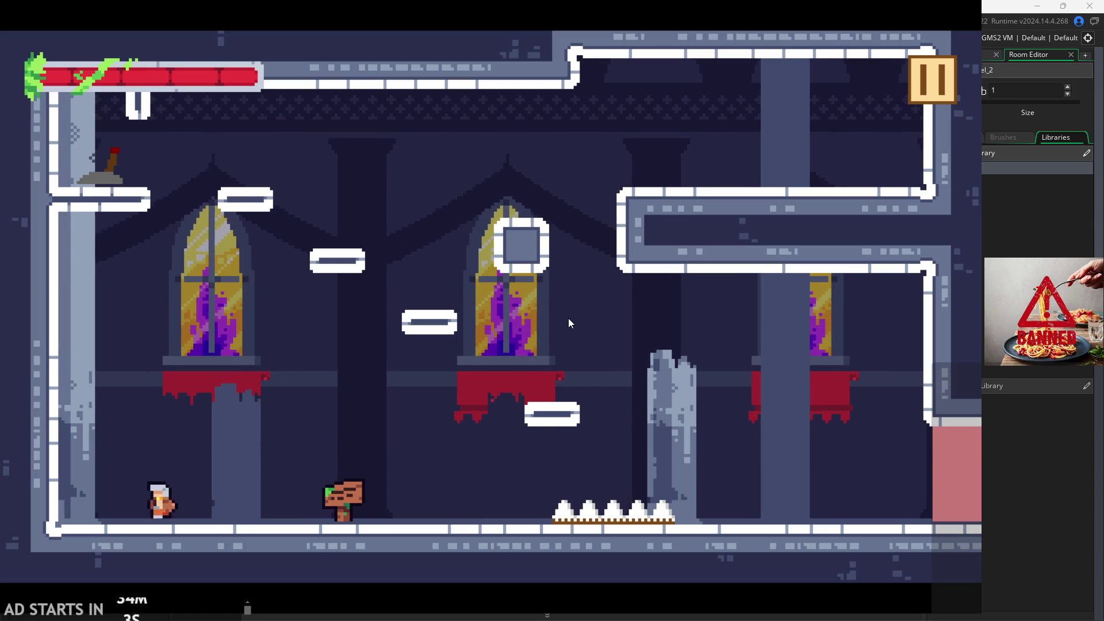
# - Wall-jump up to the upper-left ledge by the lever, then run off the room's right edge
pyautogui.press('Left')
pyautogui.press('space')
pyautogui.press('space')
pyautogui.press('Right')
pyautogui.press('space')
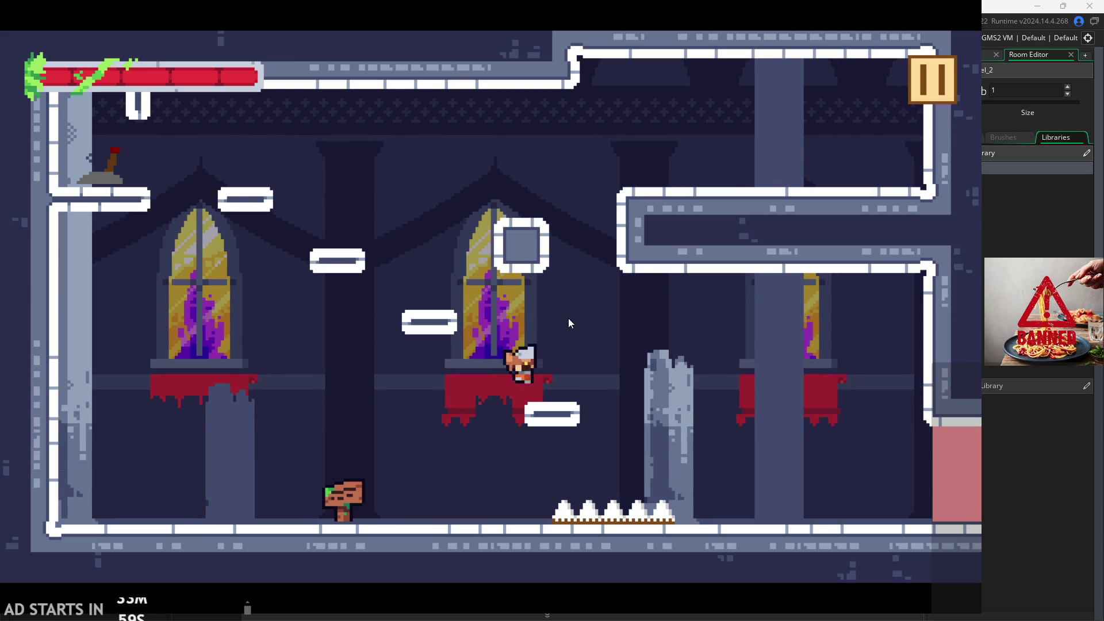
pyautogui.press('space')
pyautogui.press('Left')
pyautogui.press('space')
pyautogui.press('Left')
pyautogui.press('Right')
pyautogui.press('space')
pyautogui.press('space')
pyautogui.press('Right')
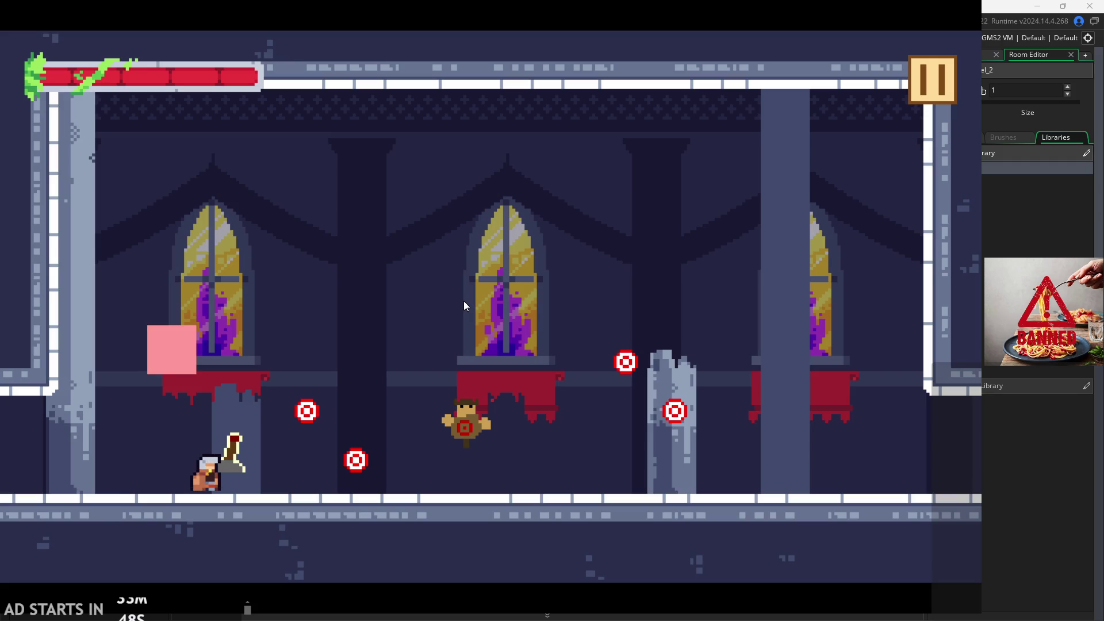
# - Jump and dash the hero to strike the lower, left and dummy training targets
pyautogui.press('Right')
pyautogui.press('space')
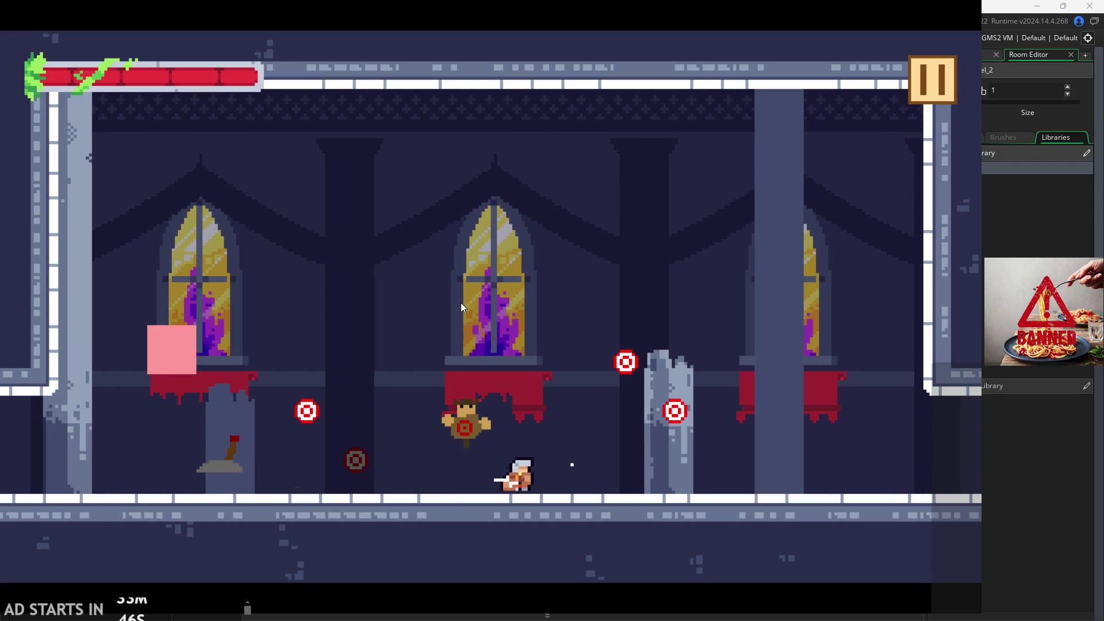
pyautogui.press('Left')
pyautogui.press('space')
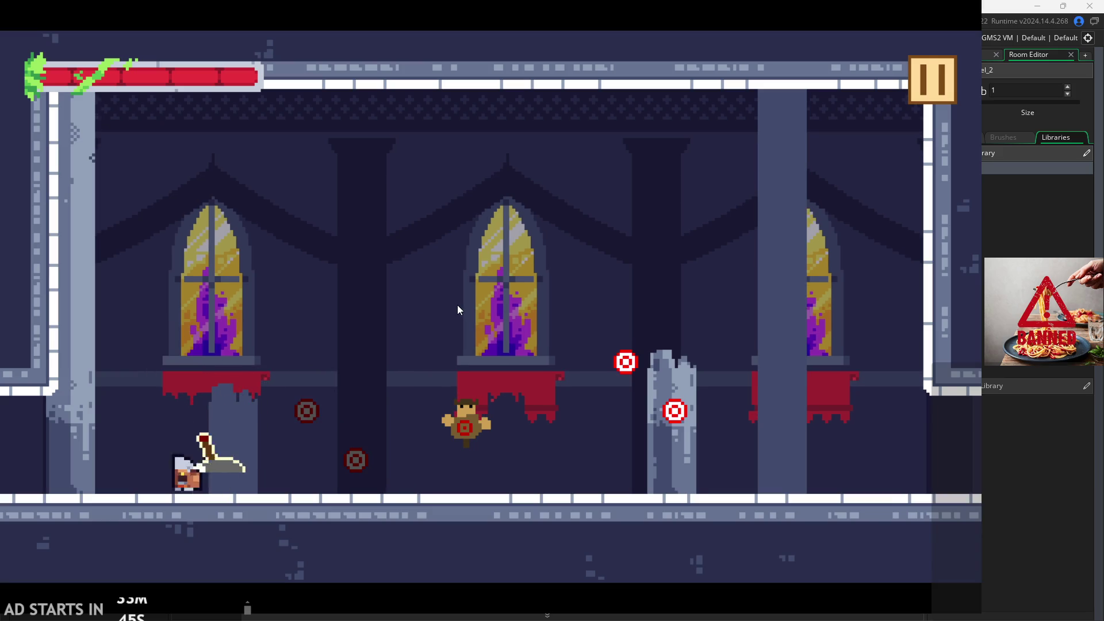
pyautogui.press('Right')
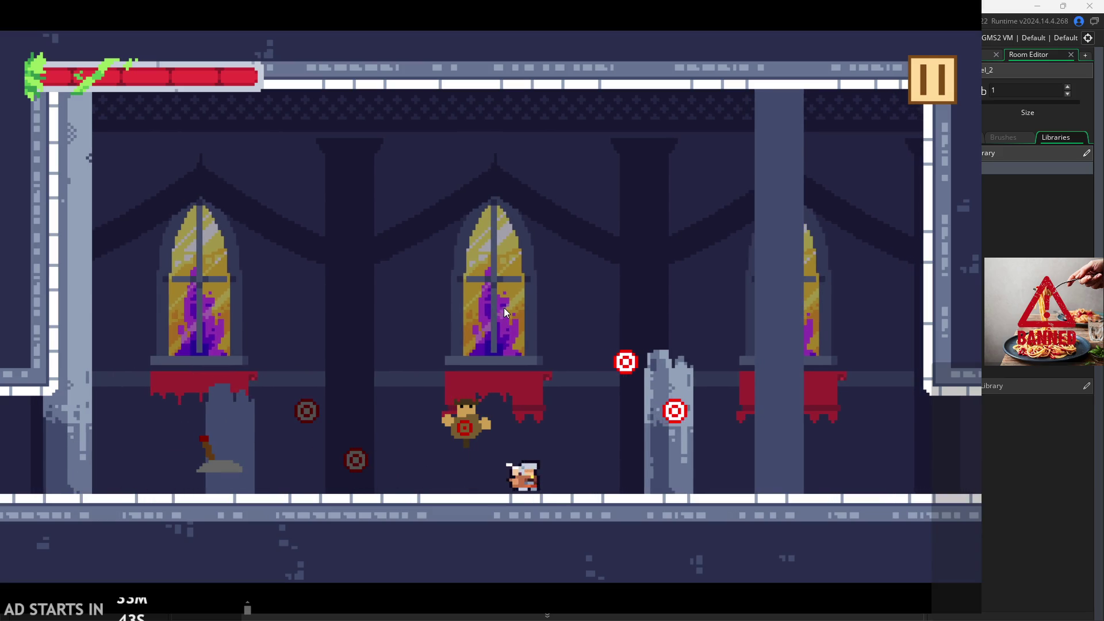
pyautogui.press('Left')
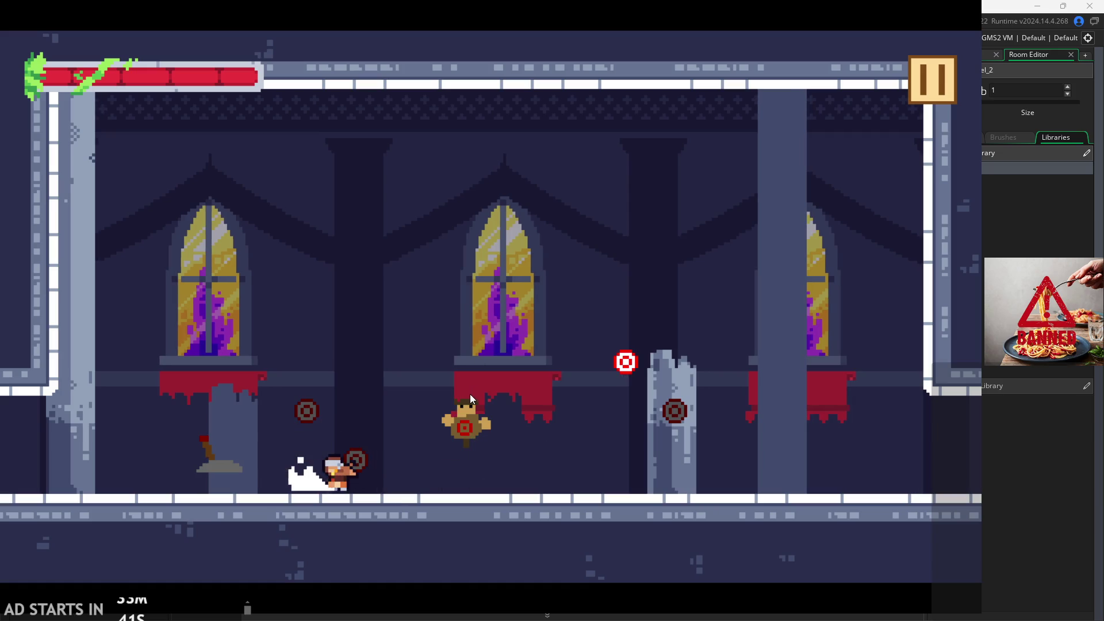
pyautogui.press('Right')
pyautogui.press('space')
pyautogui.press('Left')
pyautogui.press('space')
pyautogui.press('Right')
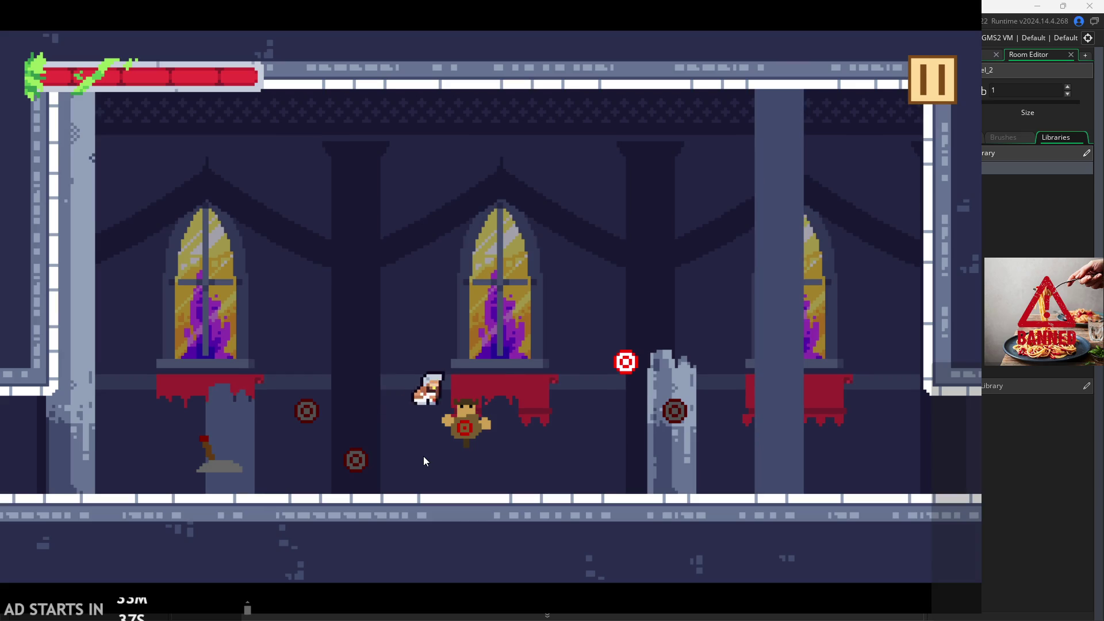
pyautogui.press('Right')
pyautogui.press('space')
pyautogui.press('Left')
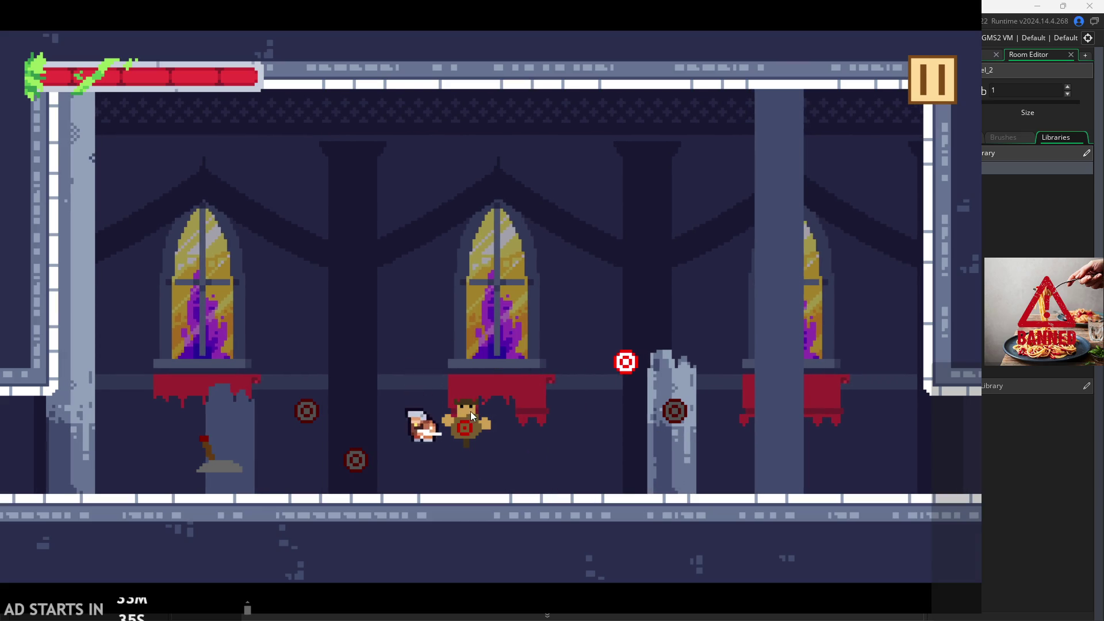
# - Throw bombs and slash around the broken pillar while dashing left and right
pyautogui.press('Right')
pyautogui.click(524, 423)
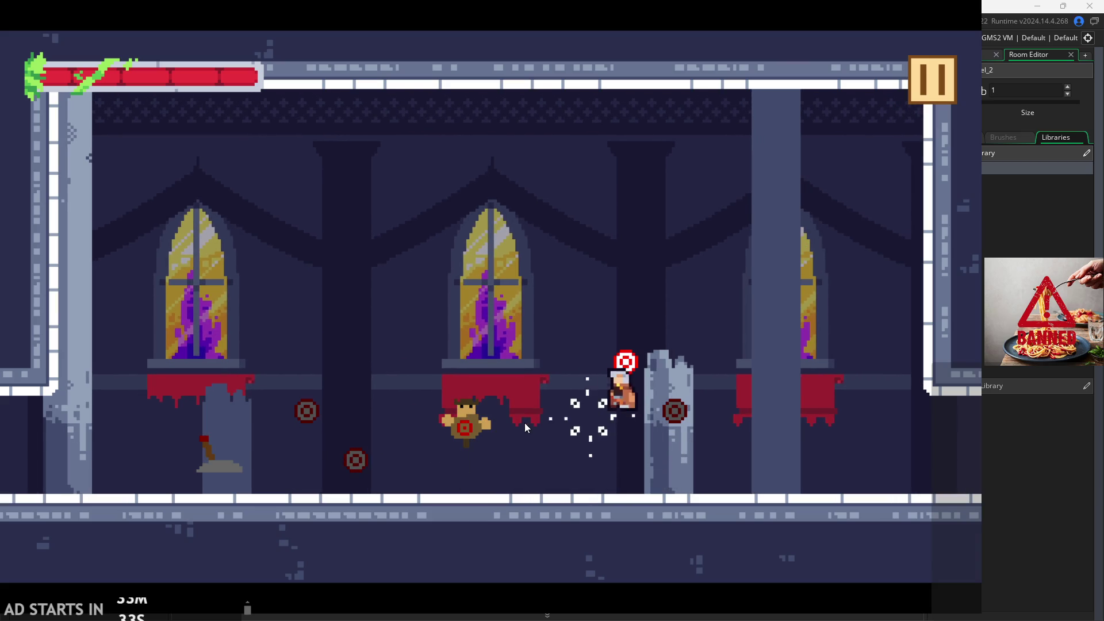
pyautogui.press('Right')
pyautogui.press('space')
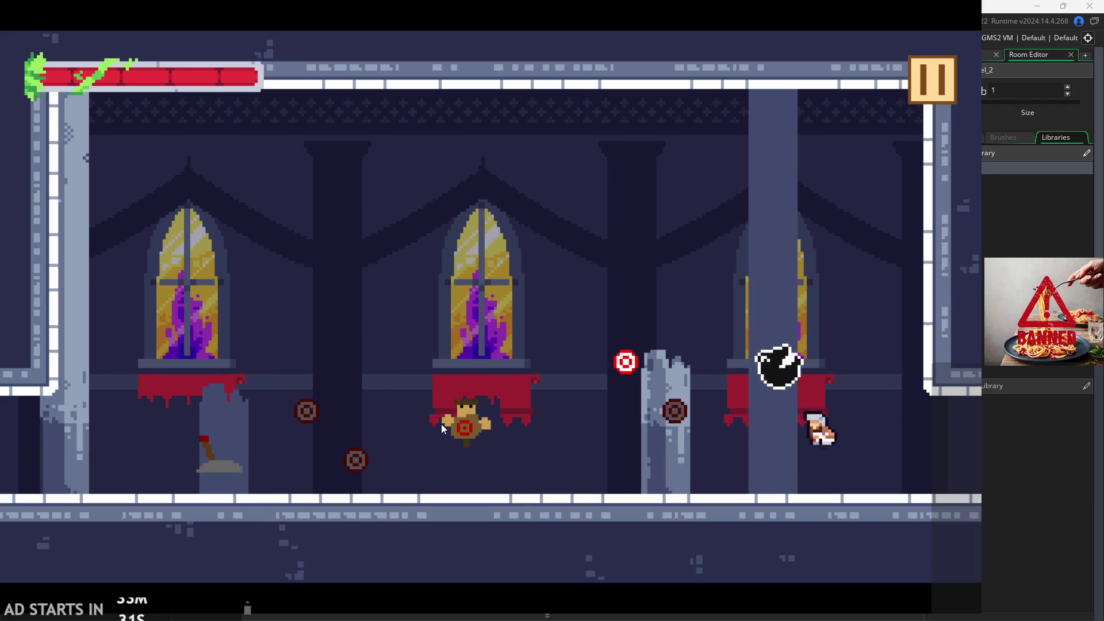
pyautogui.press('Left')
pyautogui.press('Right')
pyautogui.press('space')
pyautogui.click(440, 411)
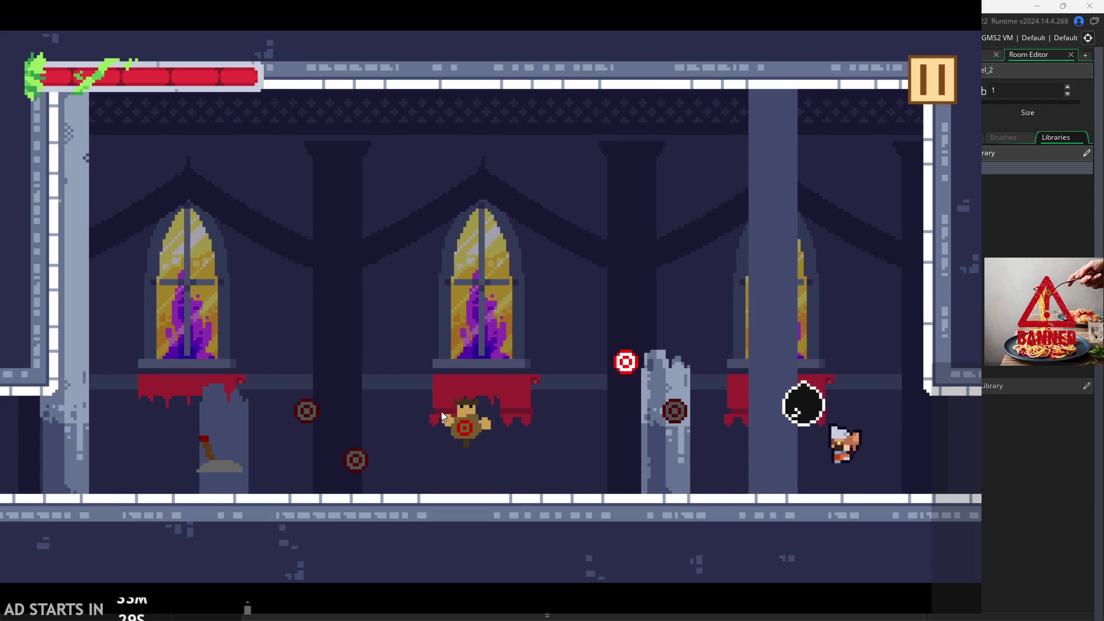
pyautogui.press('Left')
pyautogui.press('Right')
pyautogui.press('Right')
pyautogui.press('space')
pyautogui.press('space')
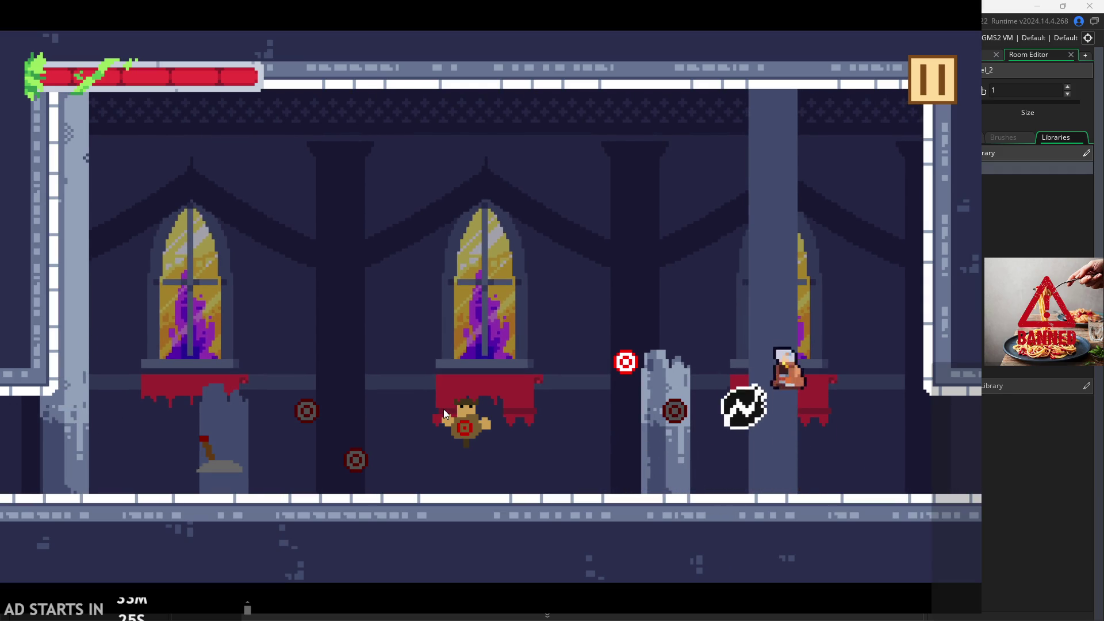
pyautogui.press('Left')
pyautogui.click(443, 409)
# - Run out the right edge into the next room and wall-jump off its right wall
pyautogui.press('Right')
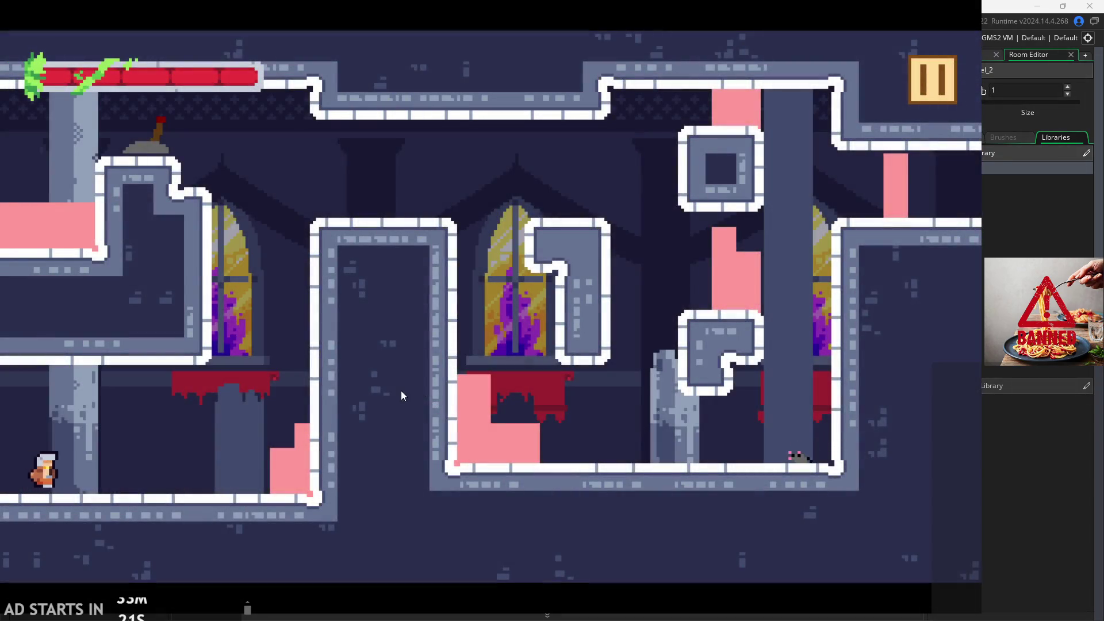
pyautogui.press('Right')
pyautogui.press('space')
pyautogui.press('space')
pyautogui.press('Right')
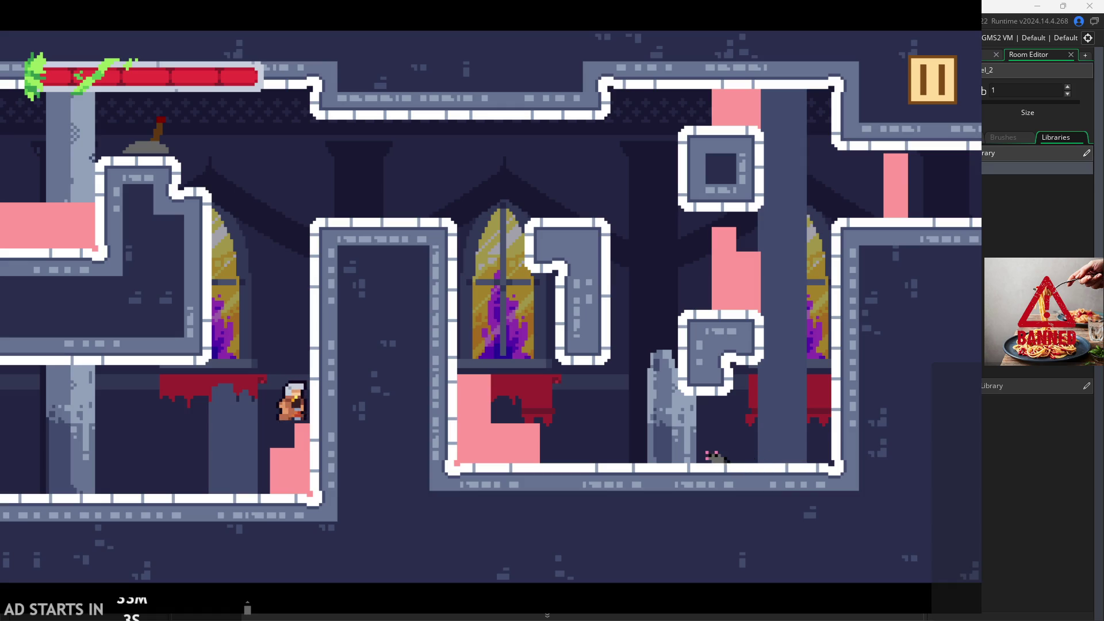
pyautogui.press('space')
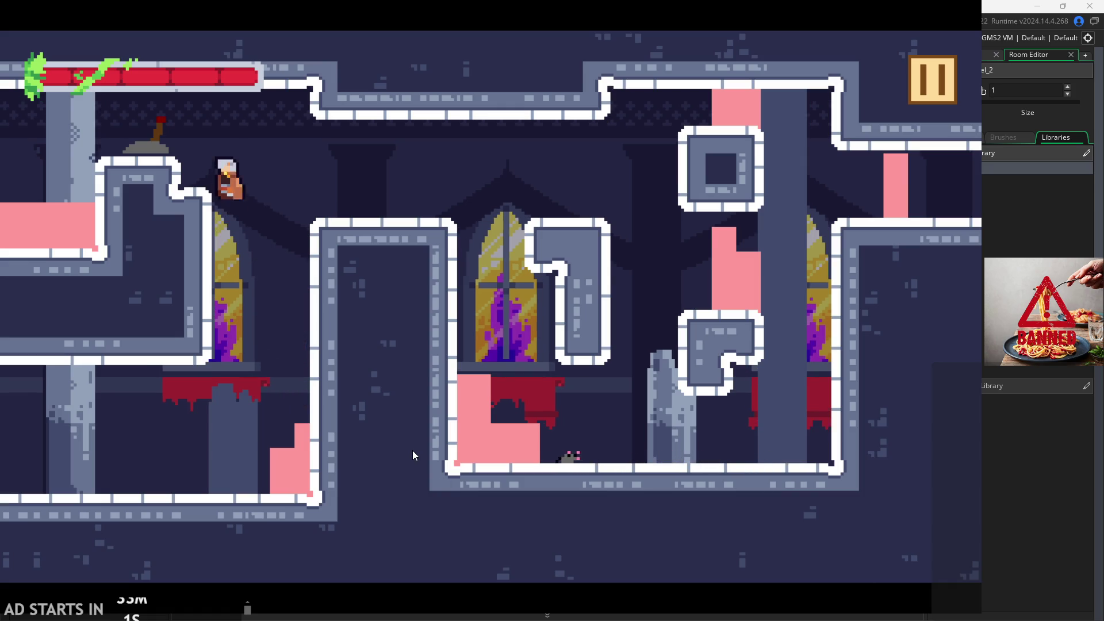
pyautogui.press('Left')
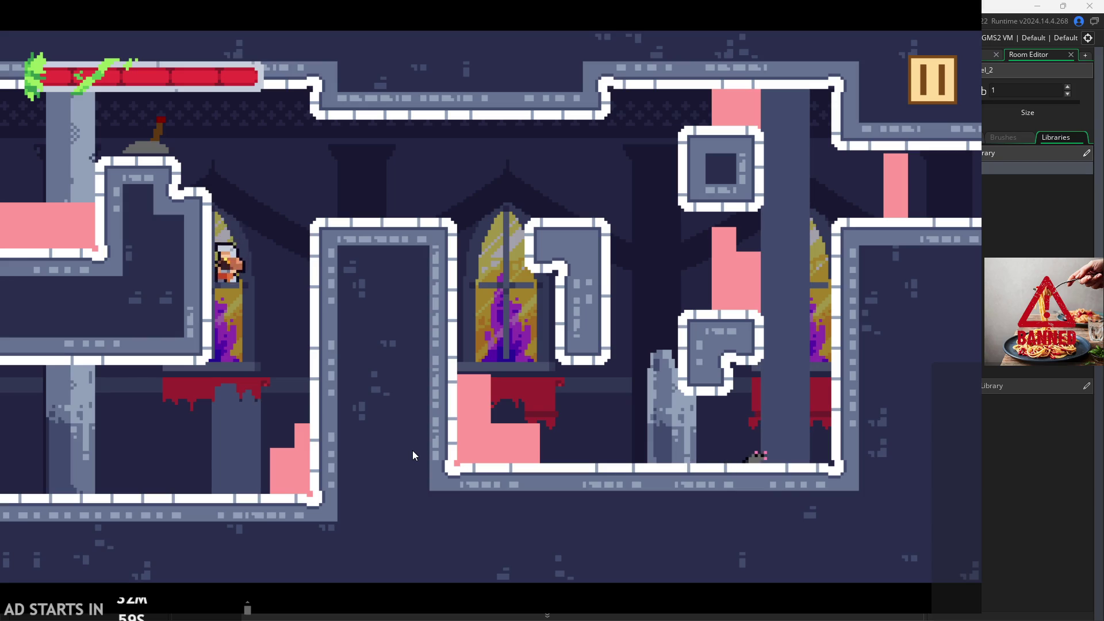
pyautogui.press('space')
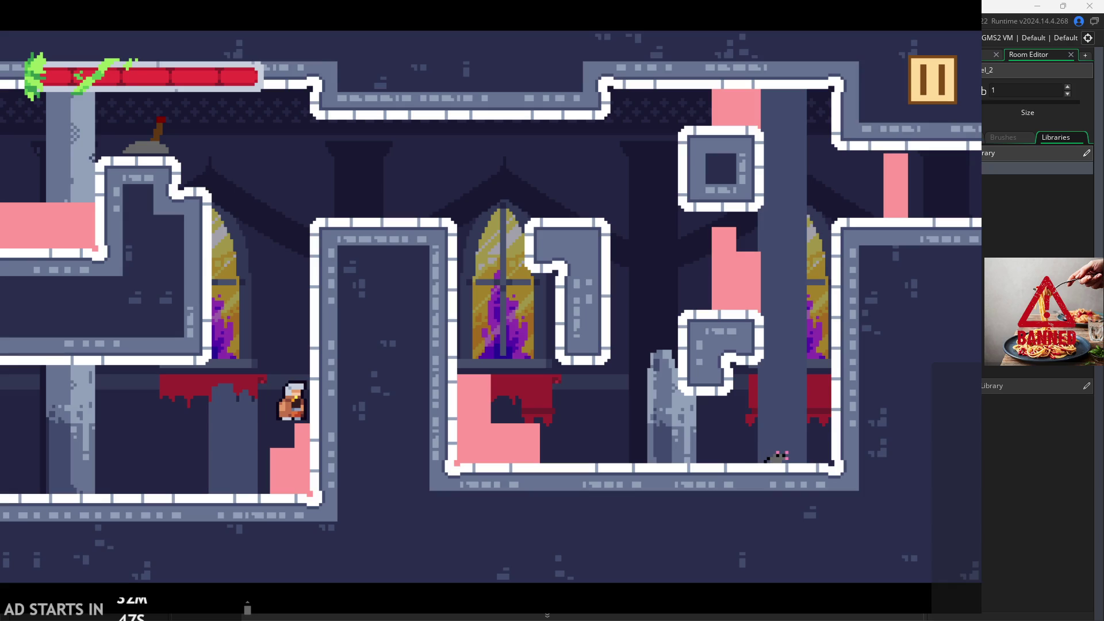
pyautogui.press('space')
pyautogui.press('Left')
pyautogui.press('Right')
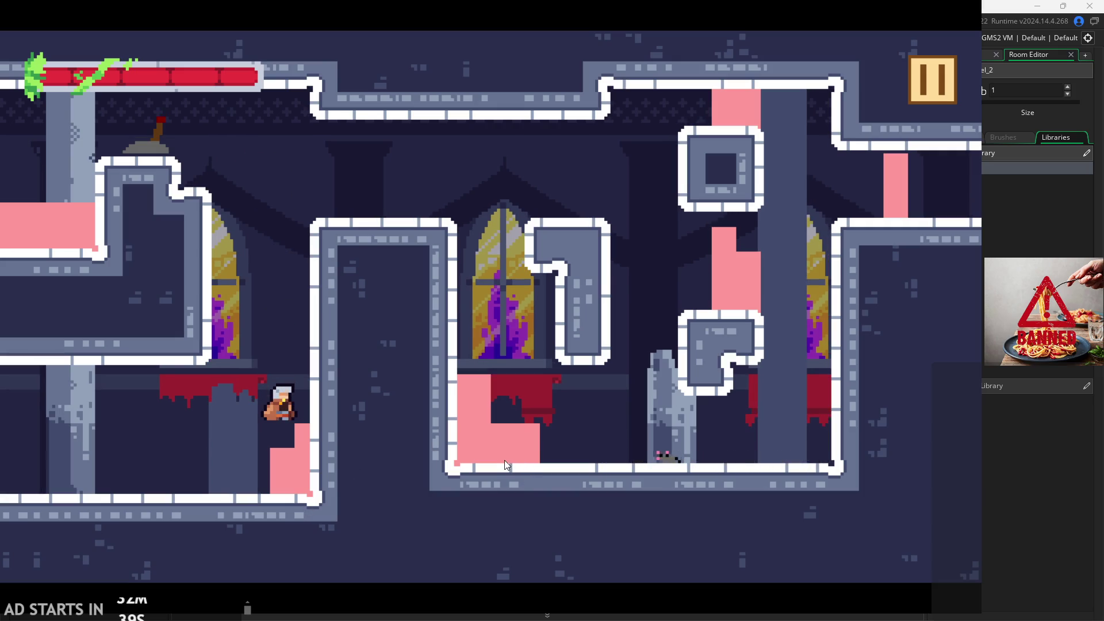
pyautogui.press('space')
pyautogui.press('space')
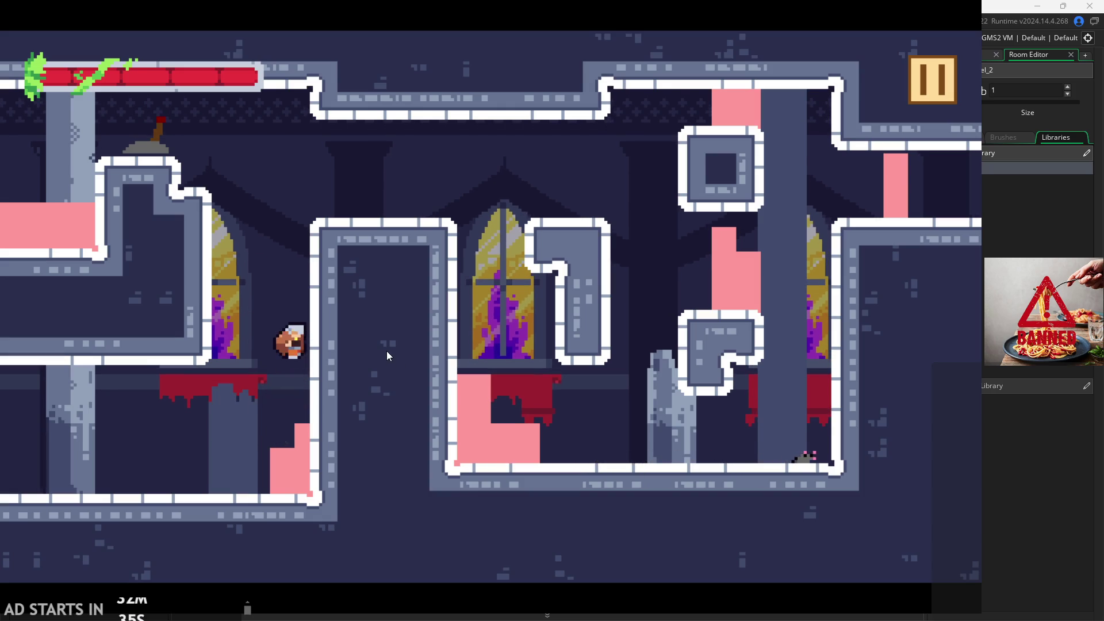
pyautogui.press('space')
pyautogui.press('space')
pyautogui.press('Right')
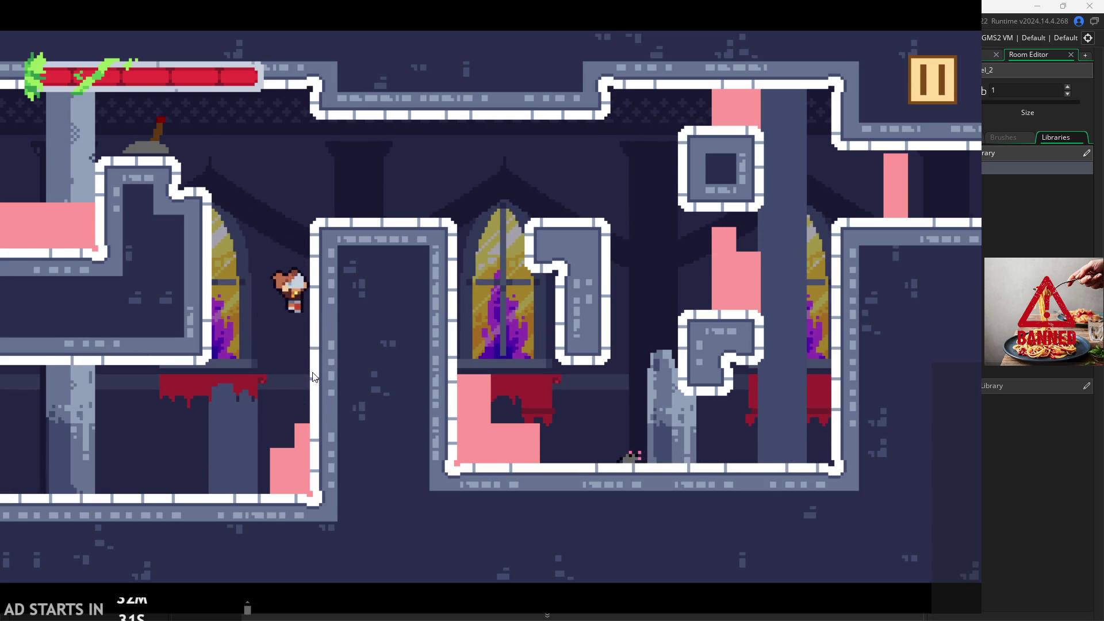
pyautogui.press('space')
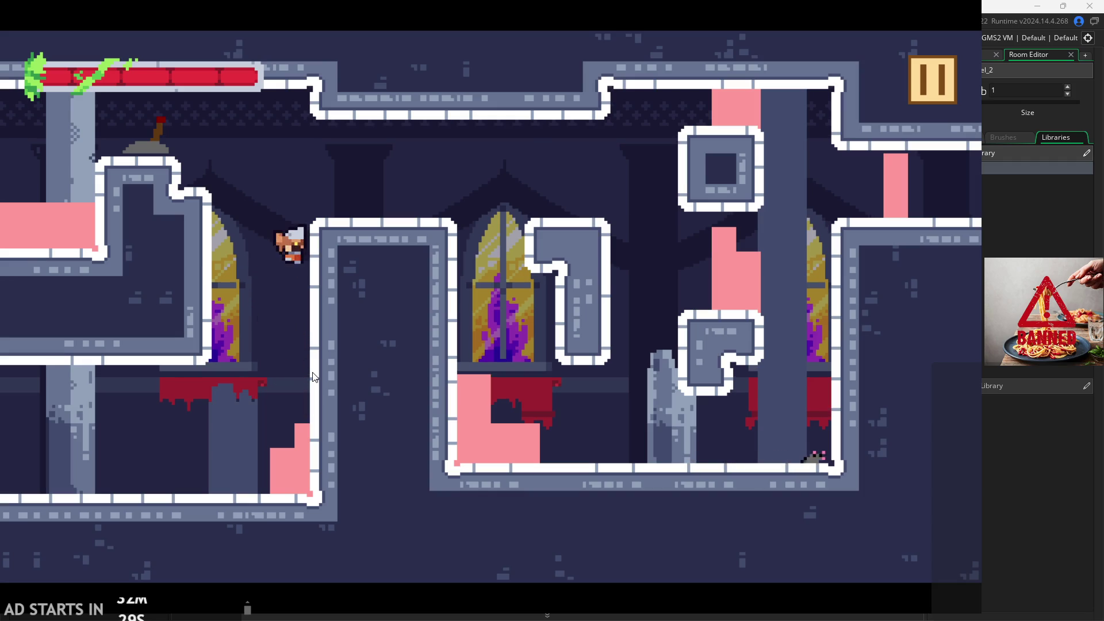
pyautogui.press('space')
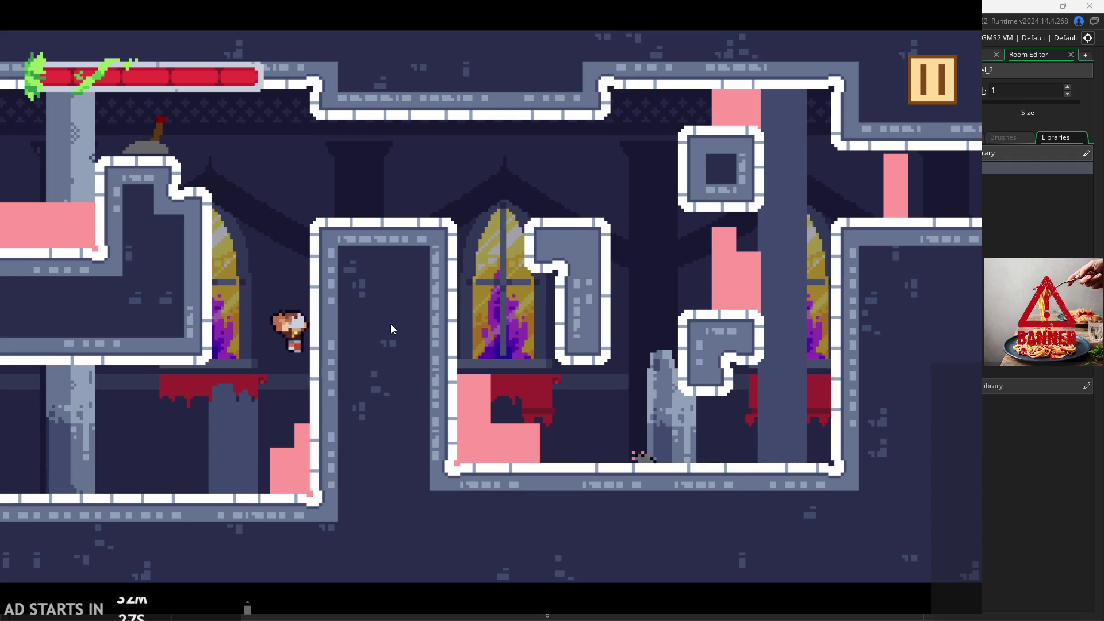
pyautogui.press('space')
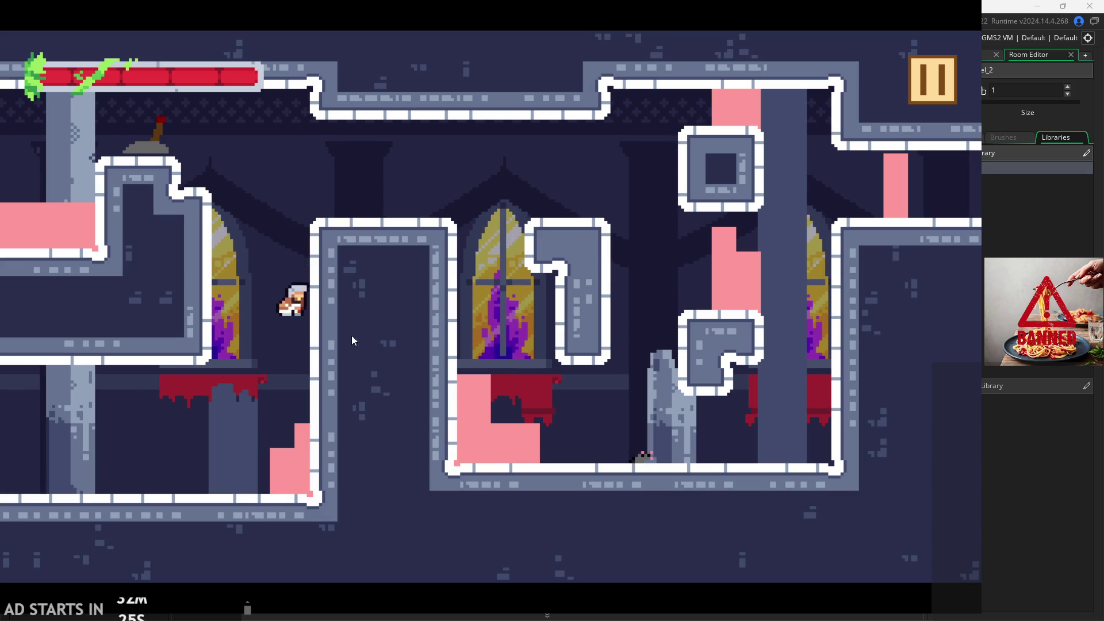
pyautogui.press('space')
pyautogui.press('space')
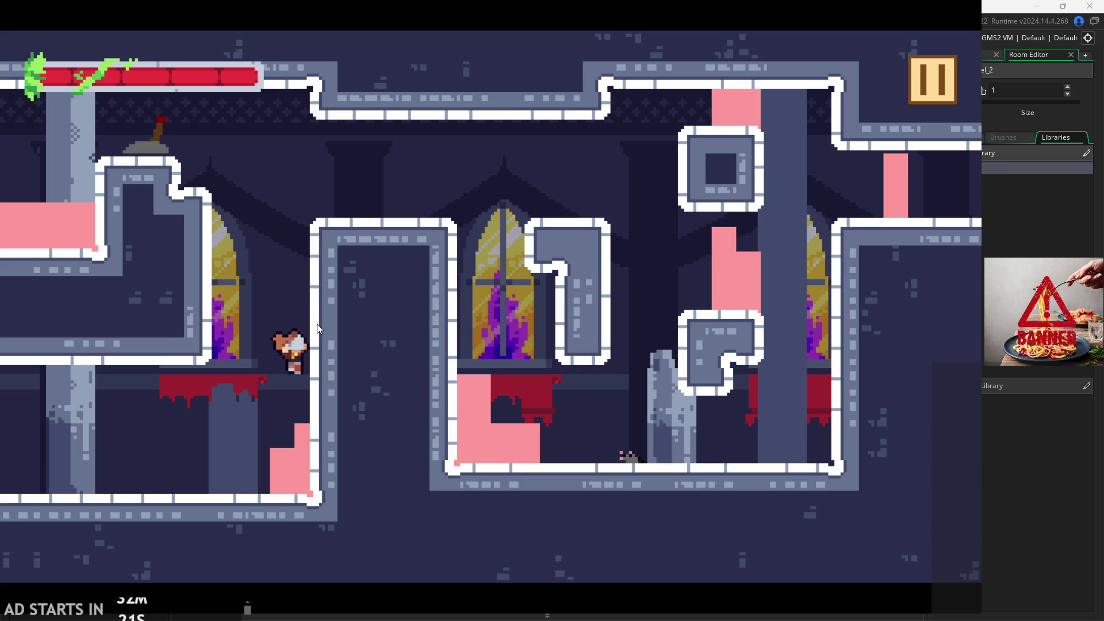
pyautogui.press('space')
# - Pause the game, turn on the Debug Stats overlay, and resume play
pyautogui.click(932, 79)
pyautogui.click(213, 175)
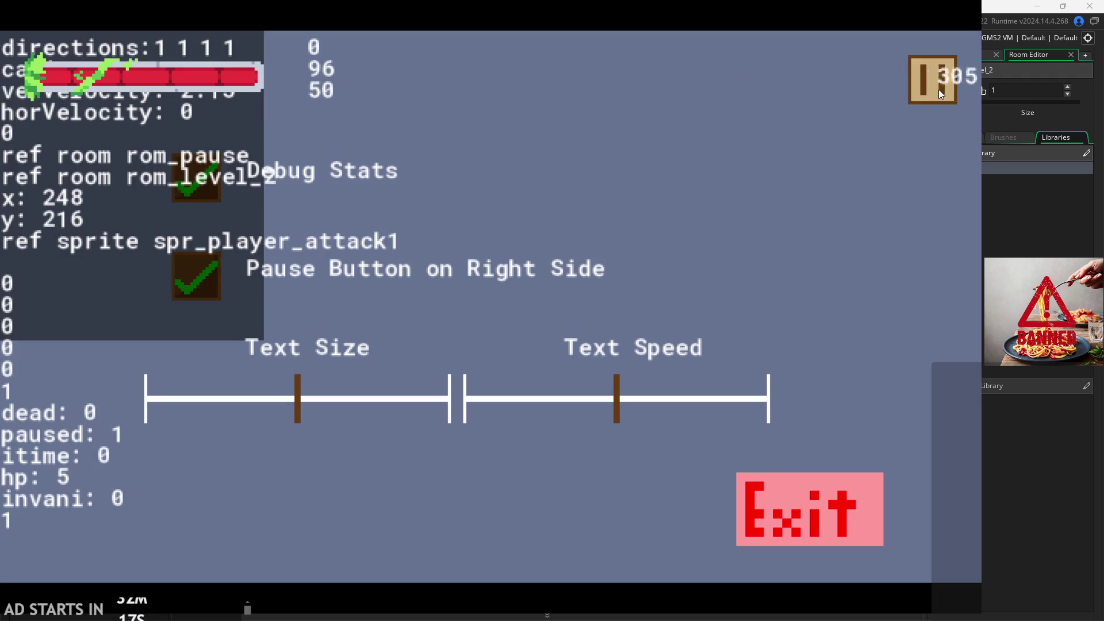
pyautogui.click(938, 89)
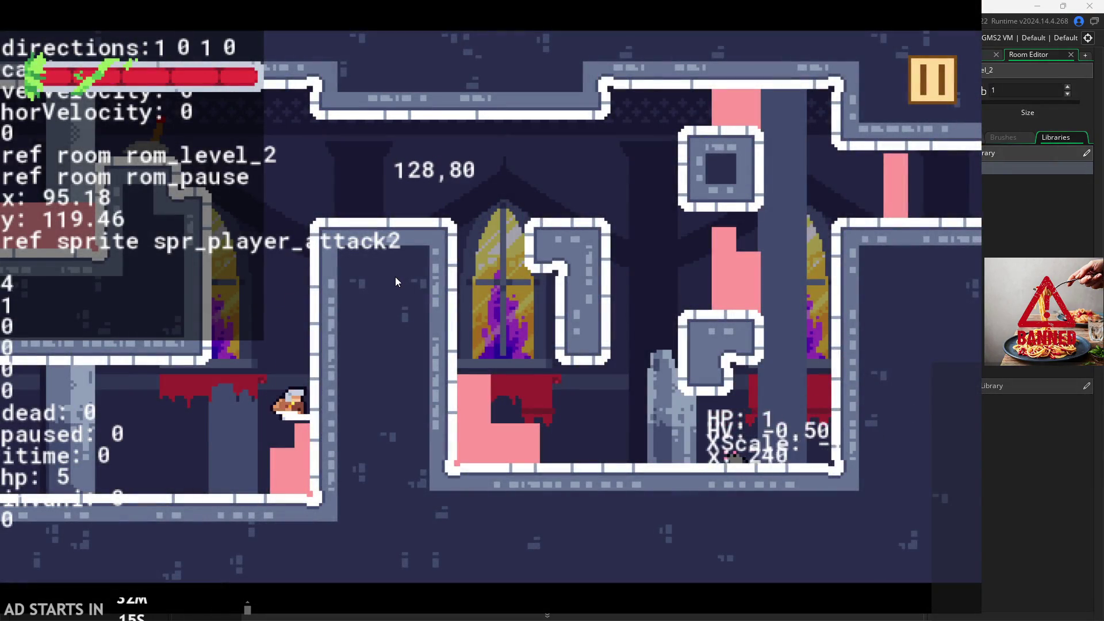
# - Jump the hero repeatedly off the floor, drifting left and right mid-air, while watching the debug state readout
pyautogui.press('Left')
pyautogui.press('space')
pyautogui.press('Right')
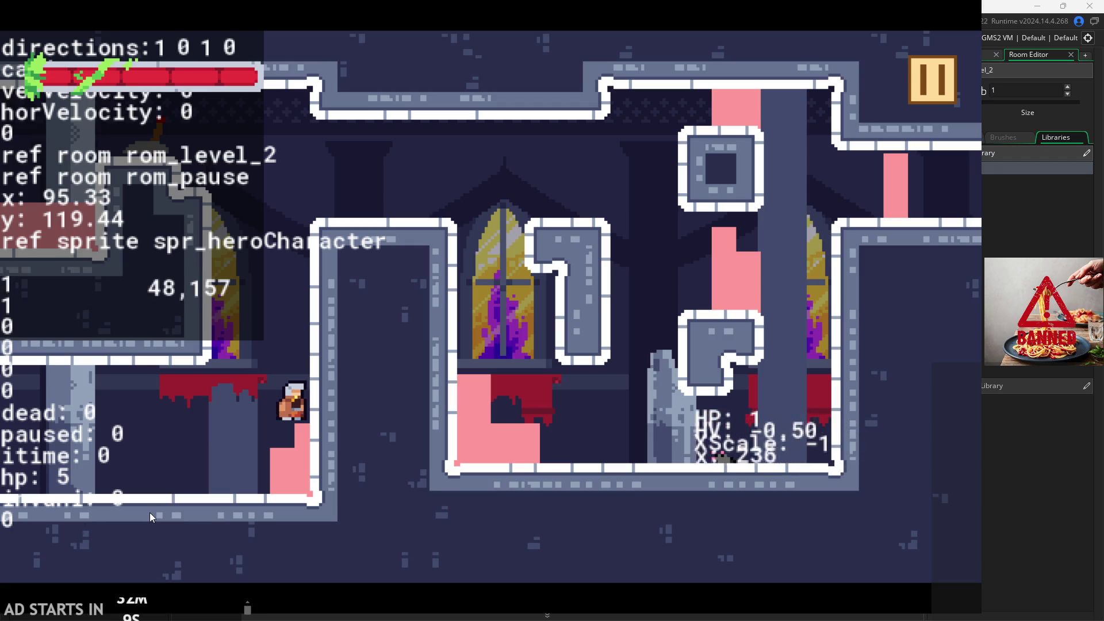
pyautogui.press('space')
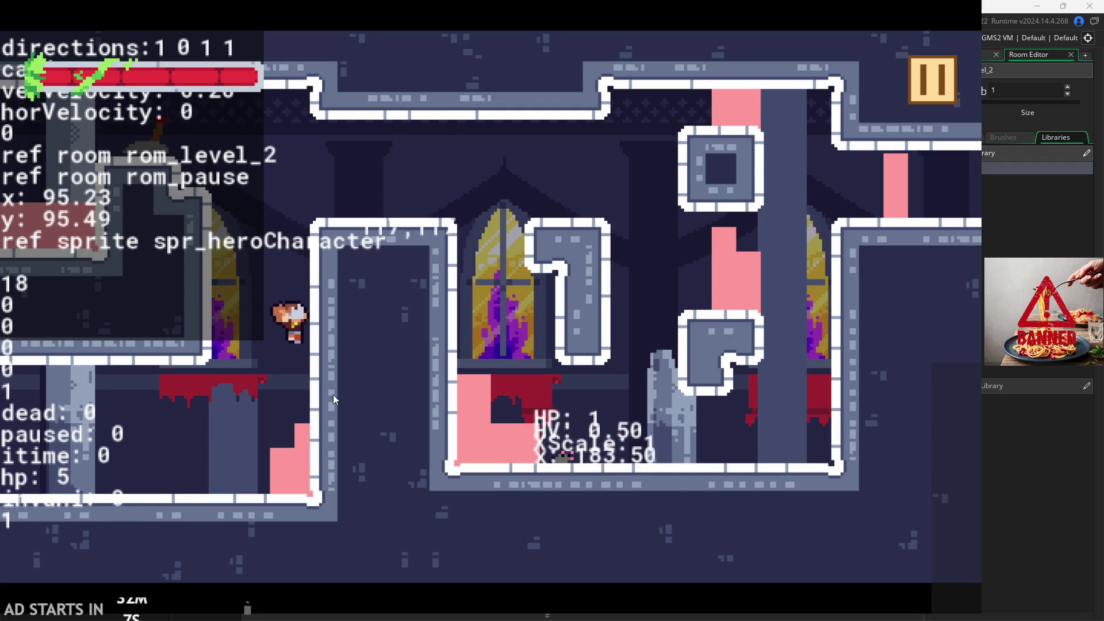
pyautogui.press('space')
pyautogui.press('Left')
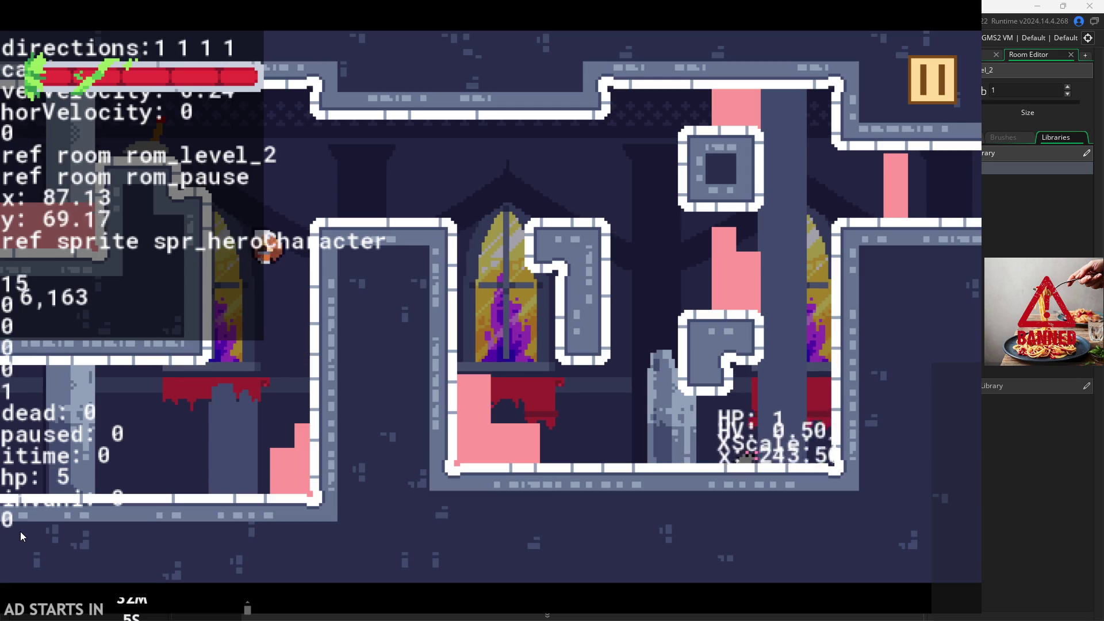
pyautogui.press('Right')
pyautogui.press('space')
pyautogui.press('Left')
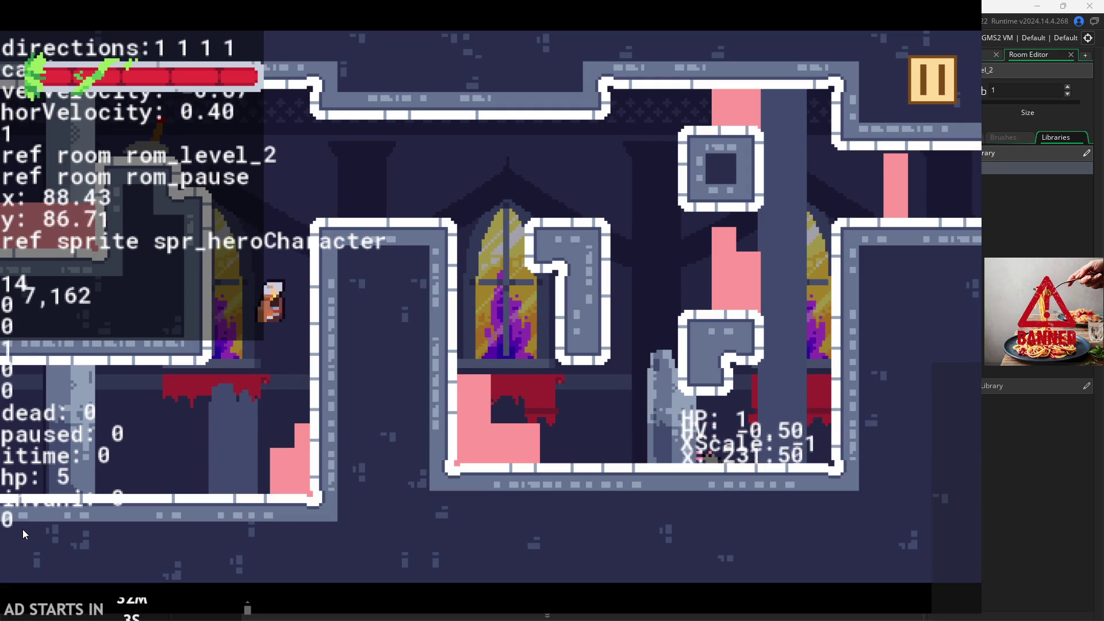
pyautogui.press('Right')
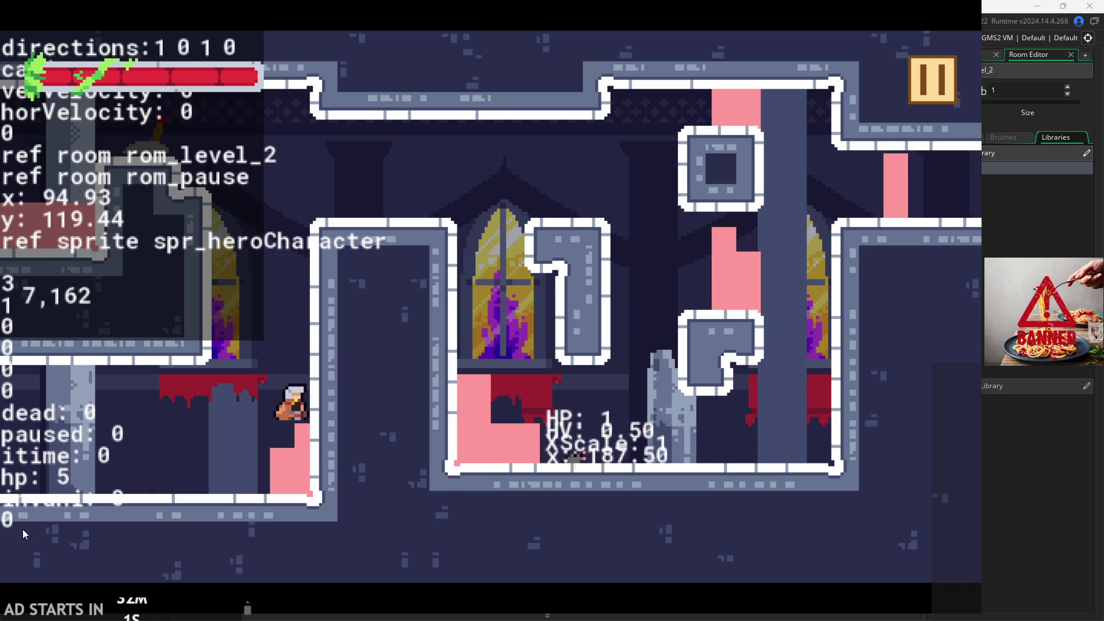
pyautogui.press('space')
pyautogui.press('Left')
pyautogui.press('Right')
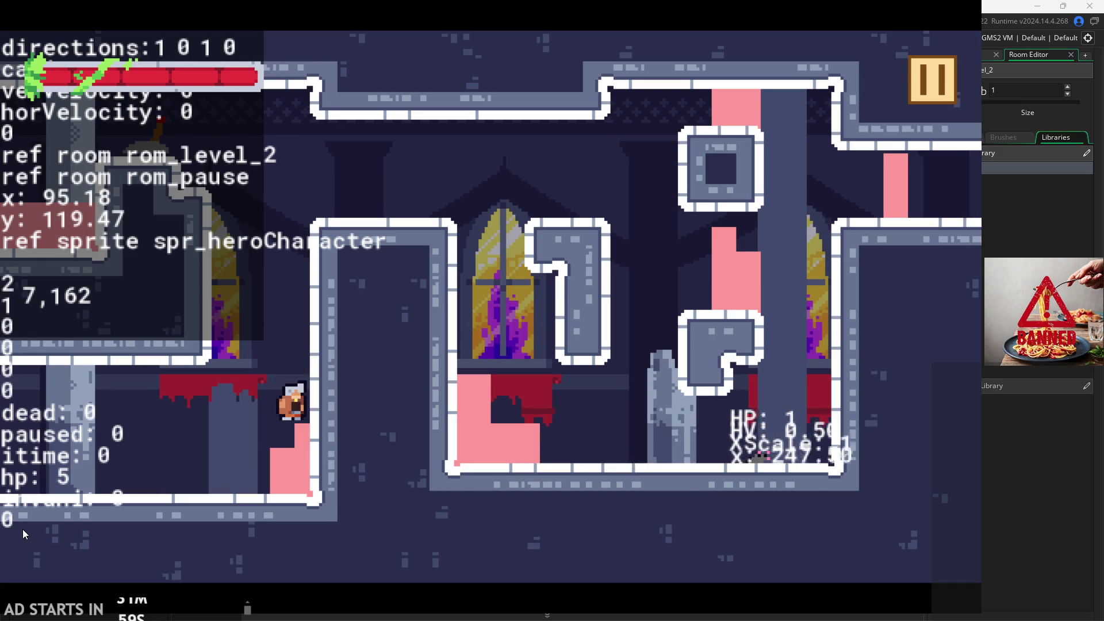
pyautogui.press('space')
pyautogui.press('Left')
pyautogui.press('Right')
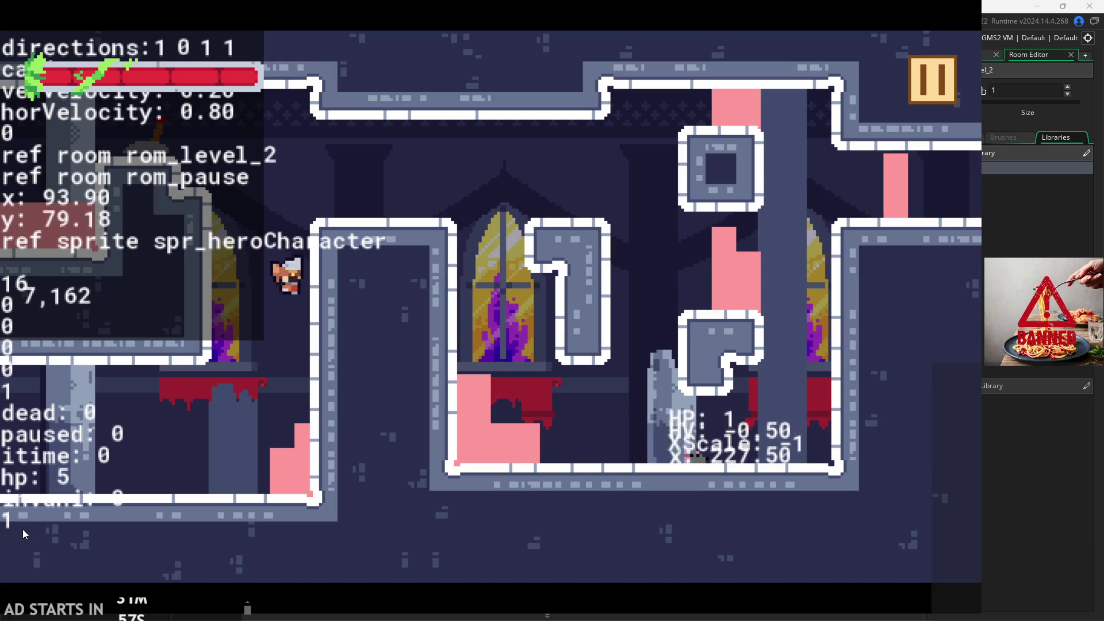
pyautogui.press('space')
pyautogui.press('Left')
pyautogui.press('Right')
pyautogui.press('space')
pyautogui.press('Left')
pyautogui.press('Right')
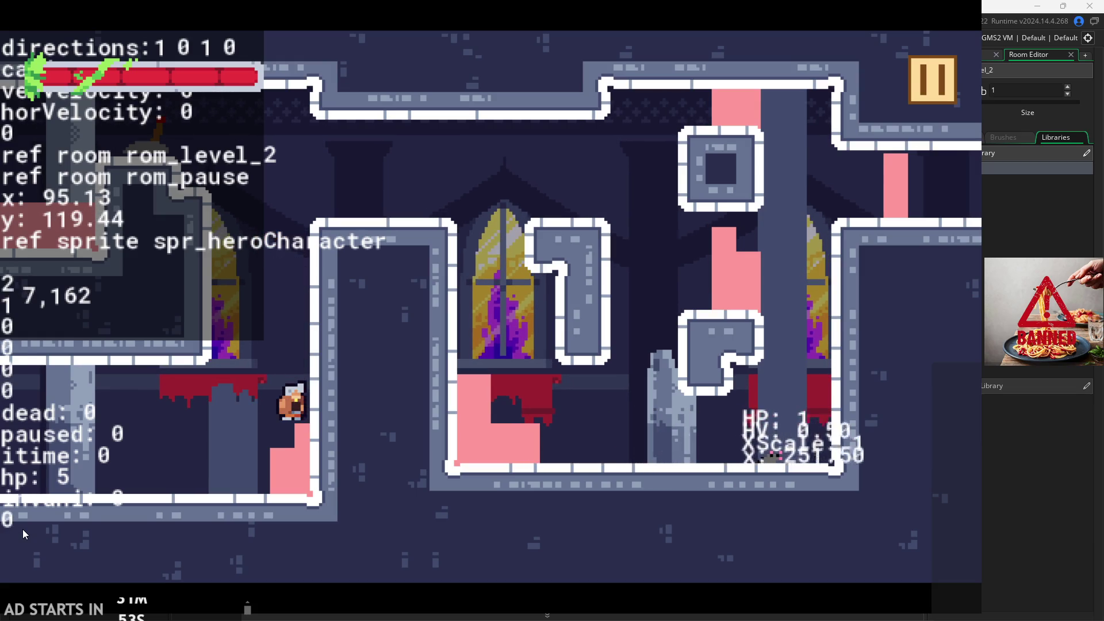
# - Make the hero attack, then keep jumping against the left wall, steering left and right
pyautogui.click(466, 293)
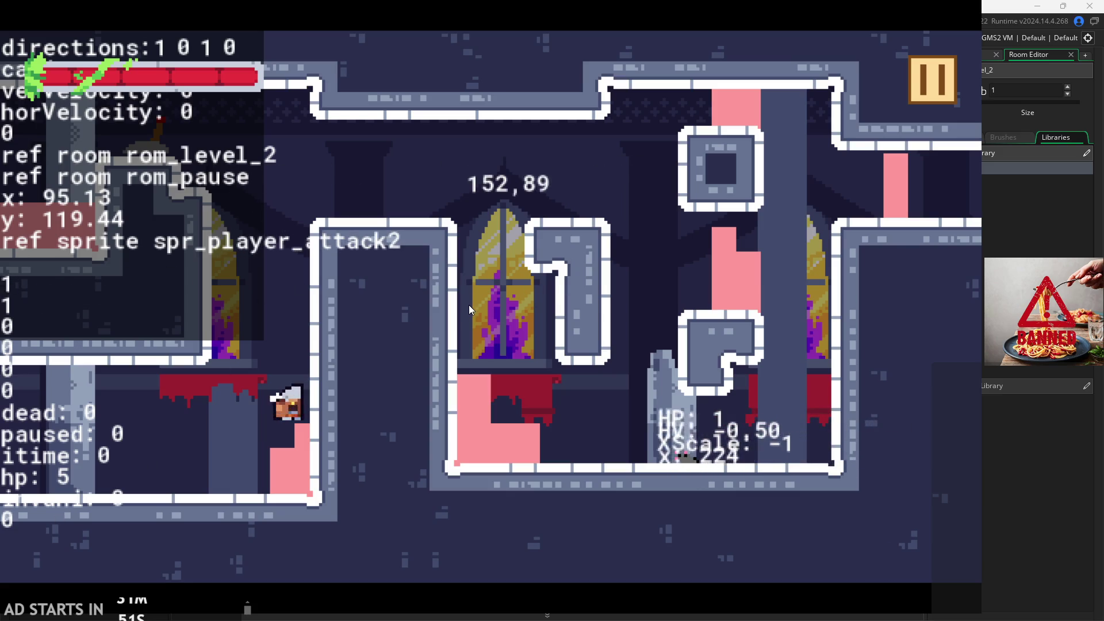
pyautogui.press('space')
pyautogui.press('Left')
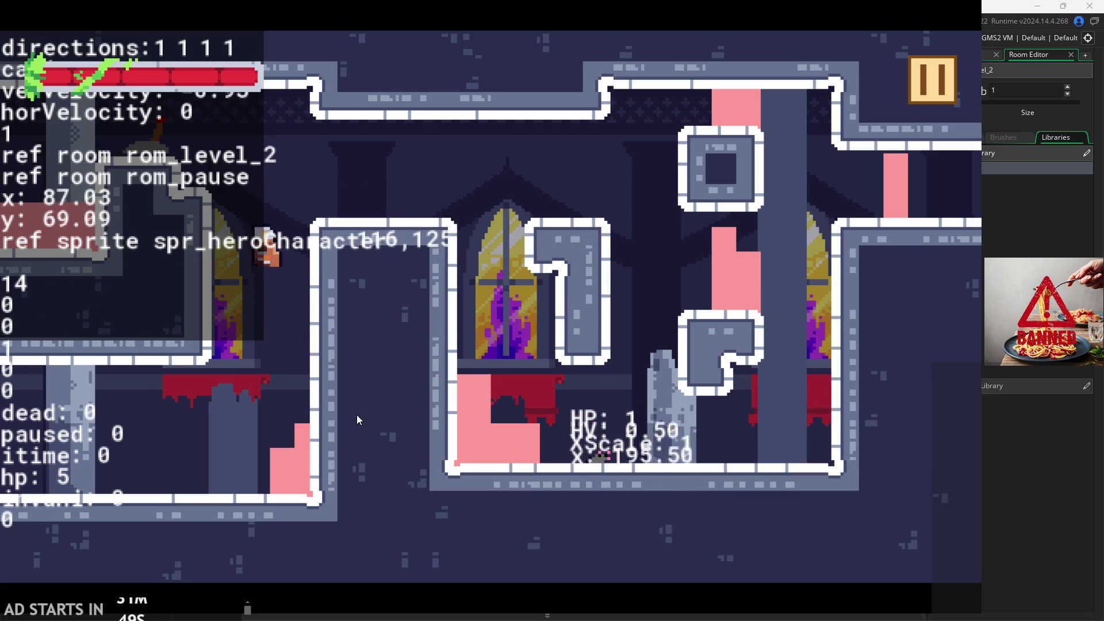
pyautogui.press('Right')
pyautogui.press('space')
pyautogui.press('Left')
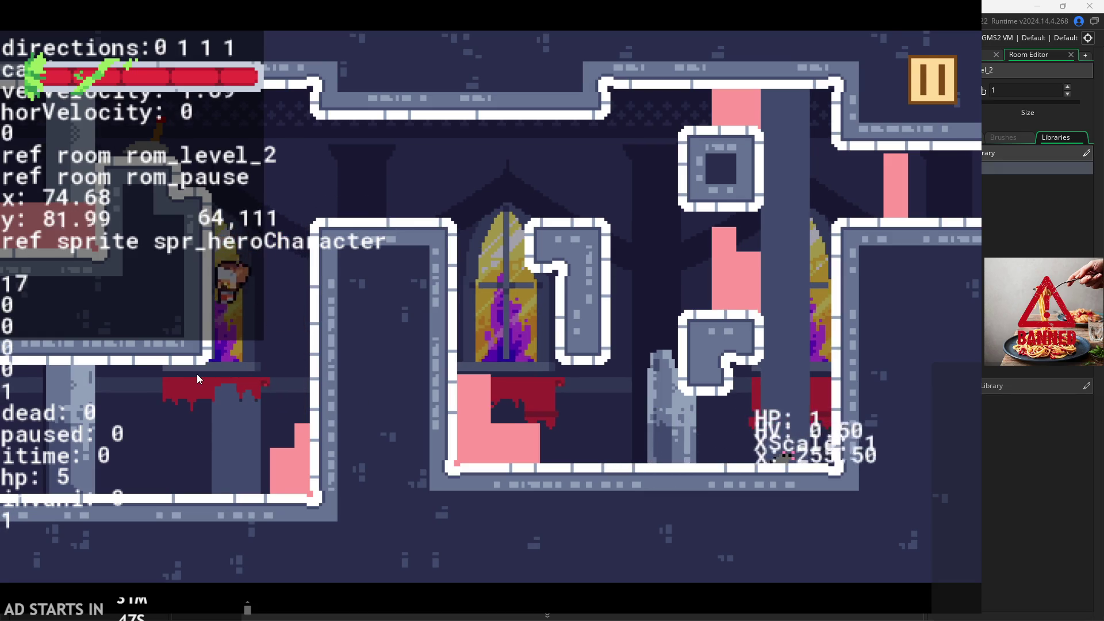
pyautogui.press('Right')
pyautogui.press('space')
pyautogui.press('Left')
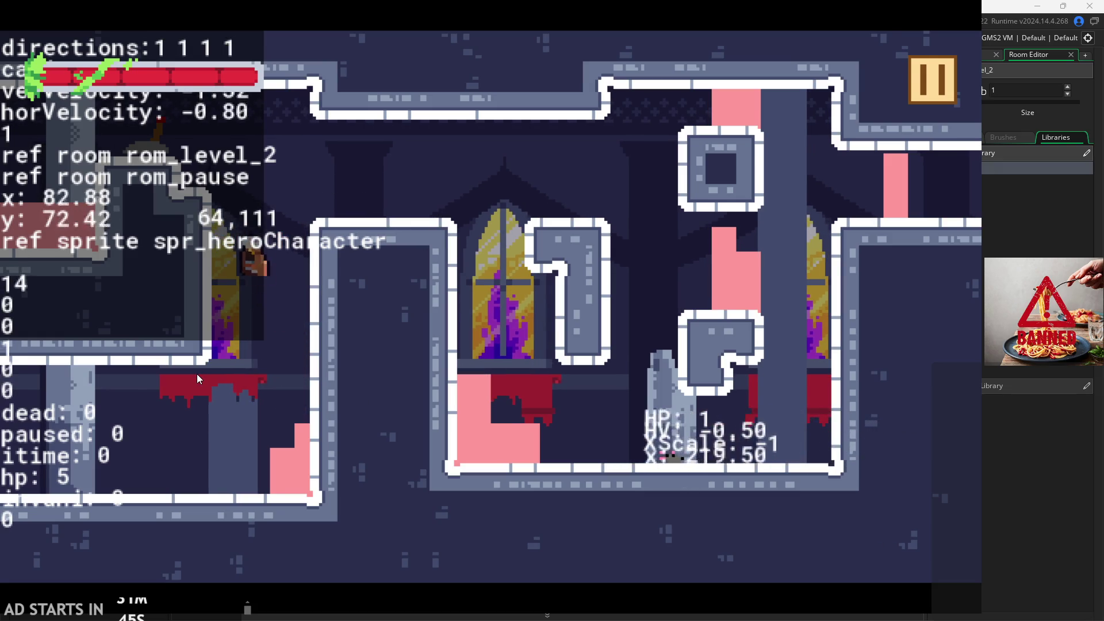
pyautogui.press('Right')
pyautogui.press('space')
pyautogui.press('Left')
pyautogui.press('Right')
pyautogui.press('space')
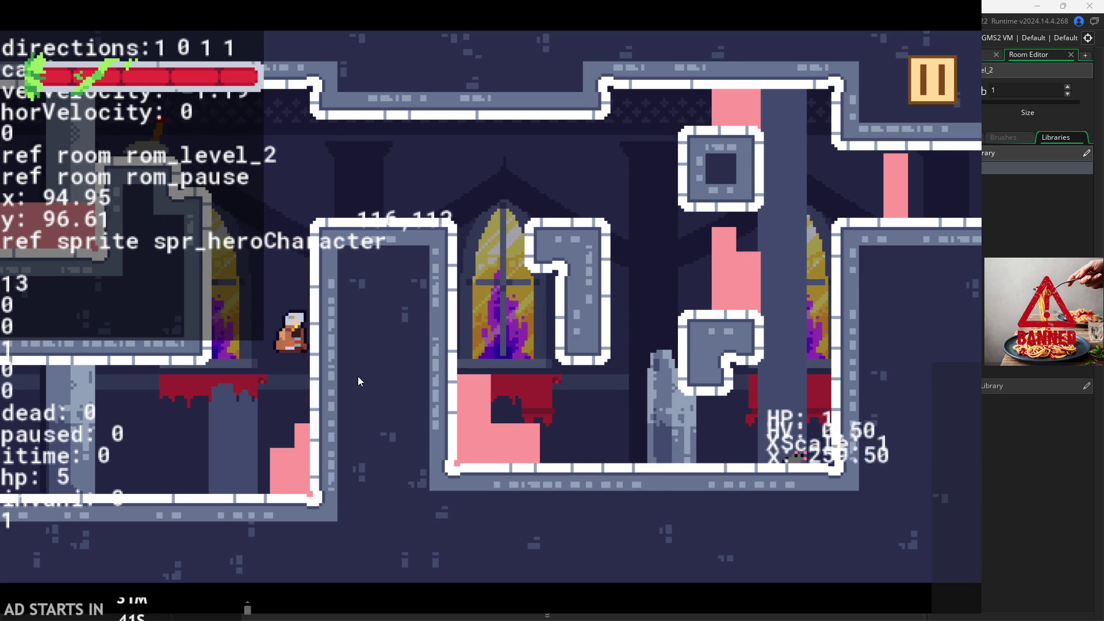
pyautogui.press('Left')
pyautogui.press('Right')
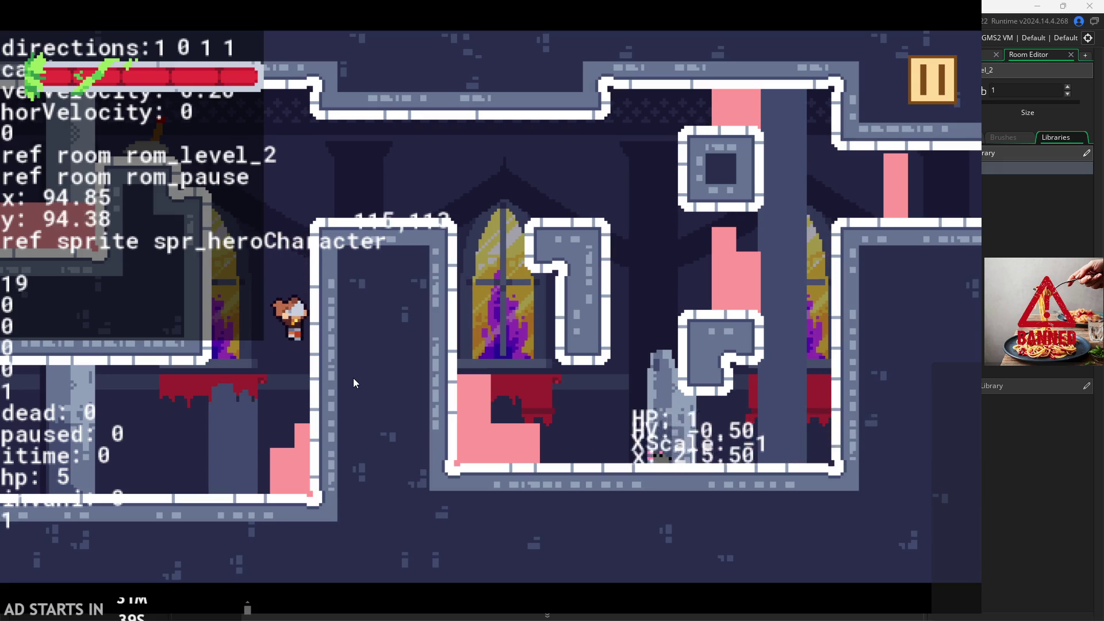
pyautogui.press('space')
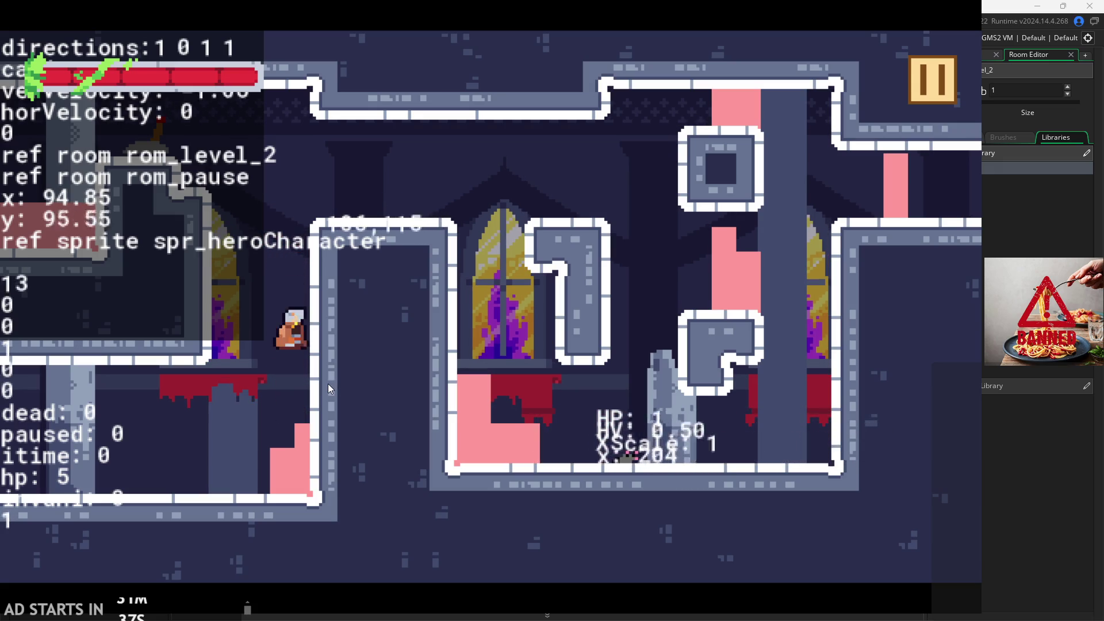
pyautogui.press('Left')
pyautogui.press('Right')
# - Wall-jump the hero up the left wall and land it on the upper ledge
pyautogui.press('Right')
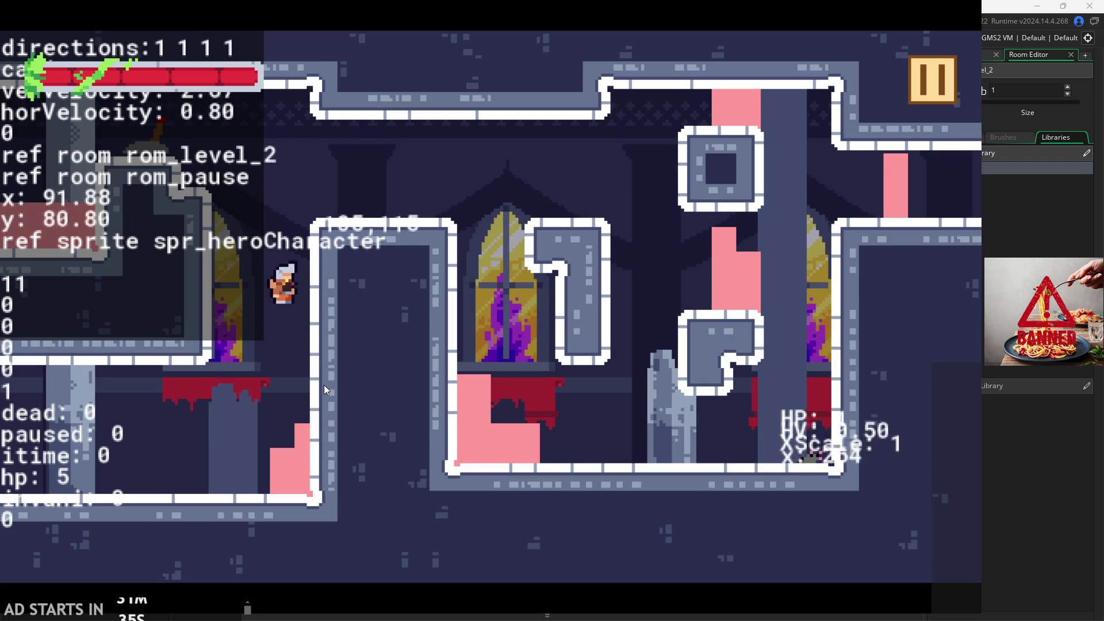
pyautogui.press('space')
pyautogui.press('Left')
pyautogui.press('Right')
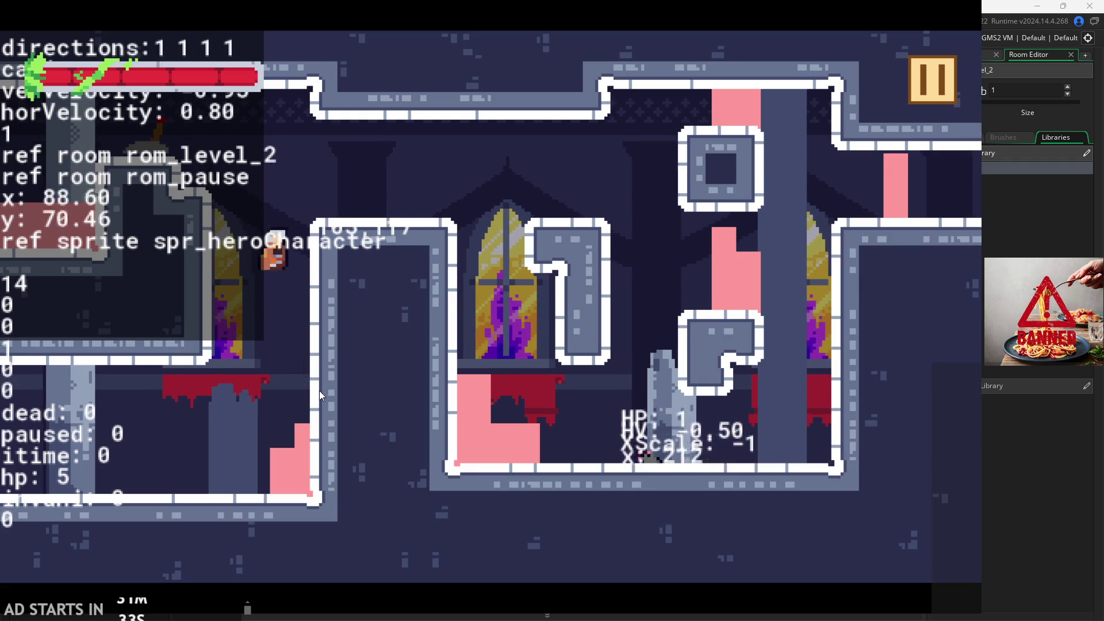
pyautogui.press('Left')
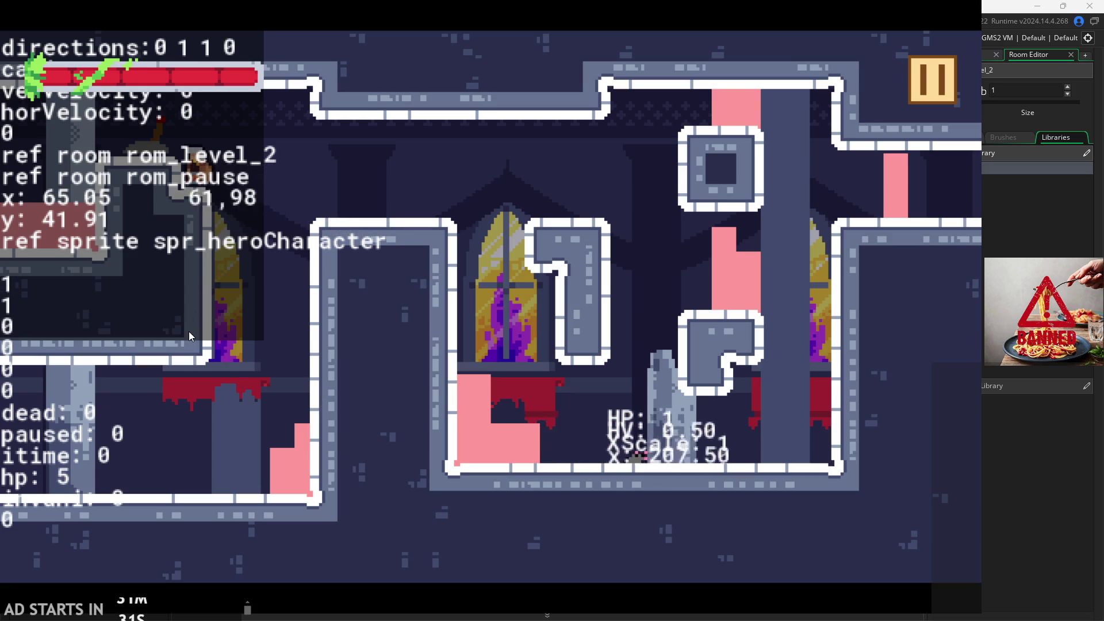
pyautogui.press('Right')
pyautogui.press('space')
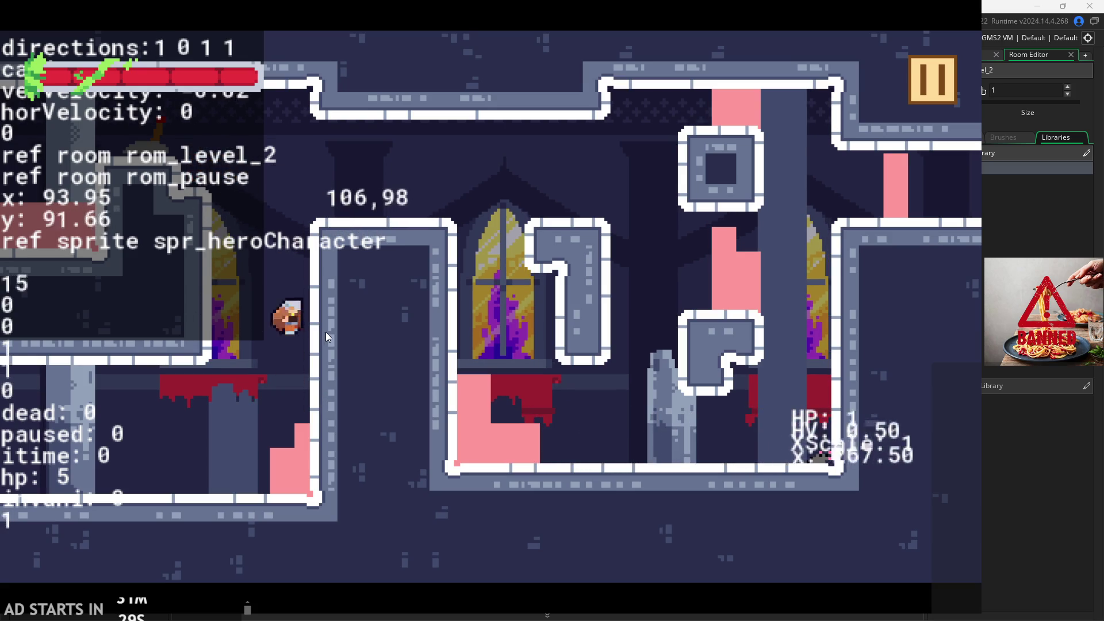
pyautogui.press('Left')
pyautogui.press('Right')
pyautogui.press('Left')
pyautogui.press('Right')
pyautogui.press('space')
pyautogui.press('Left')
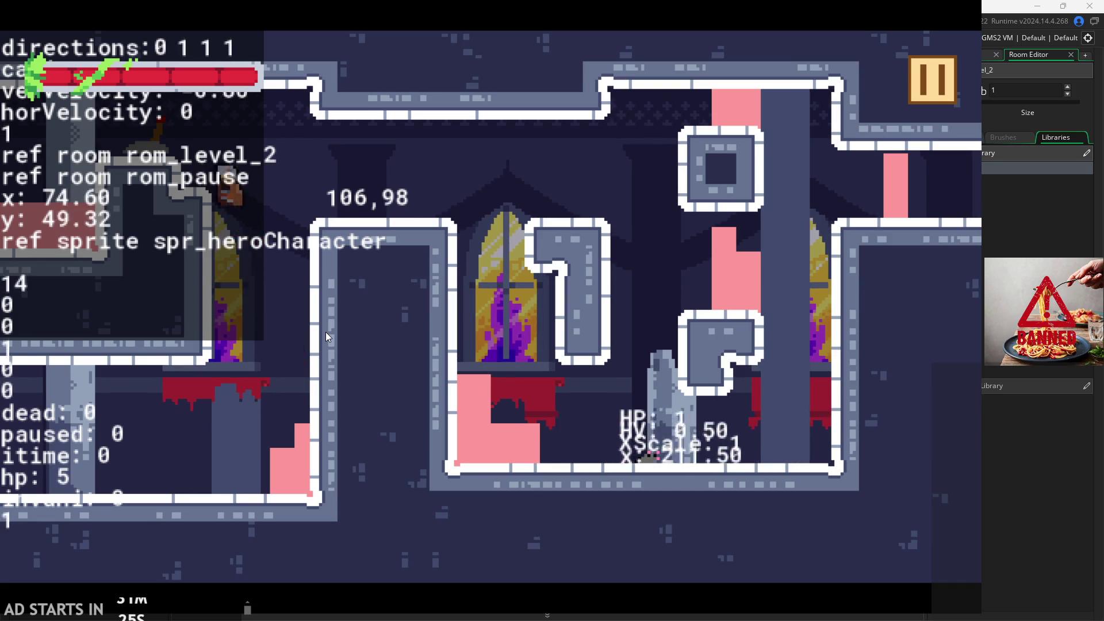
pyautogui.press('Right')
pyautogui.press('space')
pyautogui.press('Left')
pyautogui.press('Right')
pyautogui.press('Left')
pyautogui.press('space')
pyautogui.press('Right')
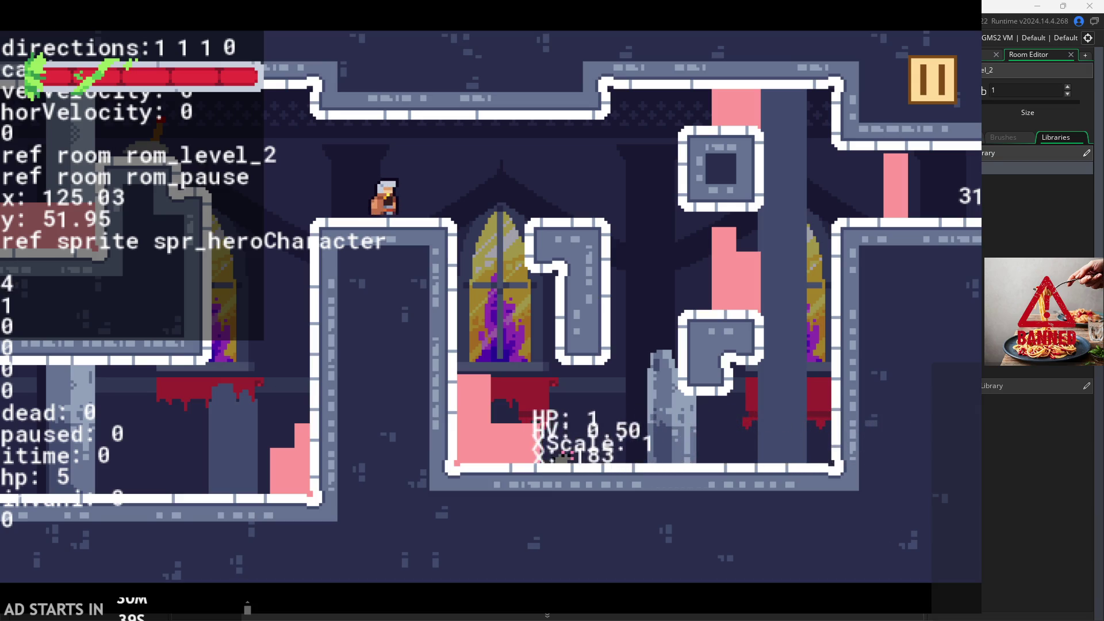
# - Run, jump and attack around the window ledge, then defeat the approaching enemy
pyautogui.press('Right')
pyautogui.press('space')
pyautogui.press('Left')
pyautogui.press('x')
pyautogui.press('space')
pyautogui.press('Left')
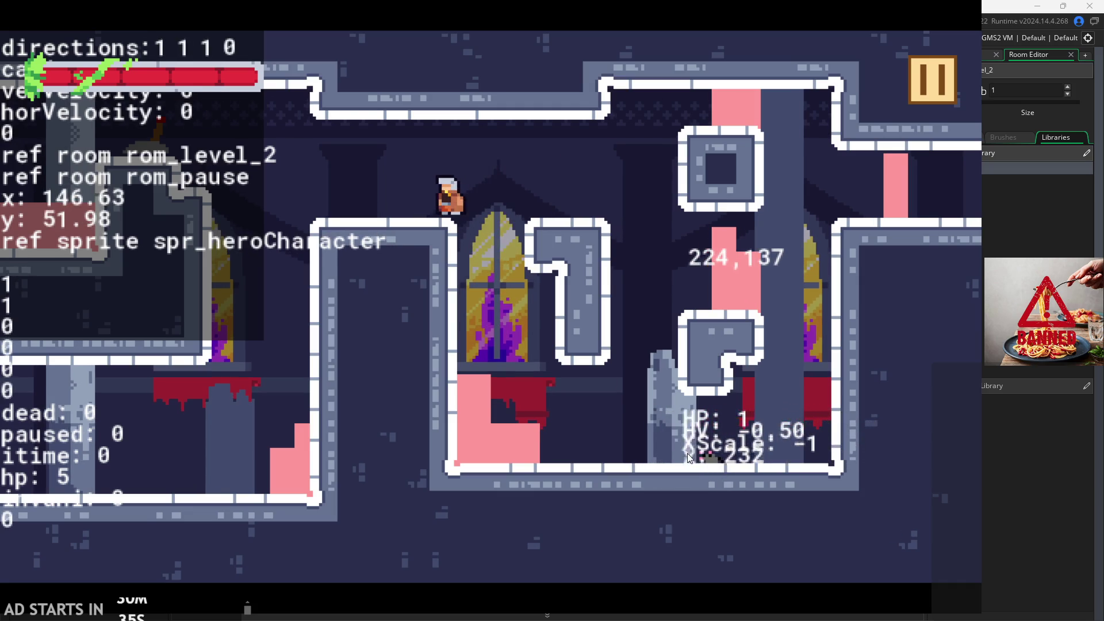
pyautogui.press('Right')
pyautogui.press('x')
pyautogui.press('x')
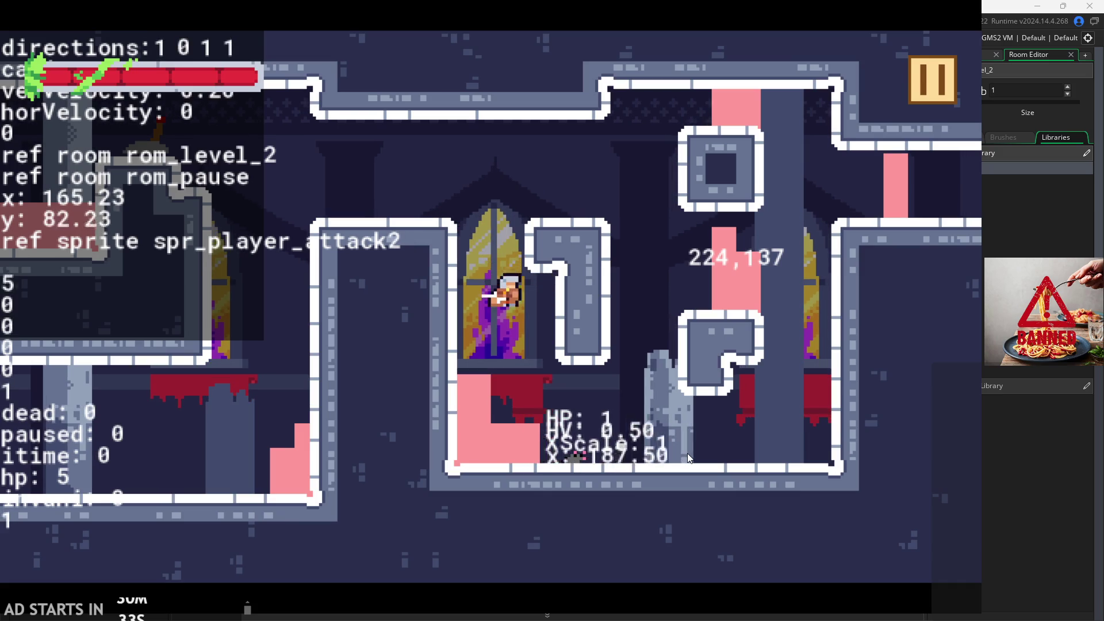
pyautogui.press('Left')
pyautogui.press('space')
pyautogui.press('Left')
pyautogui.press('x')
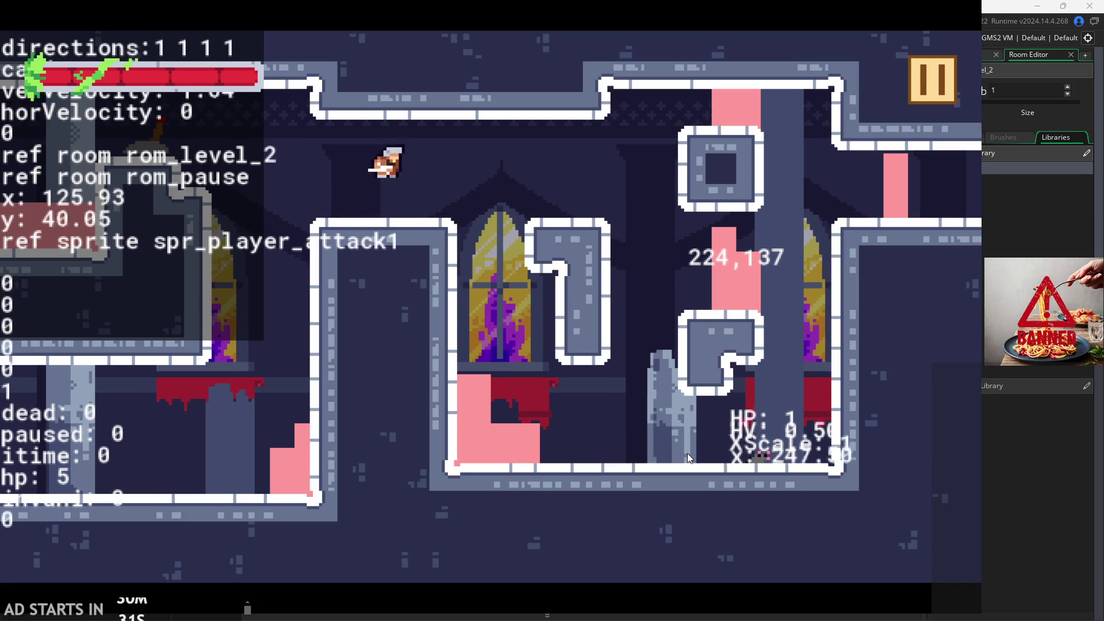
pyautogui.press('Right')
pyautogui.press('x')
pyautogui.press('Right')
pyautogui.press('Left')
pyautogui.press('space')
pyautogui.press('space')
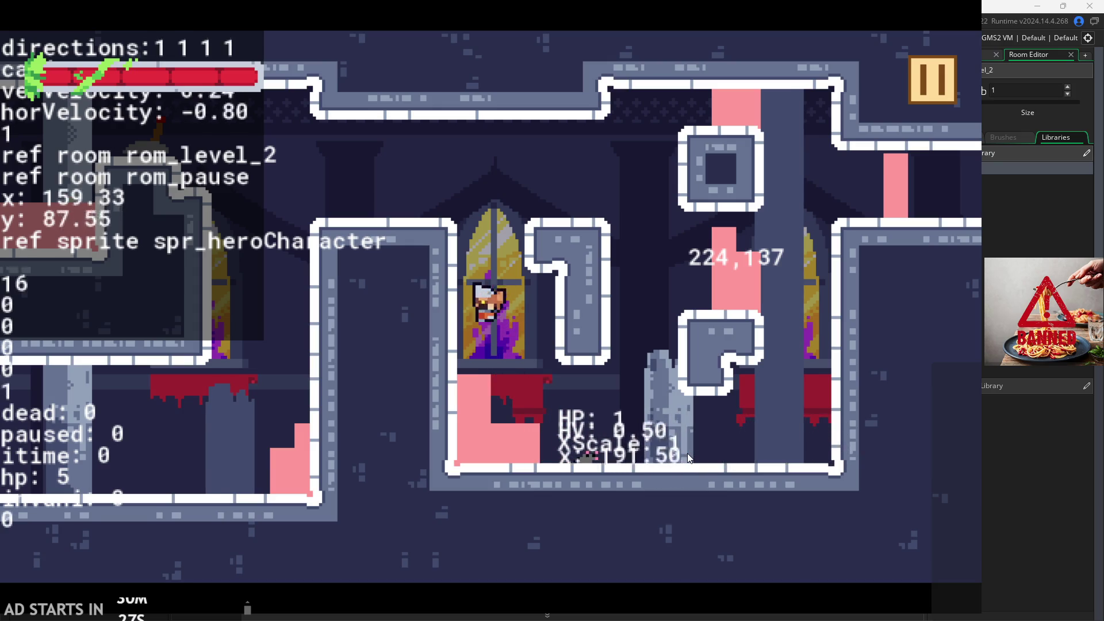
pyautogui.press('Right')
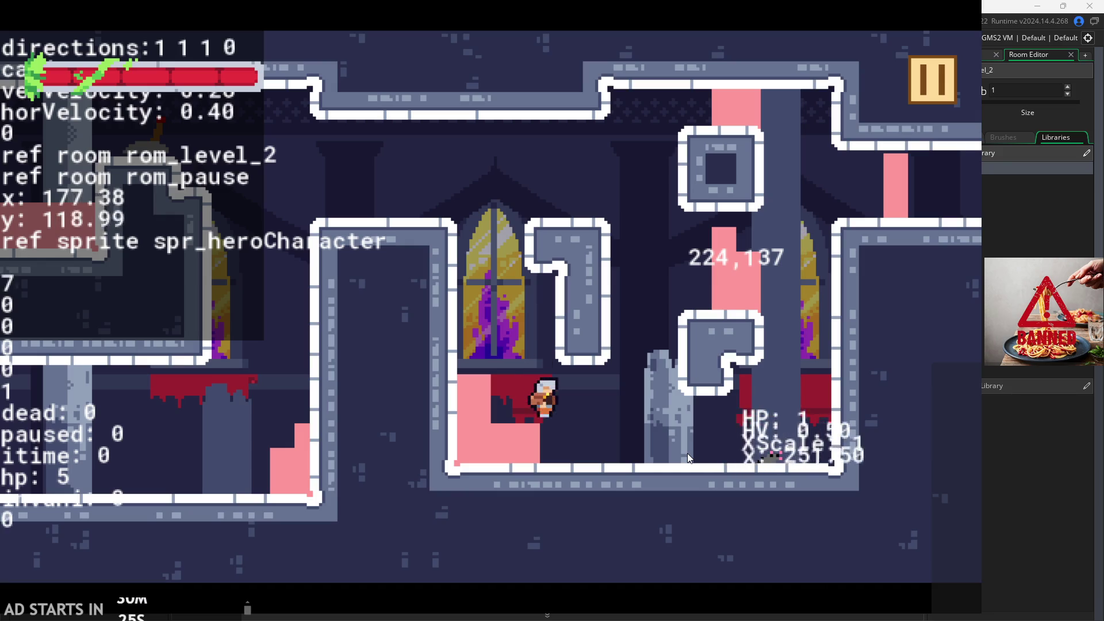
pyautogui.press('space')
pyautogui.press('space')
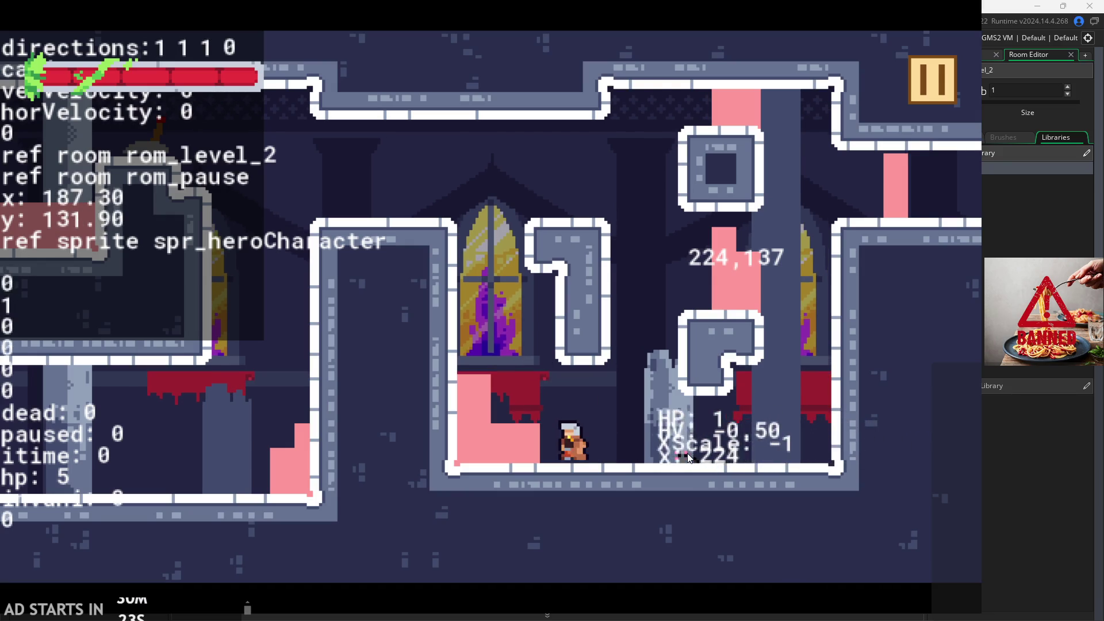
pyautogui.press('x')
pyautogui.press('x')
# - Run the hero back and forth across the floor, jump onto the pink ledge and walk off it
pyautogui.press('Right')
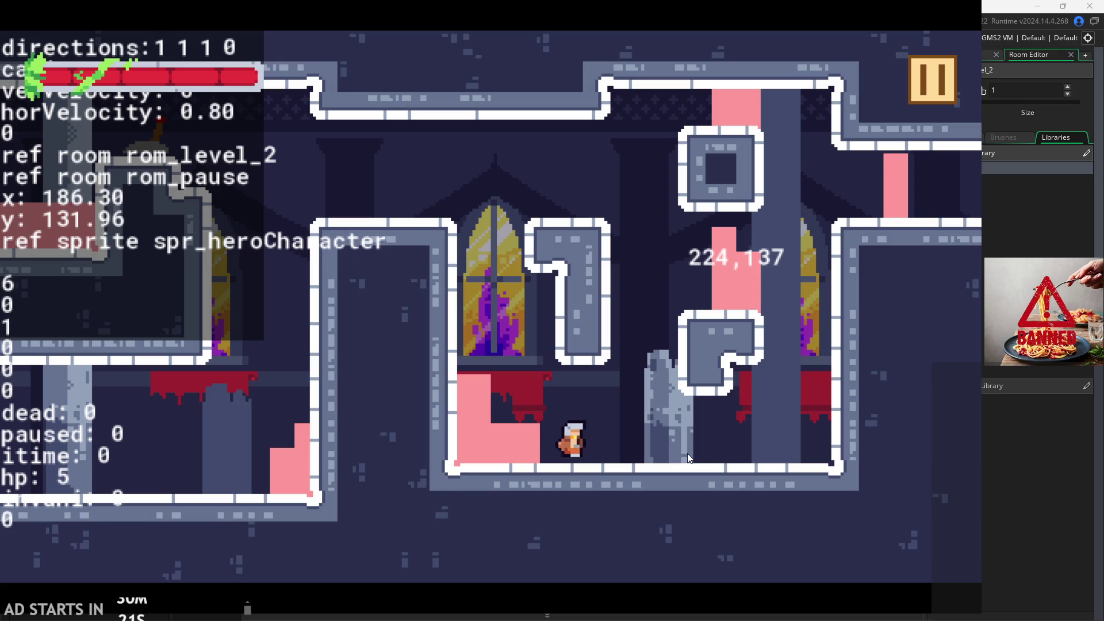
pyautogui.press('space')
pyautogui.press('Right')
pyautogui.press('Left')
pyautogui.press('Right')
pyautogui.press('space')
pyautogui.press('Left')
pyautogui.press('Right')
pyautogui.press('Left')
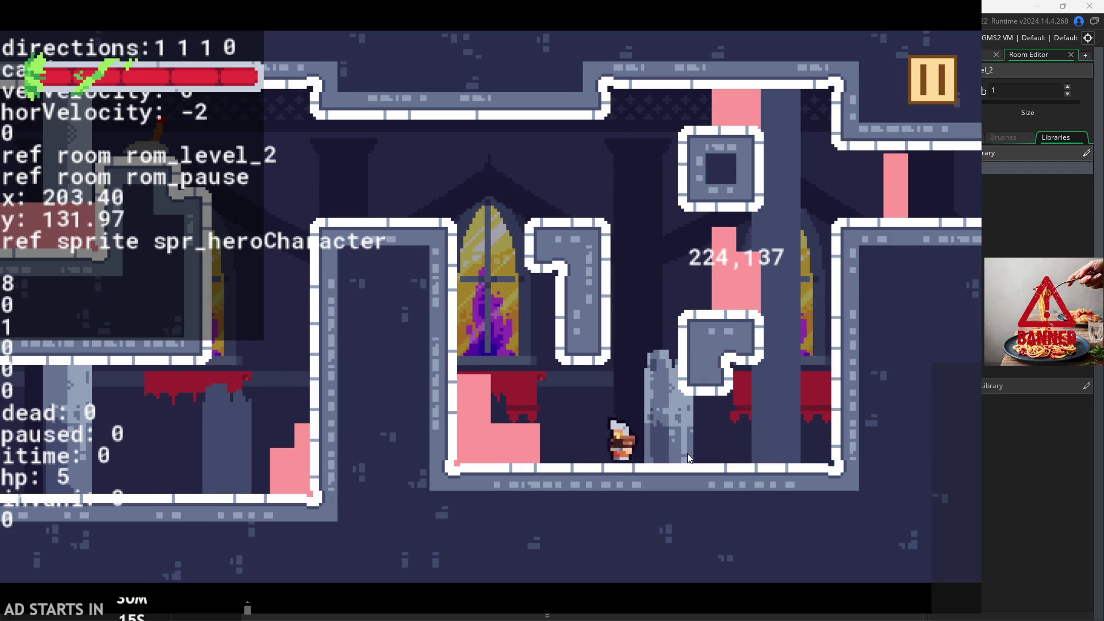
pyautogui.press('Right')
pyautogui.press('space')
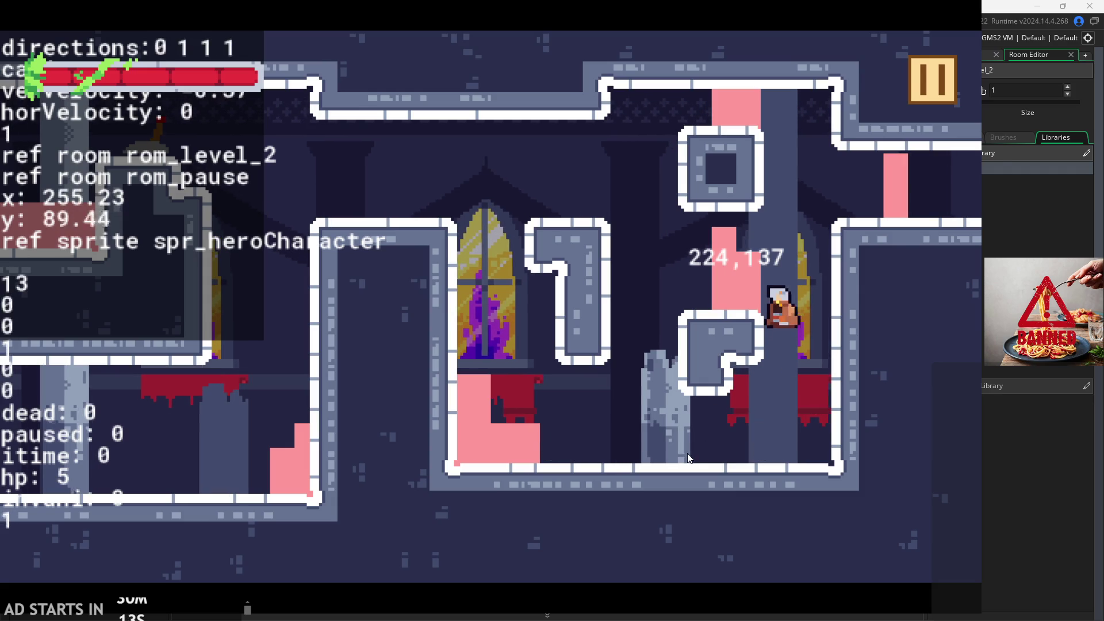
pyautogui.press('Left')
pyautogui.press('space')
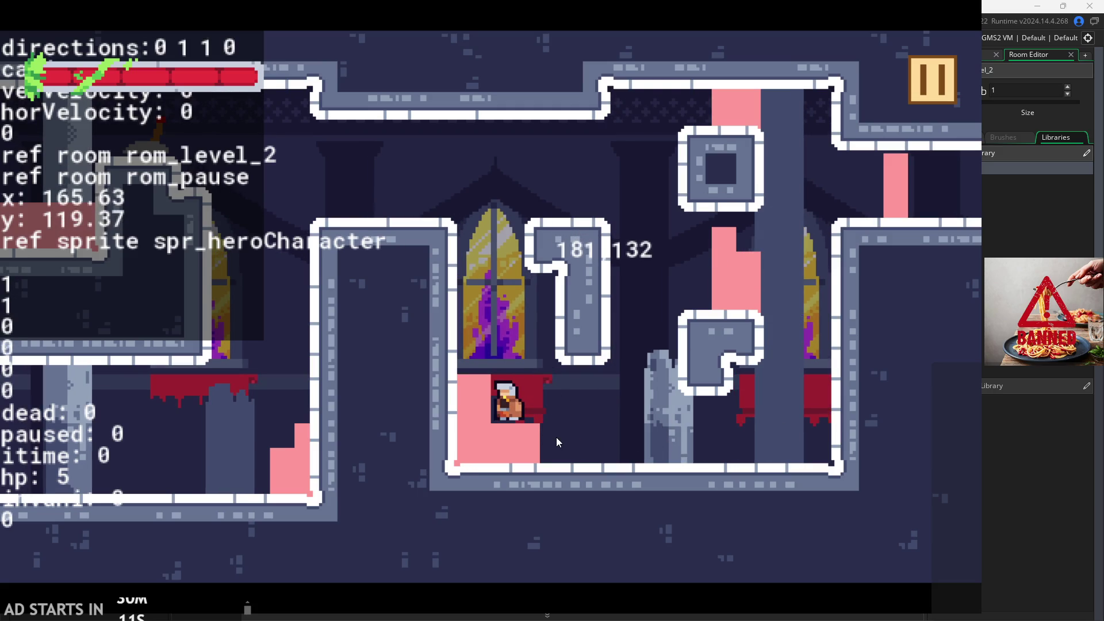
pyautogui.press('Right')
pyautogui.press('Left')
pyautogui.press('space')
pyautogui.press('Left')
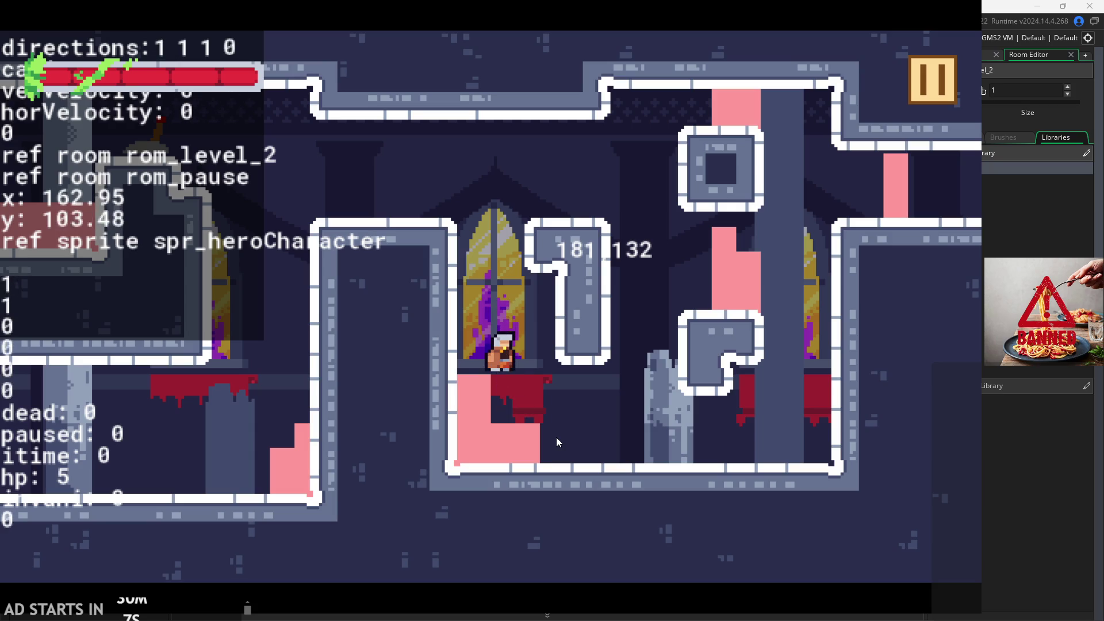
pyautogui.press('space')
pyautogui.press('Right')
pyautogui.press('Left')
pyautogui.press('Right')
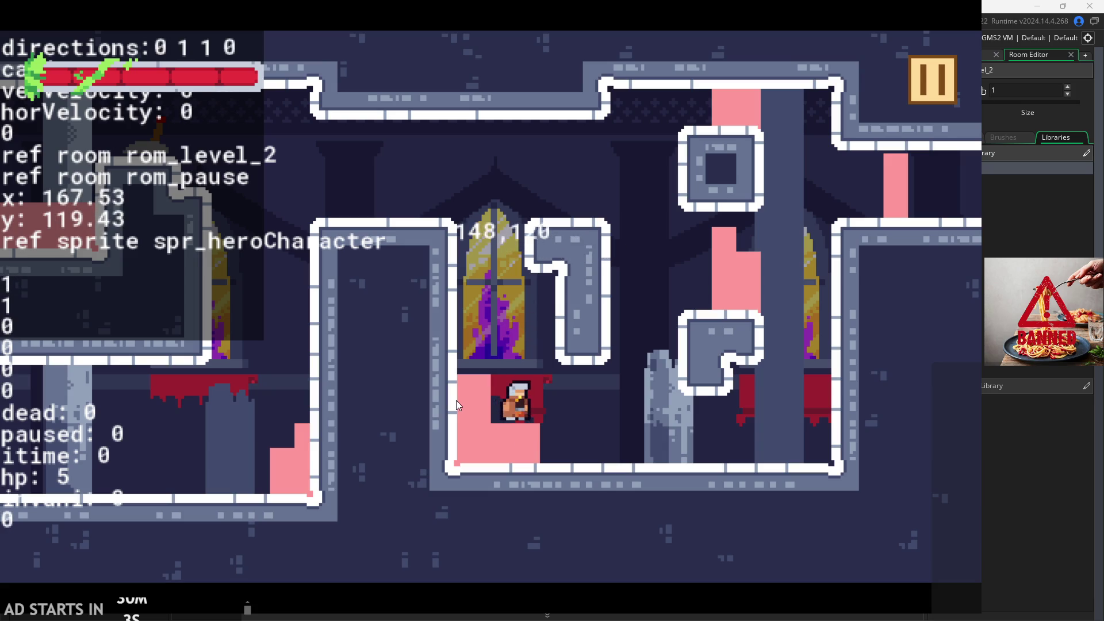
pyautogui.press('space')
pyautogui.press('Right')
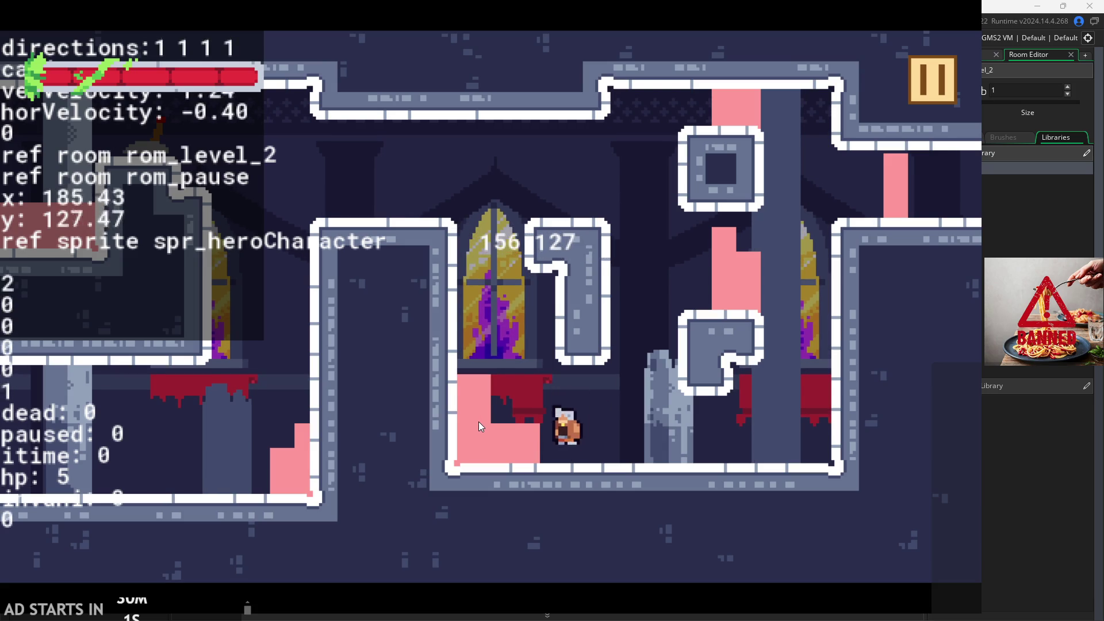
# - Test dash attacks left and right along the floor, then cling to the wall beside the window
pyautogui.press('x')
pyautogui.press('x')
pyautogui.press('Right')
pyautogui.press('x')
pyautogui.press('Right')
pyautogui.press('space')
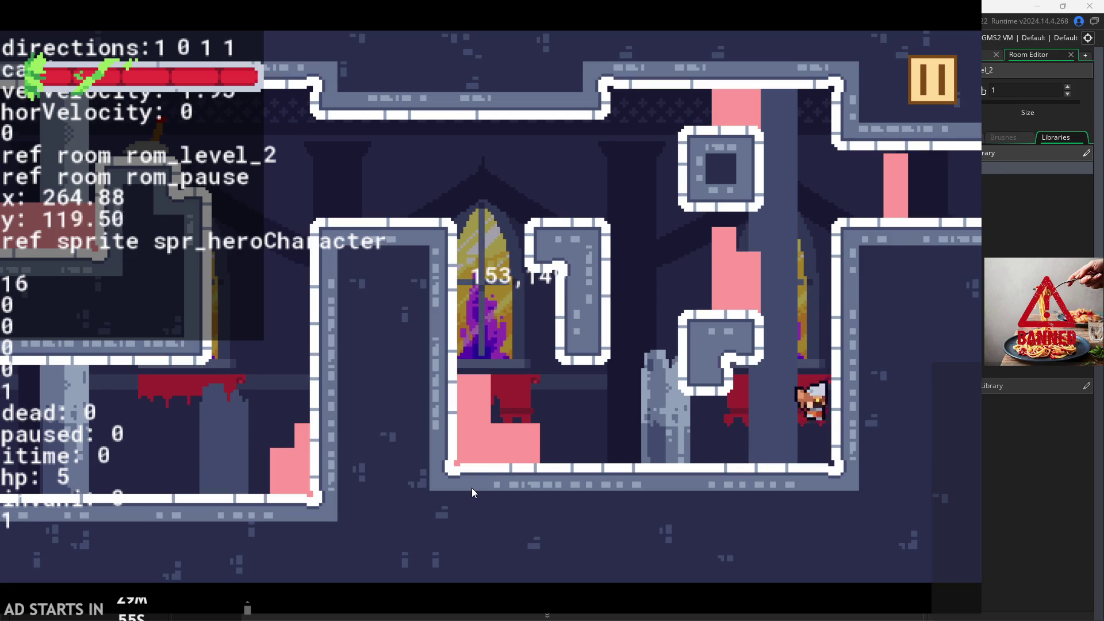
pyautogui.press('Left')
pyautogui.press('x')
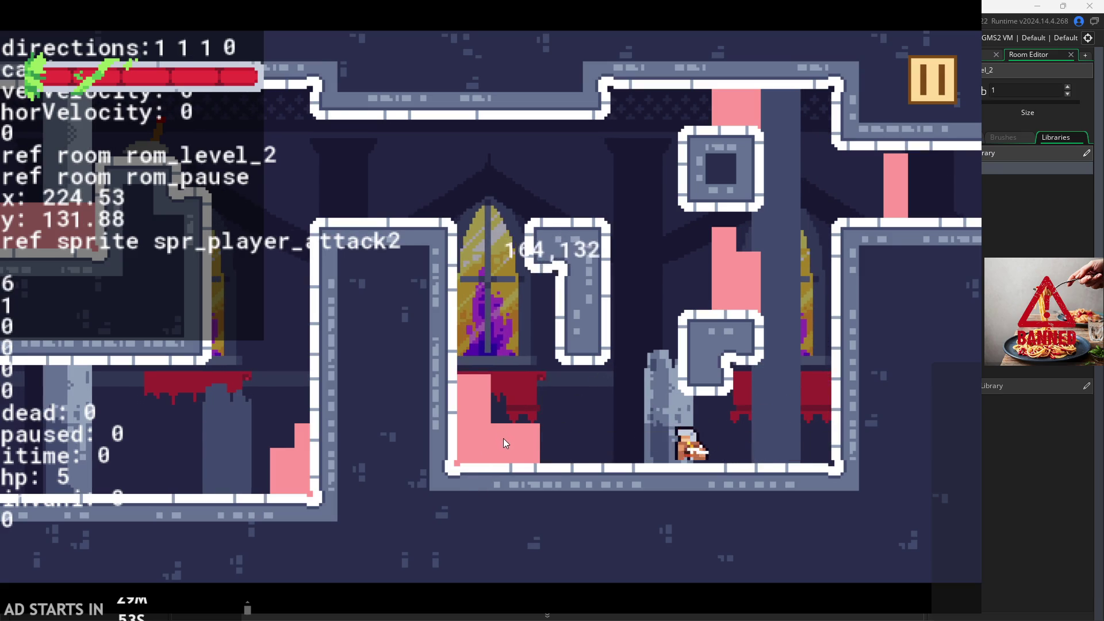
pyautogui.press('Right')
pyautogui.press('Left')
pyautogui.press('x')
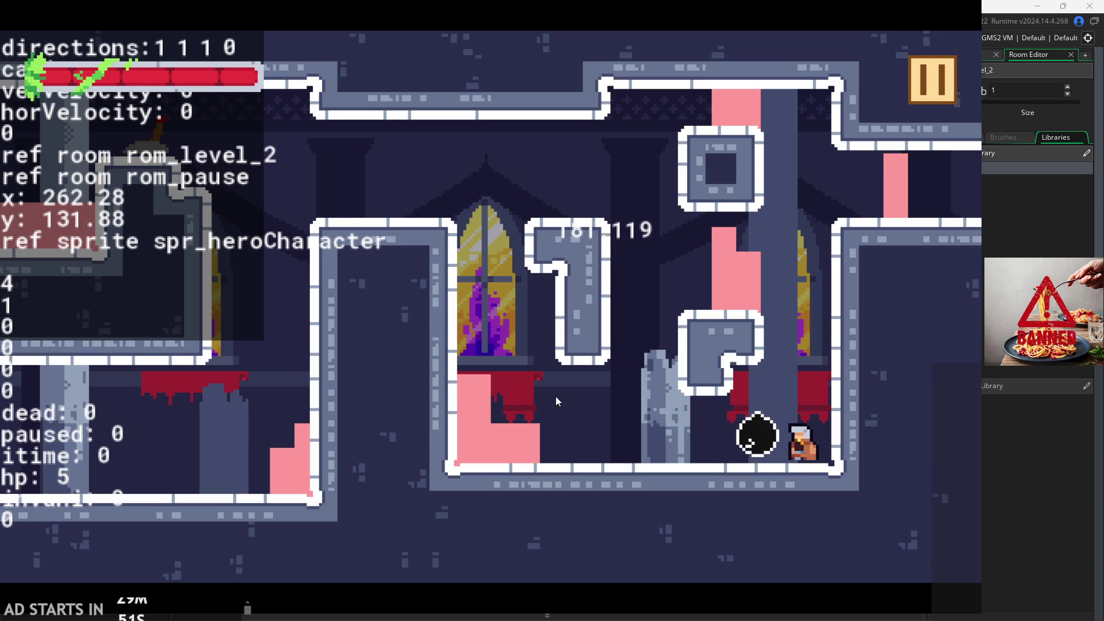
pyautogui.press('Left')
pyautogui.press('space')
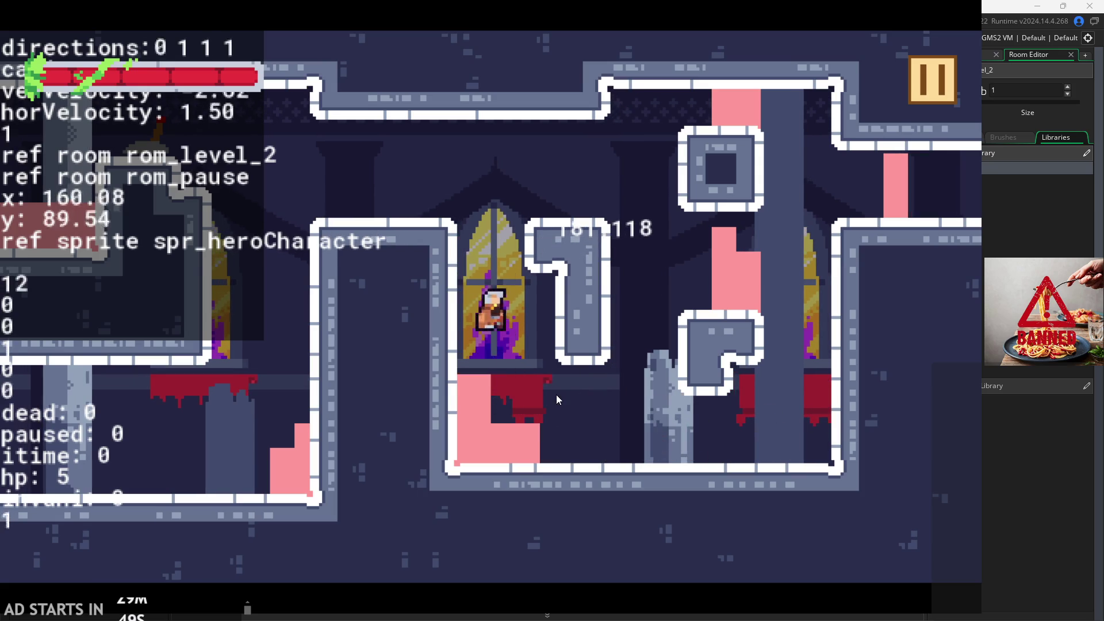
pyautogui.press('Left')
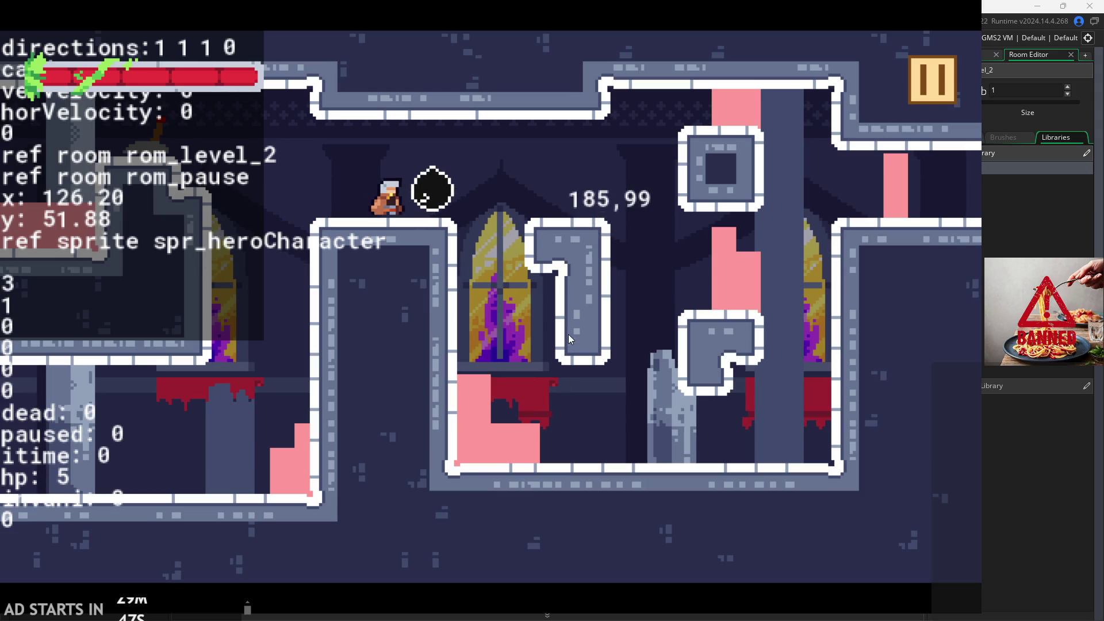
pyautogui.press('x')
pyautogui.press('space')
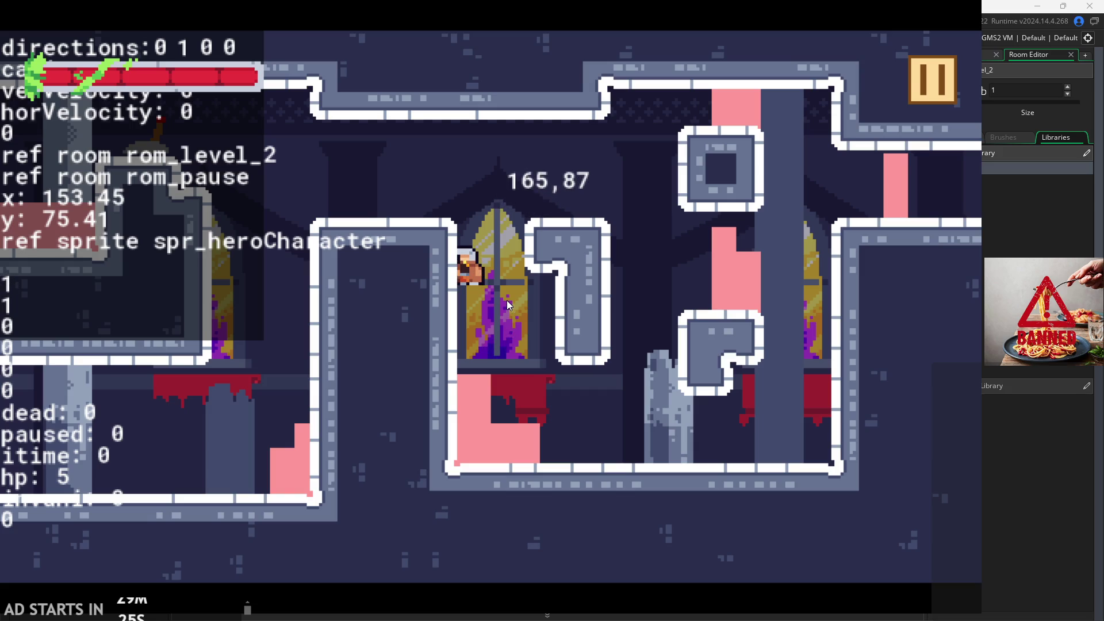
# - Test wall sliding and wall jumping up the window wall, then pause and close the game
pyautogui.press('space')
pyautogui.press('Right')
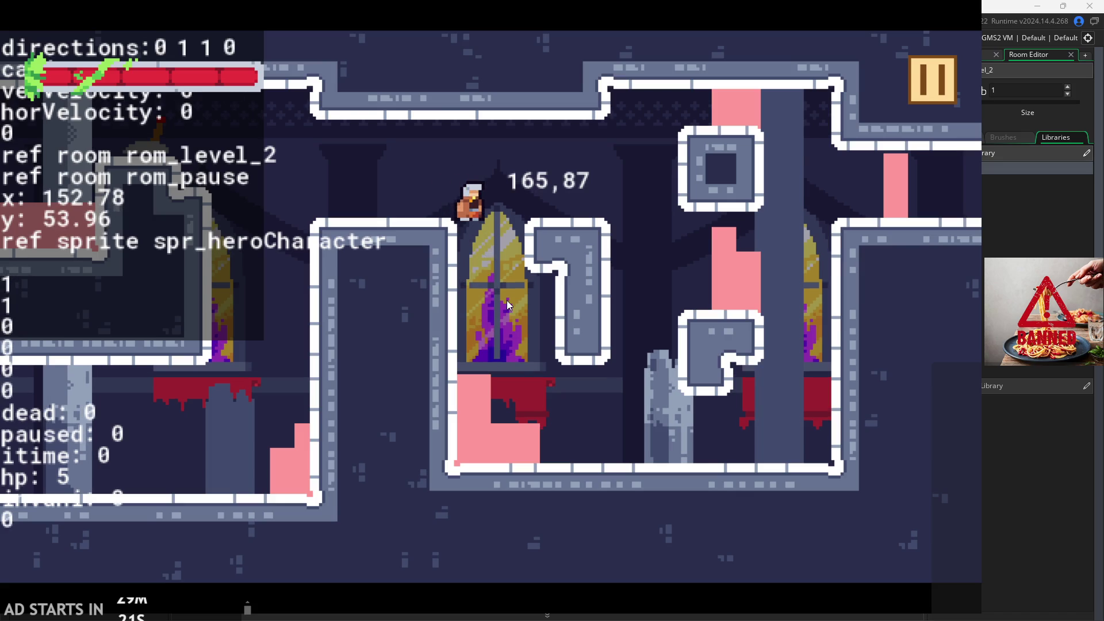
pyautogui.press('space')
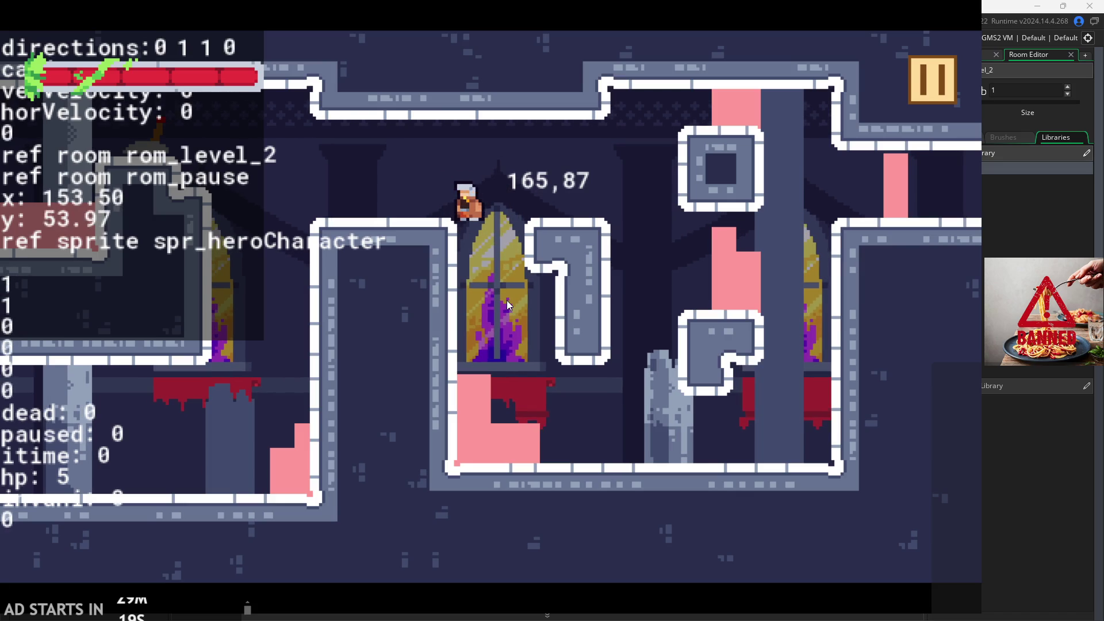
pyautogui.press('space')
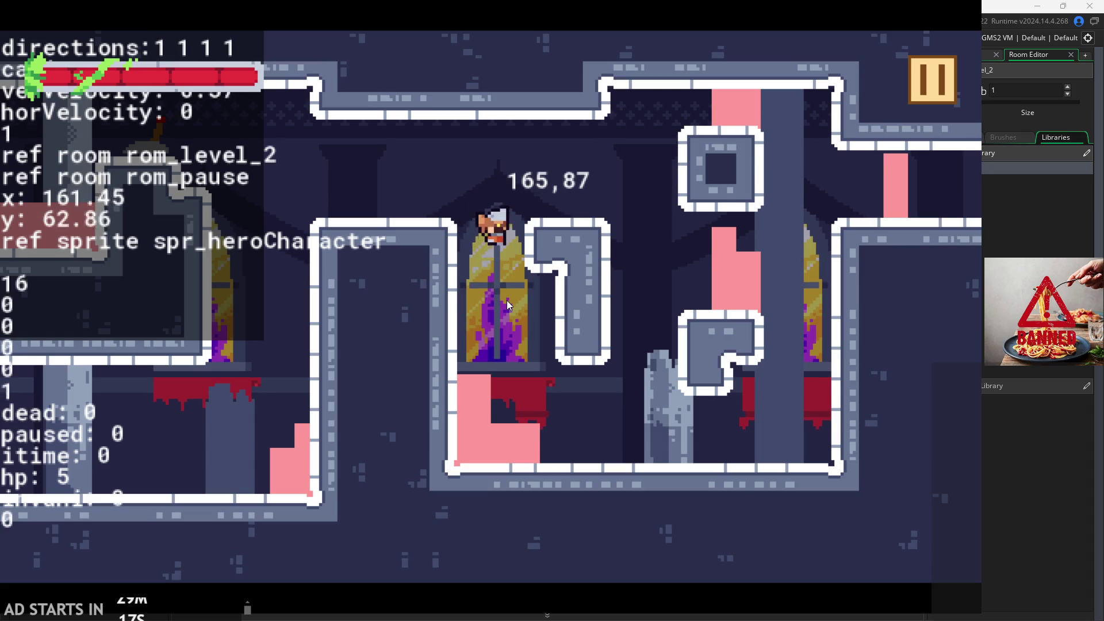
pyautogui.press('space')
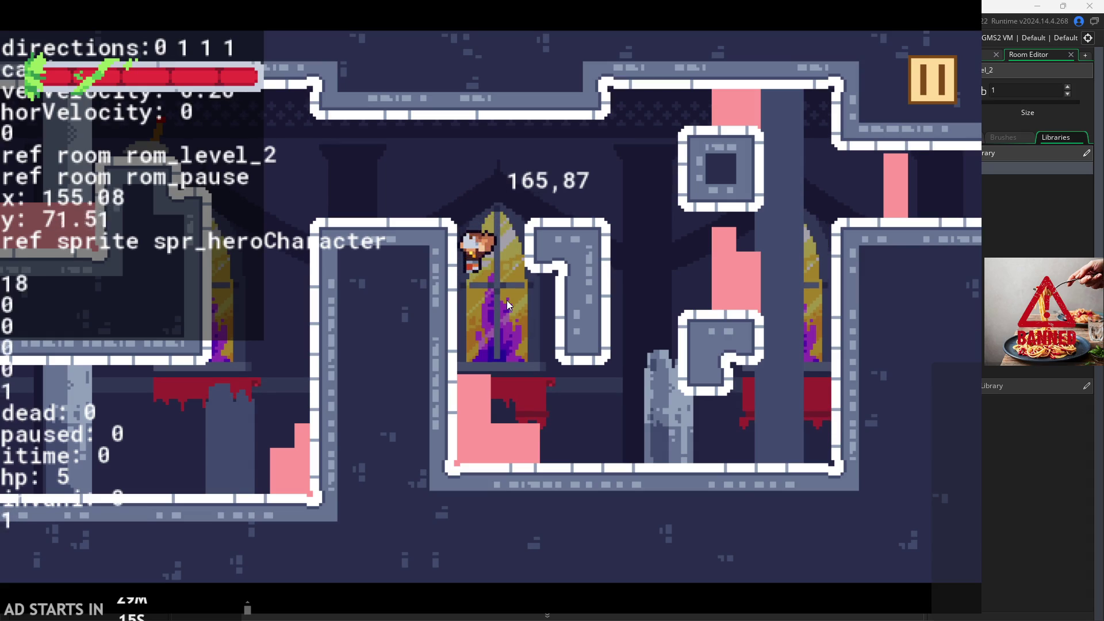
pyautogui.press('space')
pyautogui.press('space')
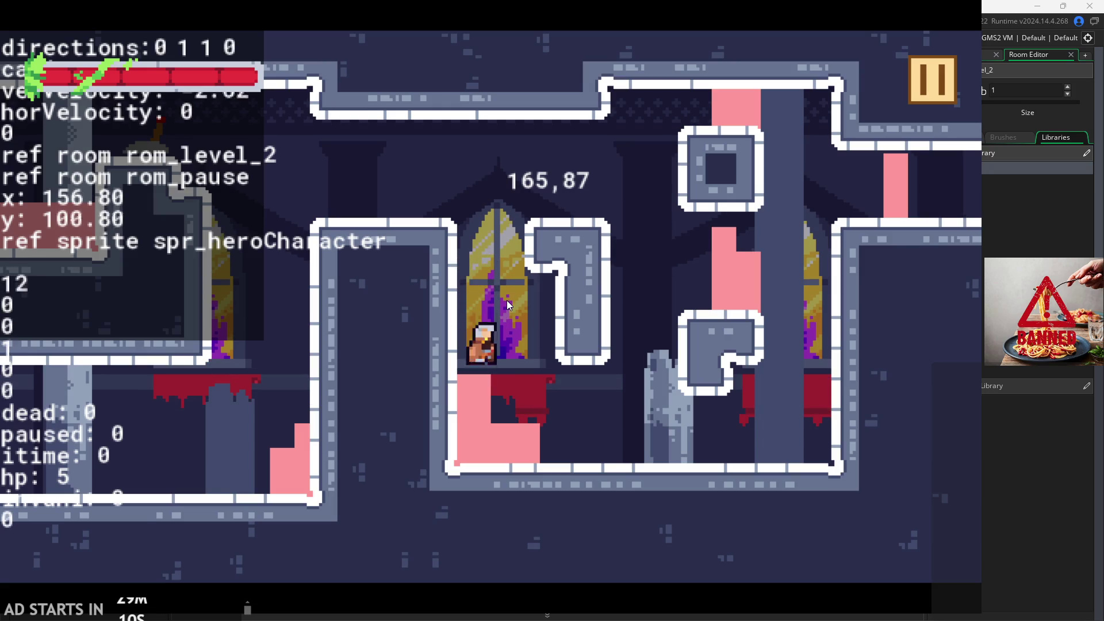
pyautogui.press('space')
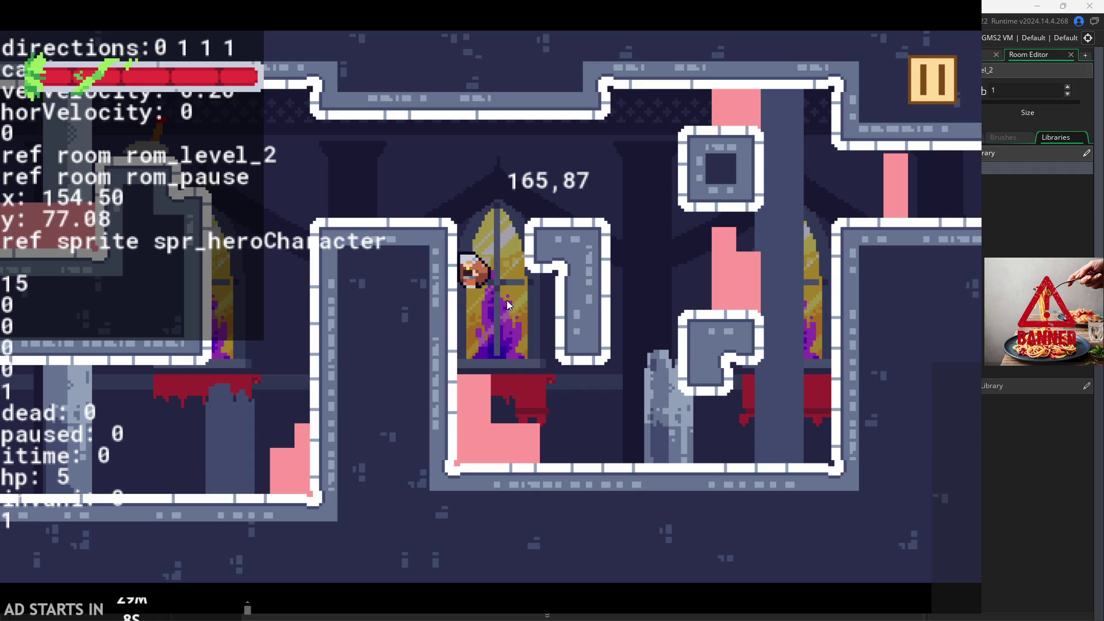
pyautogui.press('space')
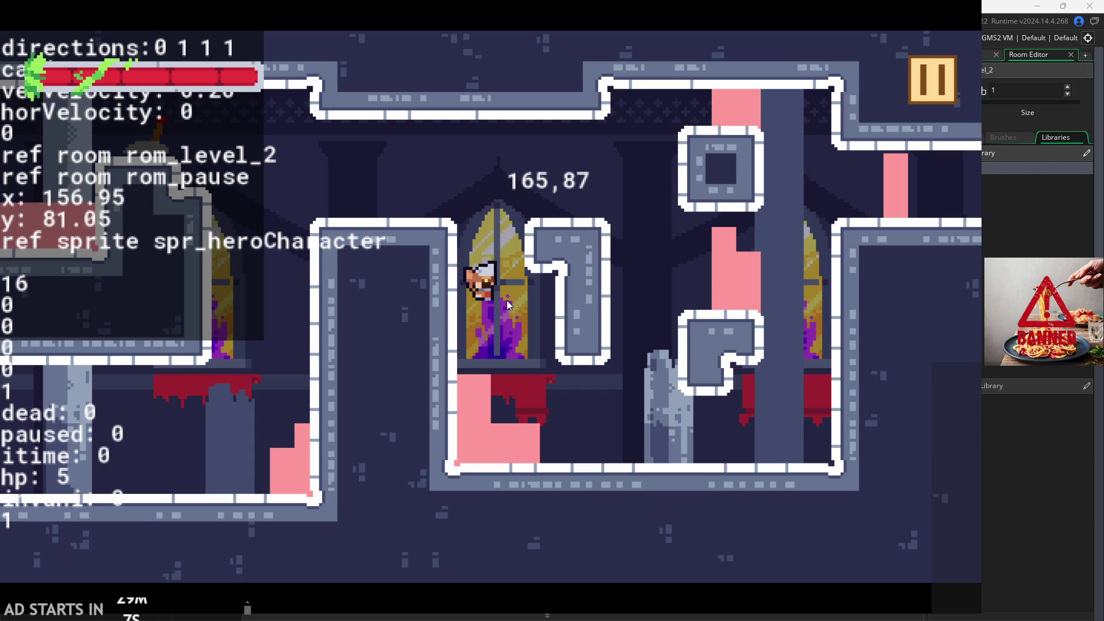
pyautogui.press('space')
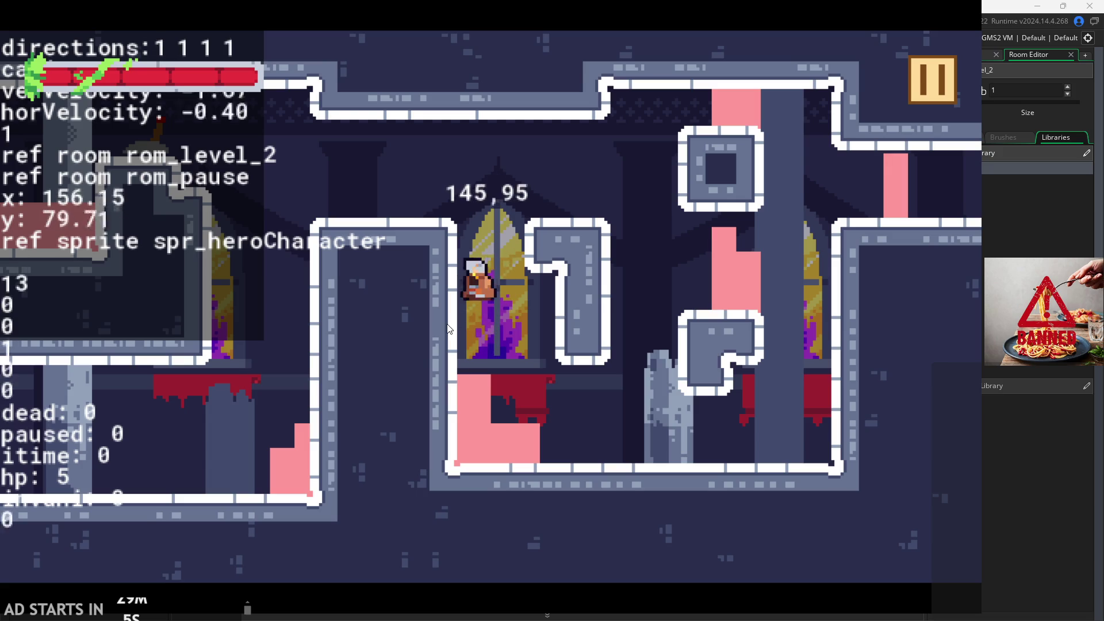
pyautogui.press('space')
pyautogui.press('space')
pyautogui.press('space')
pyautogui.press('Left')
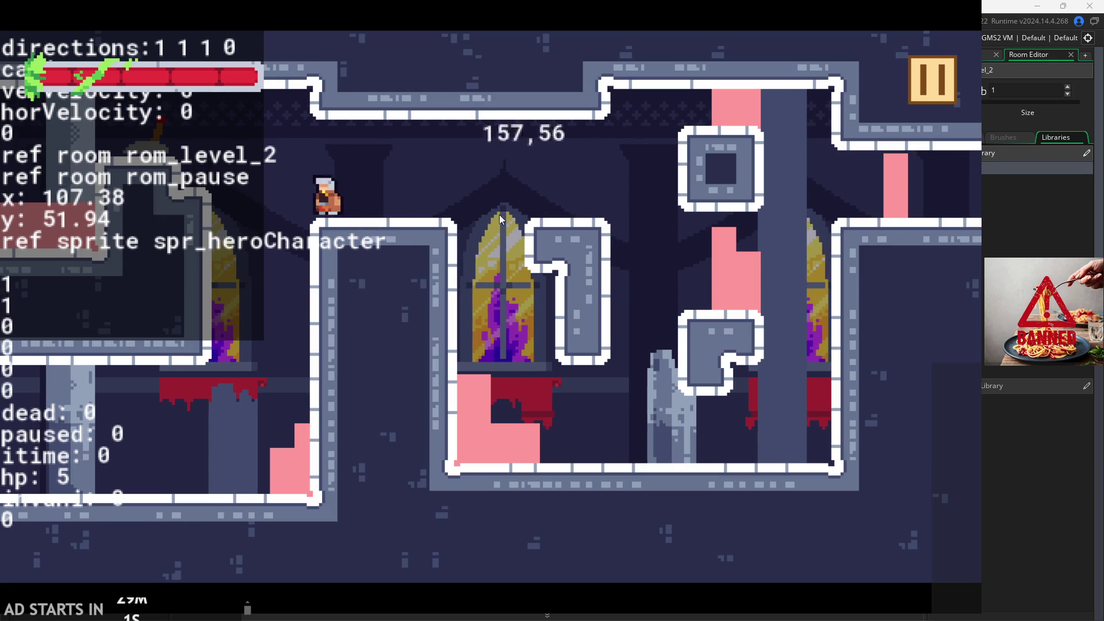
pyautogui.press('Right')
pyautogui.press('Left')
pyautogui.click(932, 73)
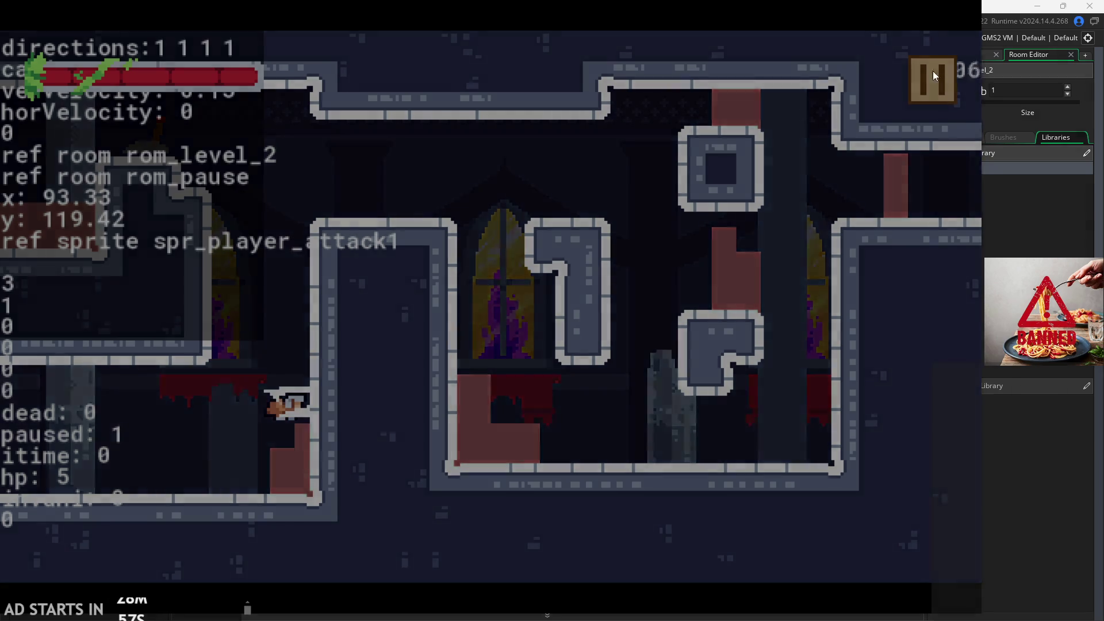
pyautogui.click(810, 506)
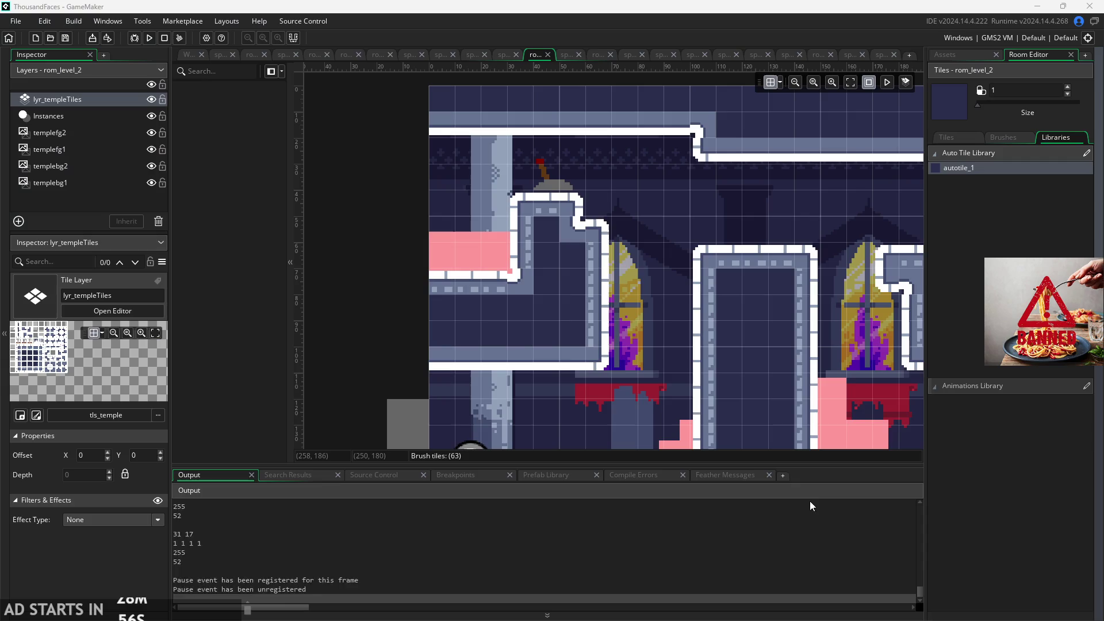
# - Switch back to the first workspace and open obj_controller from the Asset Browser
pyautogui.click(188, 54)
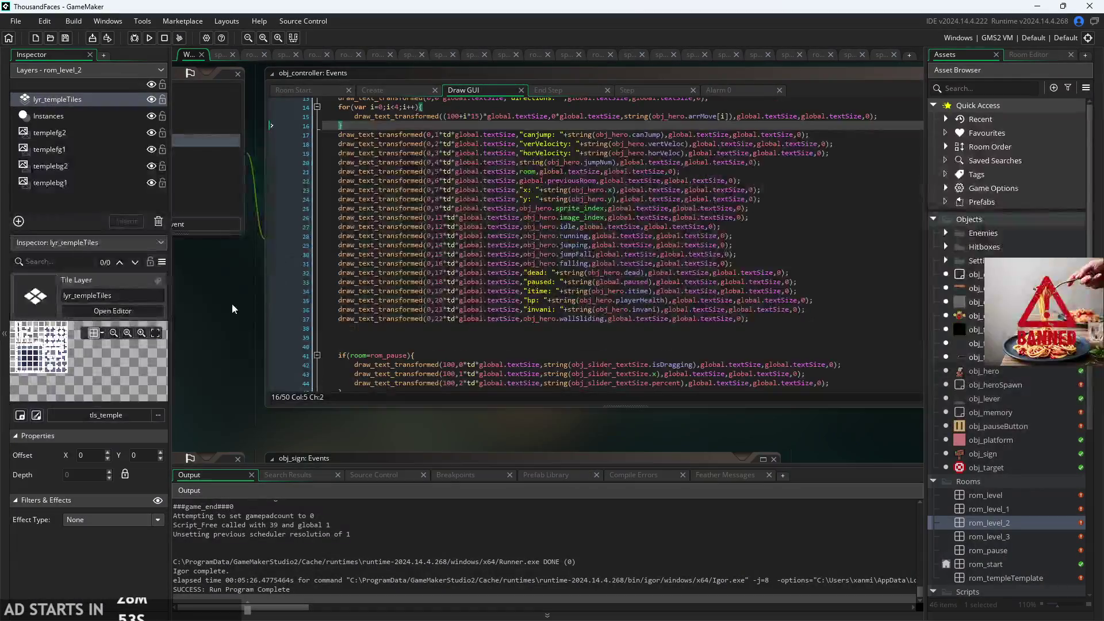
pyautogui.scroll(-2, 232, 308)
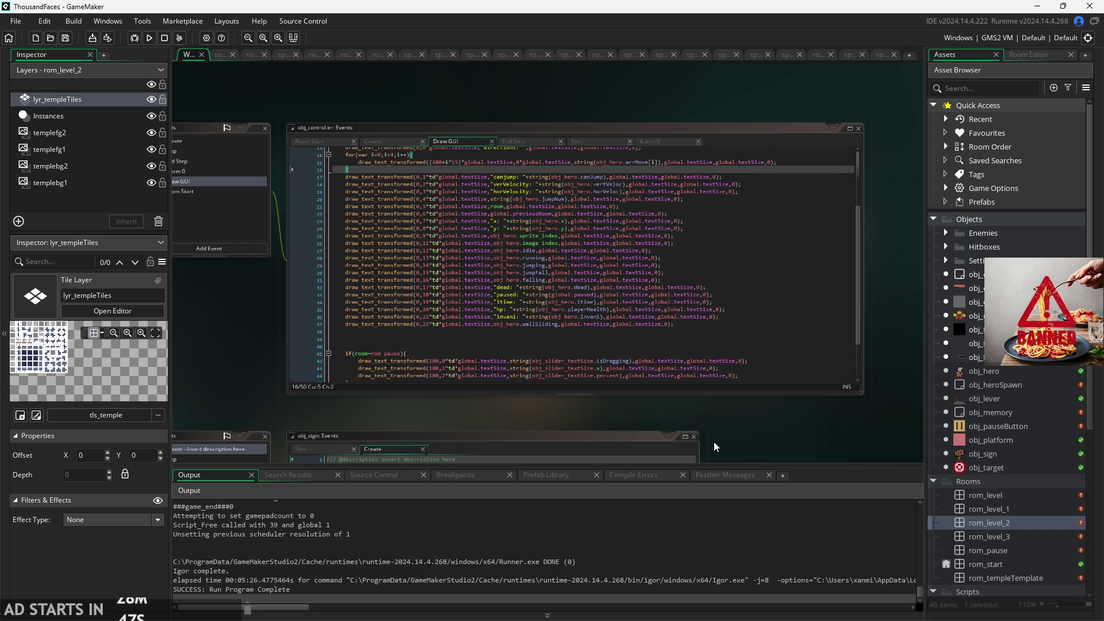
pyautogui.hscroll(2, 715, 446)
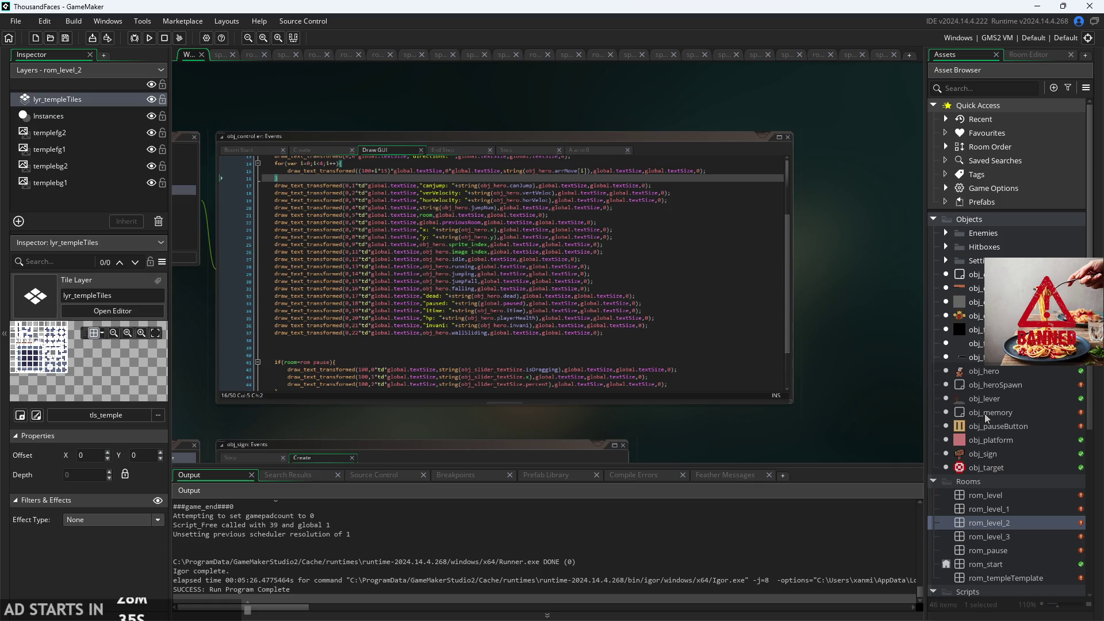
pyautogui.scroll(-3, 870, 435)
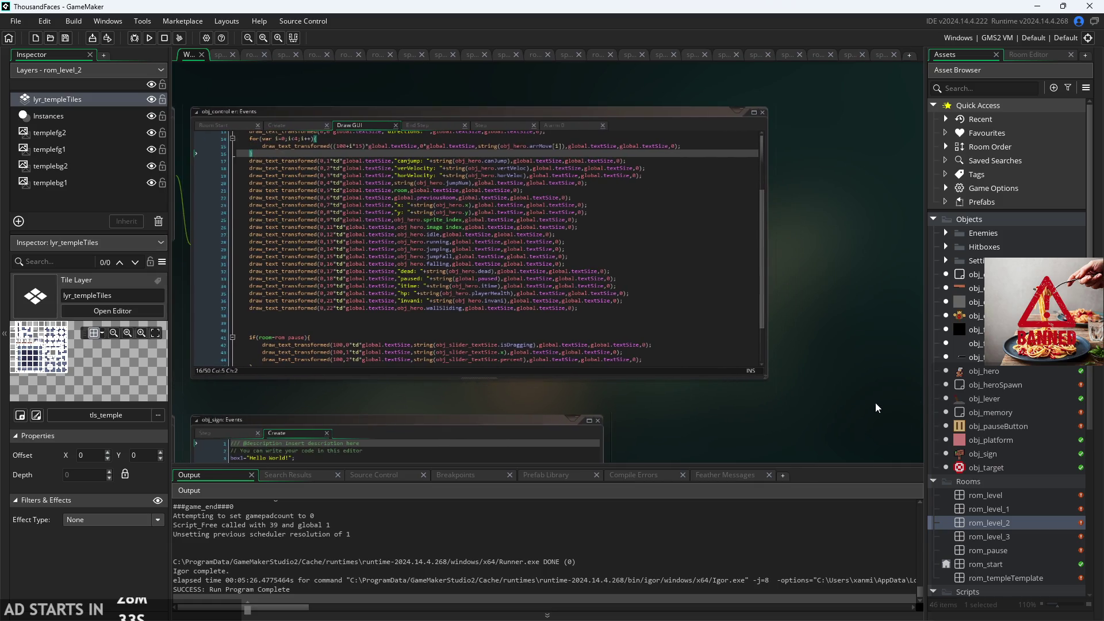
pyautogui.scroll(-2, 1032, 381)
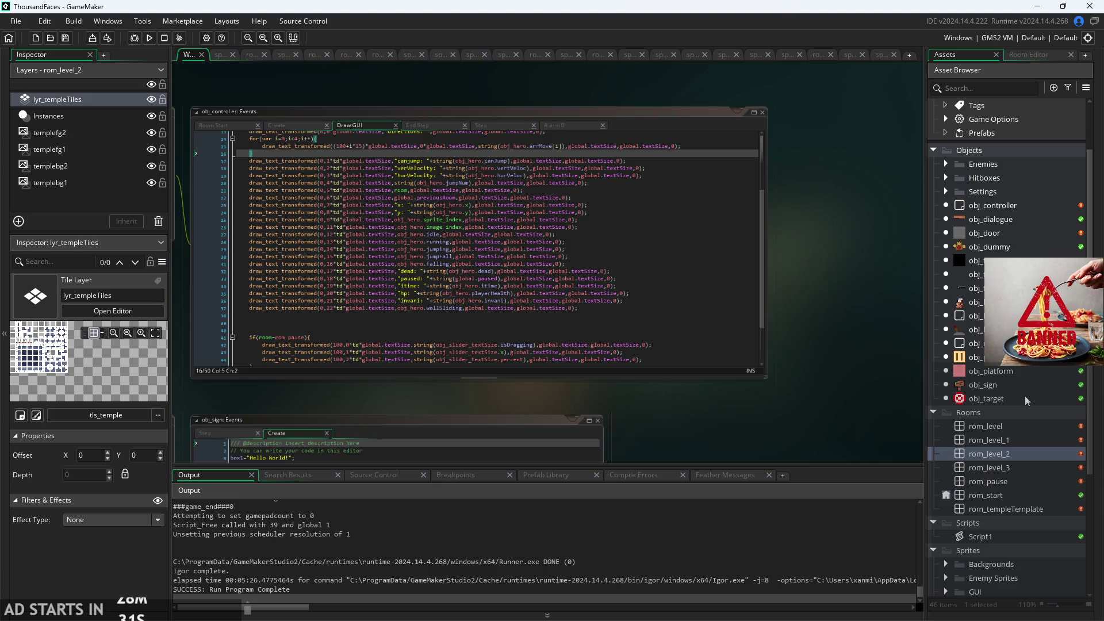
pyautogui.scroll(-5, 1027, 391)
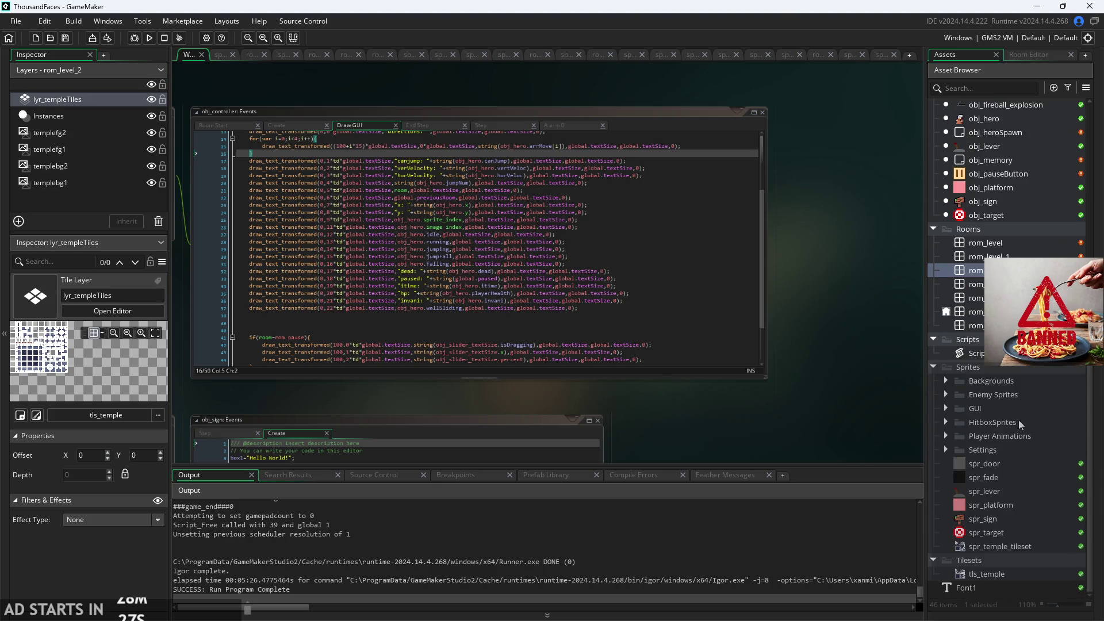
pyautogui.scroll(1, 1018, 420)
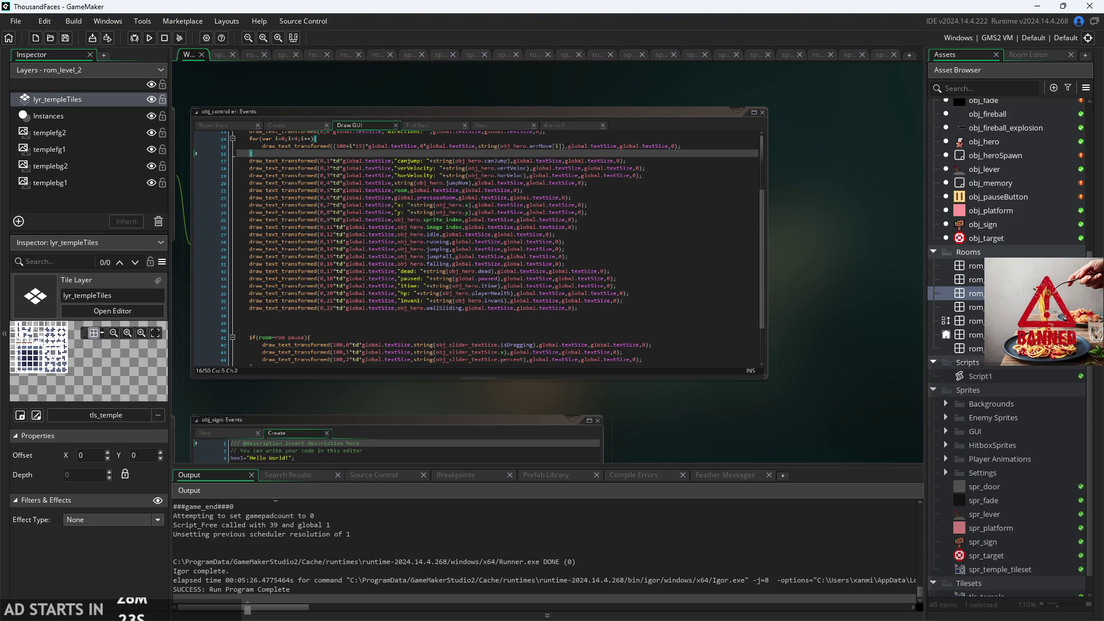
pyautogui.scroll(2, 1007, 345)
pyautogui.scroll(3, 1005, 238)
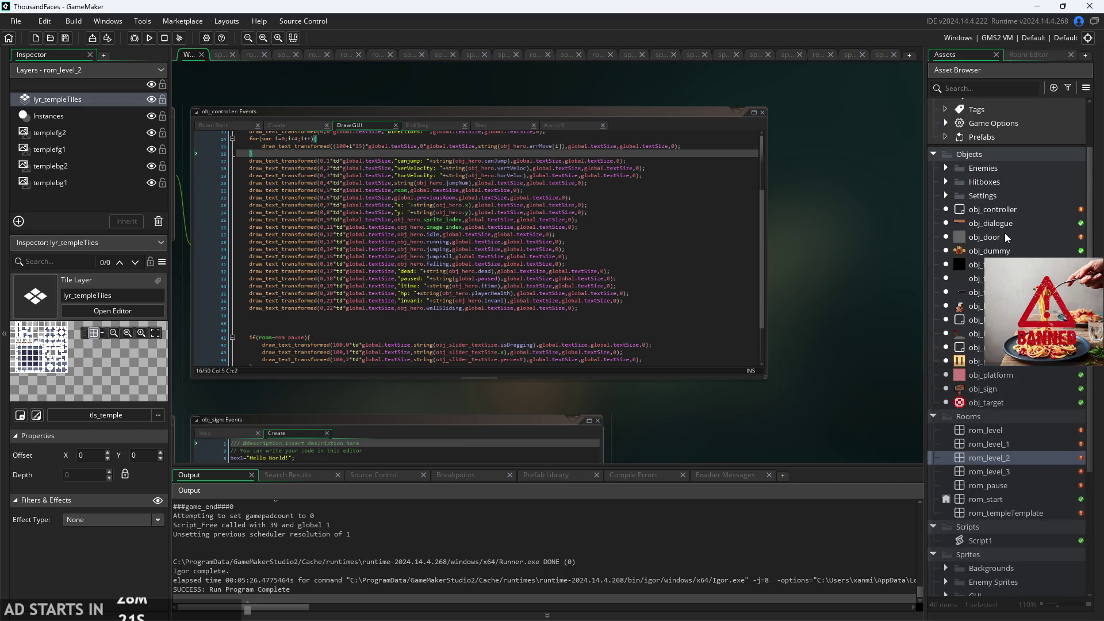
pyautogui.doubleClick(995, 214)
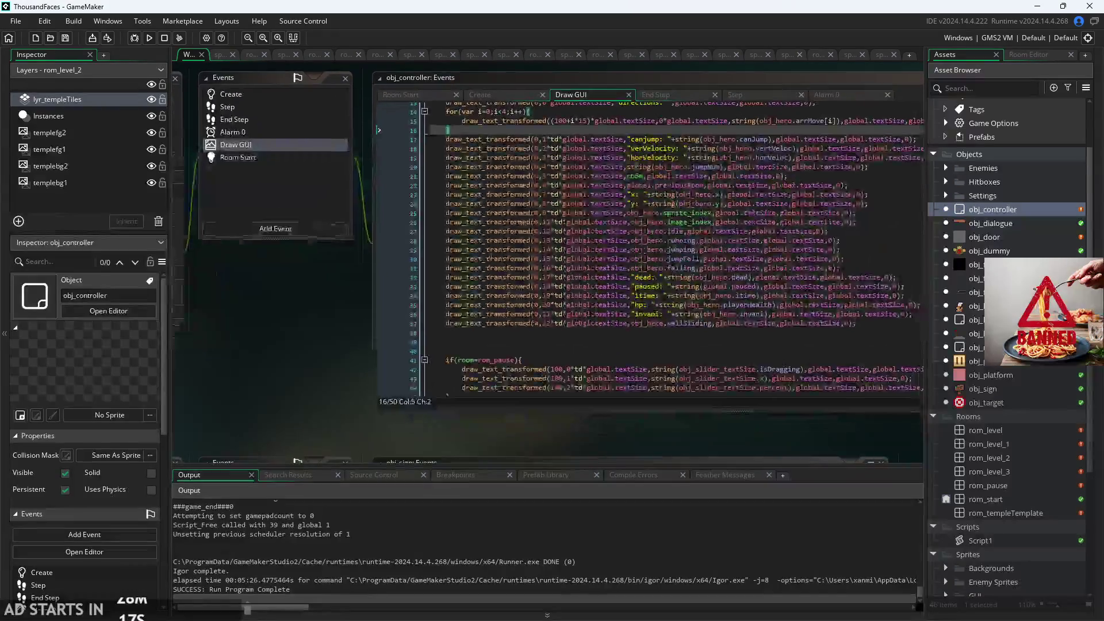
# - Delete '*global.textSize' after mouse_y in the Draw GUI mouse draw_text_transformed line
pyautogui.click(631, 240)
pyautogui.moveTo(298, 363); pyautogui.dragTo(258, 366)
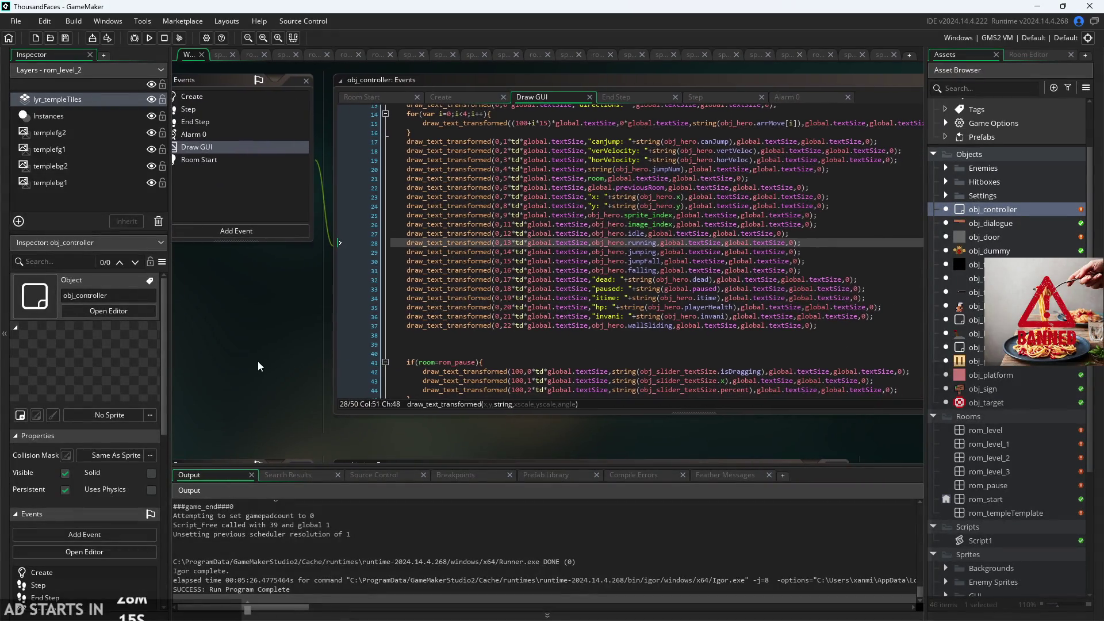
pyautogui.scroll(3, 623, 157)
pyautogui.keyDown('ctrl'); pyautogui.scroll(5, 616, 248); pyautogui.keyUp('ctrl')
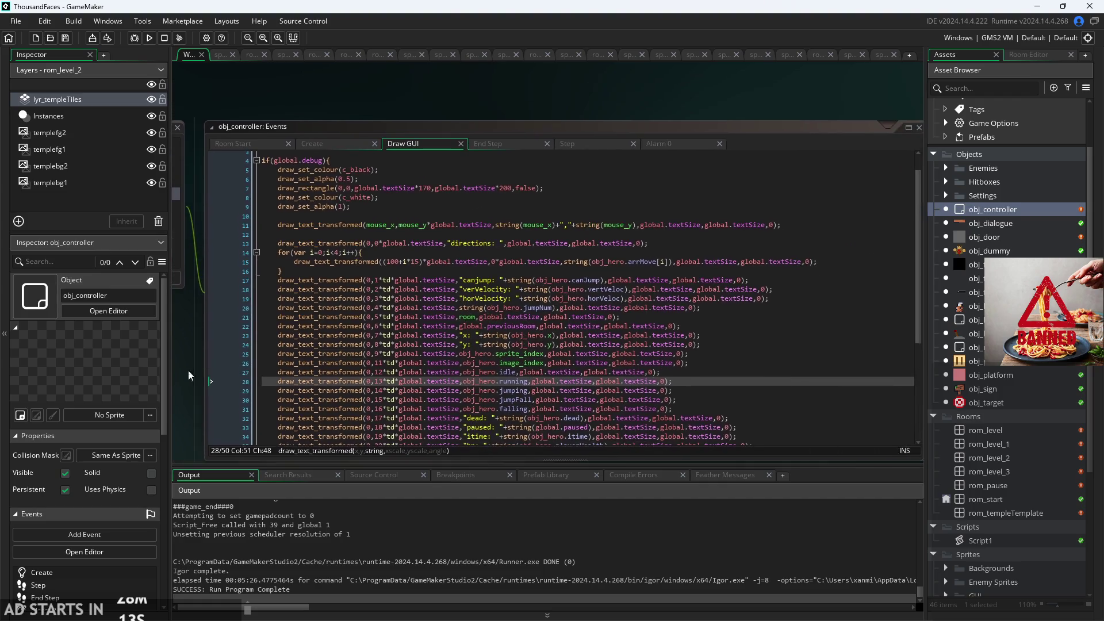
pyautogui.keyDown('ctrl'); pyautogui.scroll(-2, 615, 248); pyautogui.keyUp('ctrl')
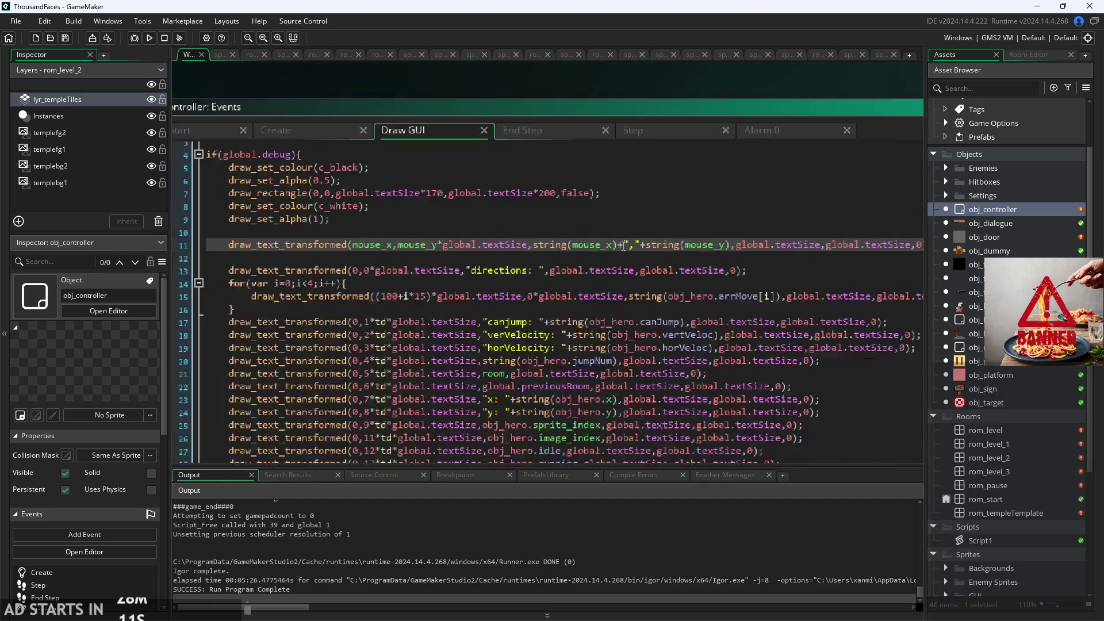
pyautogui.click(697, 260)
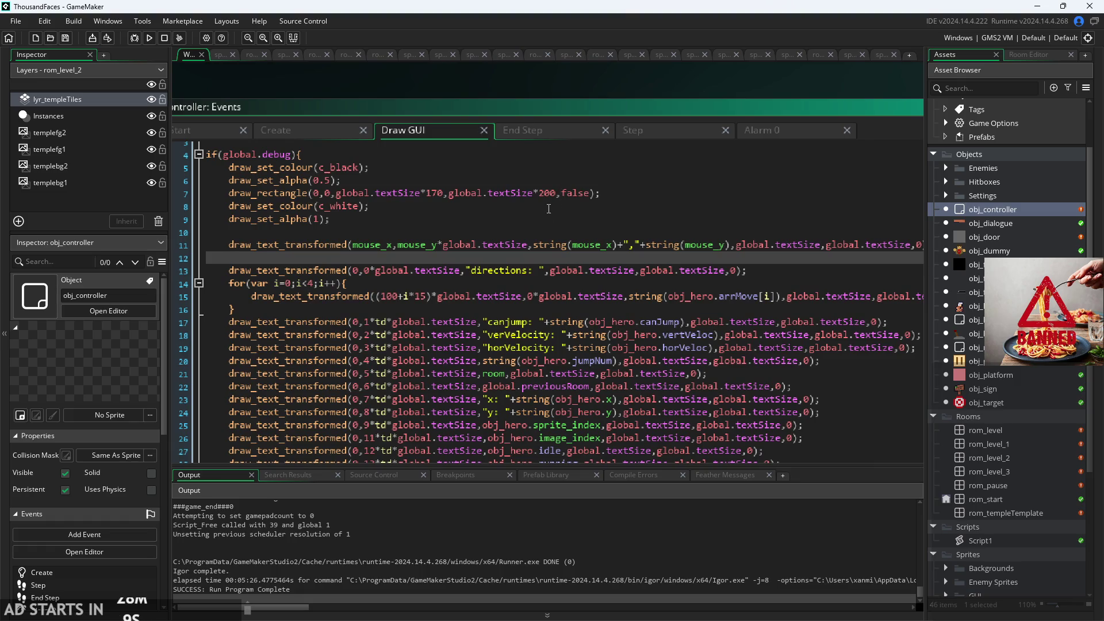
pyautogui.moveTo(566, 88); pyautogui.dragTo(498, 106)
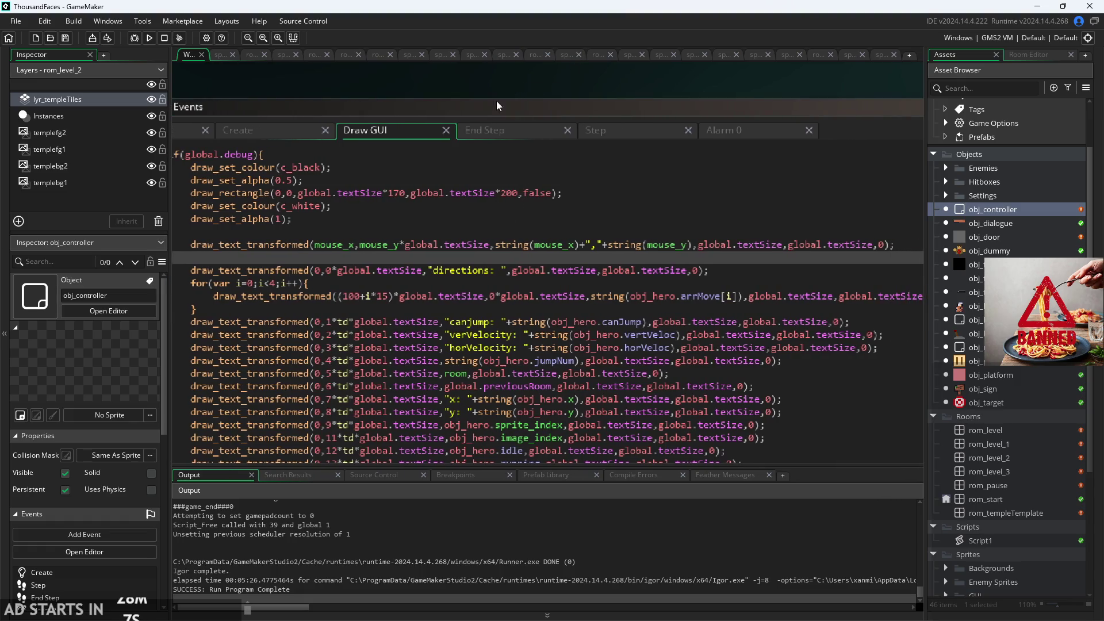
pyautogui.click(358, 248)
pyautogui.click(401, 245)
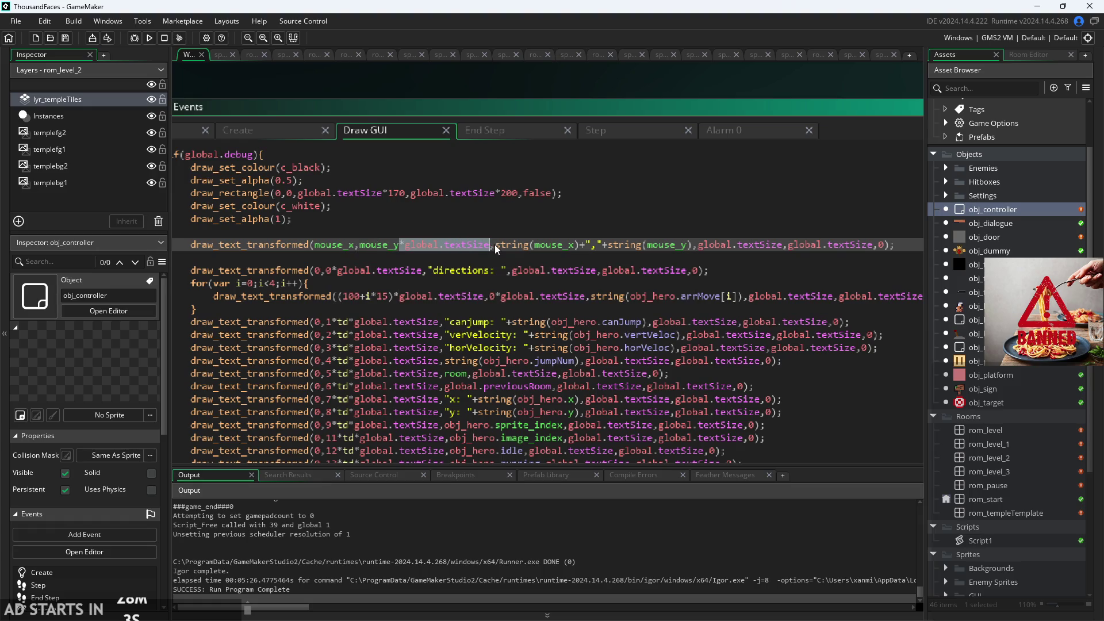
pyautogui.press('BackSpace')
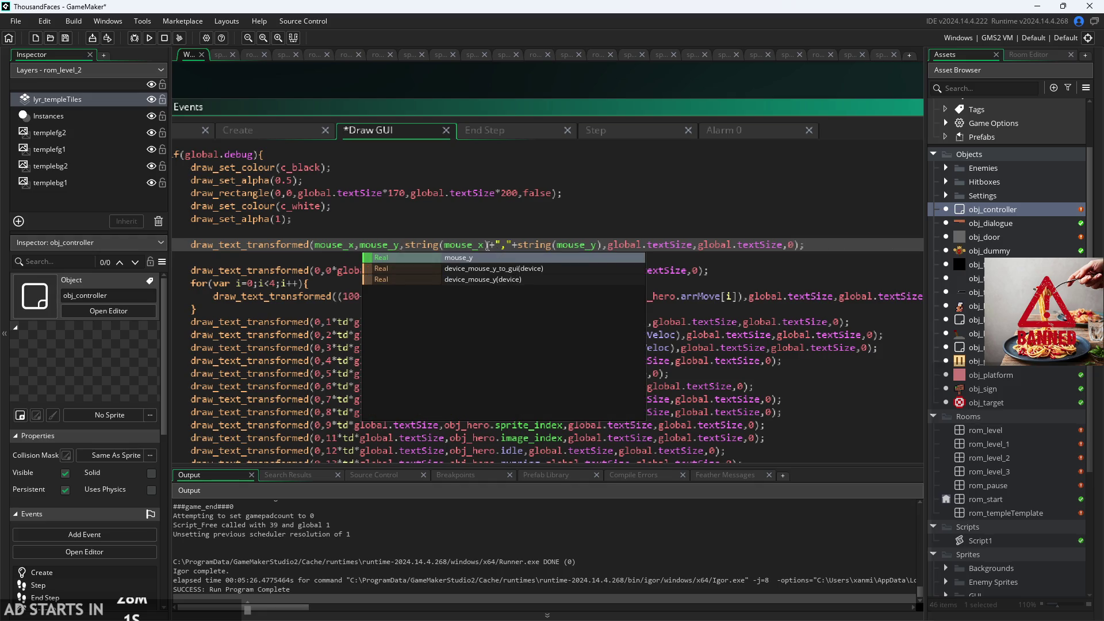
pyautogui.click(641, 218)
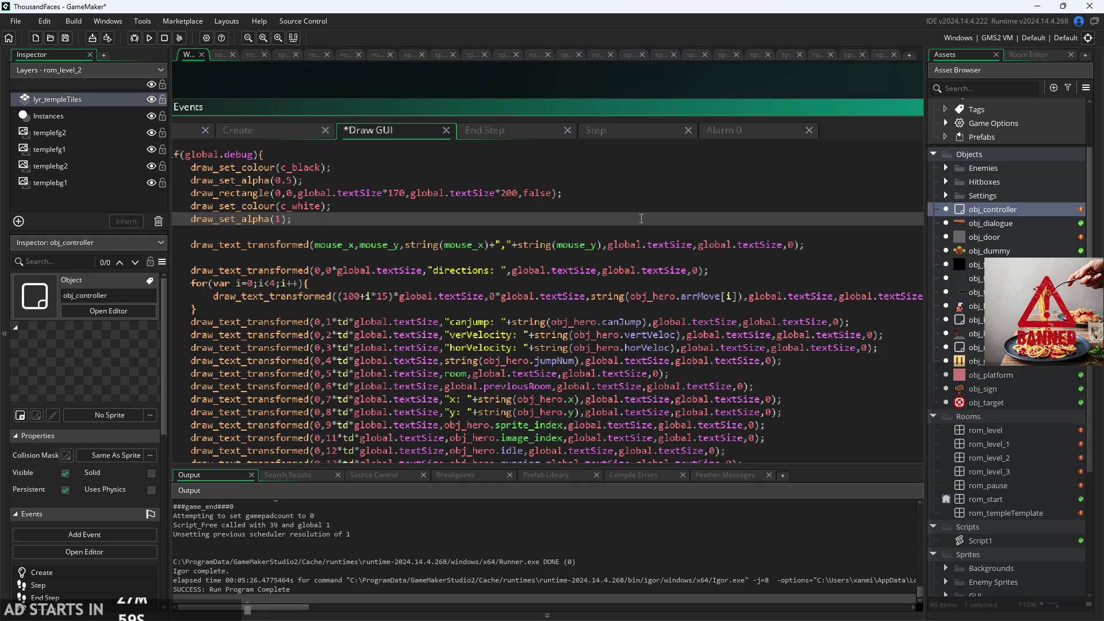
# - Format the mouse readout string as "("+string(mouse_x)+", "+string(mouse_y)+")" and run the game
pyautogui.click(153, 41)
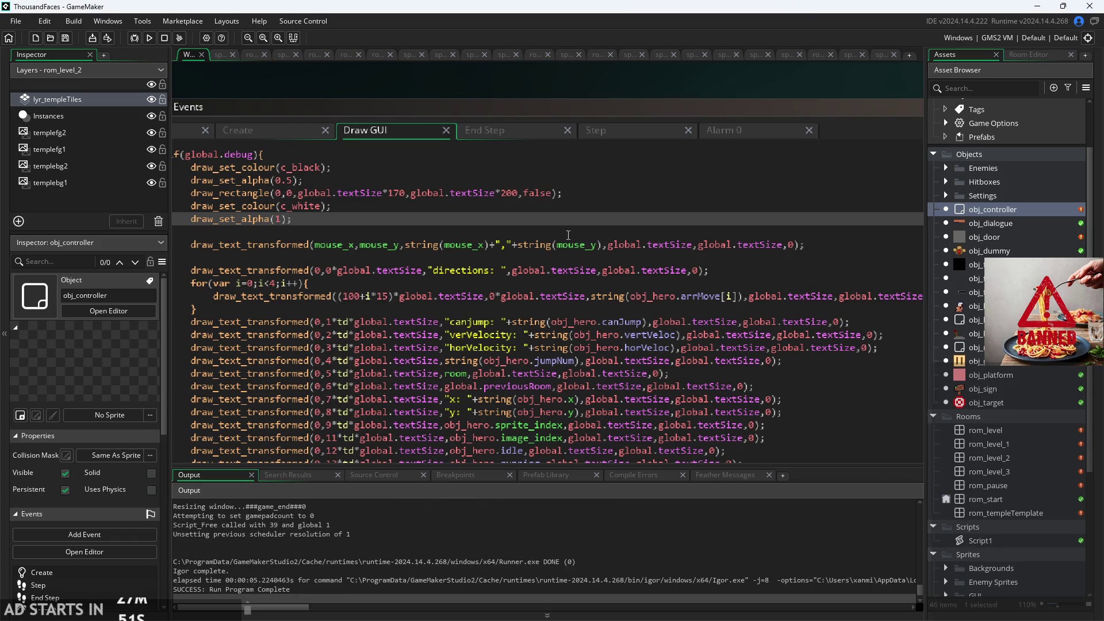
pyautogui.click(409, 245)
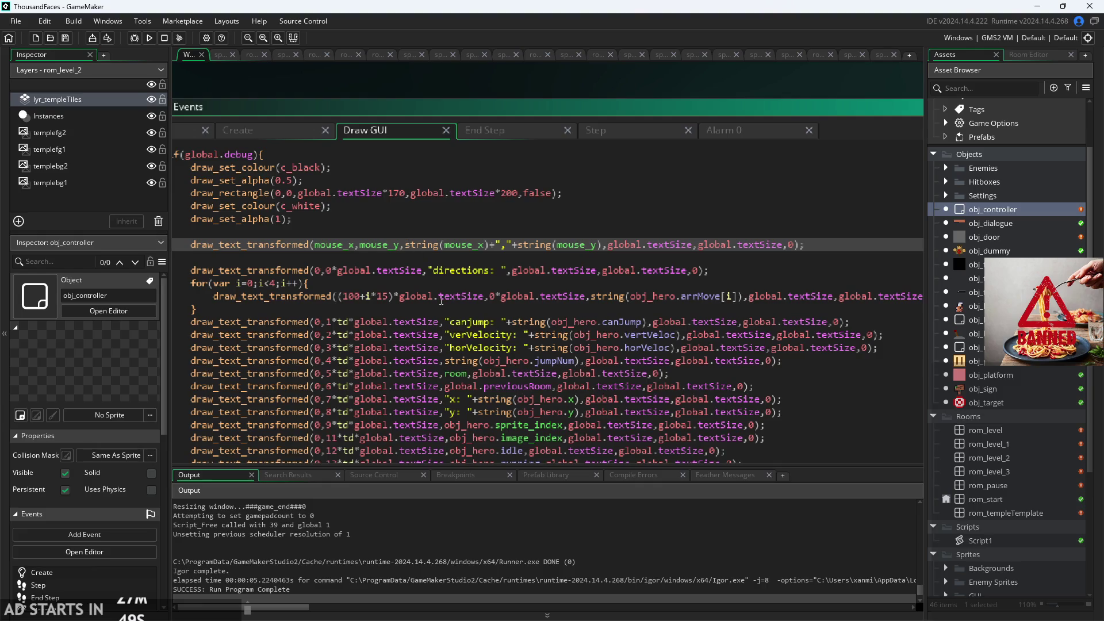
pyautogui.write('"(')
pyautogui.write('"+')
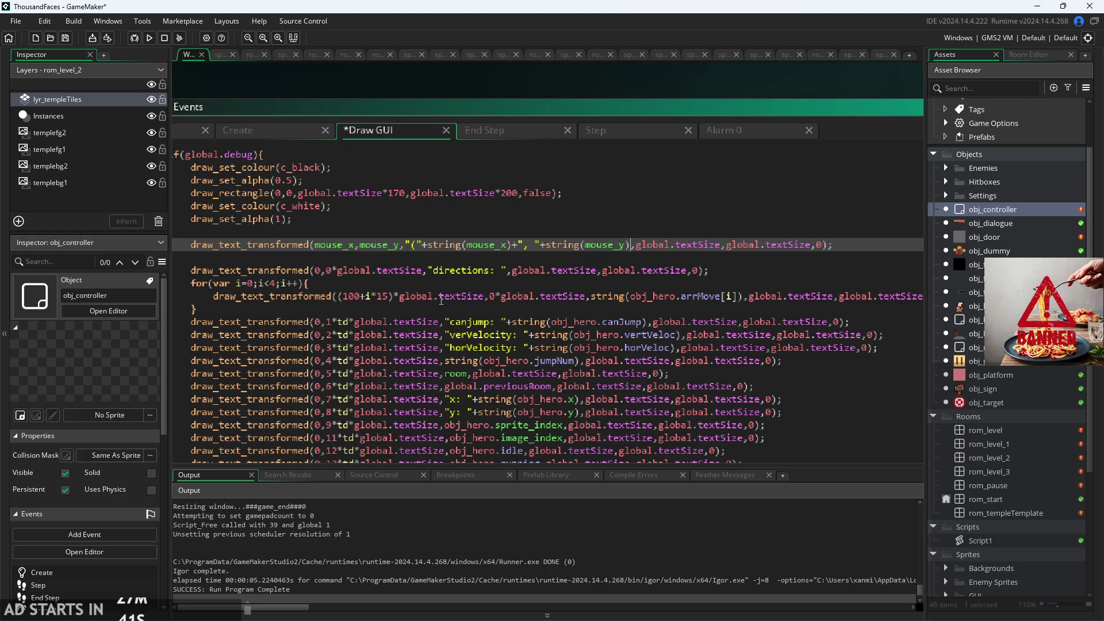
pyautogui.write(' )"')
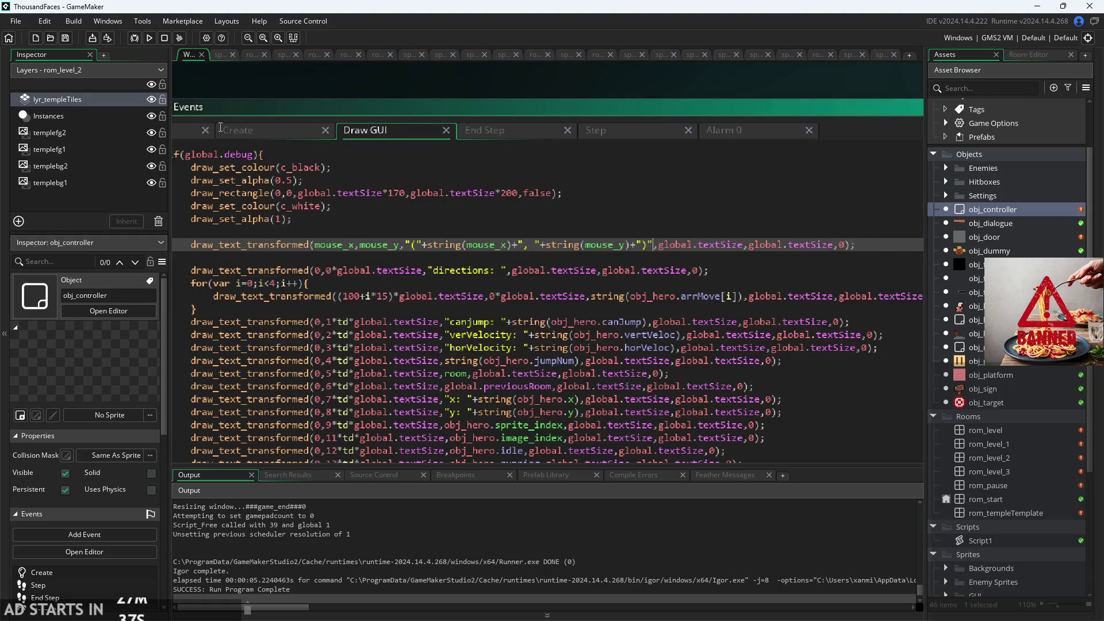
pyautogui.click(151, 38)
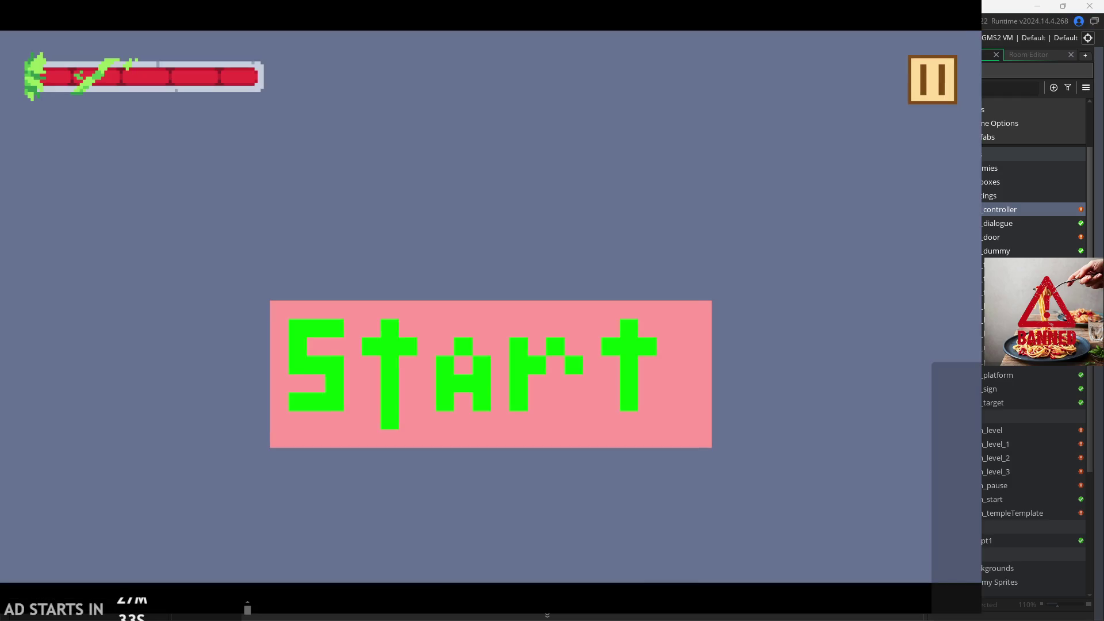
# - Start the game, tick Debug Stats in the pause menu, resume and walk right
pyautogui.click(561, 326)
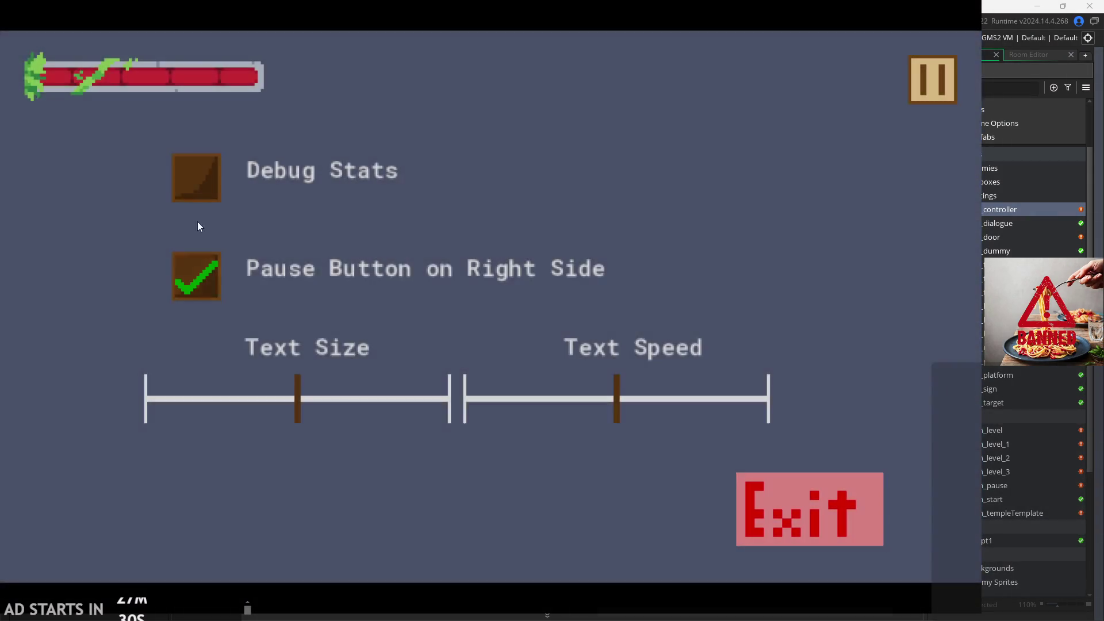
pyautogui.click(237, 184)
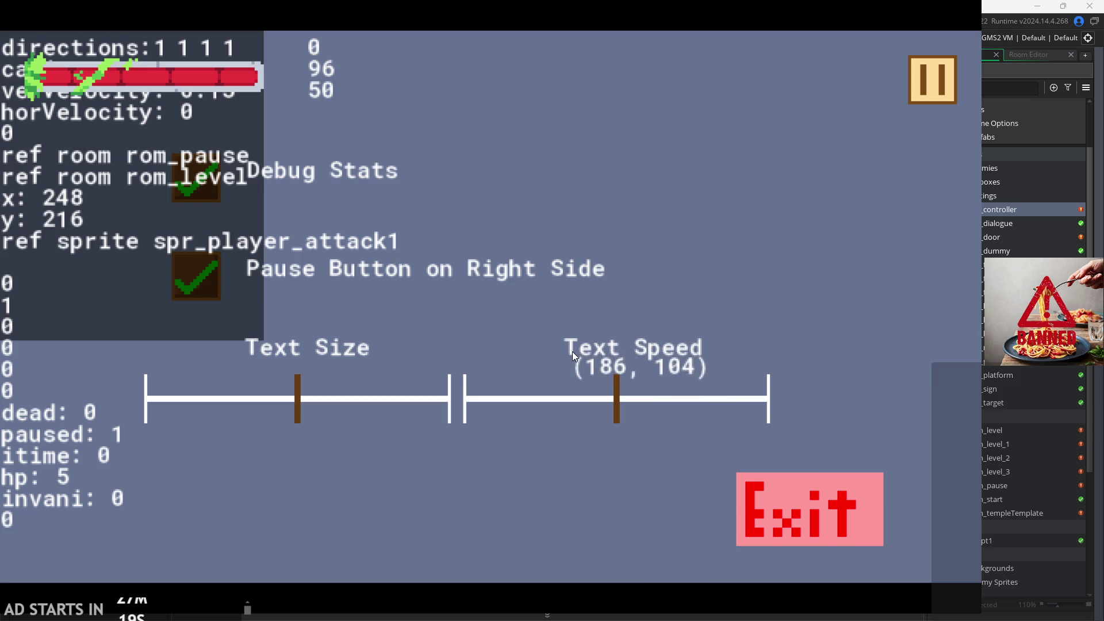
pyautogui.click(927, 88)
pyautogui.press('Right')
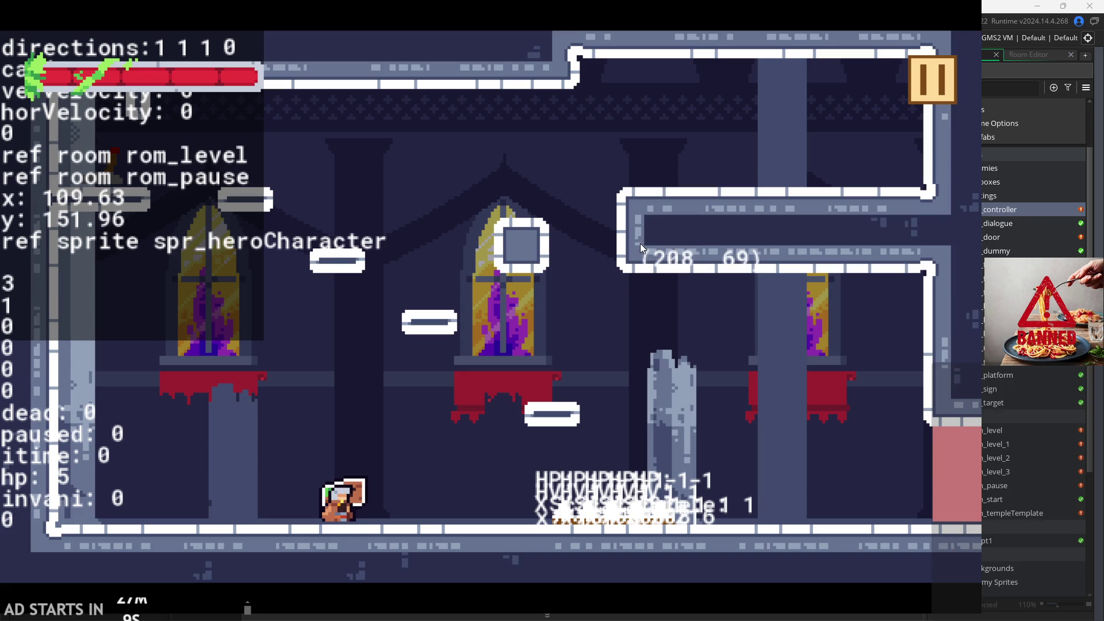
# - Jump the hero onto the upper platforms, attack, then walk right into the next room
pyautogui.press('space')
pyautogui.press('Right')
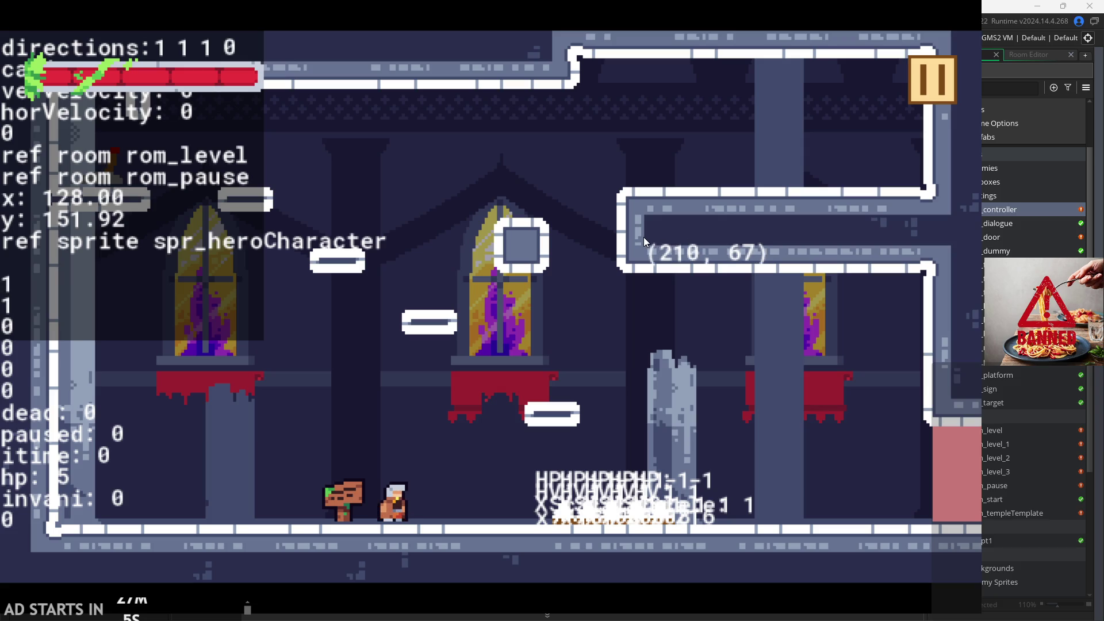
pyautogui.press('space')
pyautogui.press('Right')
pyautogui.press('space')
pyautogui.press('Left')
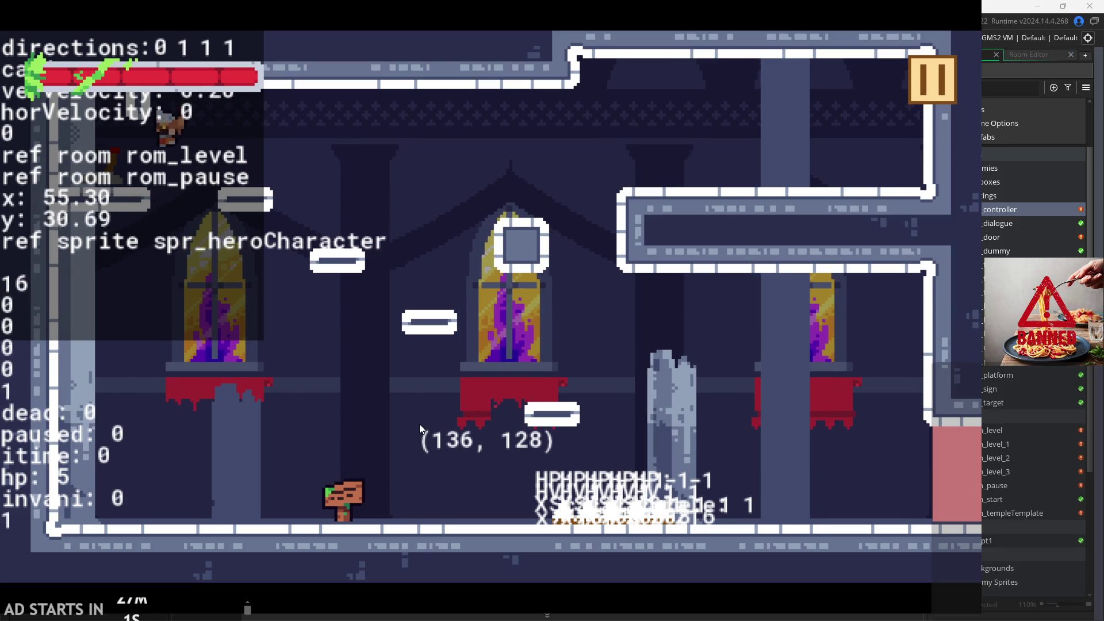
pyautogui.press('Right')
pyautogui.press('space')
pyautogui.press('space')
pyautogui.press('Right')
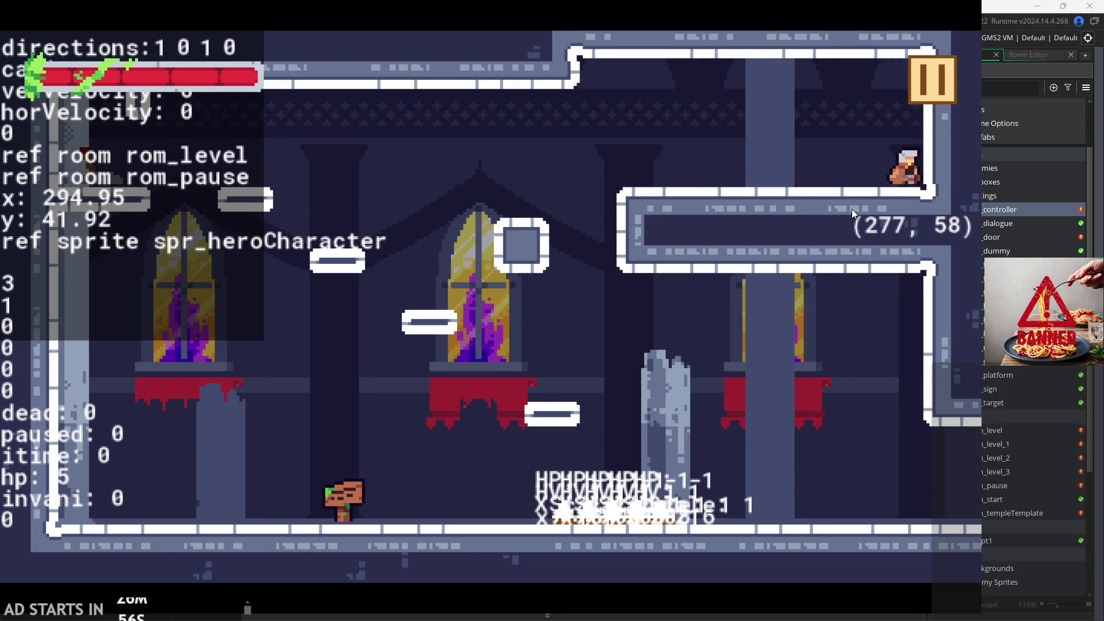
pyautogui.press('Left')
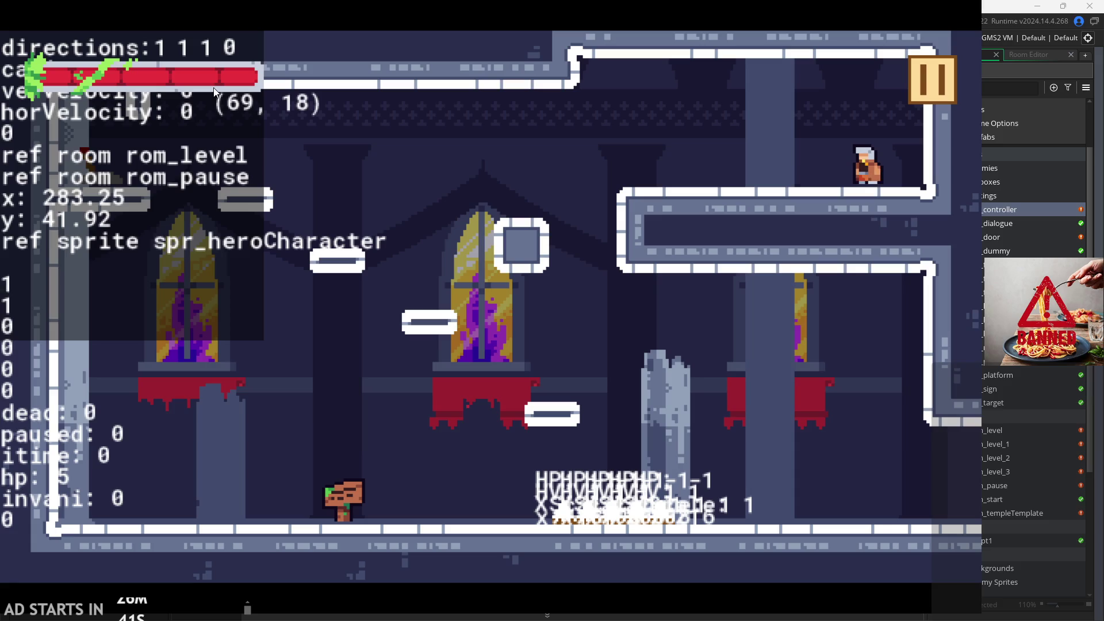
pyautogui.click(497, 270)
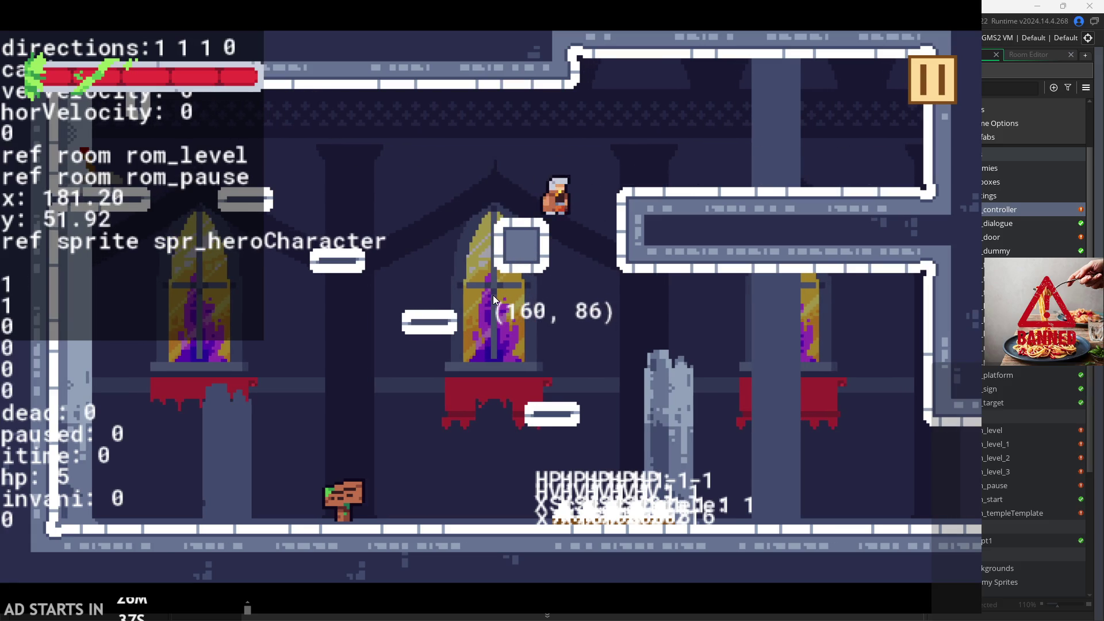
pyautogui.press('Right')
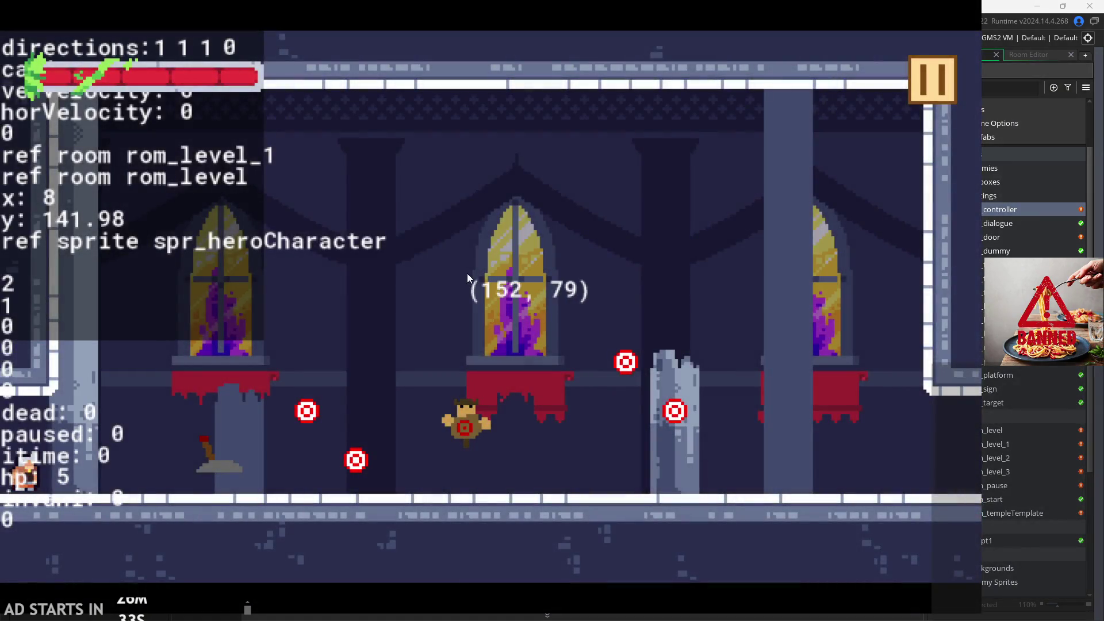
# - Jump-attack the targets, then climb the right wall and drop back to the floor
pyautogui.press('Right')
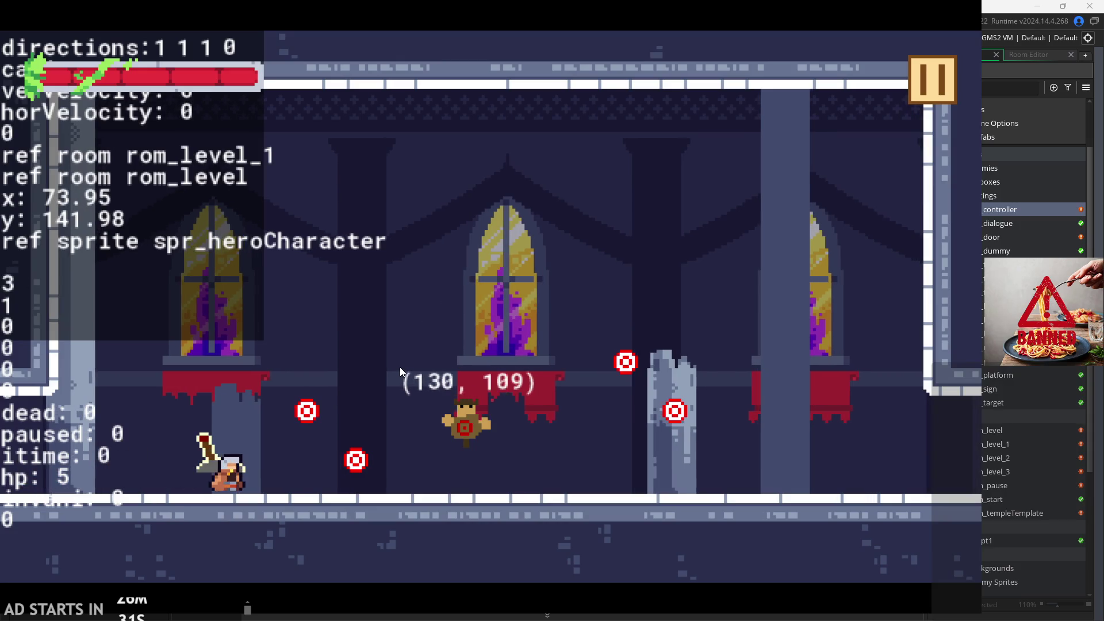
pyautogui.press('space')
pyautogui.press('Right')
pyautogui.press('x')
pyautogui.press('x')
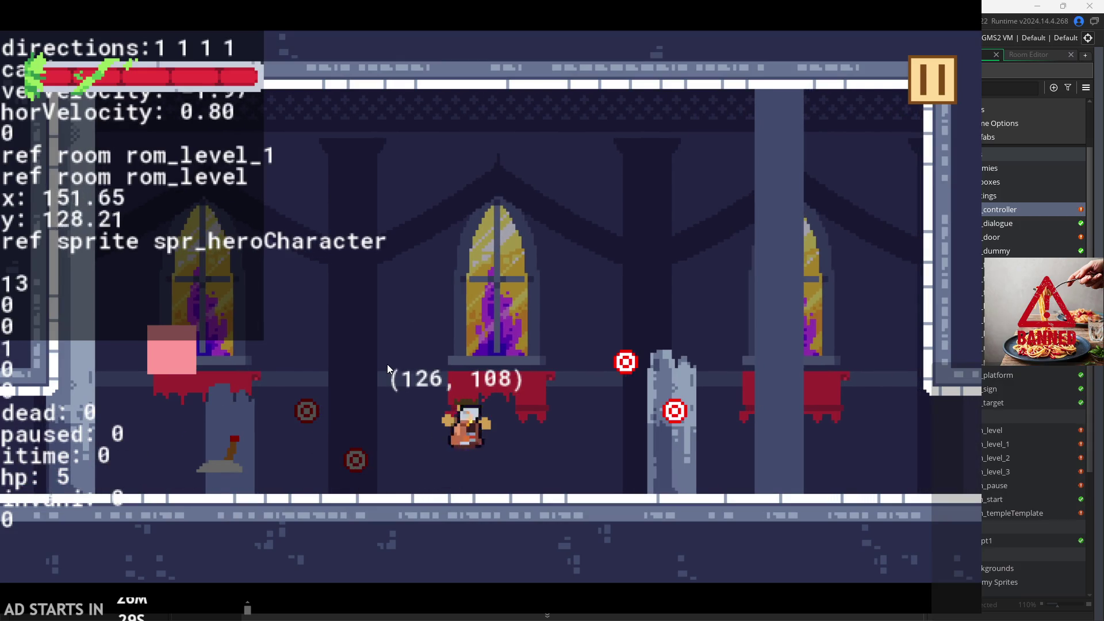
pyautogui.press('x')
pyautogui.press('Left')
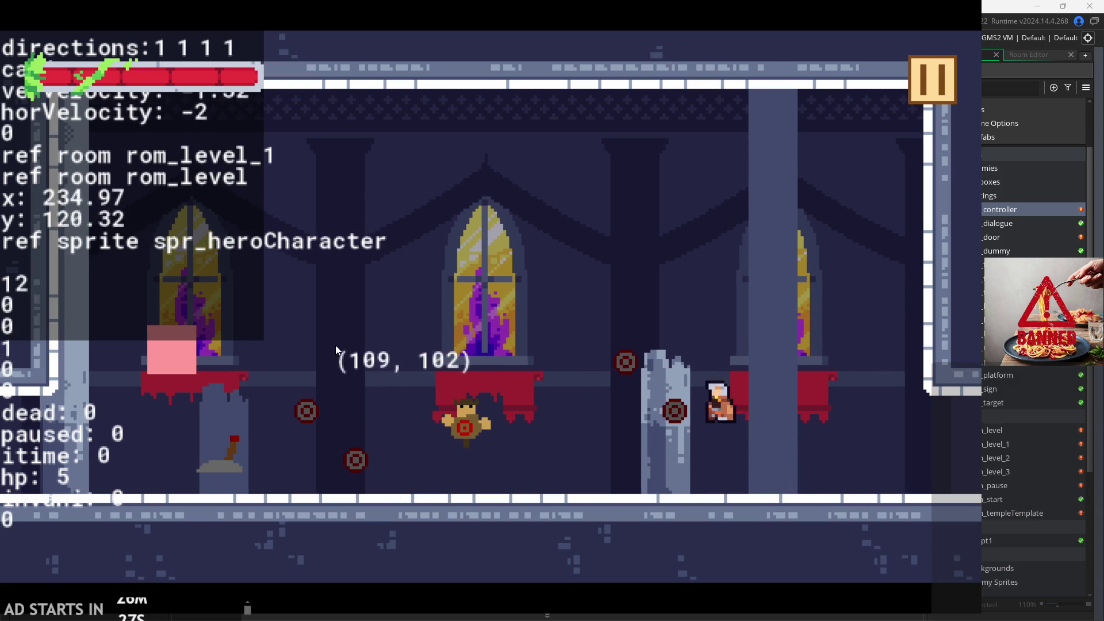
pyautogui.press('Right')
pyautogui.press('space')
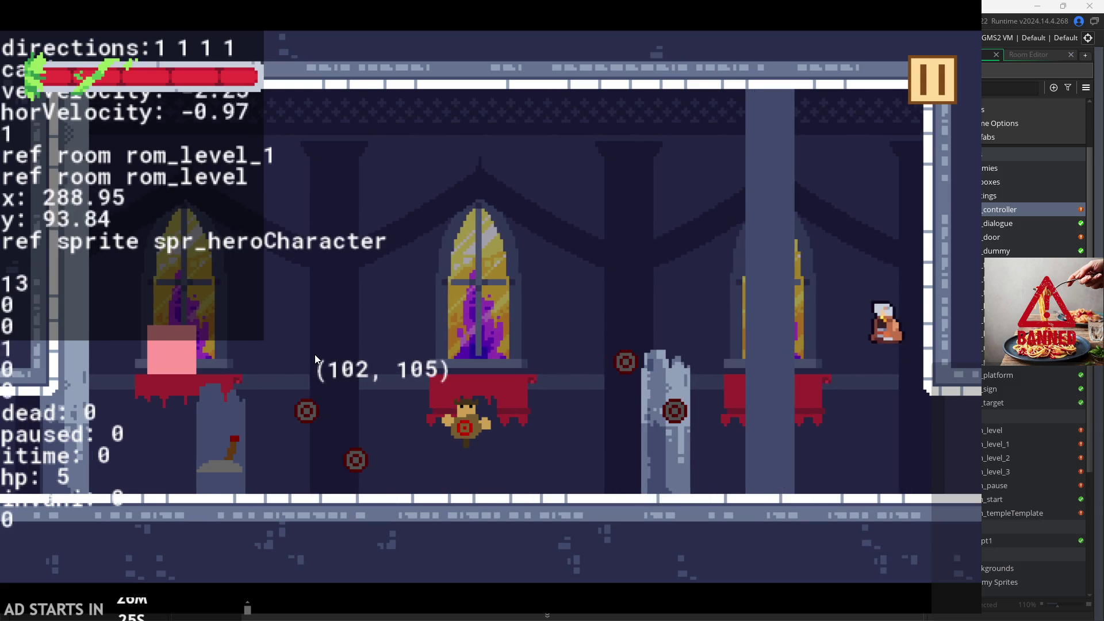
pyautogui.press('Up')
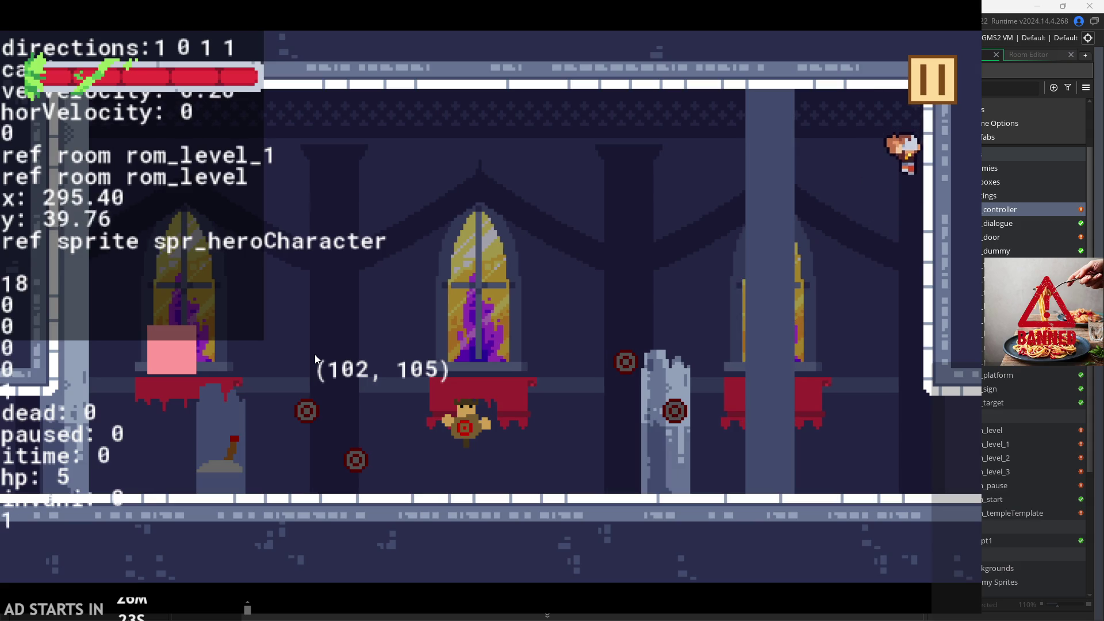
pyautogui.press('Left')
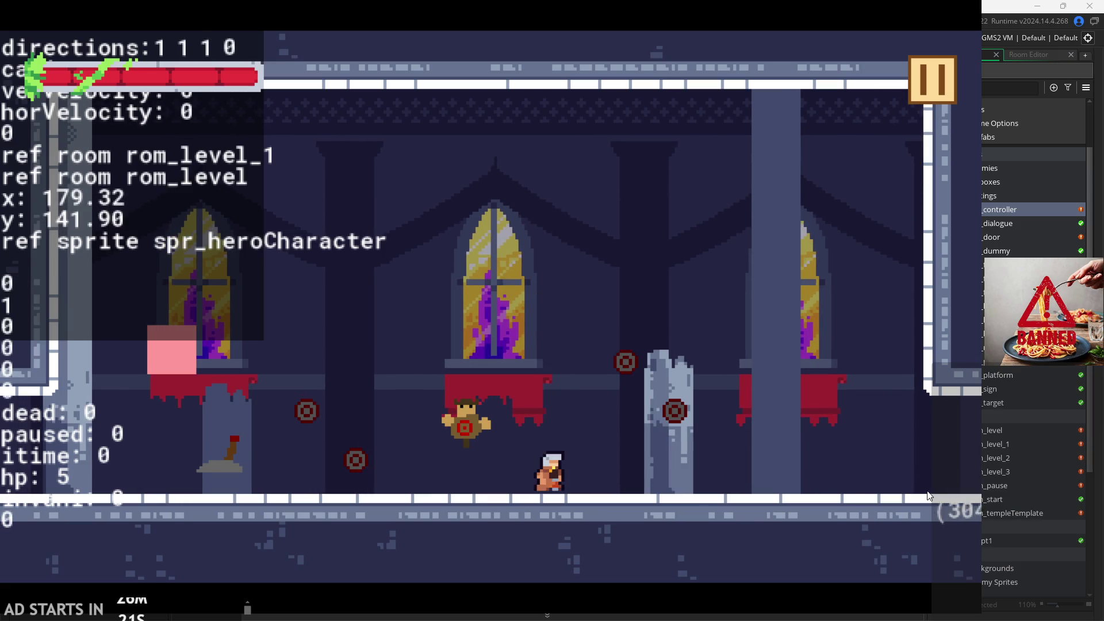
# - Climb the wall again, chain attacks and dash slashes, then run right into rom_level_2
pyautogui.press('Right')
pyautogui.press('space')
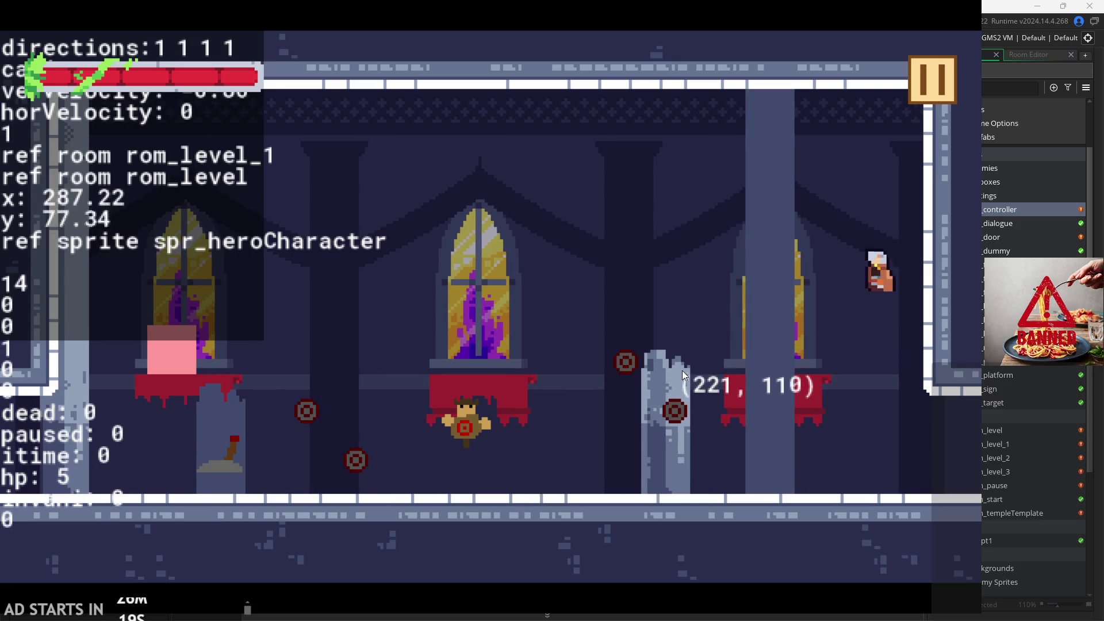
pyautogui.press('Up')
pyautogui.press('Left')
pyautogui.press('x')
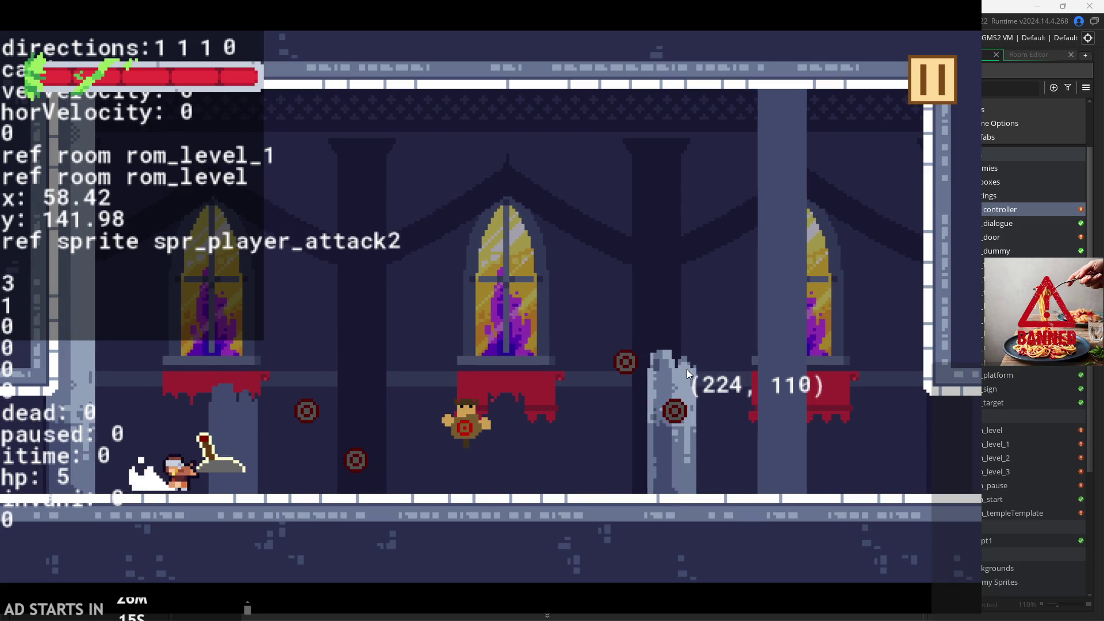
pyautogui.press('Right')
pyautogui.press('x')
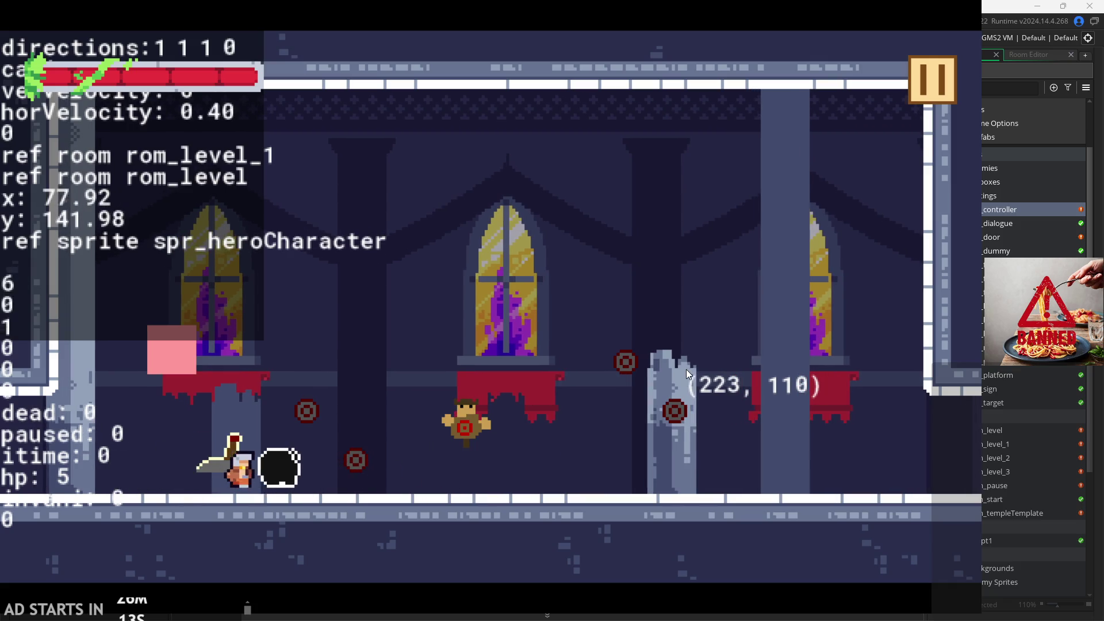
pyautogui.press('Up')
pyautogui.press('Left')
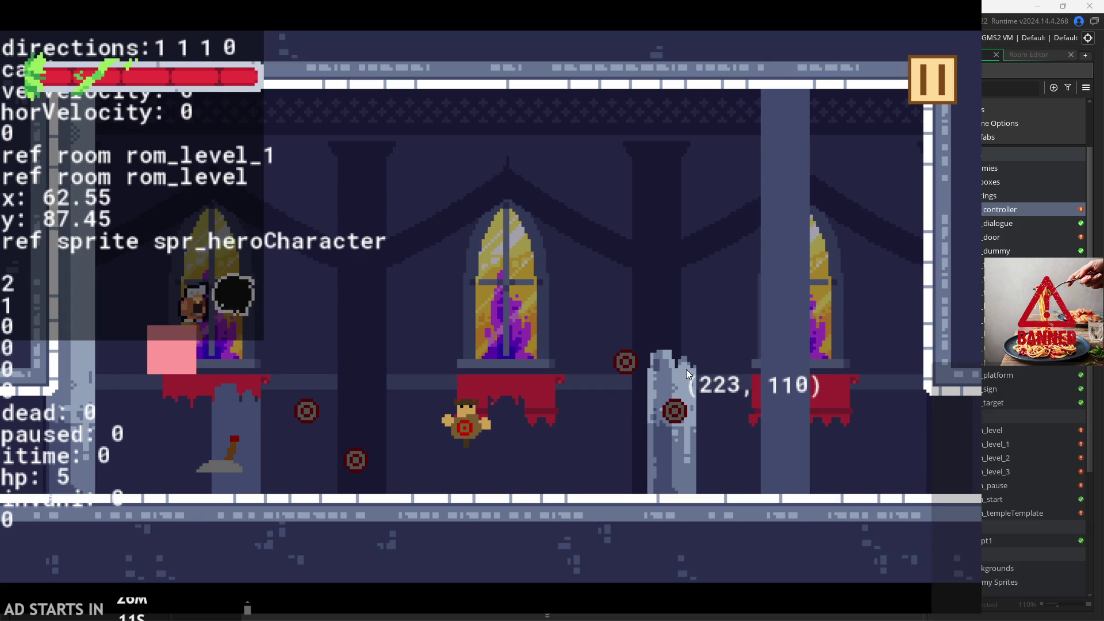
pyautogui.press('Right')
pyautogui.press('x')
pyautogui.press('Up')
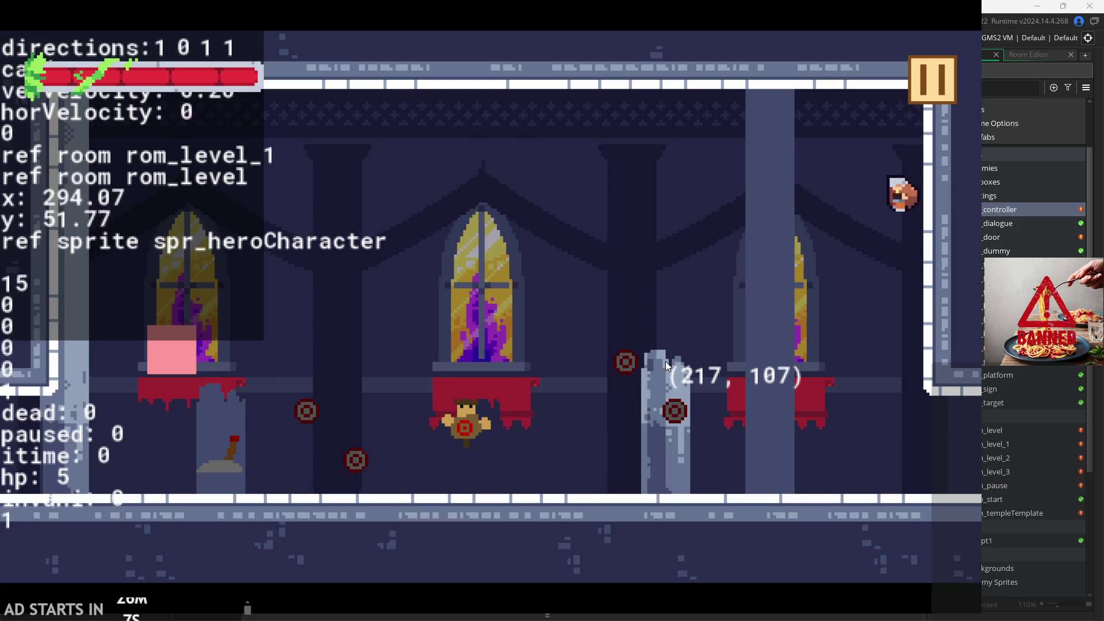
pyautogui.press('Left')
pyautogui.press('Up')
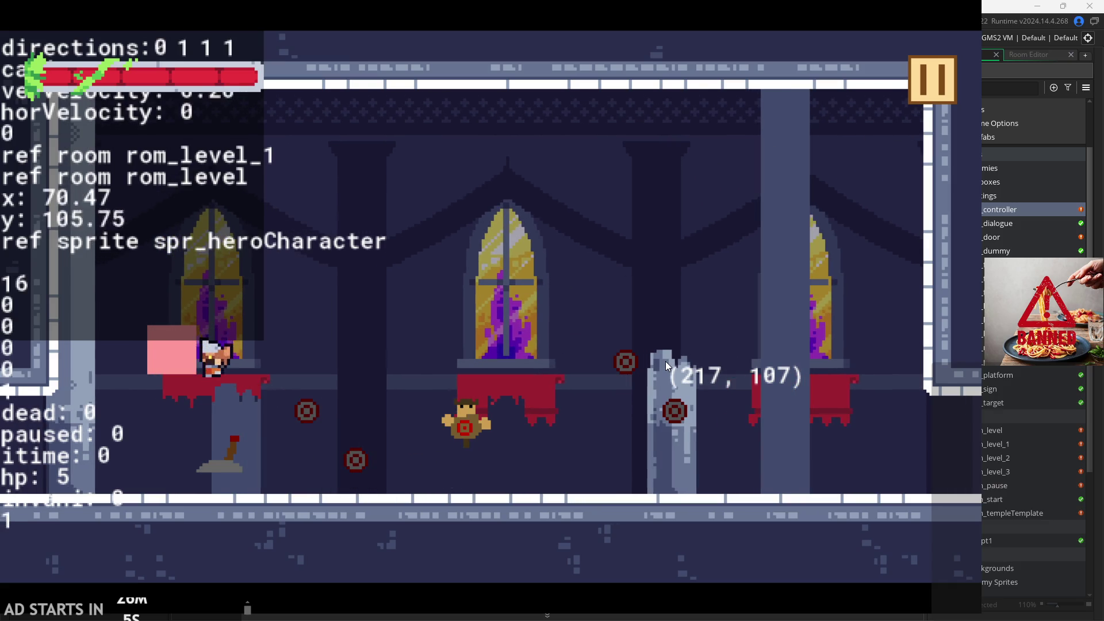
pyautogui.press('Right')
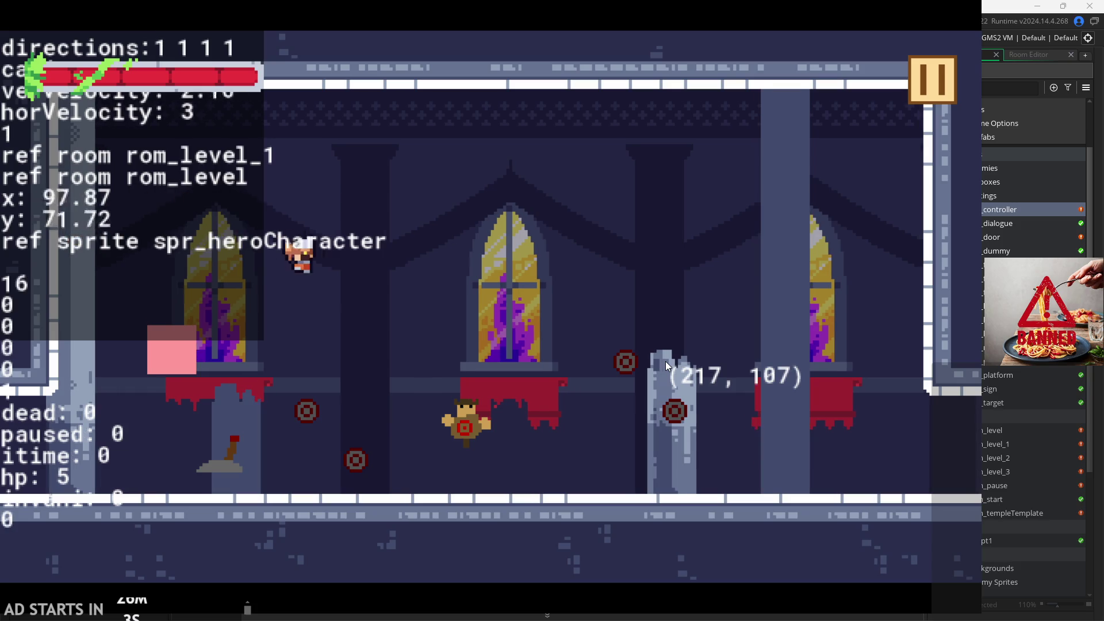
pyautogui.press('Right')
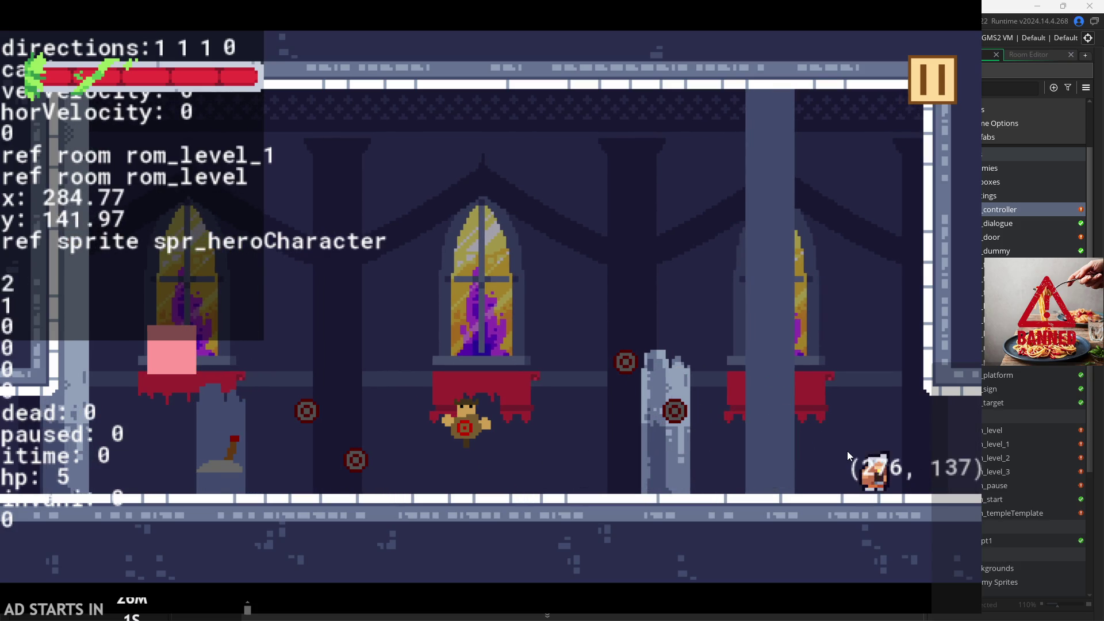
pyautogui.press('Right')
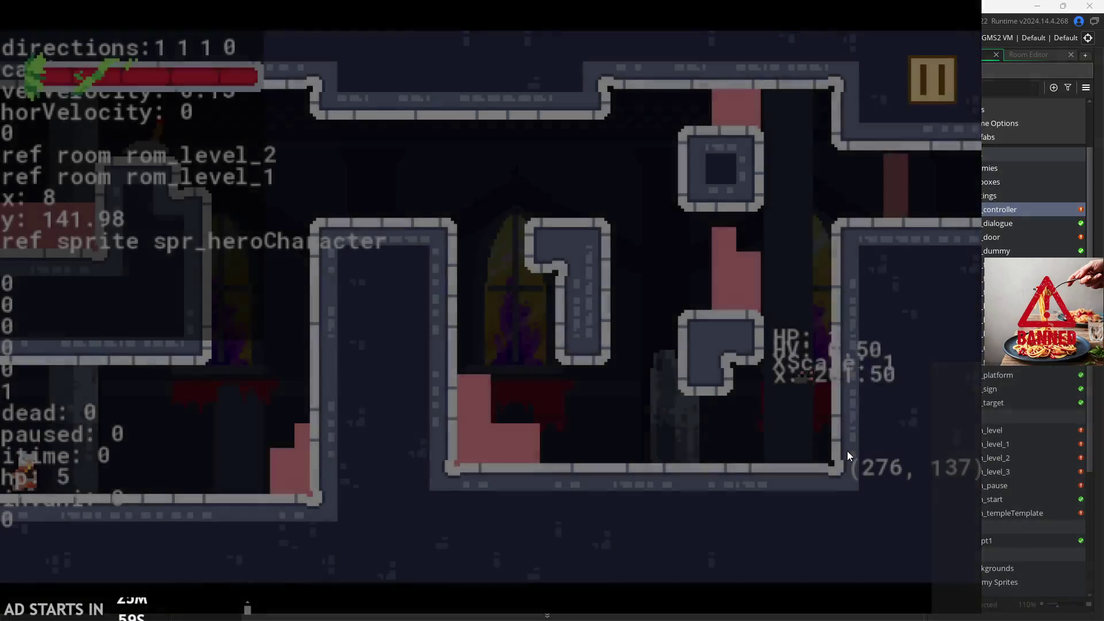
# - Jump the hero onto the pink block, attack, and wall-jump up the right shaft
pyautogui.press('Right')
pyautogui.press('space')
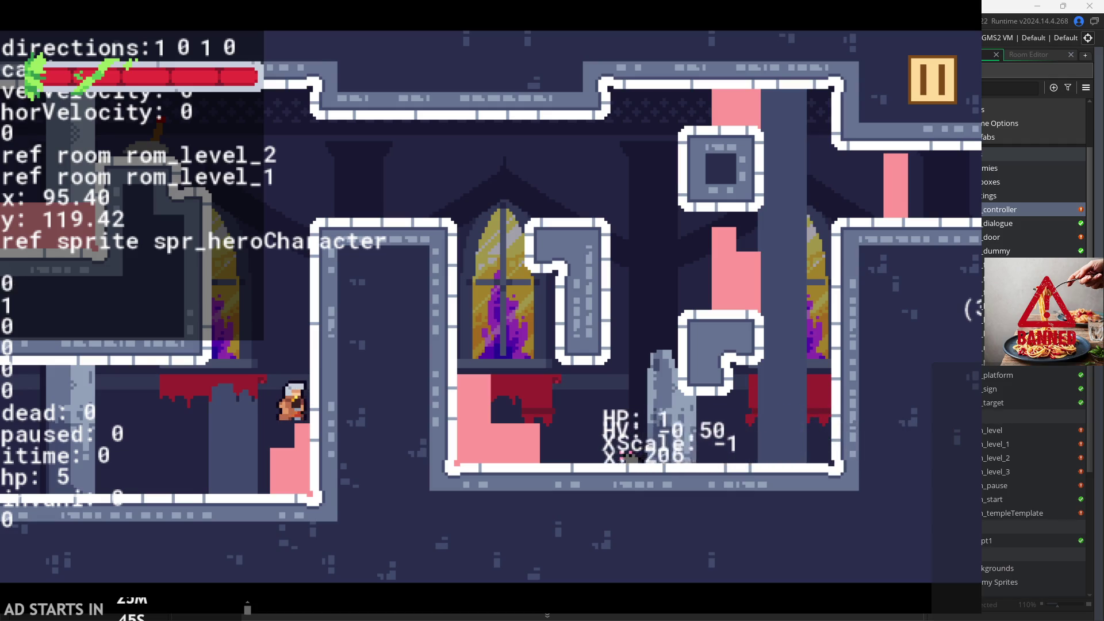
pyautogui.press('space')
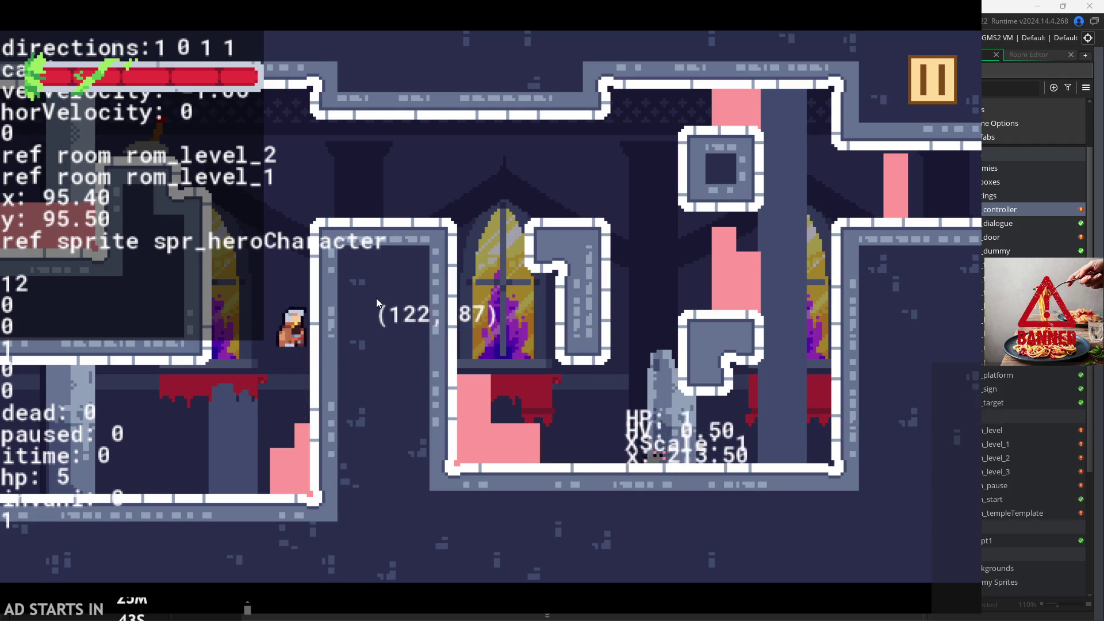
pyautogui.press('Left')
pyautogui.press('Right')
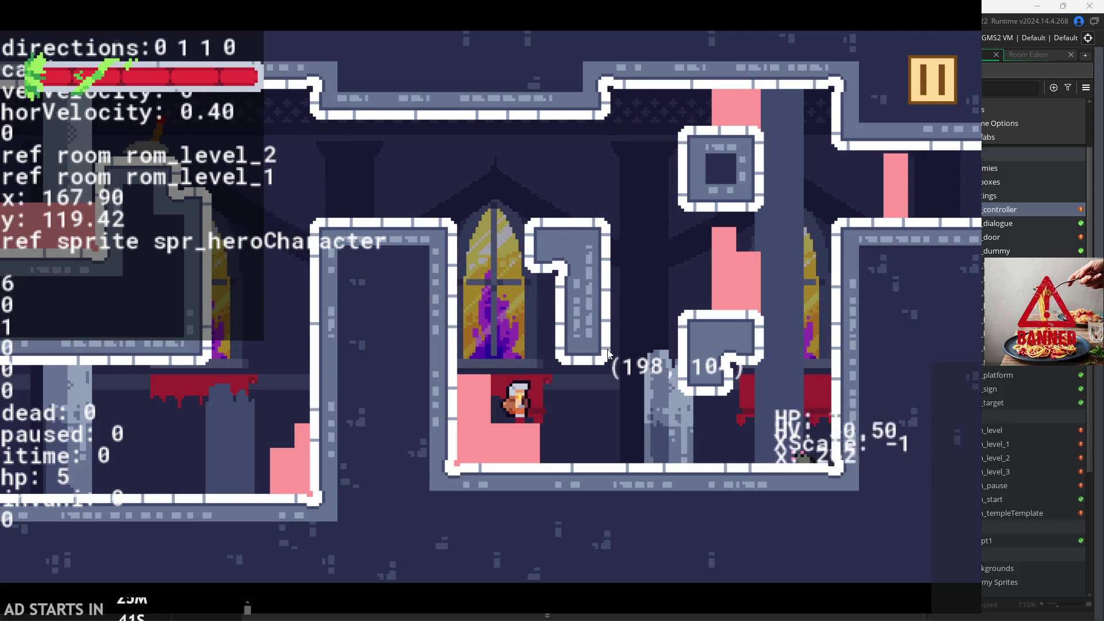
pyautogui.click(632, 336)
pyautogui.press('Right')
pyautogui.press('space')
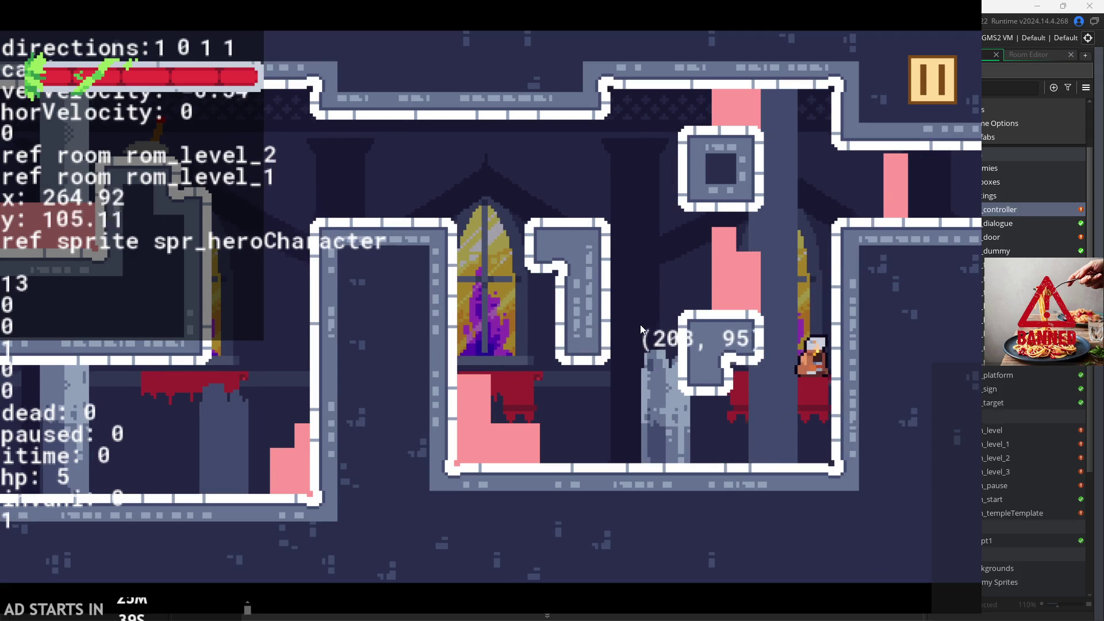
pyautogui.press('space')
pyautogui.press('space')
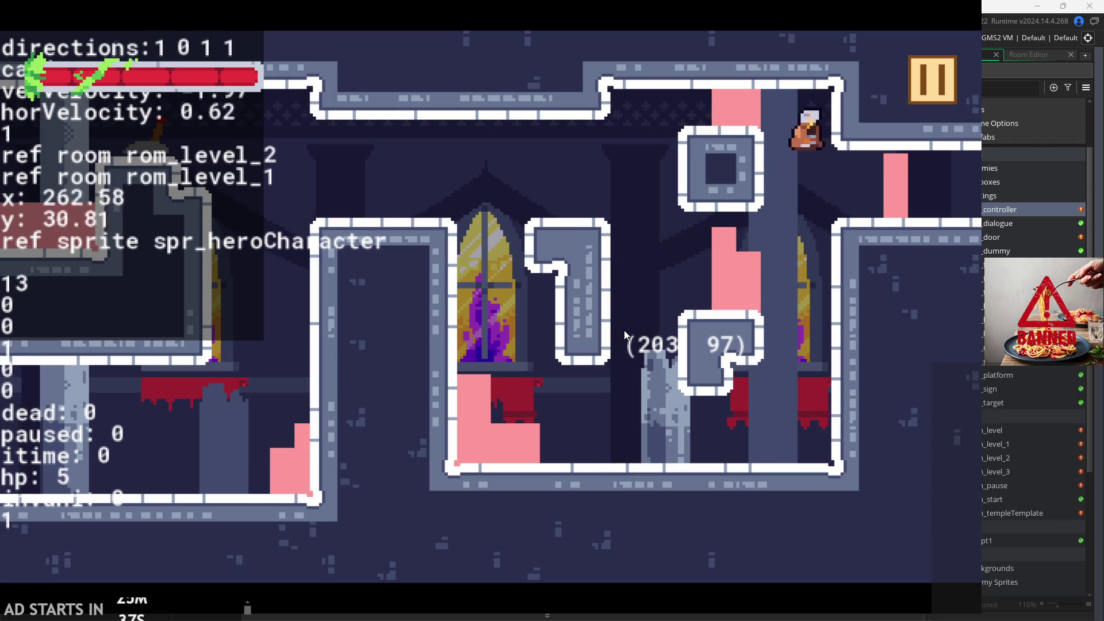
pyautogui.press('Right')
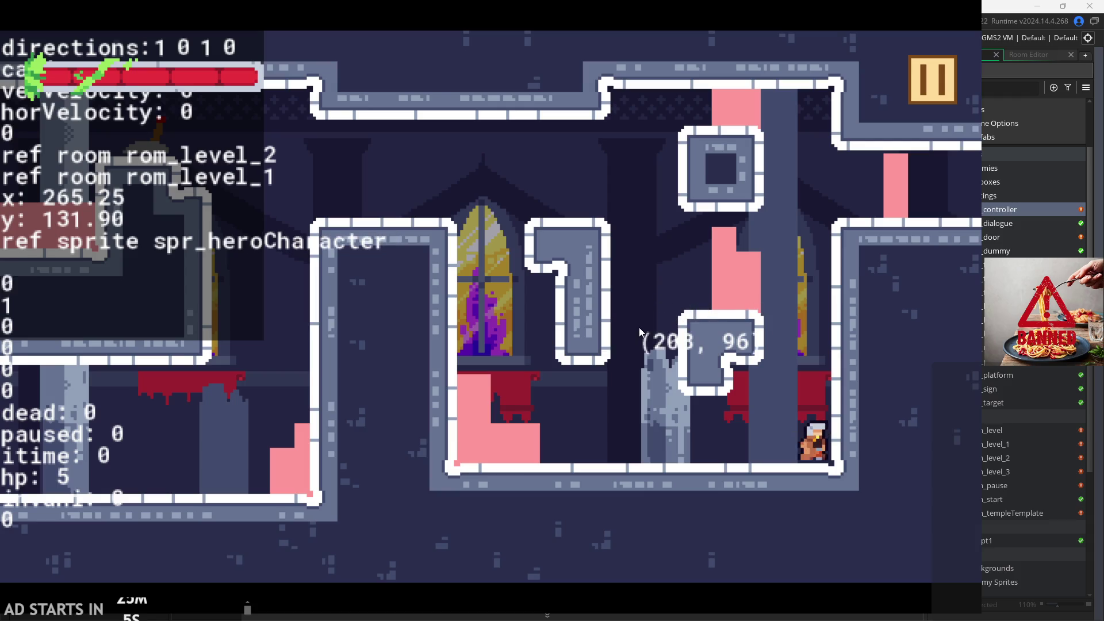
# - Jump the hero into the window alcove and out toward the top platform
pyautogui.press('space')
pyautogui.press('Left')
pyautogui.press('space')
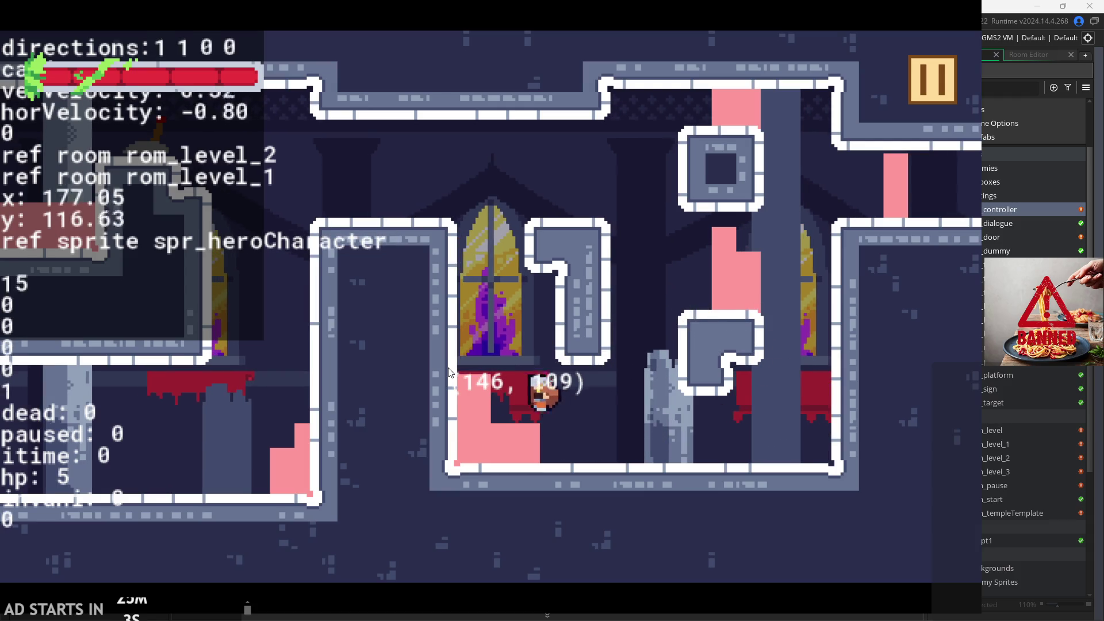
pyautogui.press('space')
pyautogui.press('Left')
pyautogui.press('Right')
pyautogui.press('Right')
pyautogui.press('space')
pyautogui.press('space')
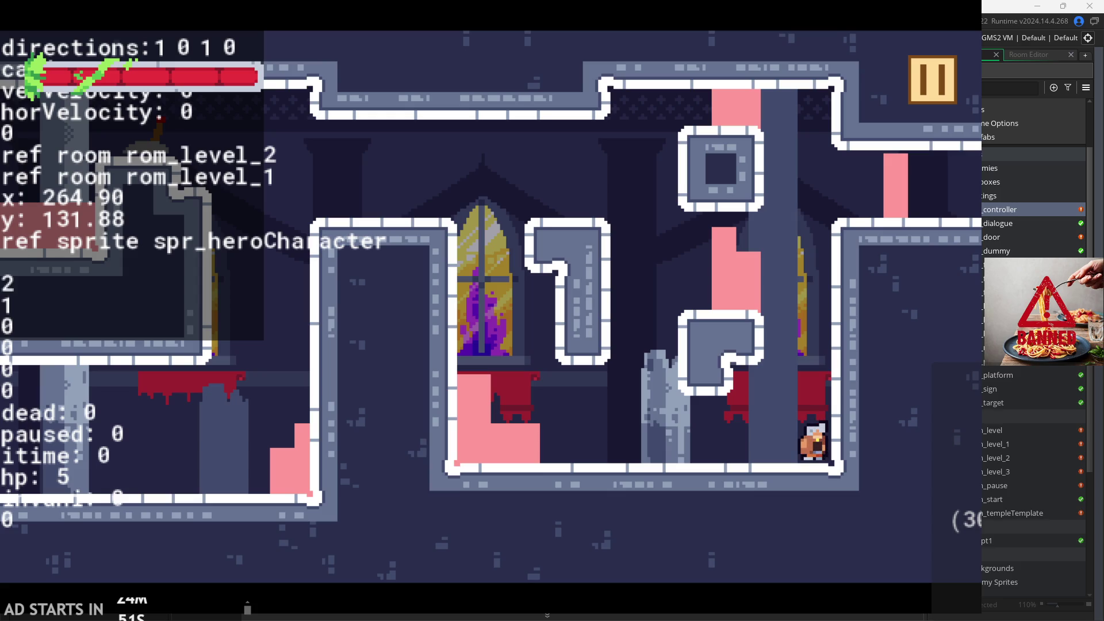
# - Attack and jump around the ledge under the window, then pause the game
pyautogui.press('Left')
pyautogui.press('x')
pyautogui.press('Left')
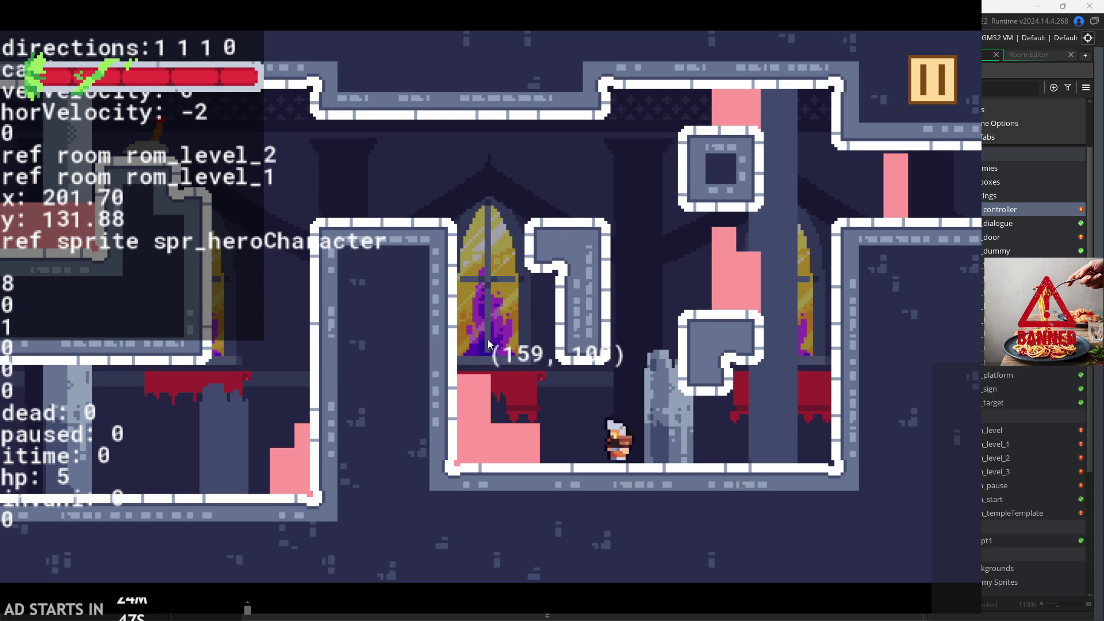
pyautogui.press('z')
pyautogui.press('x')
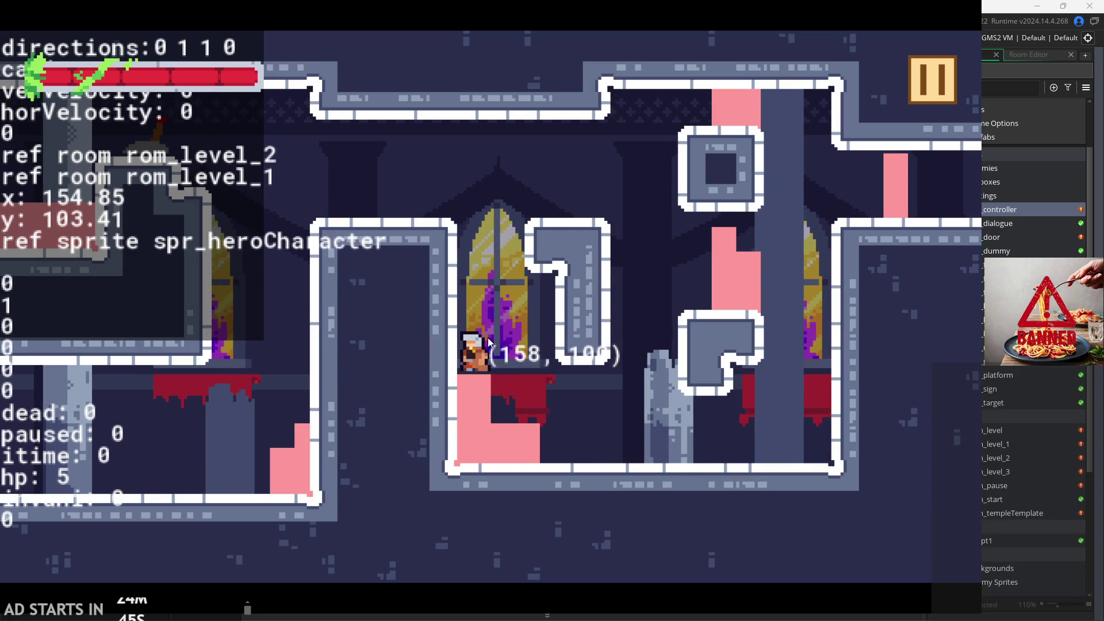
pyautogui.press('z')
pyautogui.press('Left')
pyautogui.press('x')
pyautogui.press('Left')
pyautogui.press('x')
pyautogui.press('Right')
pyautogui.press('z')
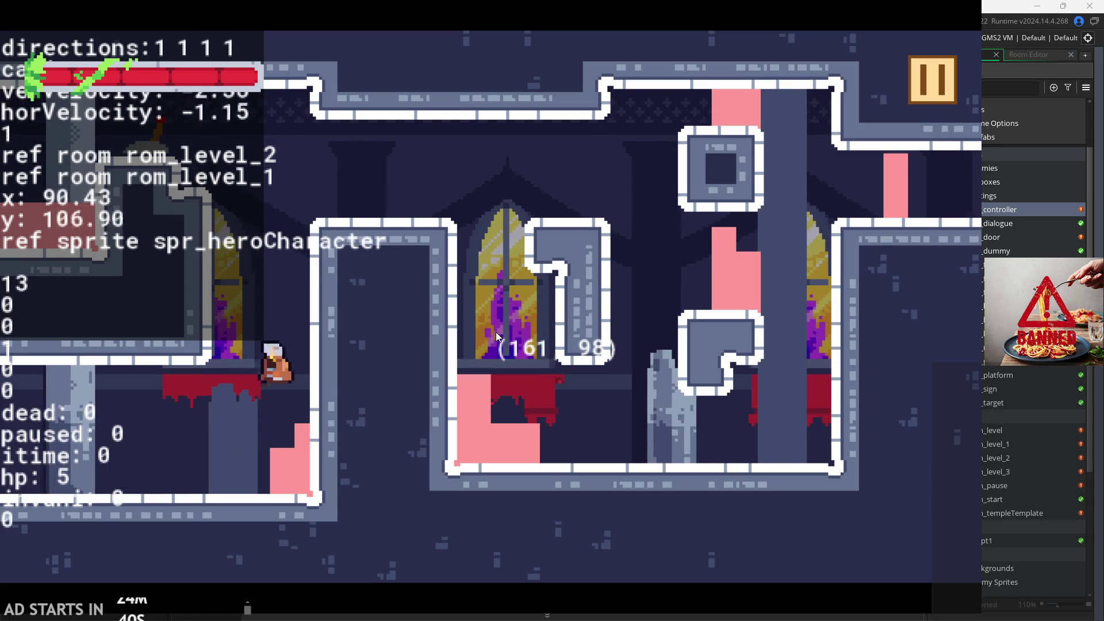
pyautogui.press('Left')
pyautogui.press('Right')
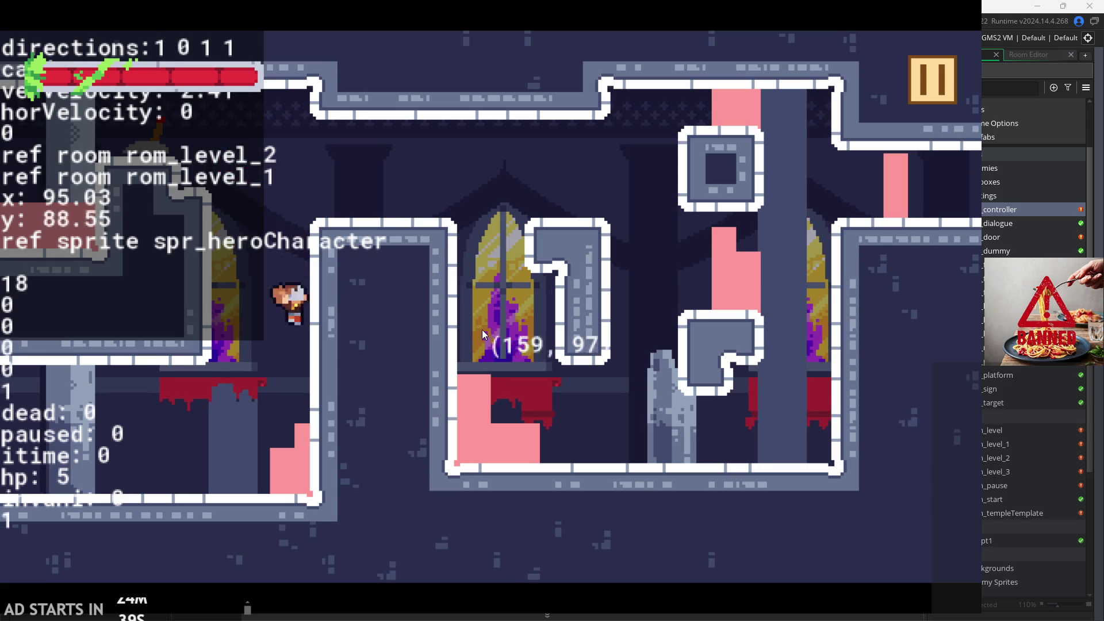
pyautogui.click(932, 75)
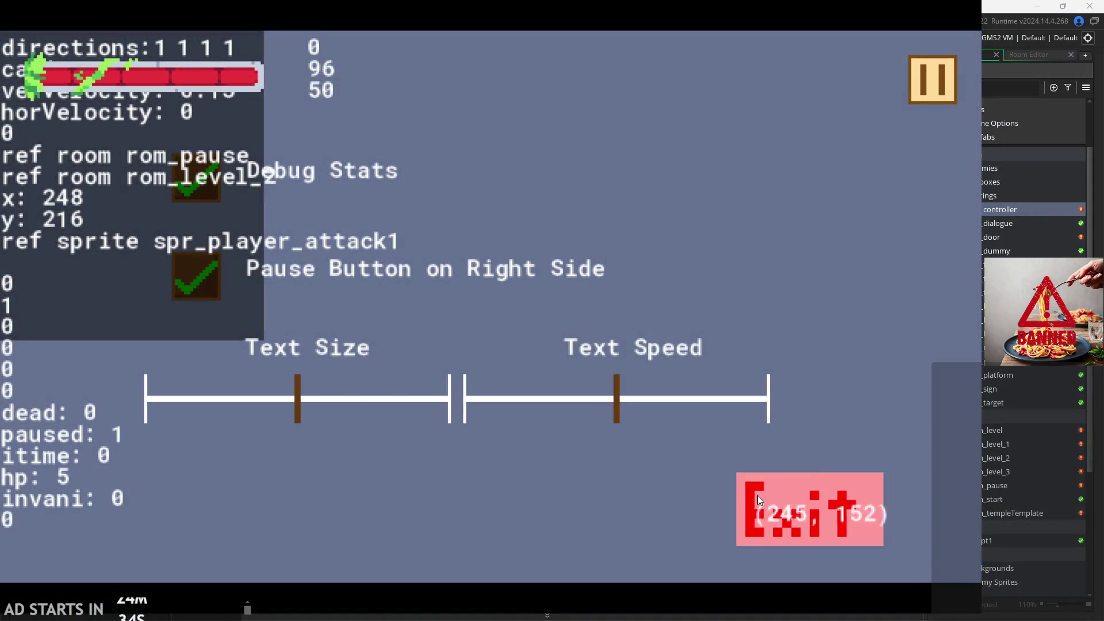
# - Exit the game and put the caret at the end of the image_index debug line
pyautogui.click(757, 498)
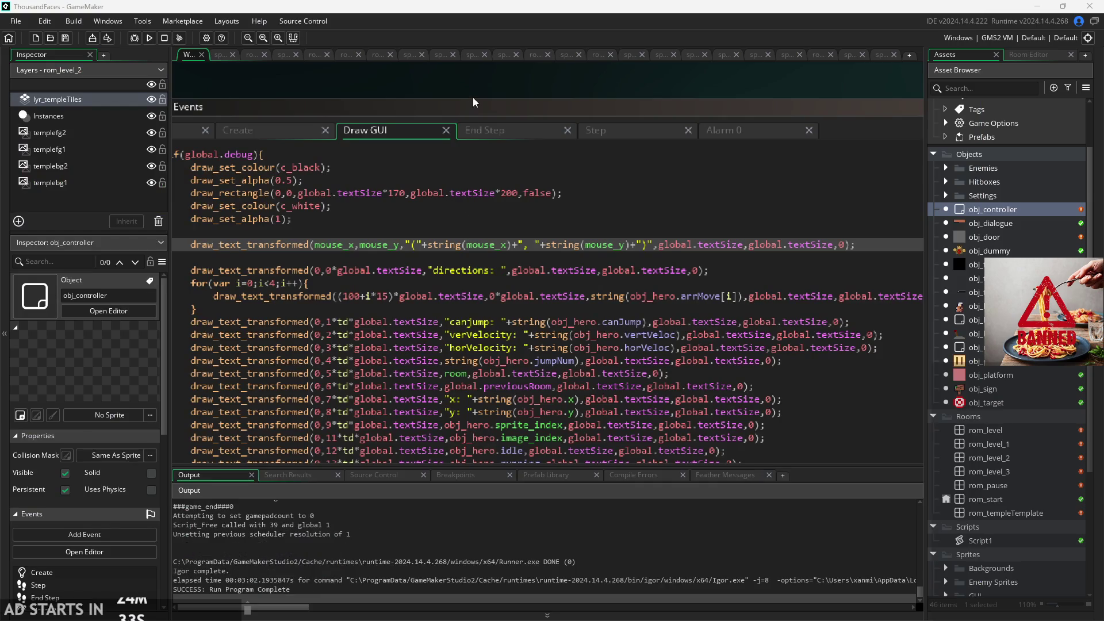
pyautogui.scroll(-1, 343, 80)
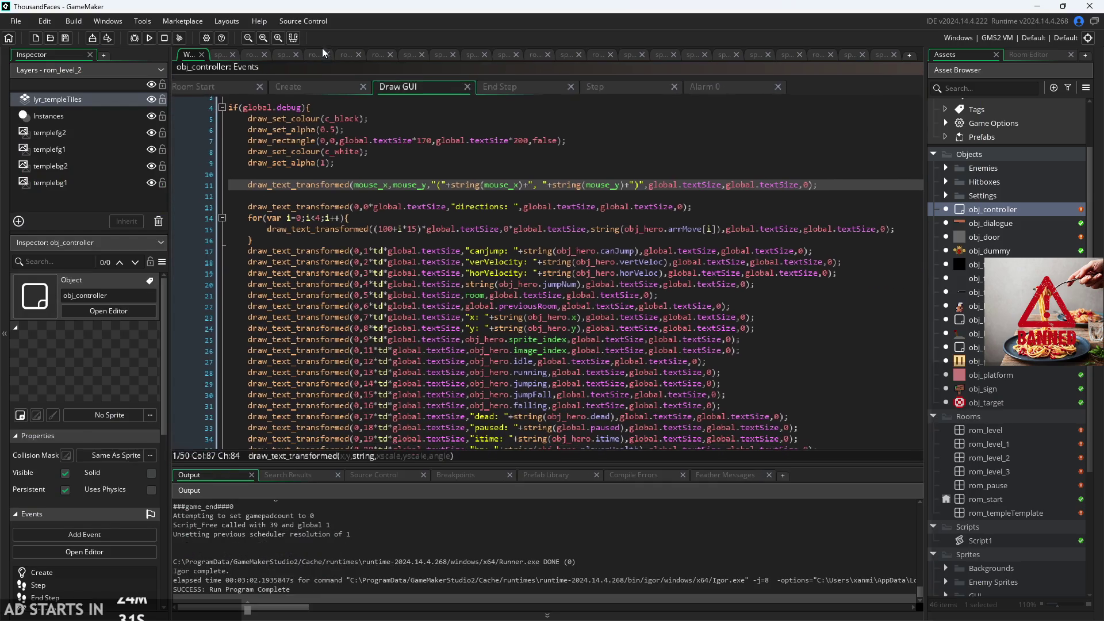
pyautogui.scroll(-3, 470, 251)
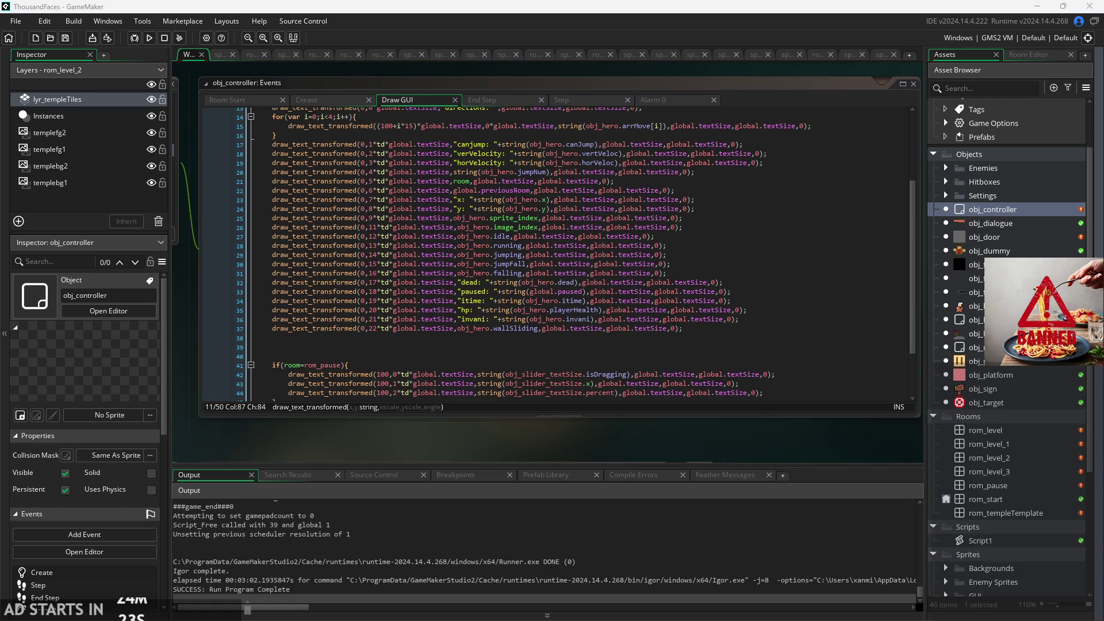
pyautogui.click(760, 359)
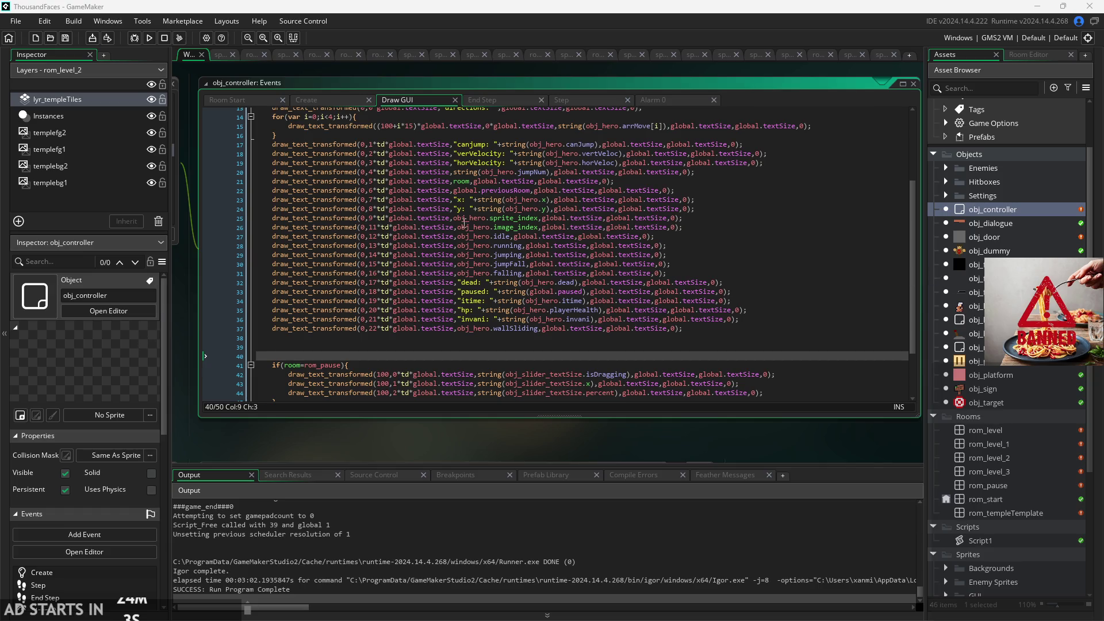
pyautogui.click(481, 236)
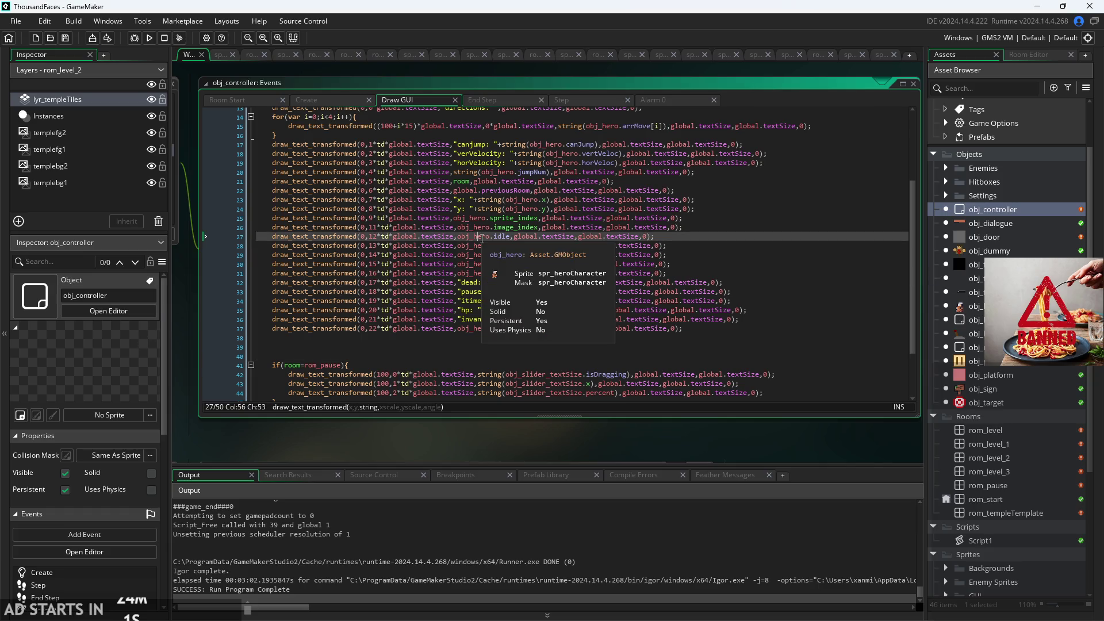
pyautogui.click(587, 301)
pyautogui.keyDown('ctrl'); pyautogui.scroll(1, 391, 352); pyautogui.keyUp('ctrl')
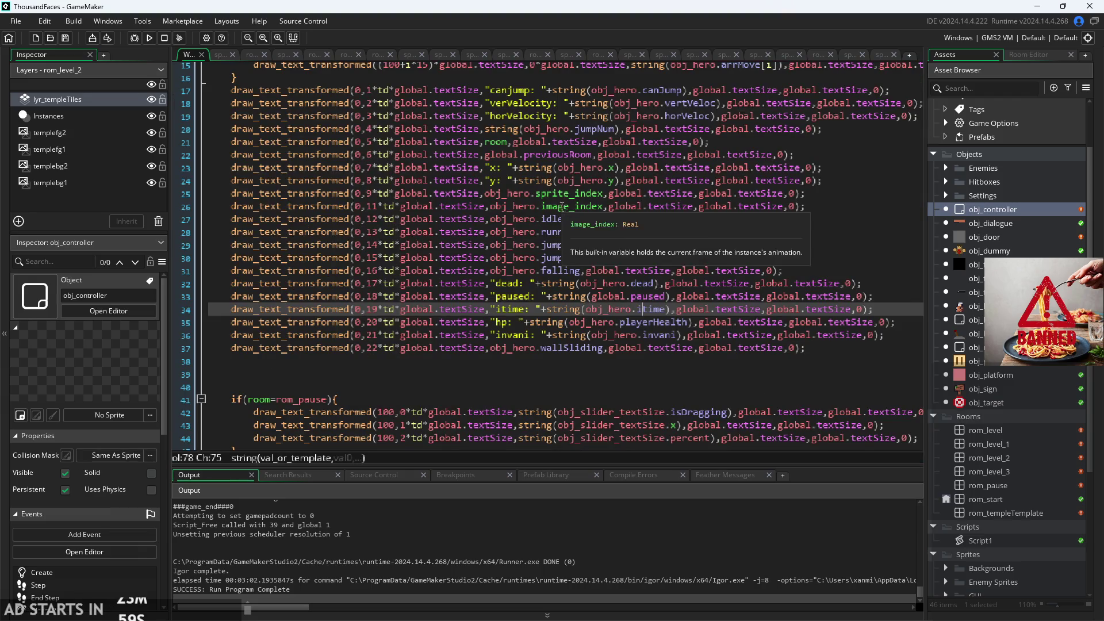
pyautogui.click(553, 219)
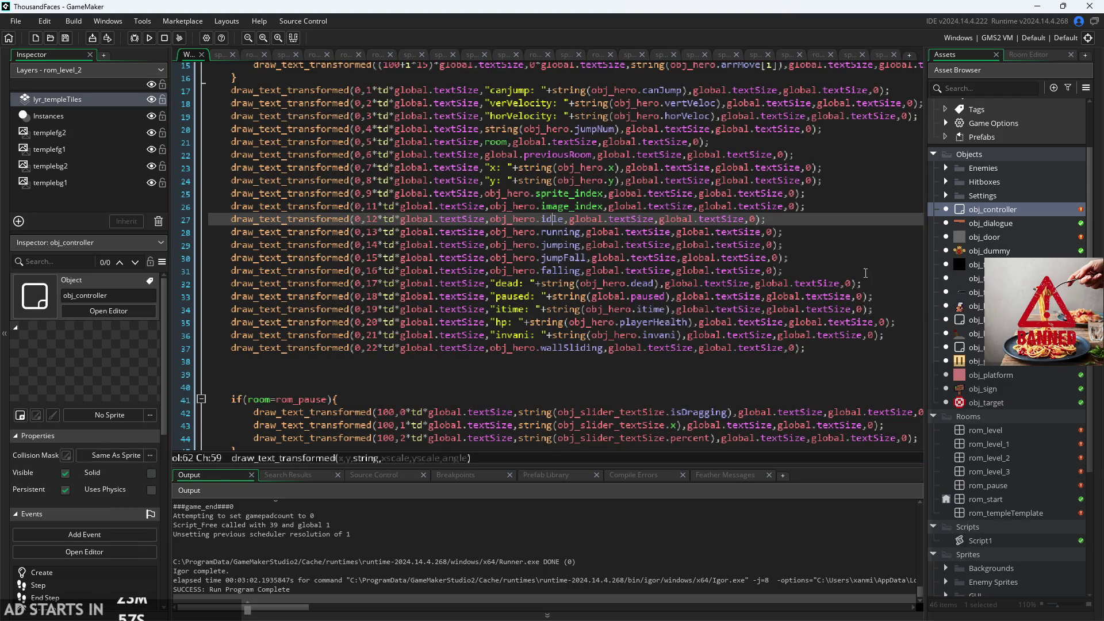
pyautogui.moveTo(707, 232)
pyautogui.click(566, 220)
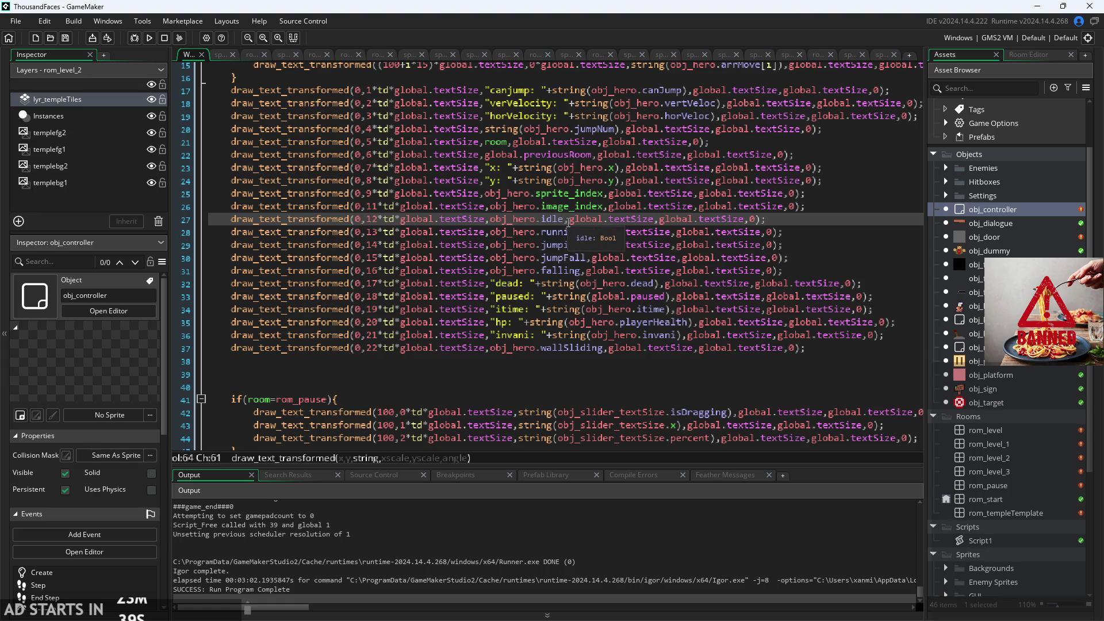
pyautogui.click(836, 209)
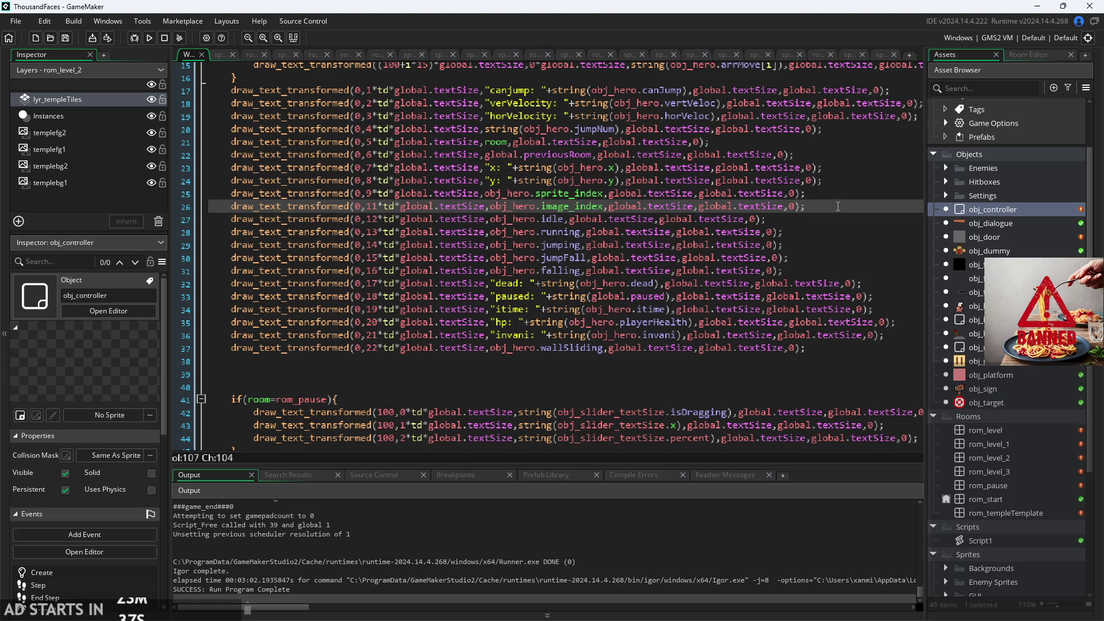
# - Add blank lines and move the wallSliding debug line to sit below the falling line
pyautogui.press('Return')
pyautogui.click(805, 283)
pyautogui.press('Return')
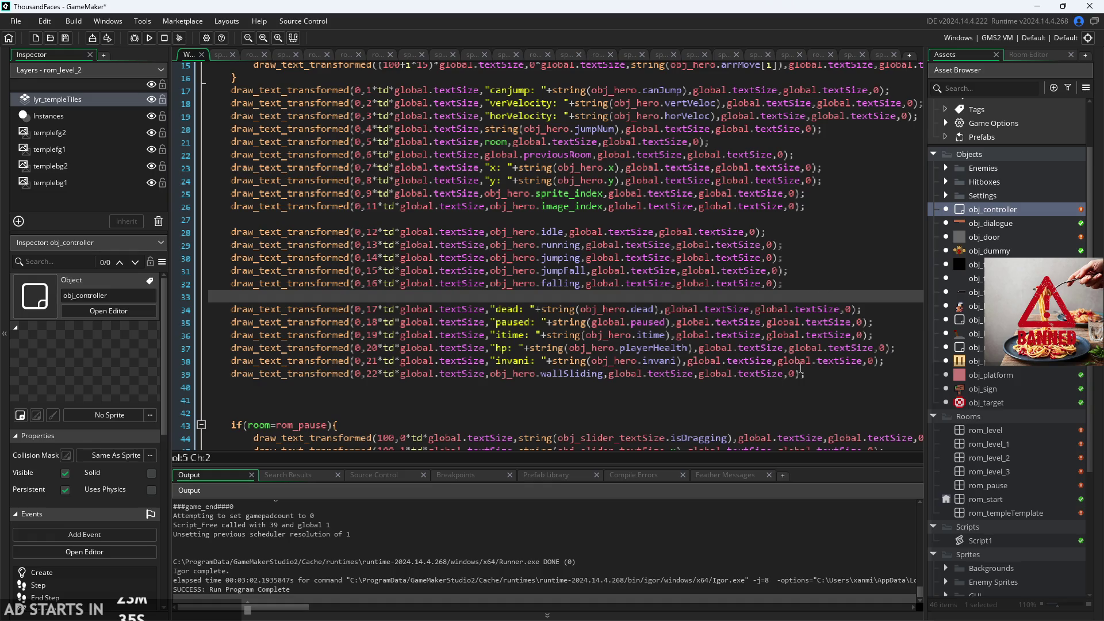
pyautogui.click(194, 380)
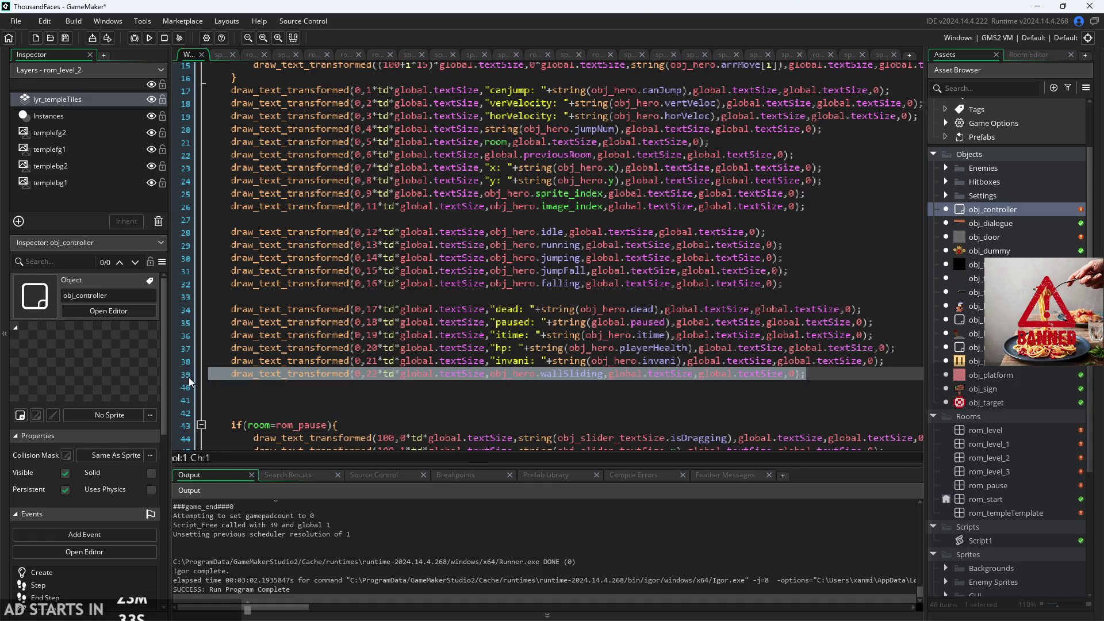
pyautogui.hotkey('ctrl', 'x')
pyautogui.click(801, 295)
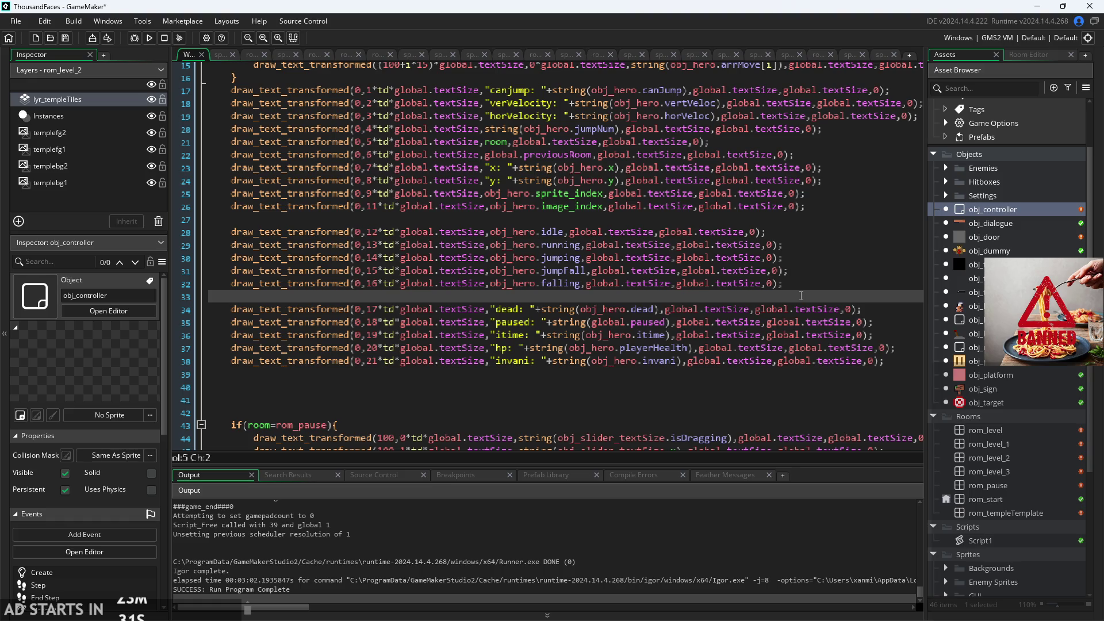
pyautogui.hotkey('ctrl', 'v')
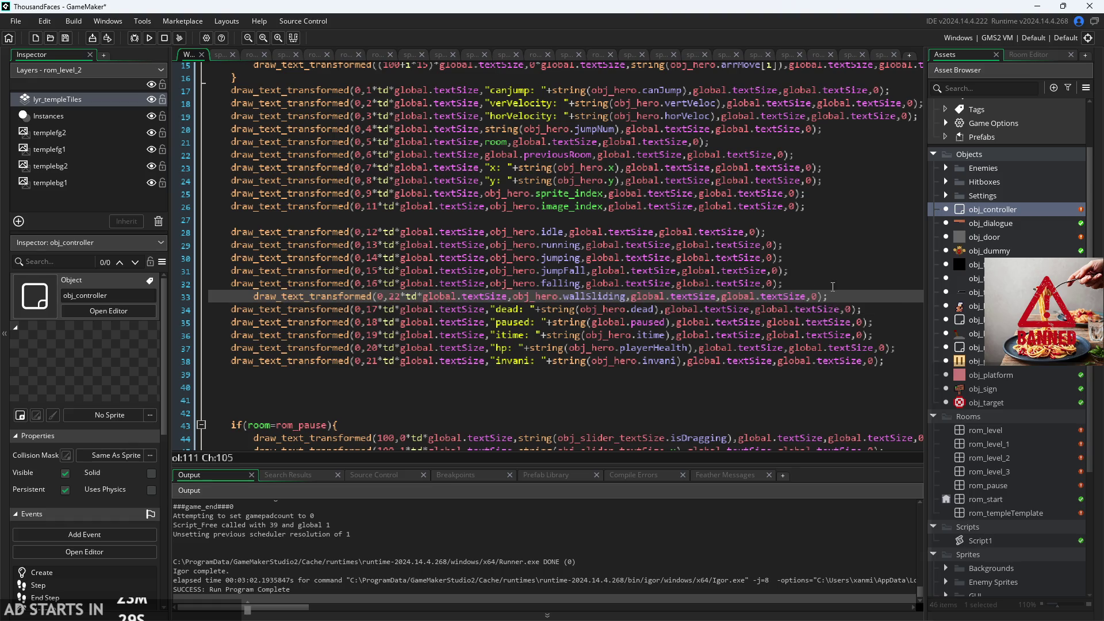
pyautogui.press('Home')
pyautogui.press('BackSpace')
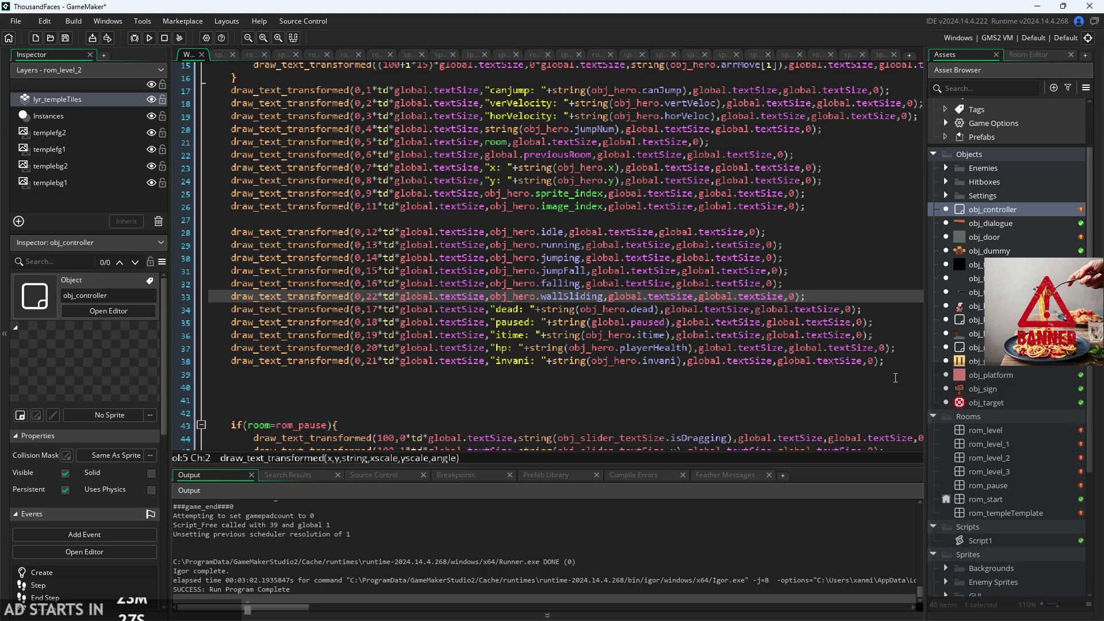
pyautogui.click(890, 347)
pyautogui.click(863, 301)
pyautogui.press('Return')
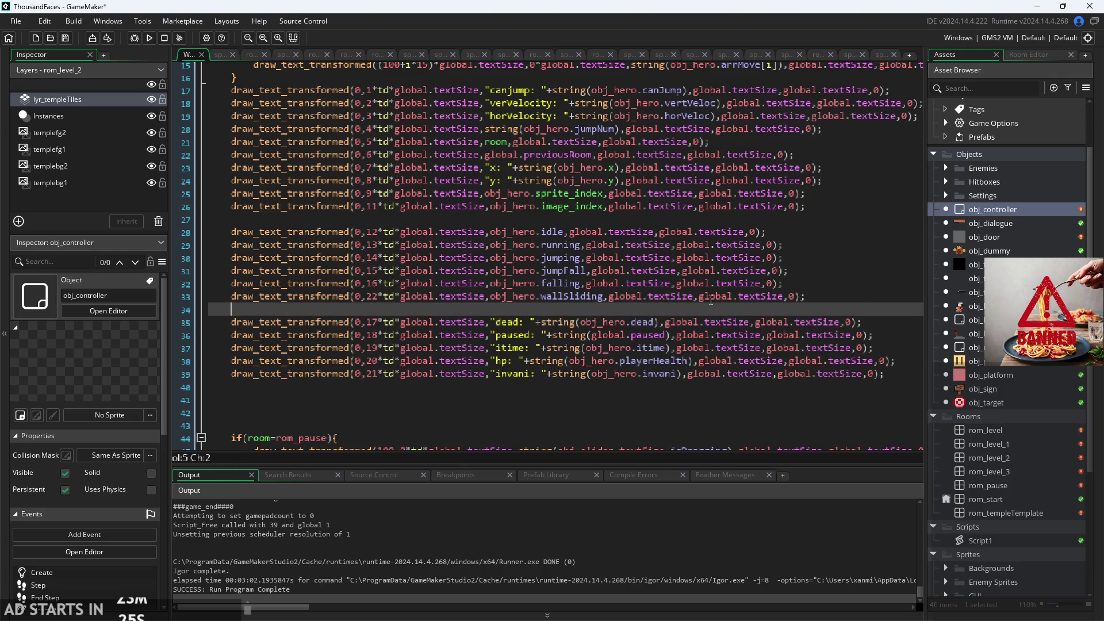
# - Insert an empty line directly above the hero idle/running state draw lines
pyautogui.click(555, 232)
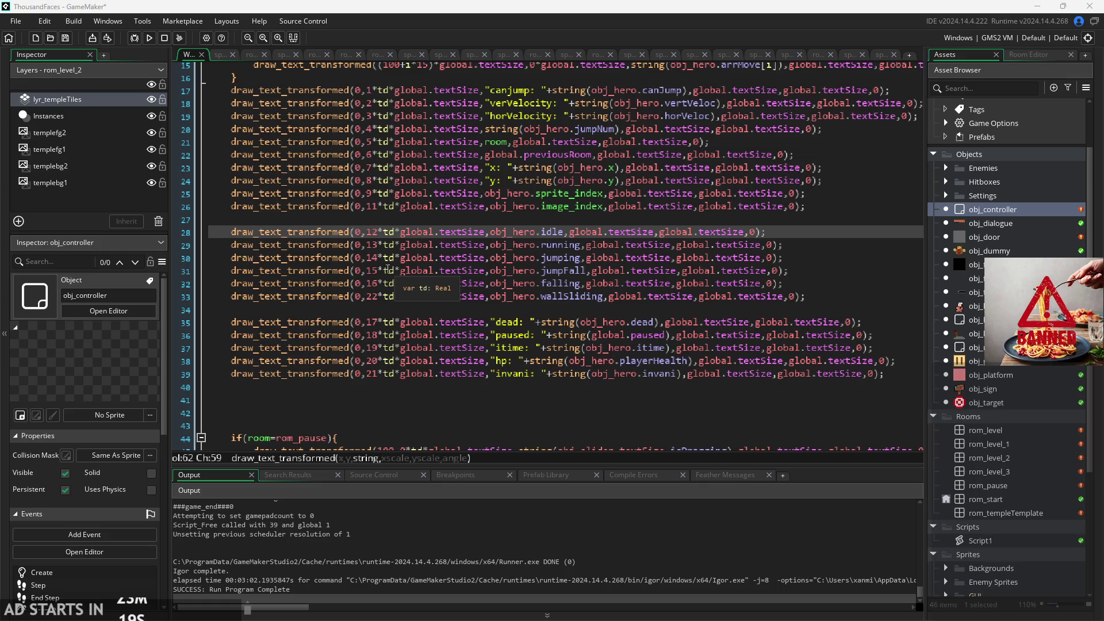
pyautogui.click(542, 244)
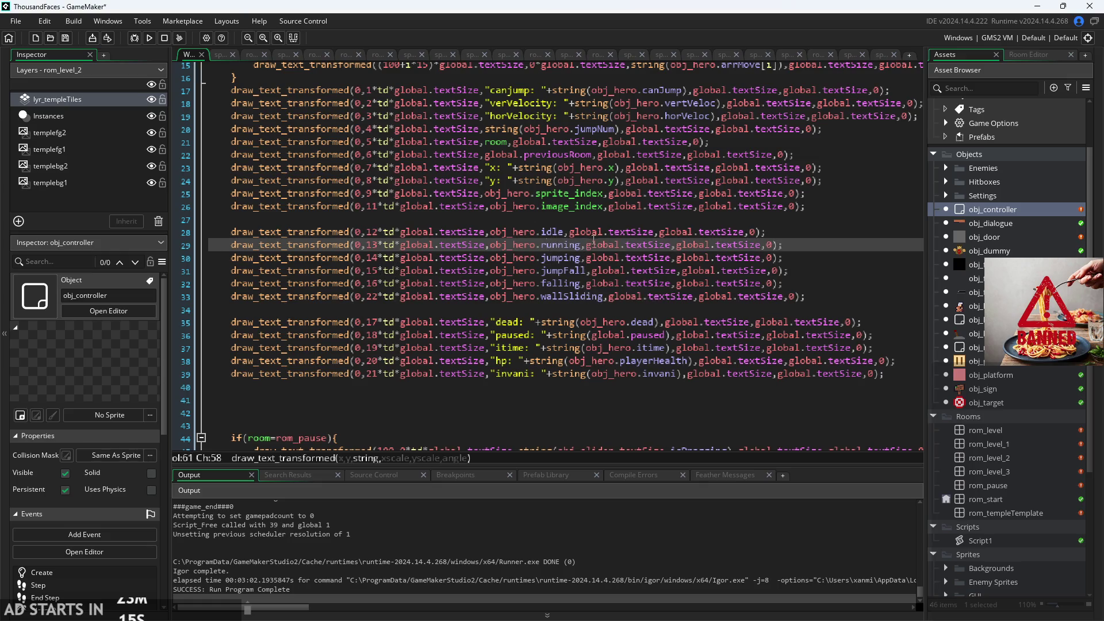
pyautogui.click(559, 231)
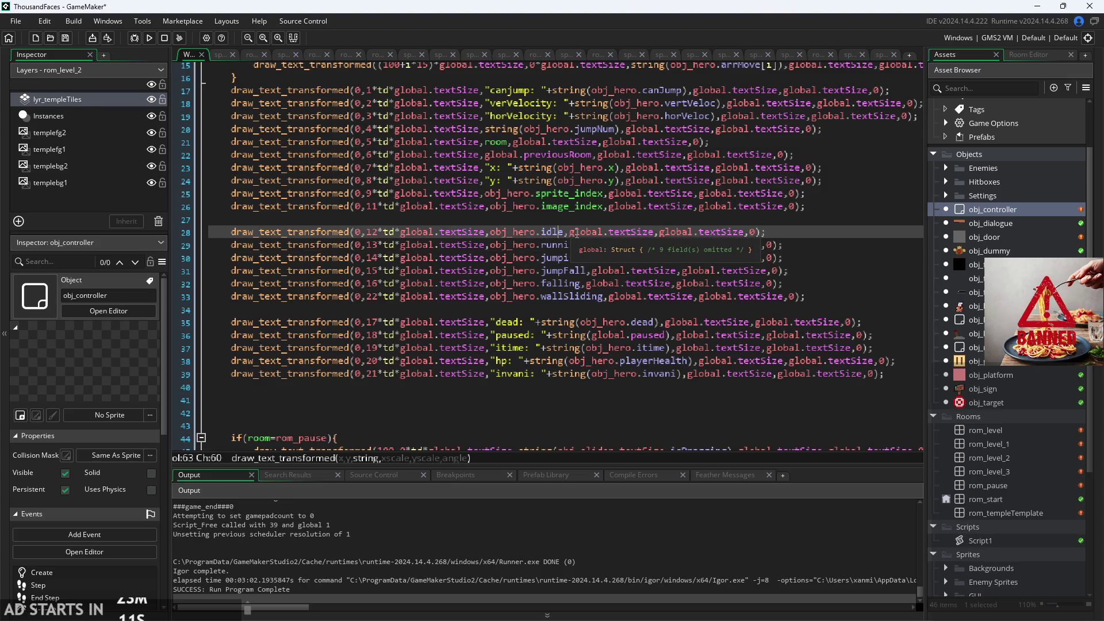
pyautogui.click(574, 219)
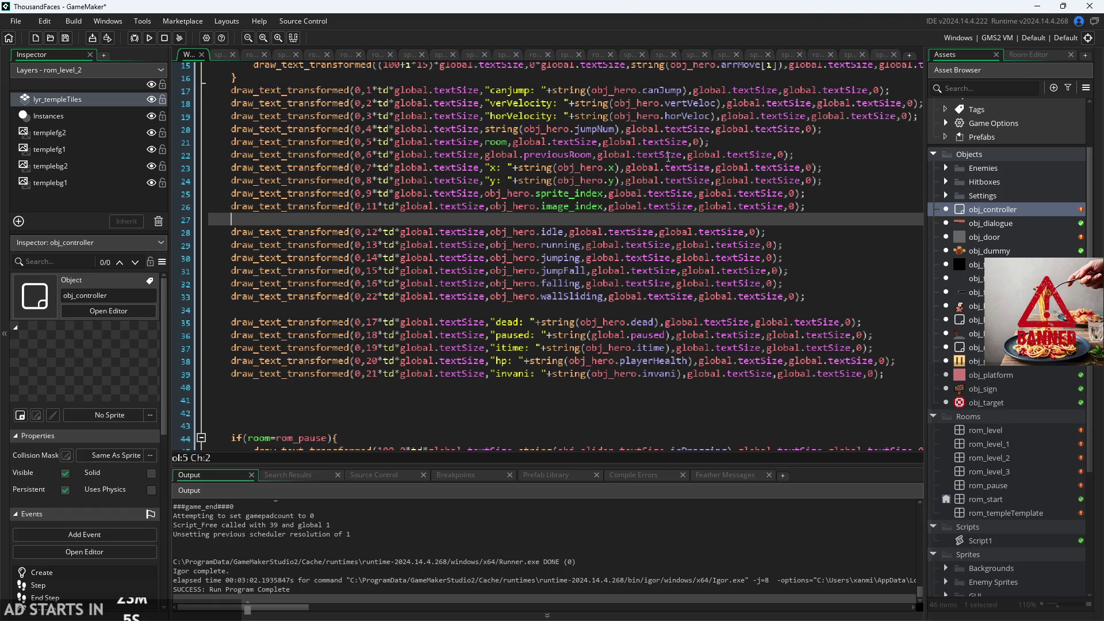
pyautogui.click(611, 167)
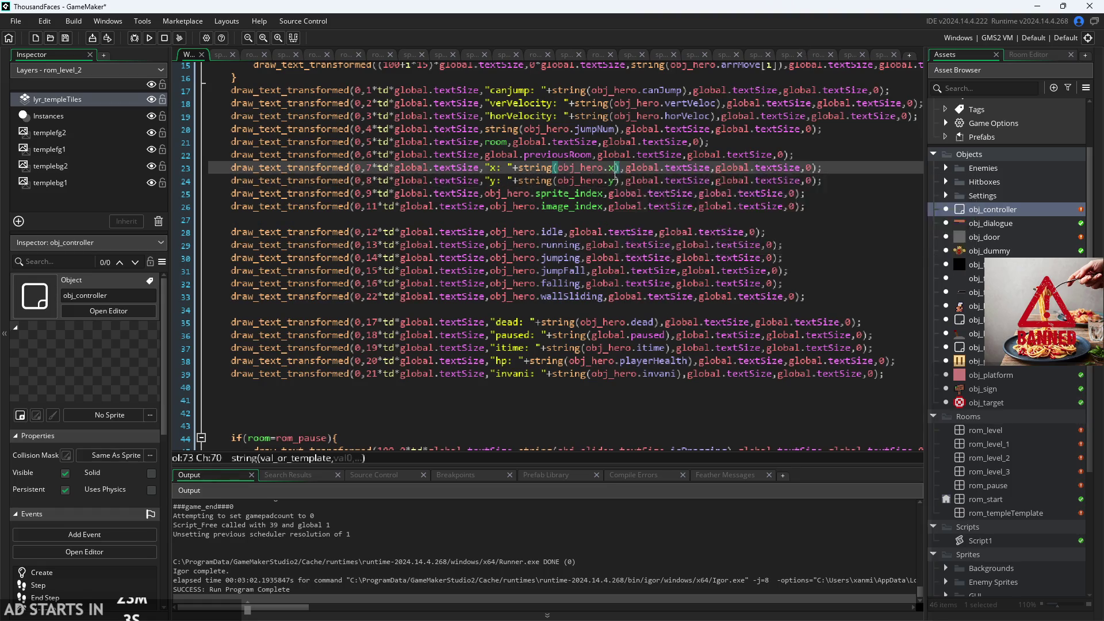
pyautogui.click(615, 167)
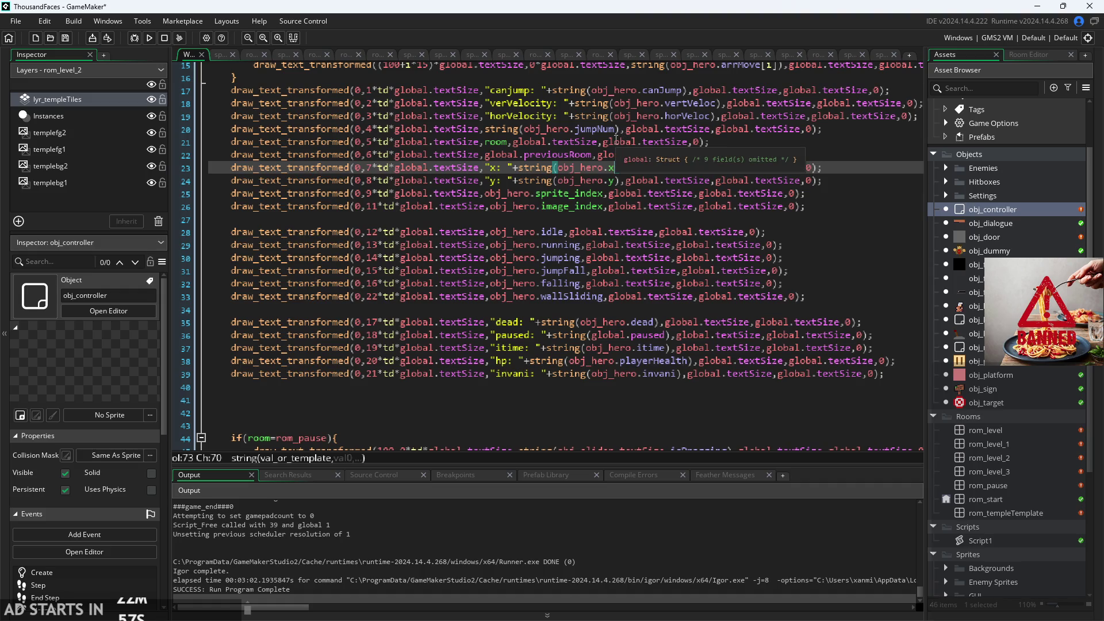
pyautogui.click(556, 219)
pyautogui.press('Return')
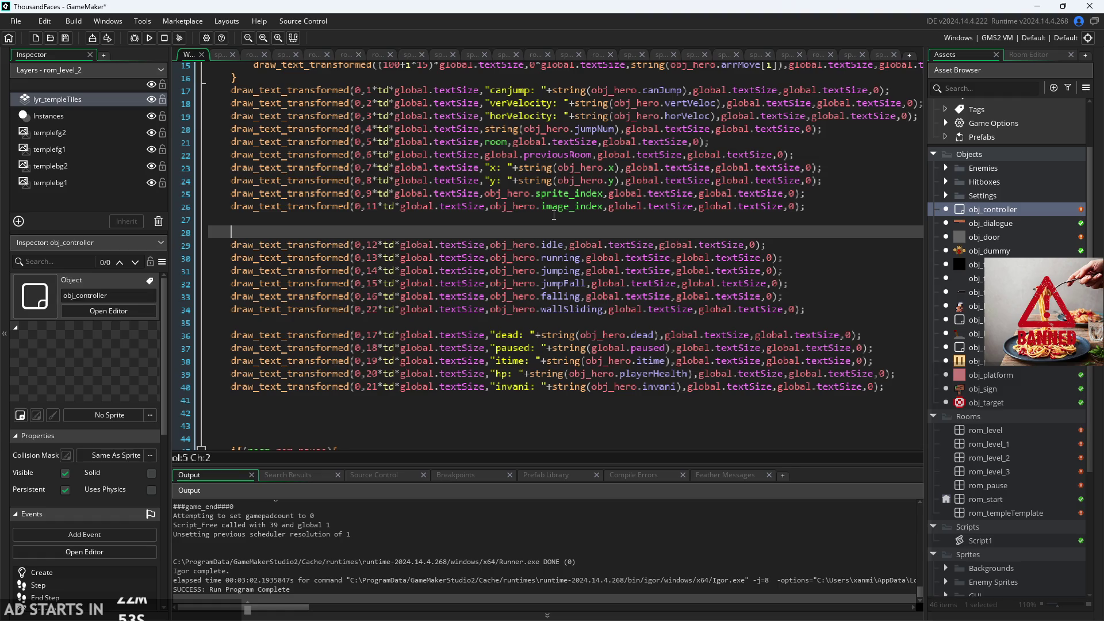
# - Type an if( statement, then remove it again
pyautogui.write('if(')
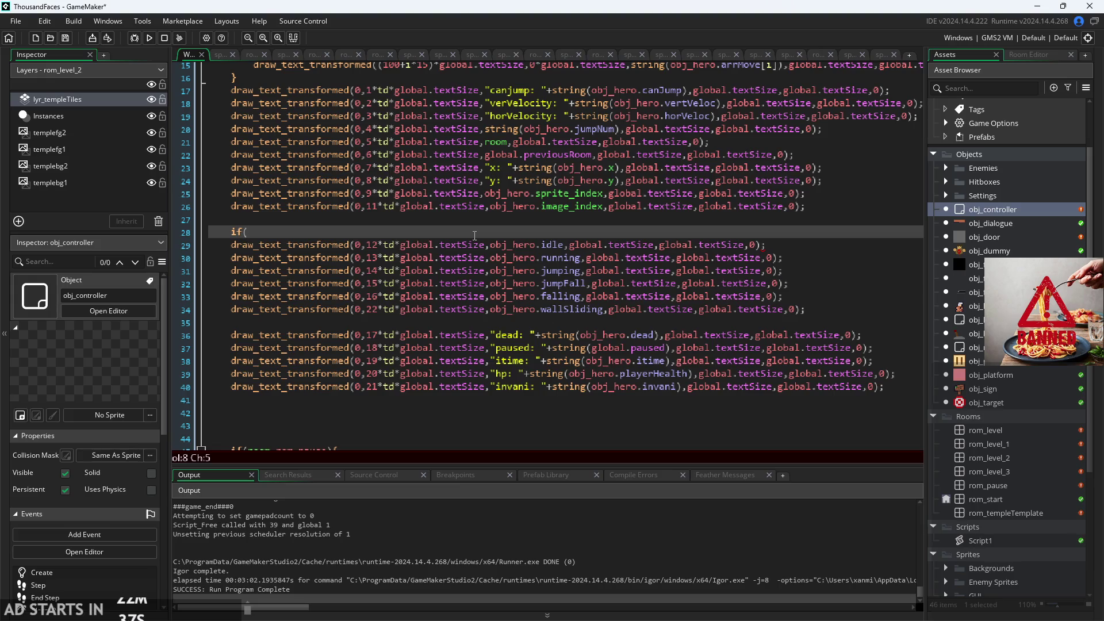
pyautogui.press('BackSpace')
pyautogui.press('BackSpace')
pyautogui.press('BackSpace')
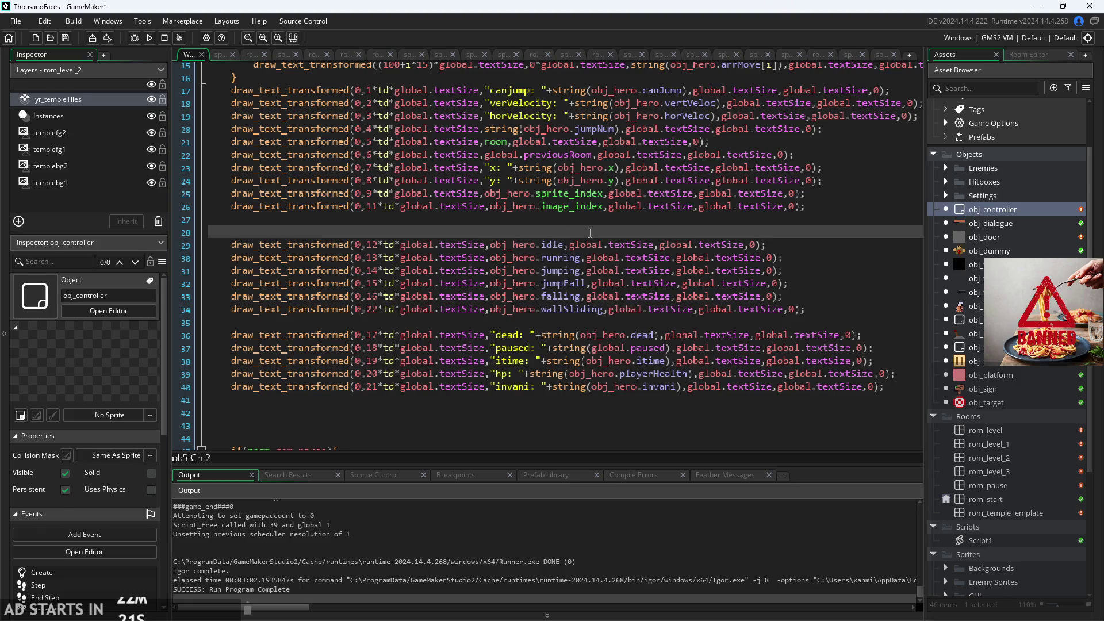
pyautogui.scroll(4, 518, 245)
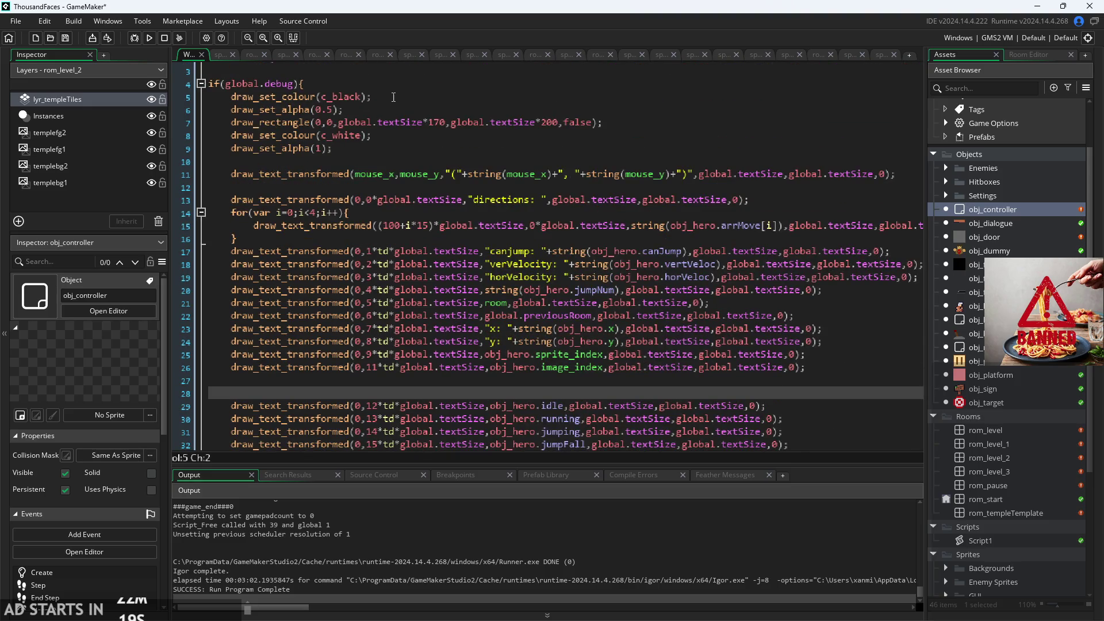
pyautogui.keyDown('ctrl'); pyautogui.scroll(-2, 190, 263); pyautogui.keyUp('ctrl')
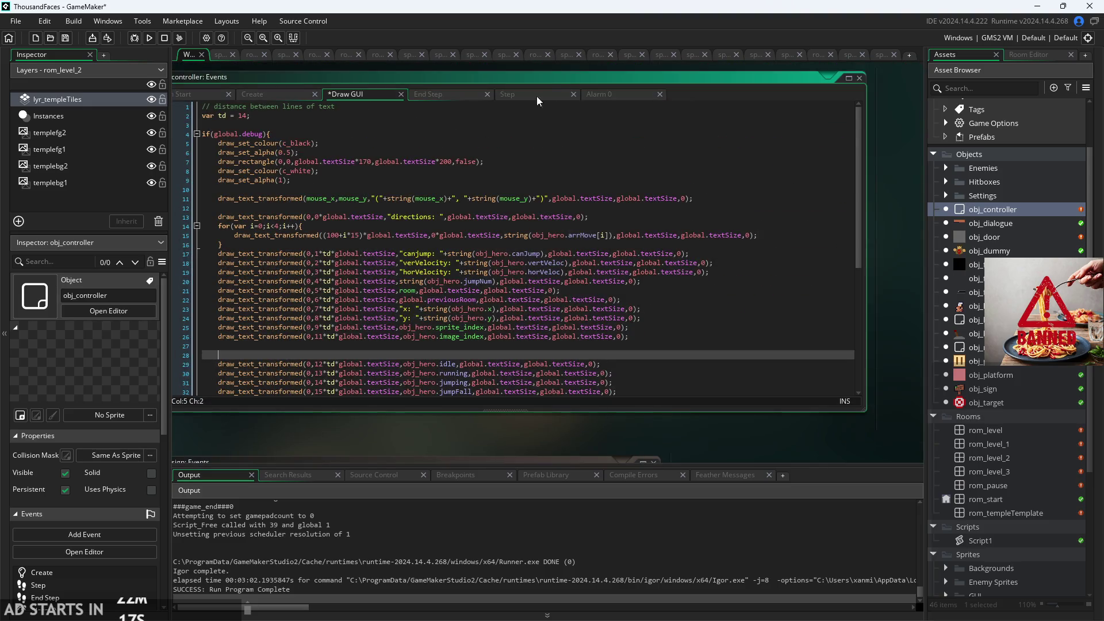
# - Maximise the Draw GUI code window and add 'var _state = 0' below var td = 14;
pyautogui.doubleClick(556, 72)
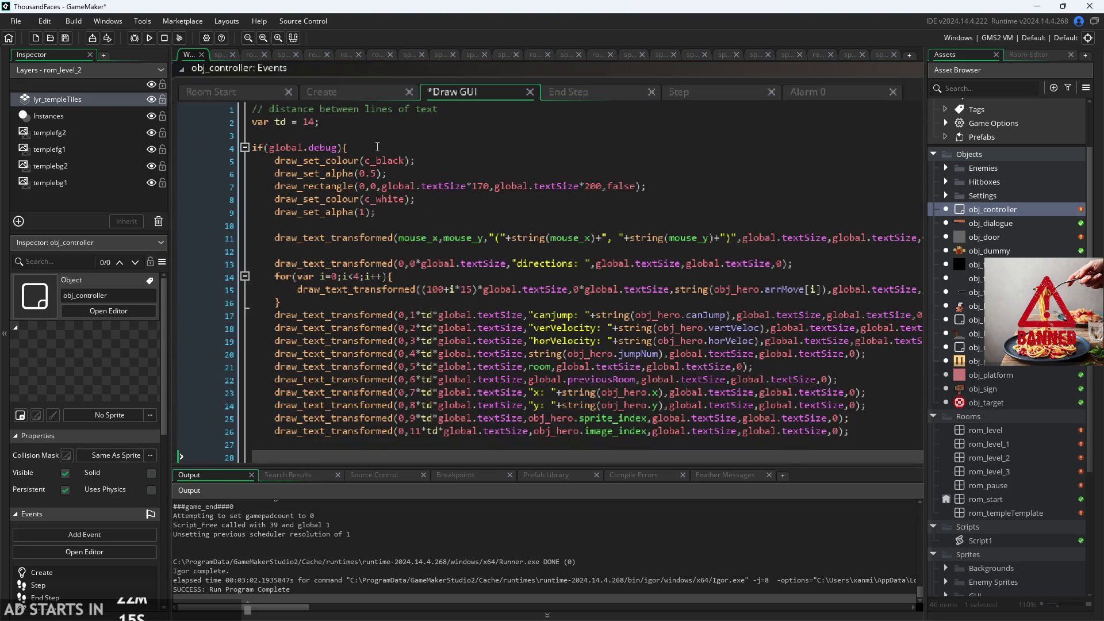
pyautogui.click(370, 123)
pyautogui.press('Return')
pyautogui.press('Return')
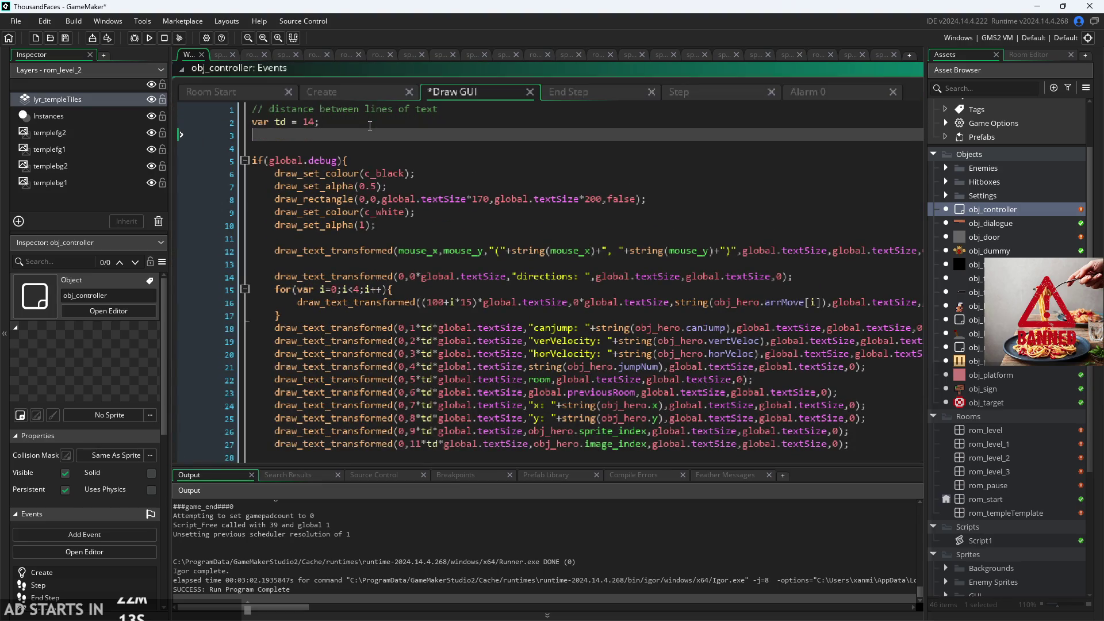
pyautogui.write('var _')
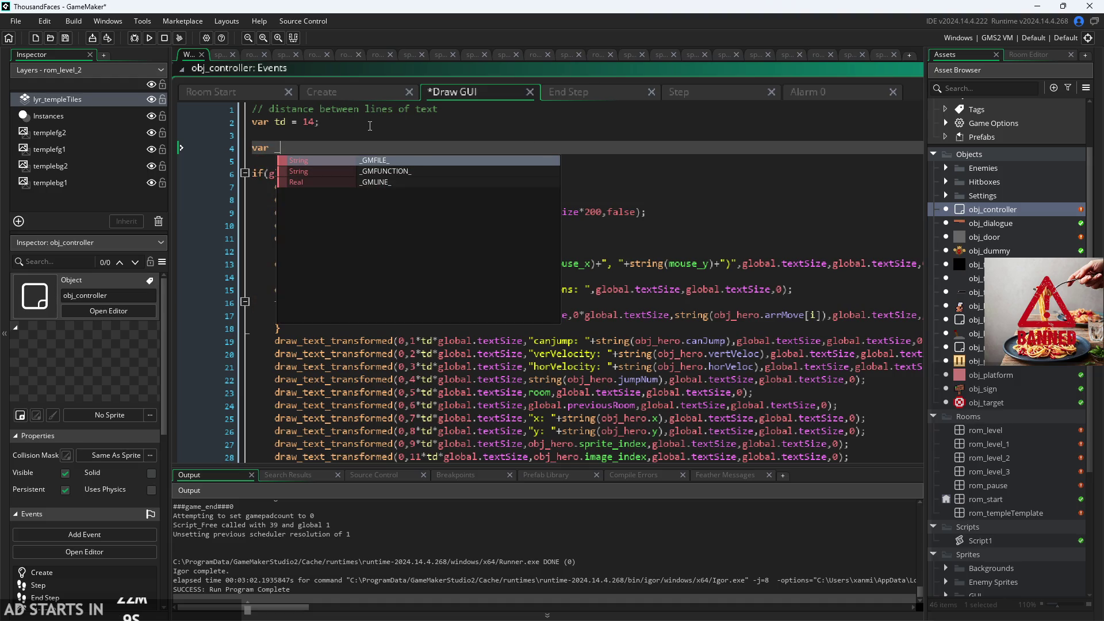
pyautogui.write('state')
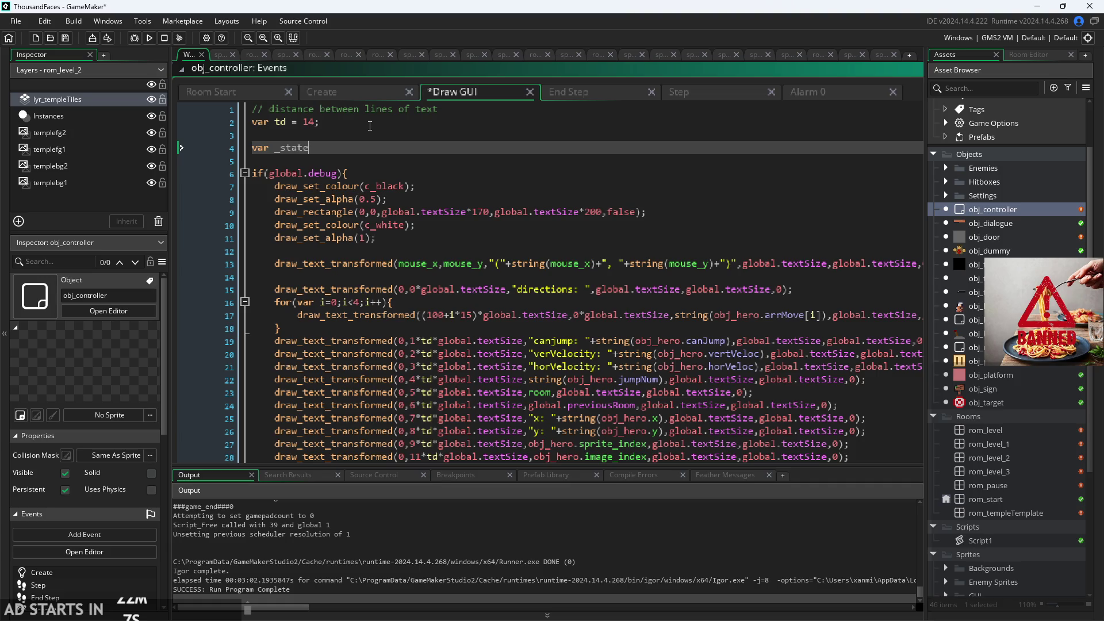
pyautogui.write(' = 0')
# - Change the _state declaration on line 4 to var _state = "";
pyautogui.press('BackSpace')
pyautogui.write('""')
pyautogui.write(';')
pyautogui.press('Left')
pyautogui.press('Left')
# - Insert a new blank line above the hero-state draw calls
pyautogui.scroll(-5, 347, 173)
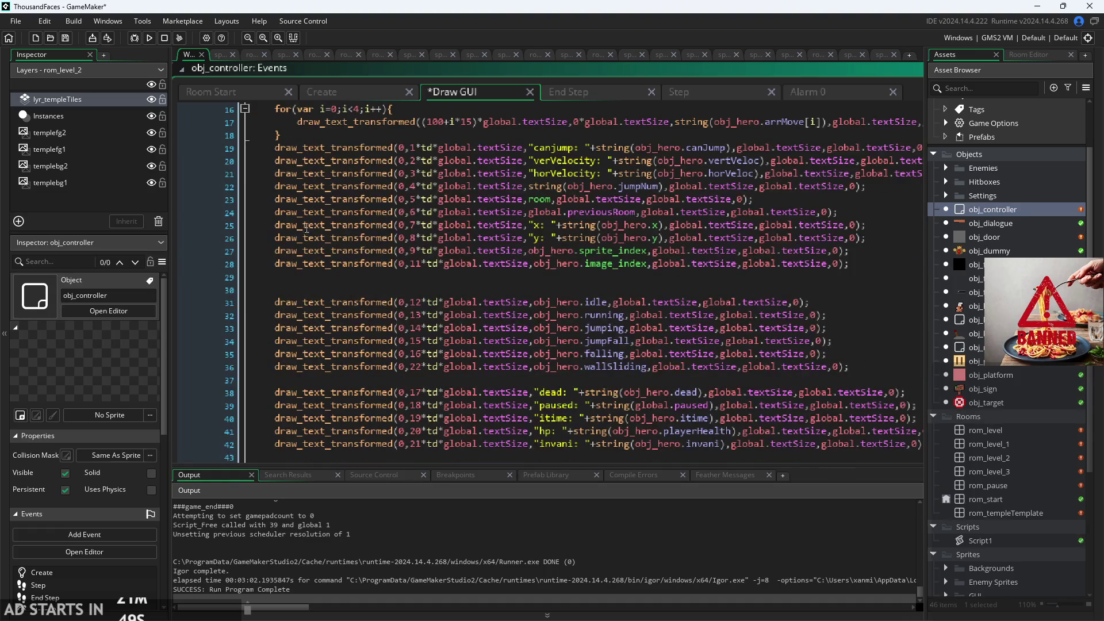
pyautogui.click(644, 290)
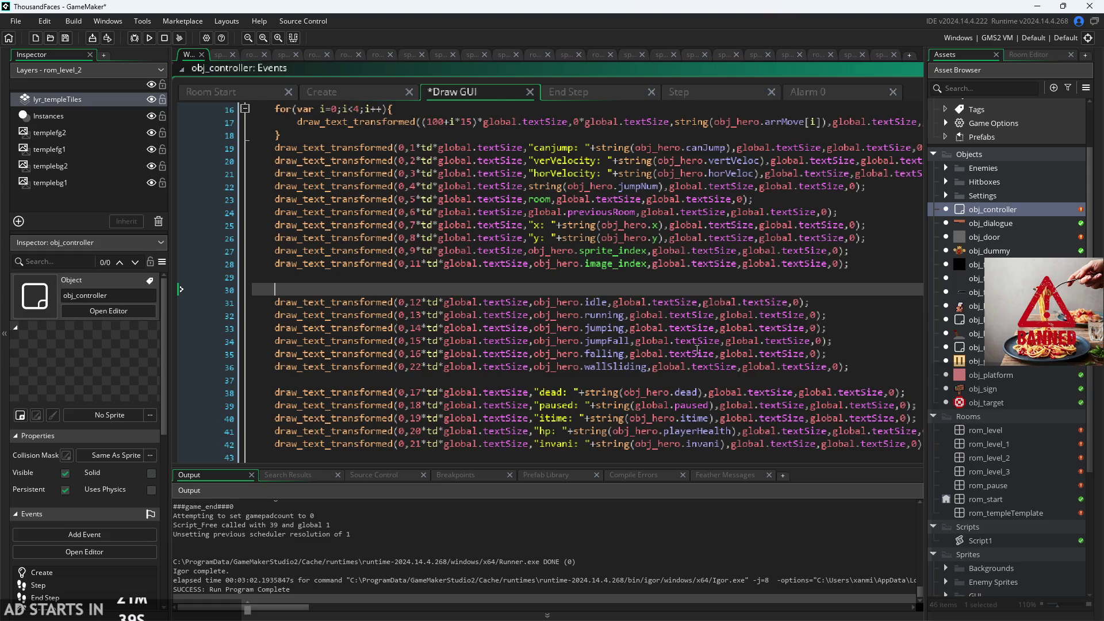
pyautogui.press('Return')
# - Begin an if( statement above the state draw lines and recheck the _state declaration
pyautogui.press('Up')
pyautogui.write('if(')
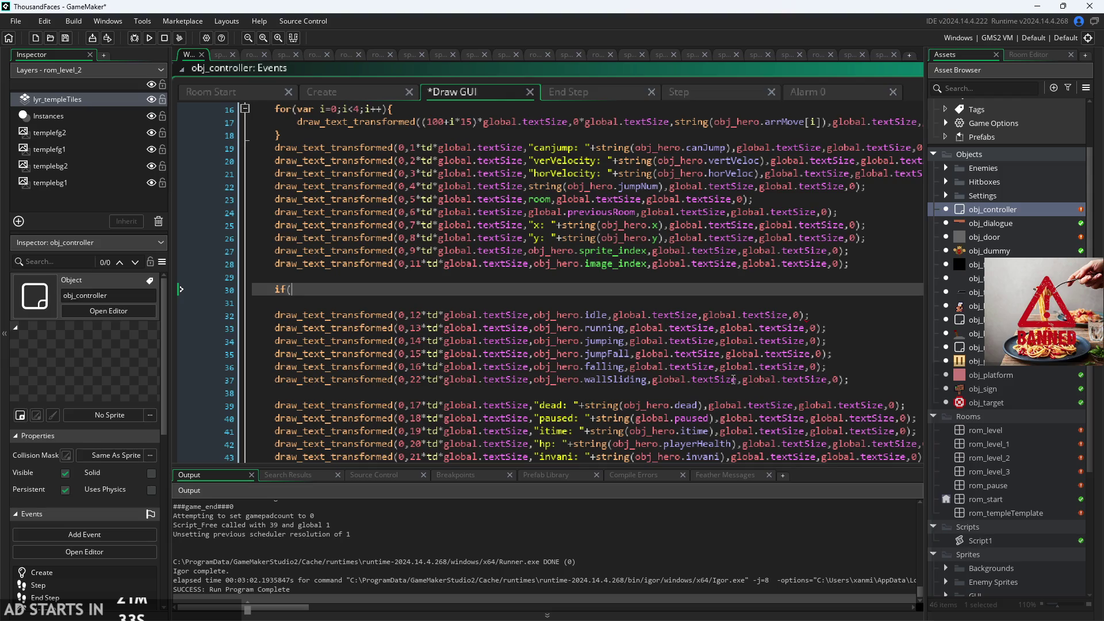
pyautogui.scroll(5, 533, 211)
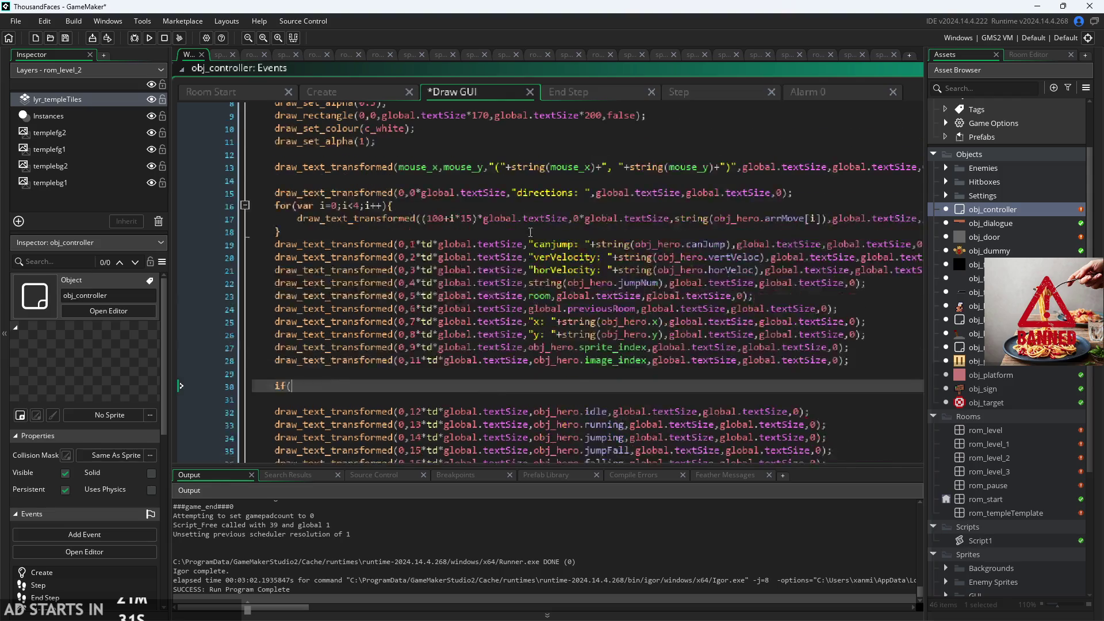
pyautogui.click(409, 147)
pyautogui.press('Left')
pyautogui.press('Left')
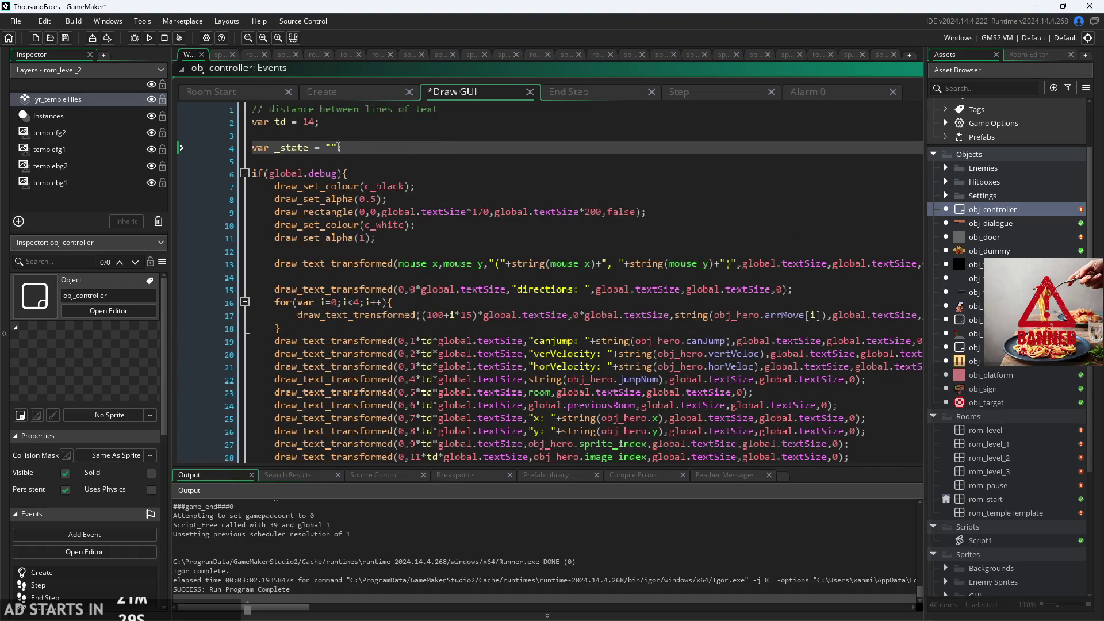
# - Select the block of hero-state draw lines from idle down to wallSliding
pyautogui.scroll(-2, 409, 148)
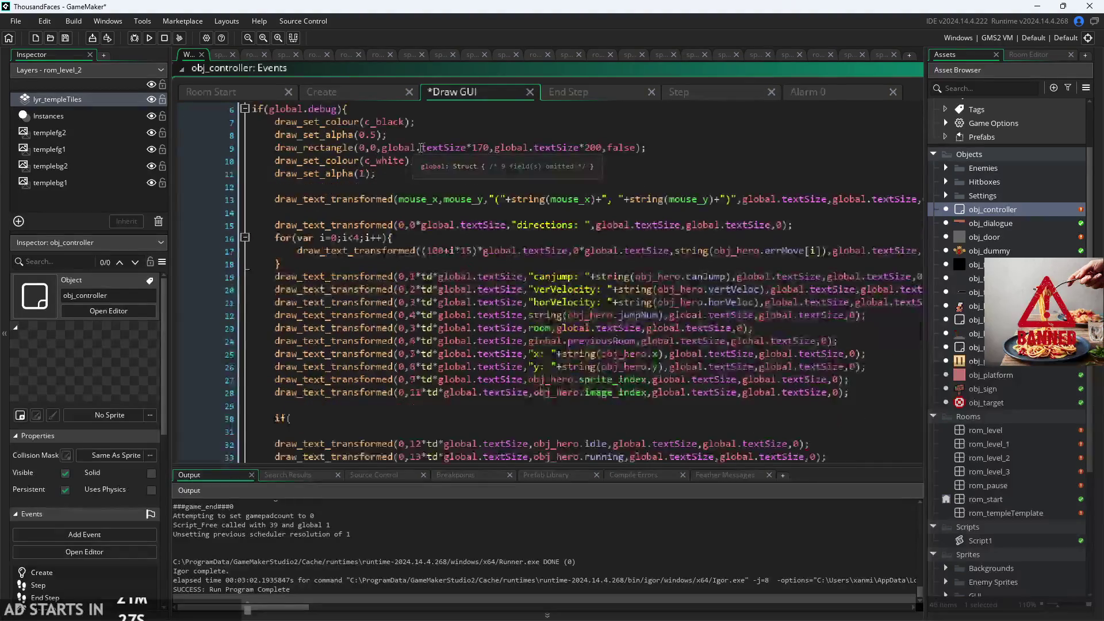
pyautogui.scroll(-4, 385, 364)
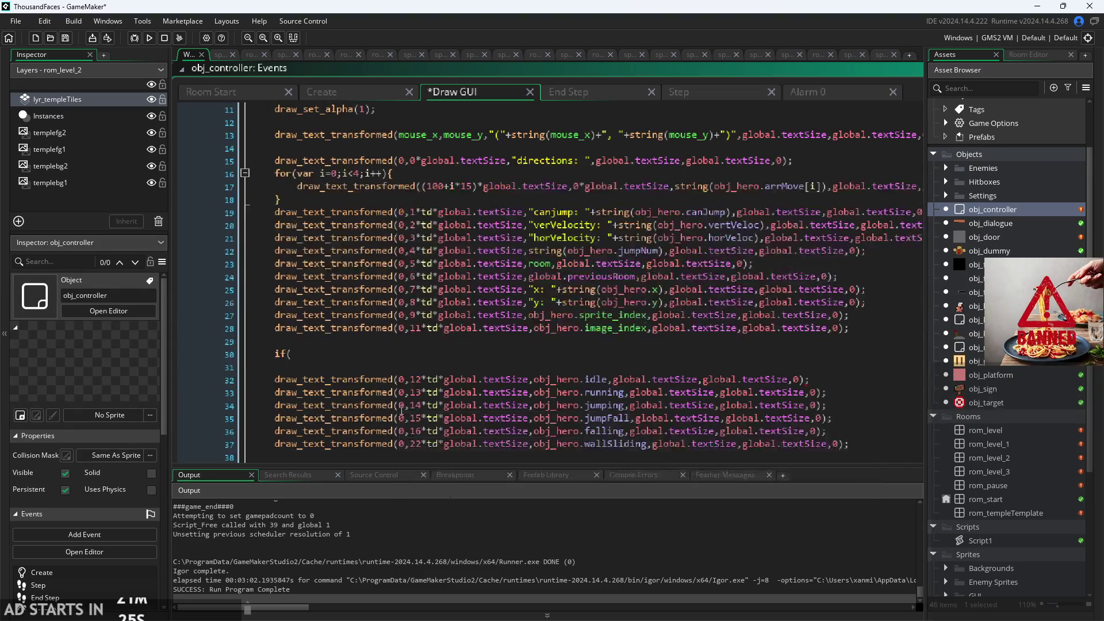
pyautogui.click(597, 282)
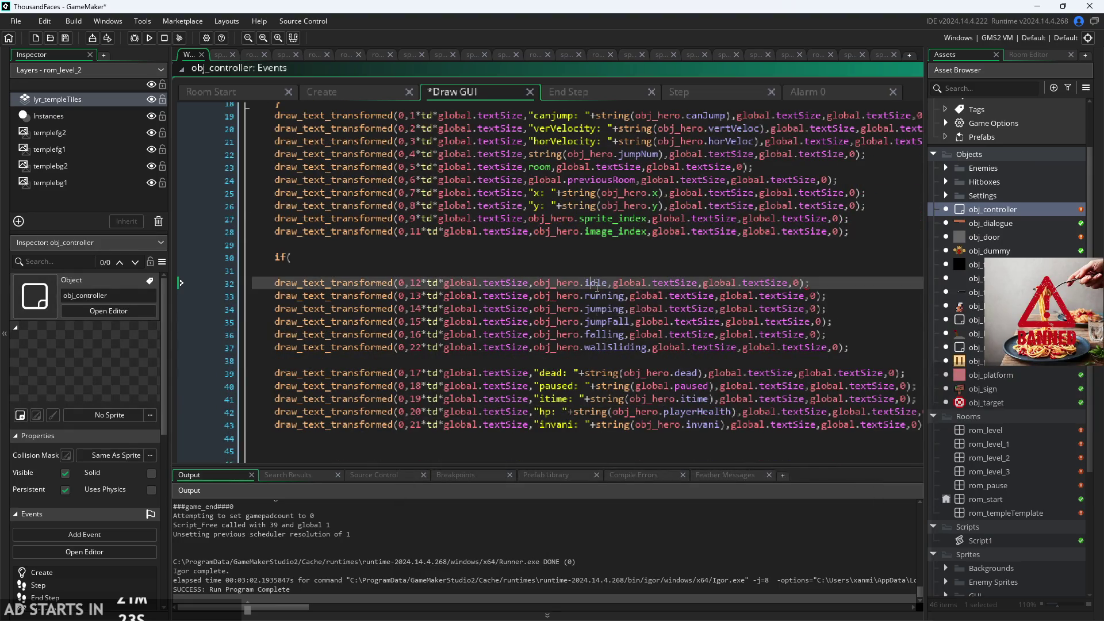
pyautogui.click(596, 296)
pyautogui.click(591, 345)
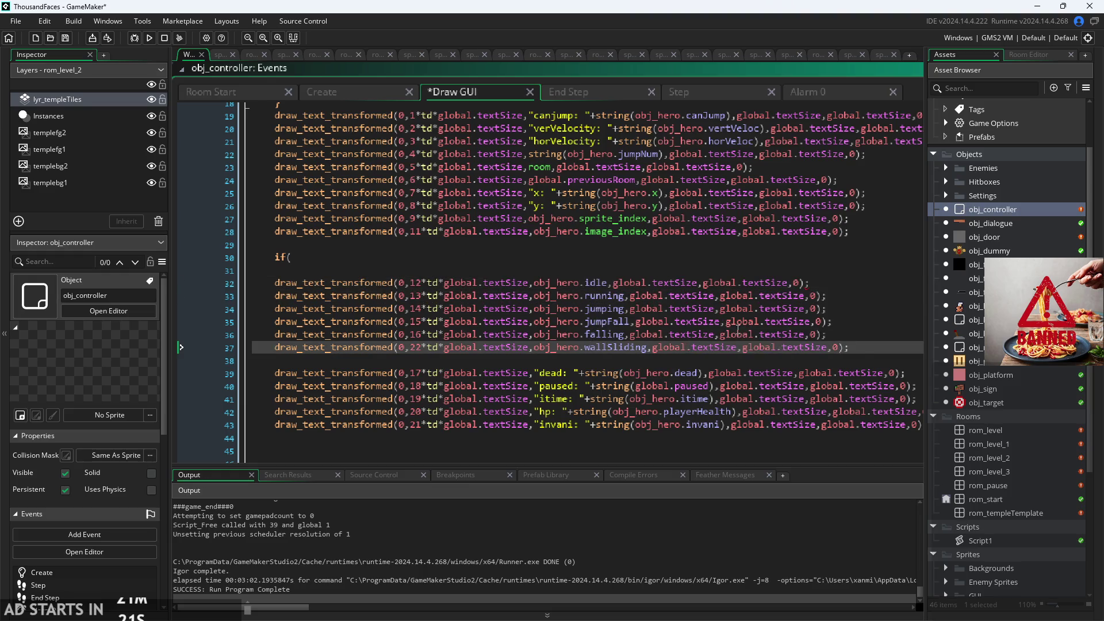
pyautogui.moveTo(596, 347); pyautogui.dragTo(311, 267)
pyautogui.click(519, 348)
pyautogui.moveTo(528, 347); pyautogui.dragTo(278, 355)
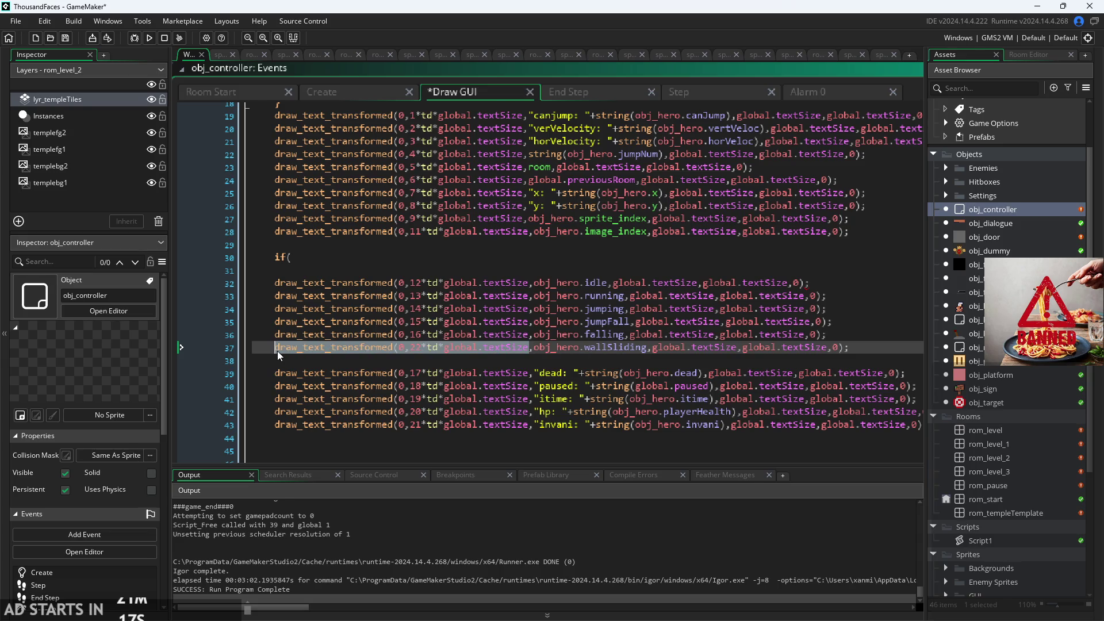
pyautogui.click(529, 347)
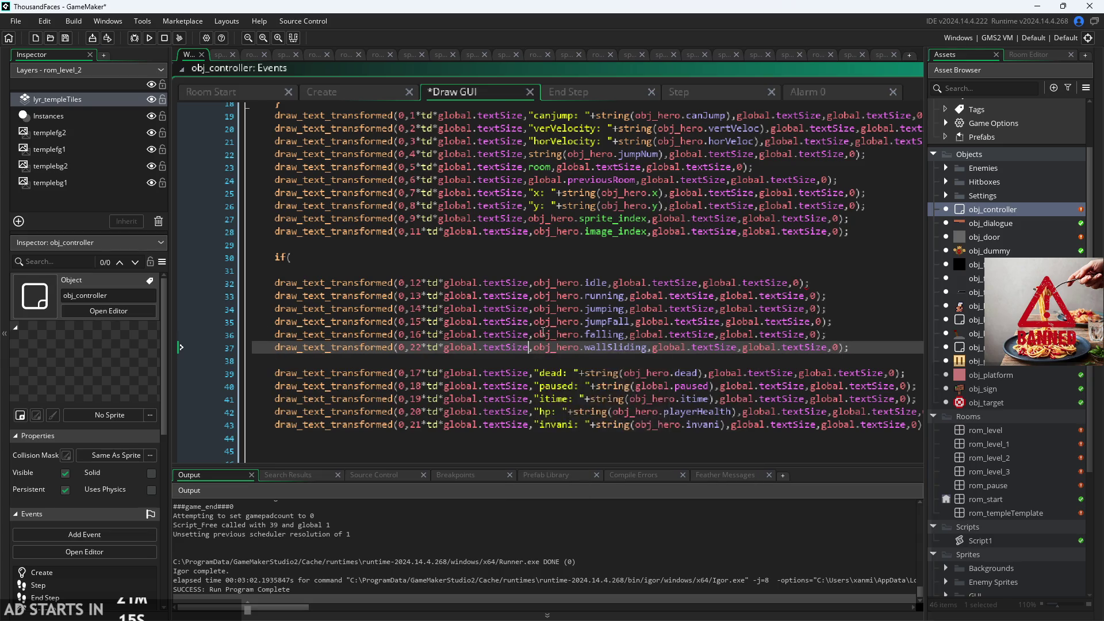
# - Delete the draw arguments after obj_hero.wallSliding and join it onto the falling line
pyautogui.click(547, 284)
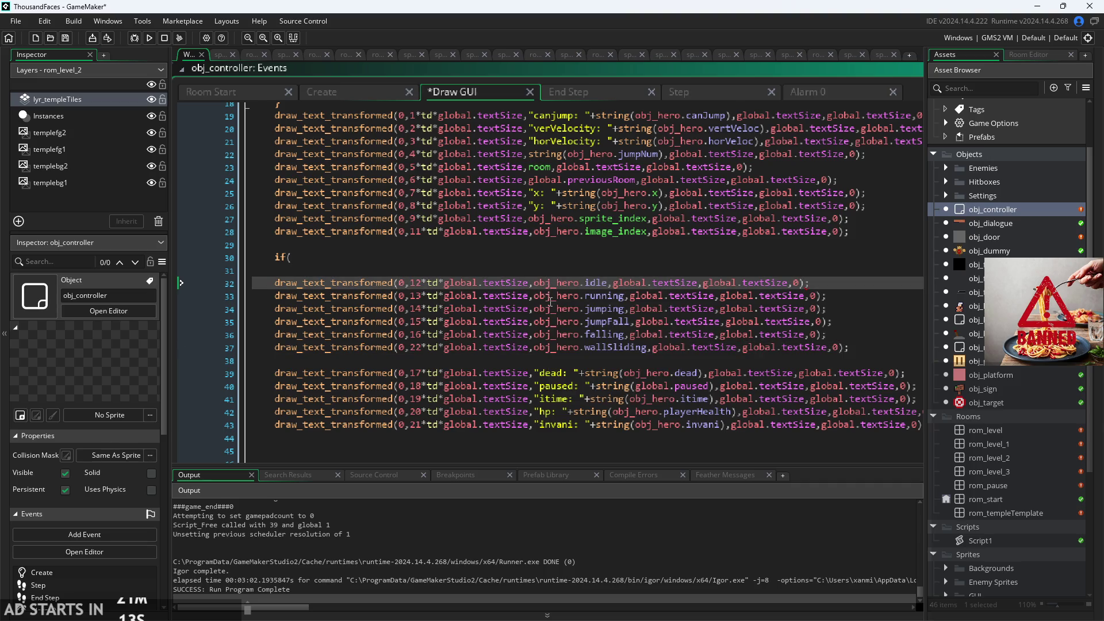
pyautogui.press('Down')
pyautogui.press('Down')
pyautogui.press('Down')
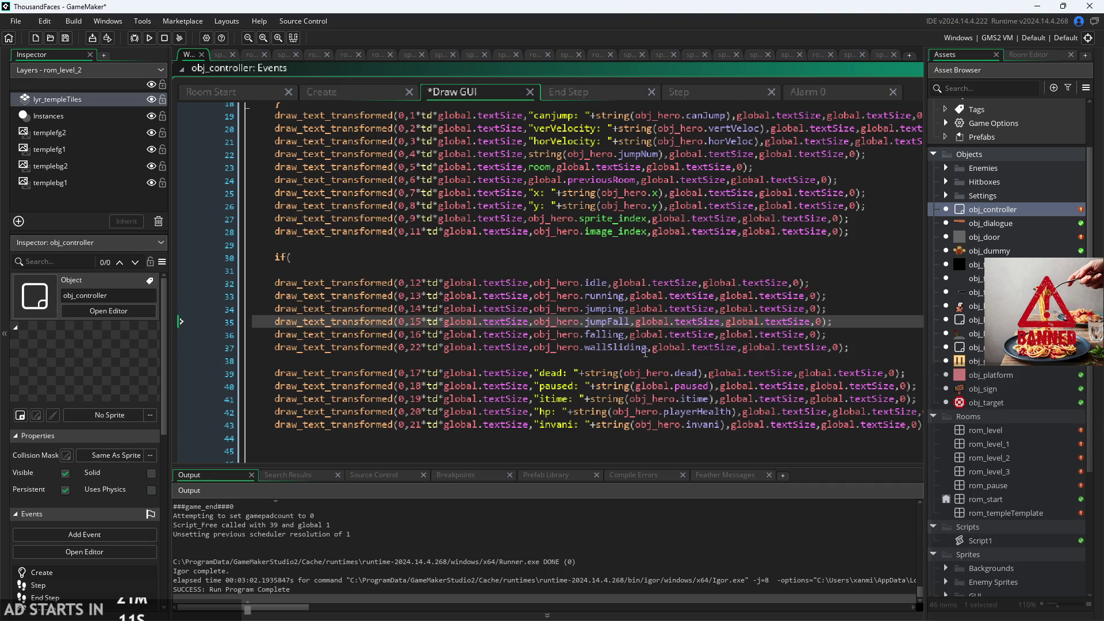
pyautogui.moveTo(649, 348); pyautogui.dragTo(882, 350)
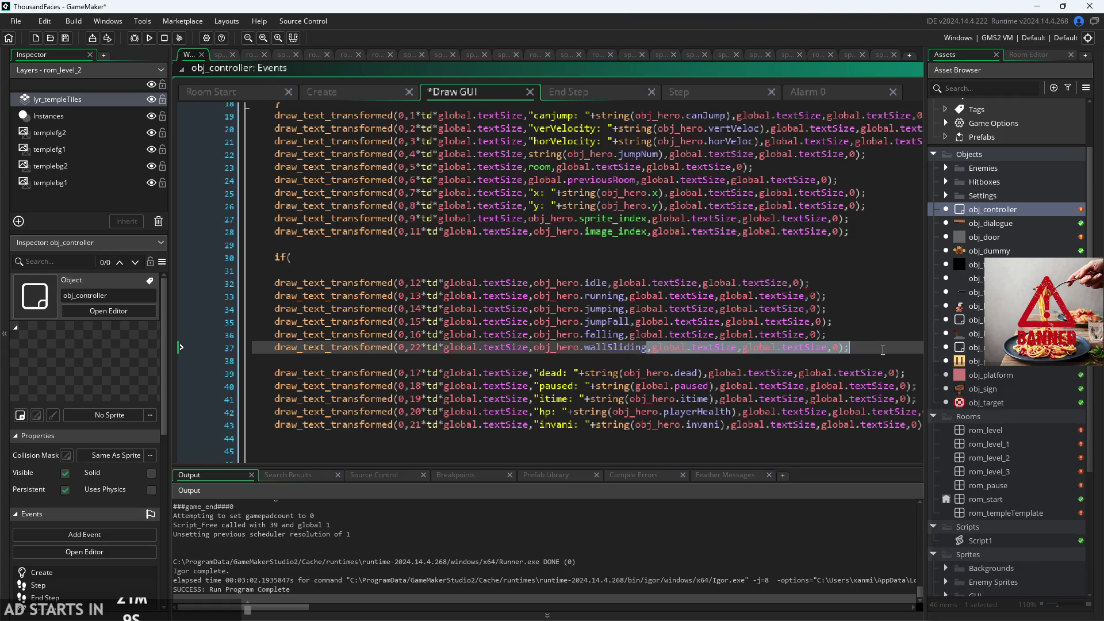
pyautogui.press('Delete')
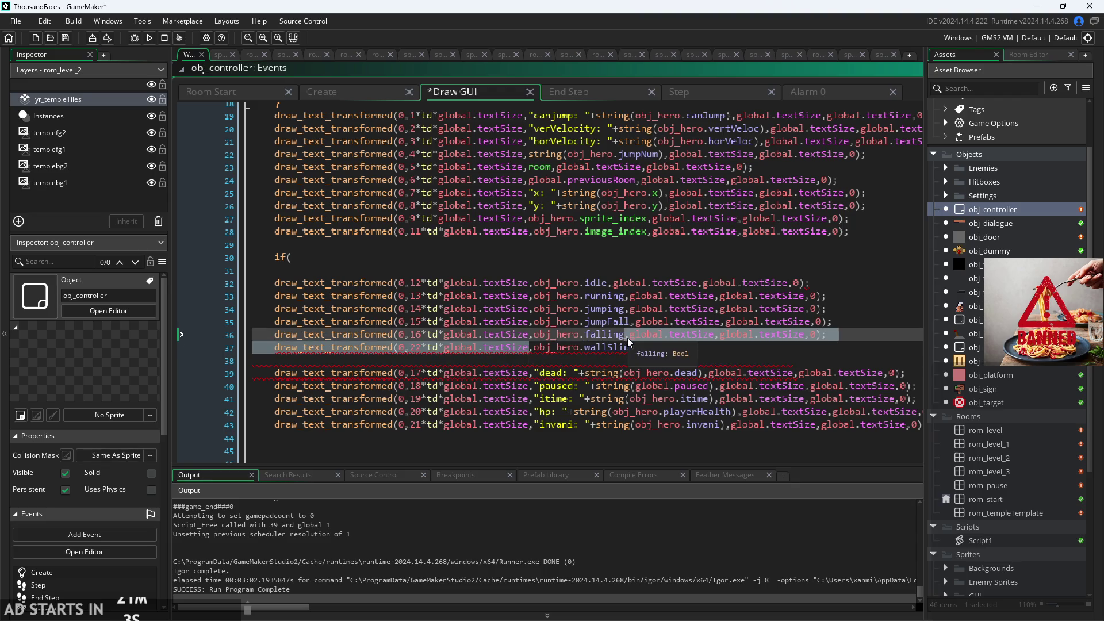
pyautogui.press('BackSpace')
# - Strip the draw_text_transformed prefixes before obj_hero.falling and obj_hero.jumpFall
pyautogui.moveTo(529, 335); pyautogui.dragTo(550, 337)
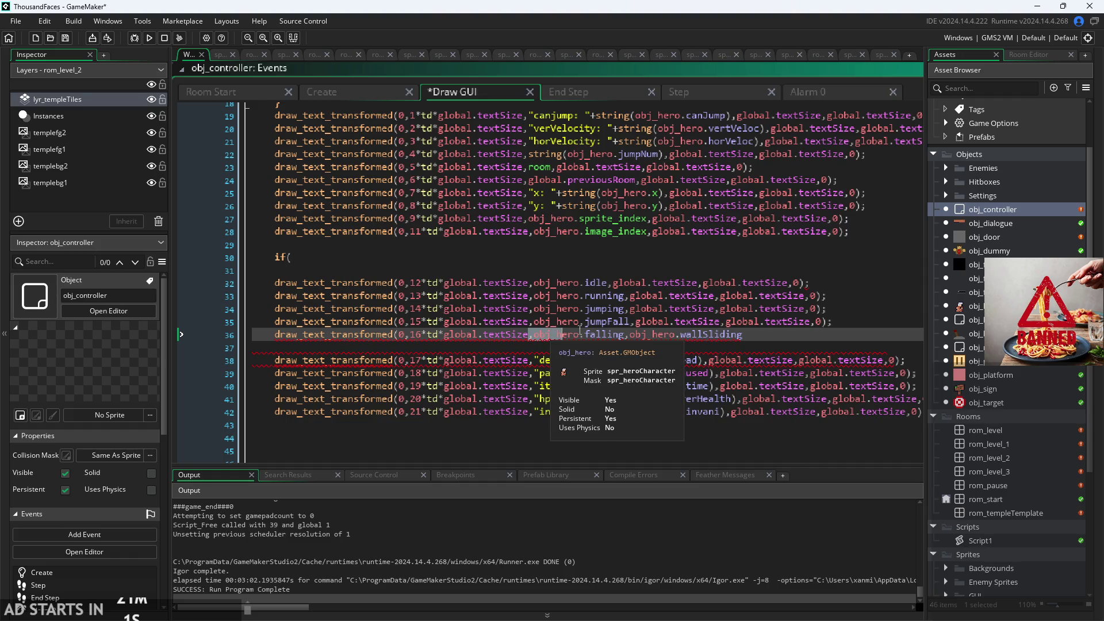
pyautogui.keyDown('shift'); pyautogui.click(634, 320); pyautogui.keyUp('shift')
pyautogui.press('BackSpace')
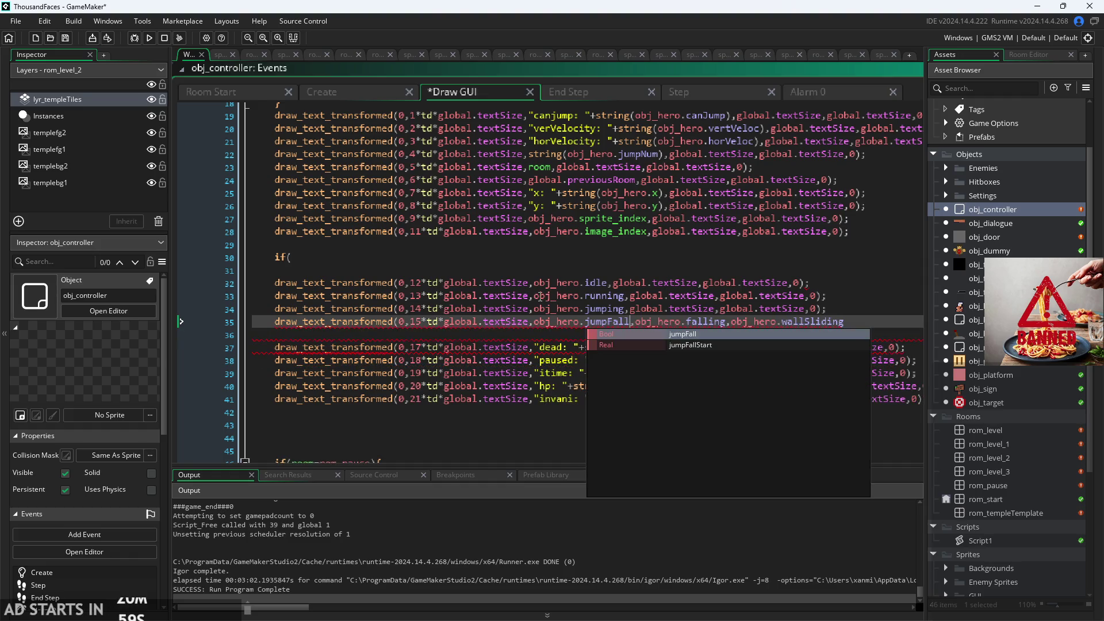
pyautogui.moveTo(528, 321); pyautogui.dragTo(645, 321)
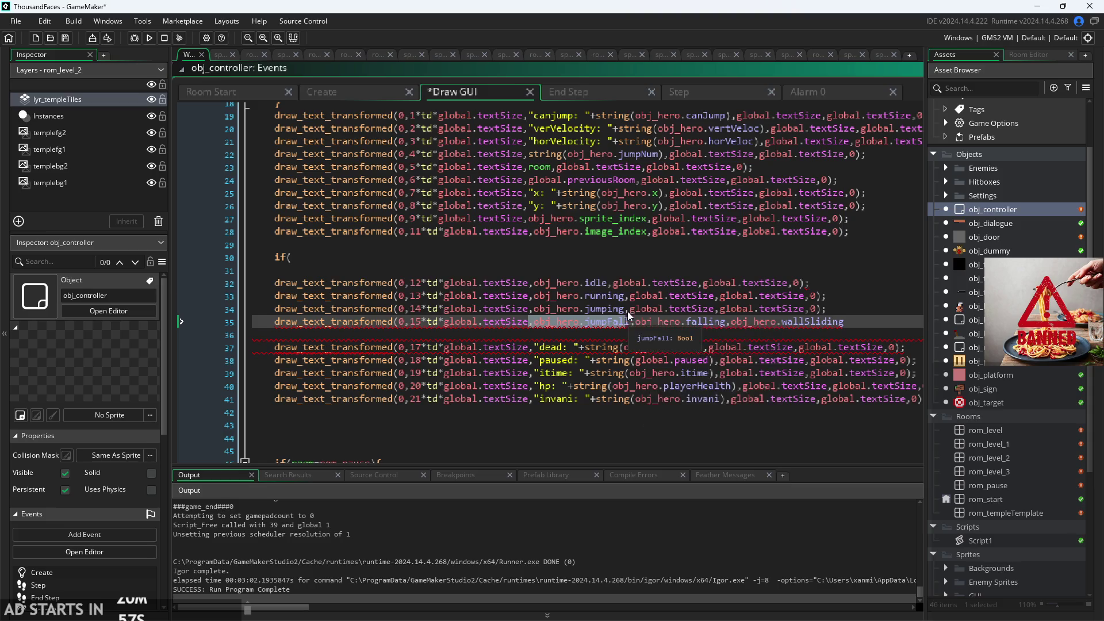
pyautogui.keyDown('shift'); pyautogui.click(625, 309); pyautogui.keyUp('shift')
pyautogui.press('BackSpace')
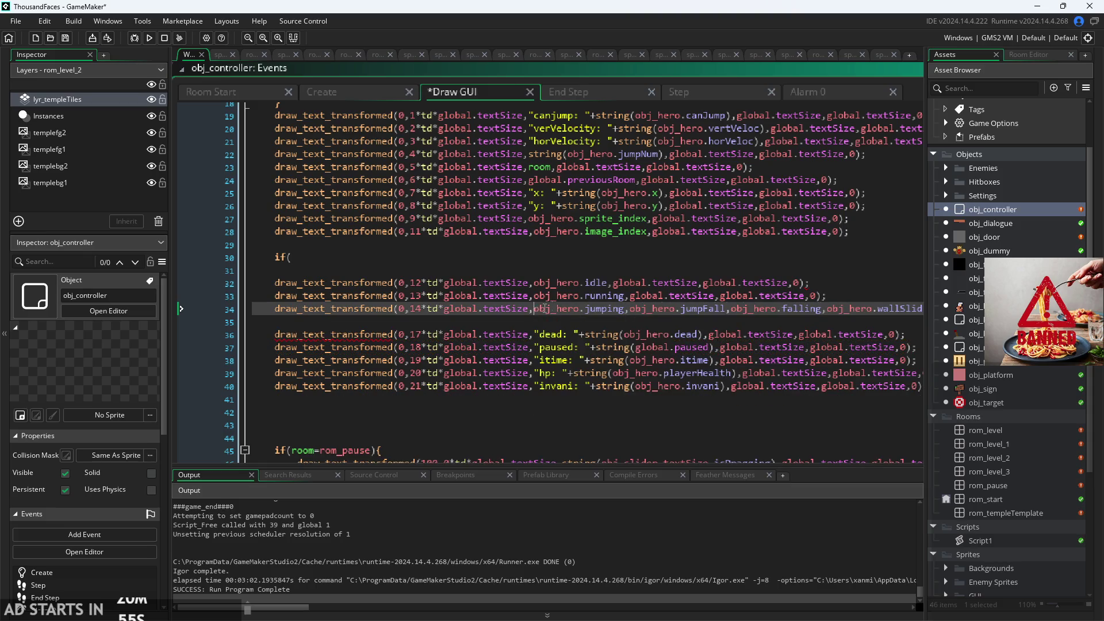
# - Strip the prefixes before jumping, running and idle, leaving one comma list under if(
pyautogui.keyDown('shift'); pyautogui.click(625, 295); pyautogui.keyUp('shift')
pyautogui.press('BackSpace')
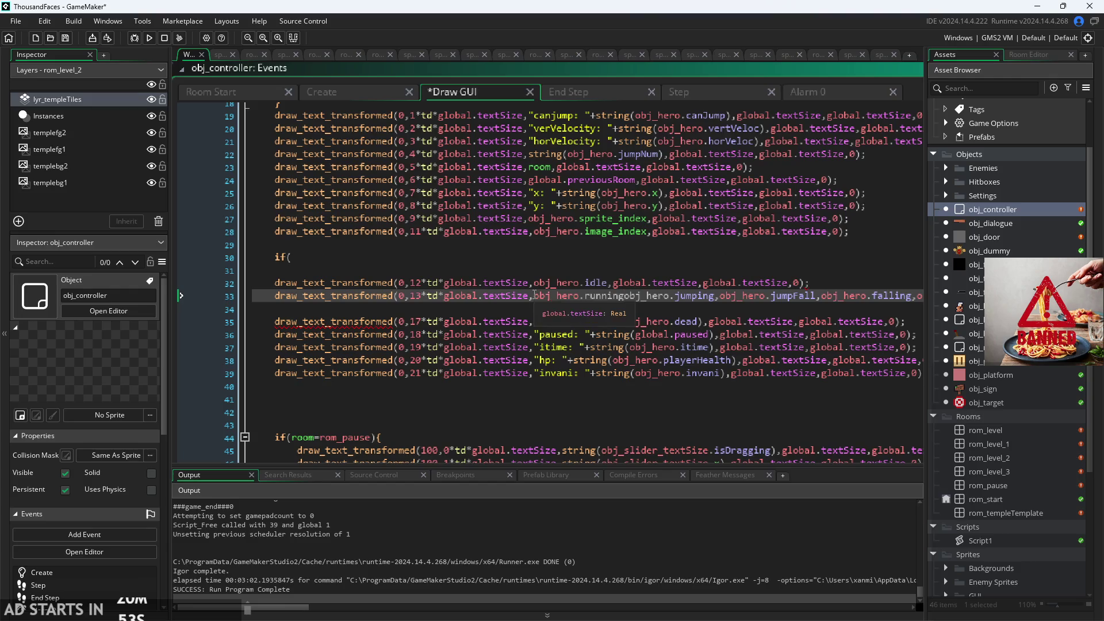
pyautogui.click(608, 282)
pyautogui.keyDown('shift'); pyautogui.click(530, 295); pyautogui.keyUp('shift')
pyautogui.press('BackSpace')
pyautogui.click(534, 283)
pyautogui.keyDown('shift'); pyautogui.click(540, 270); pyautogui.keyUp('shift')
pyautogui.press('BackSpace')
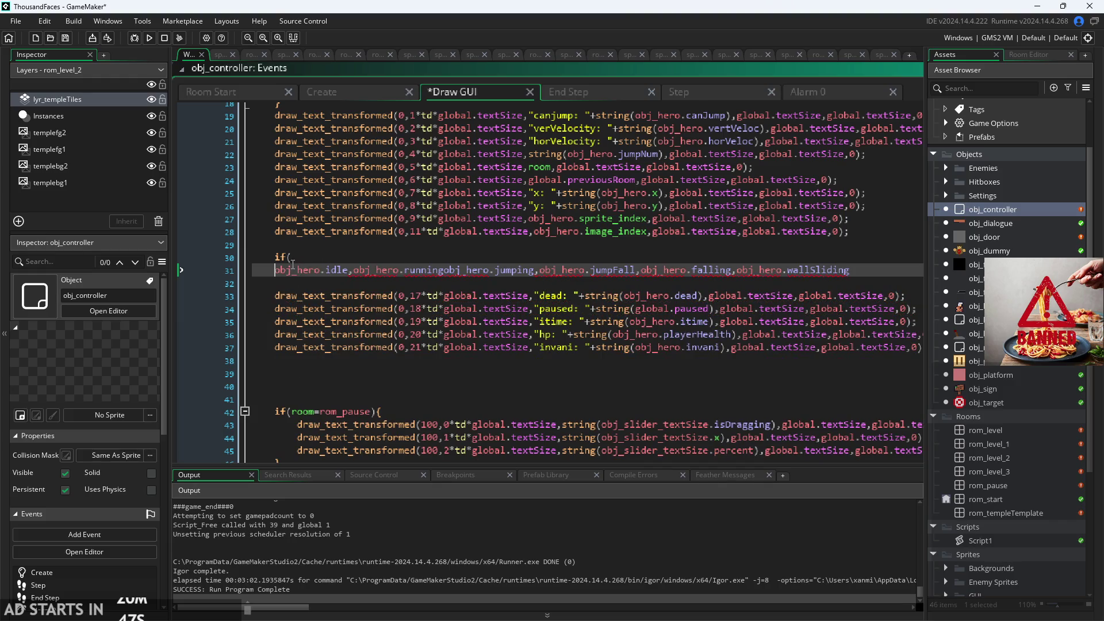
# - Turn the first entry into if(obj_hero.idle){ with the remaining states below
pyautogui.press('BackSpace')
pyautogui.press('BackSpace')
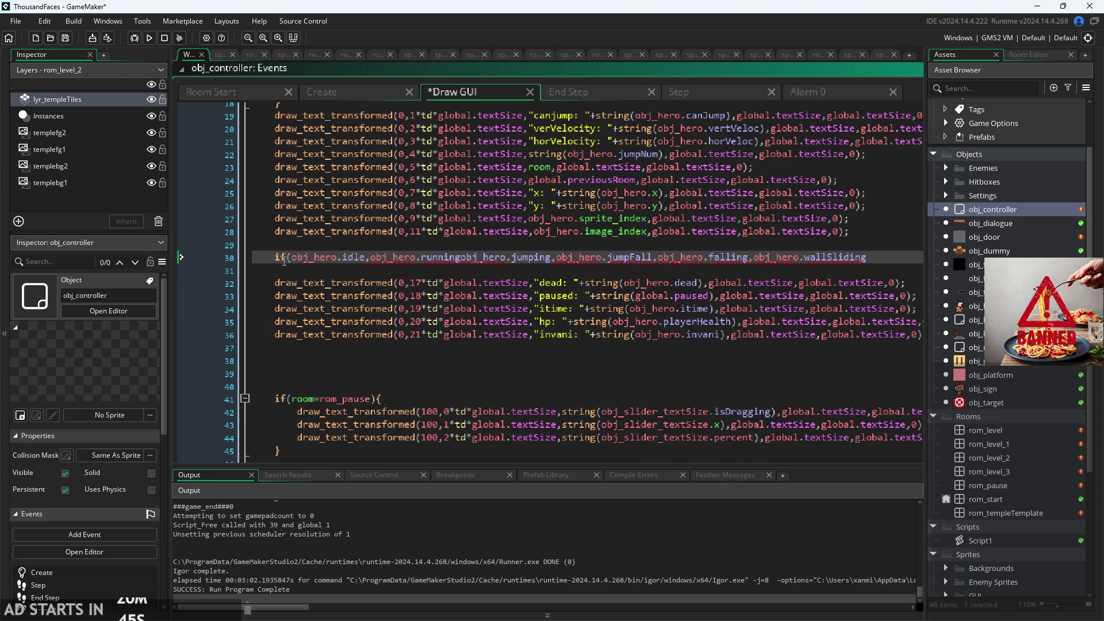
pyautogui.press('Right')
pyautogui.press('Right')
pyautogui.press('Right')
pyautogui.press('Delete')
pyautogui.write(')')
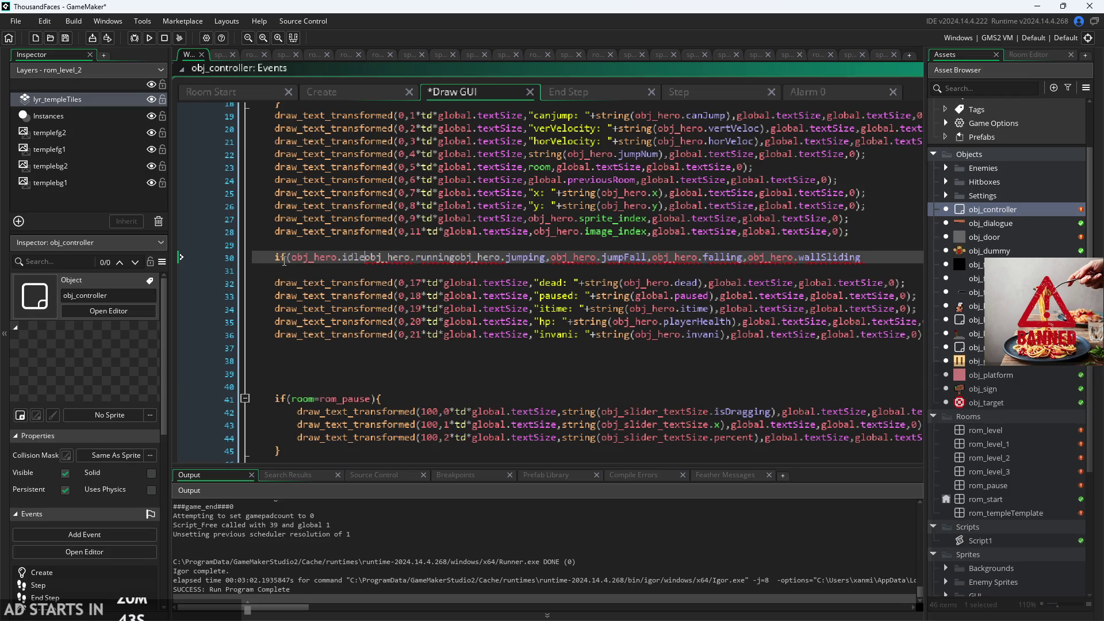
pyautogui.write('{')
pyautogui.press('Return')
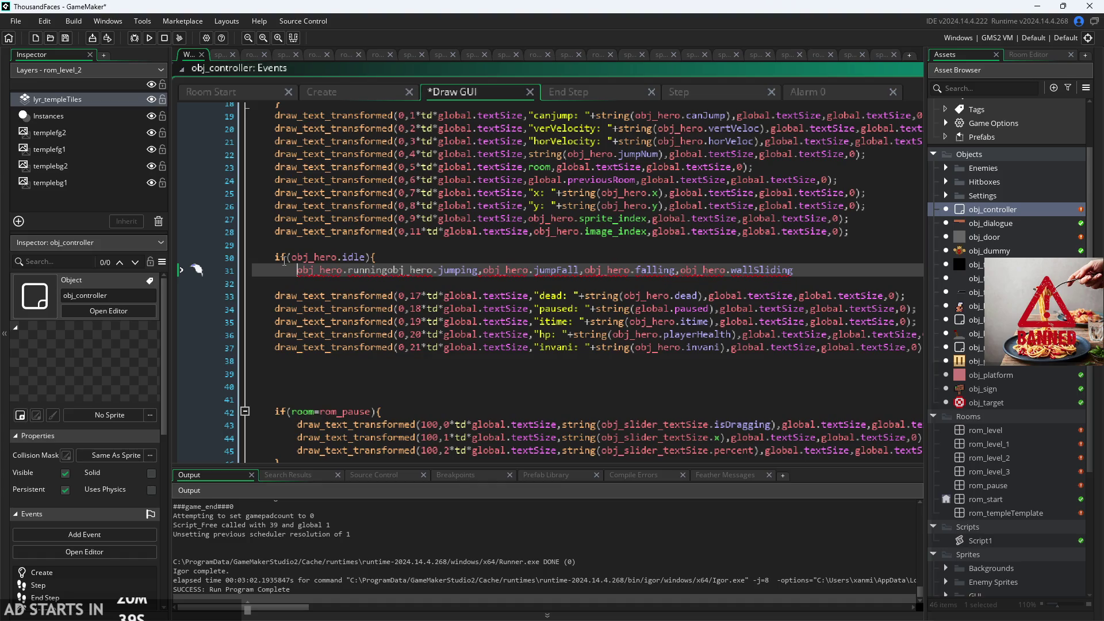
# - Close the idle block and wrap obj_hero.running in its own if block
pyautogui.press('Return')
pyautogui.press('BackSpace')
pyautogui.write('if(')
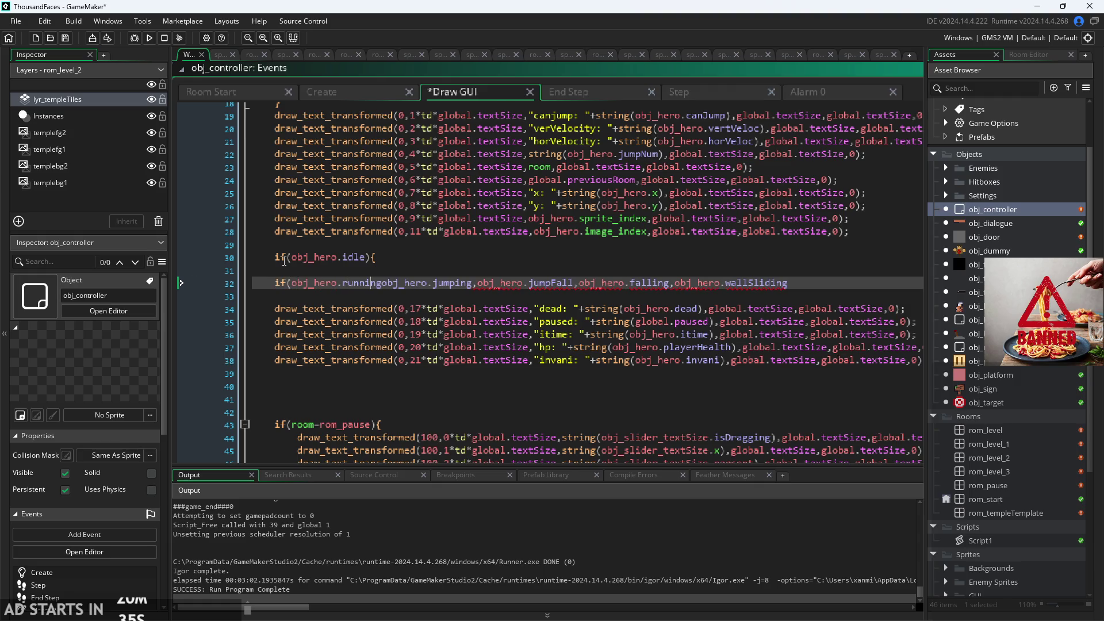
pyautogui.write(')')
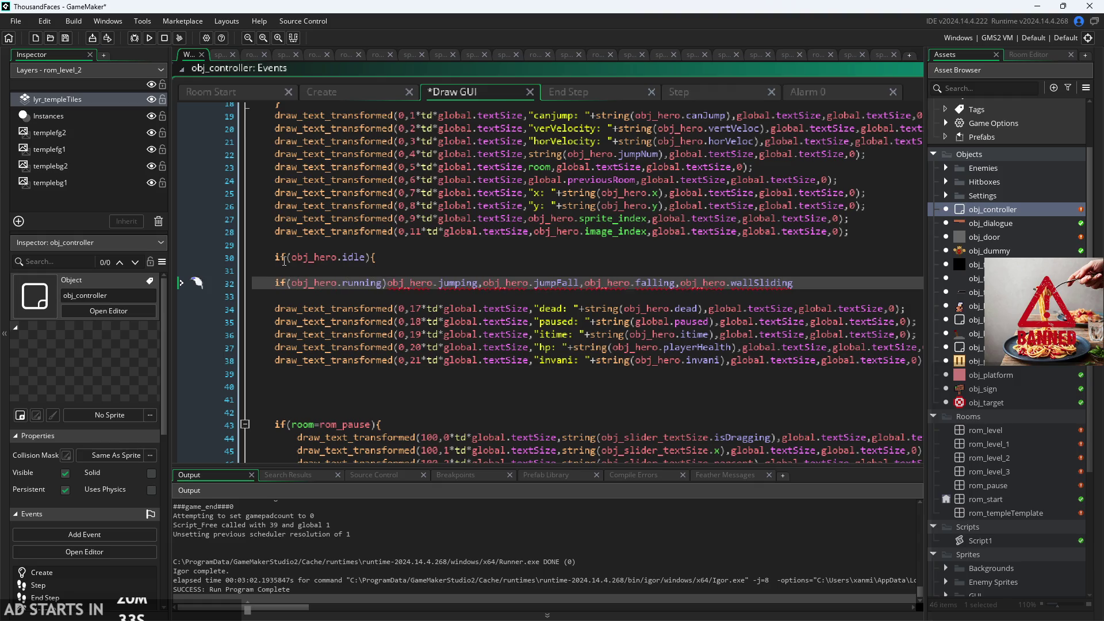
pyautogui.write('{')
pyautogui.press('Return')
pyautogui.press('Return')
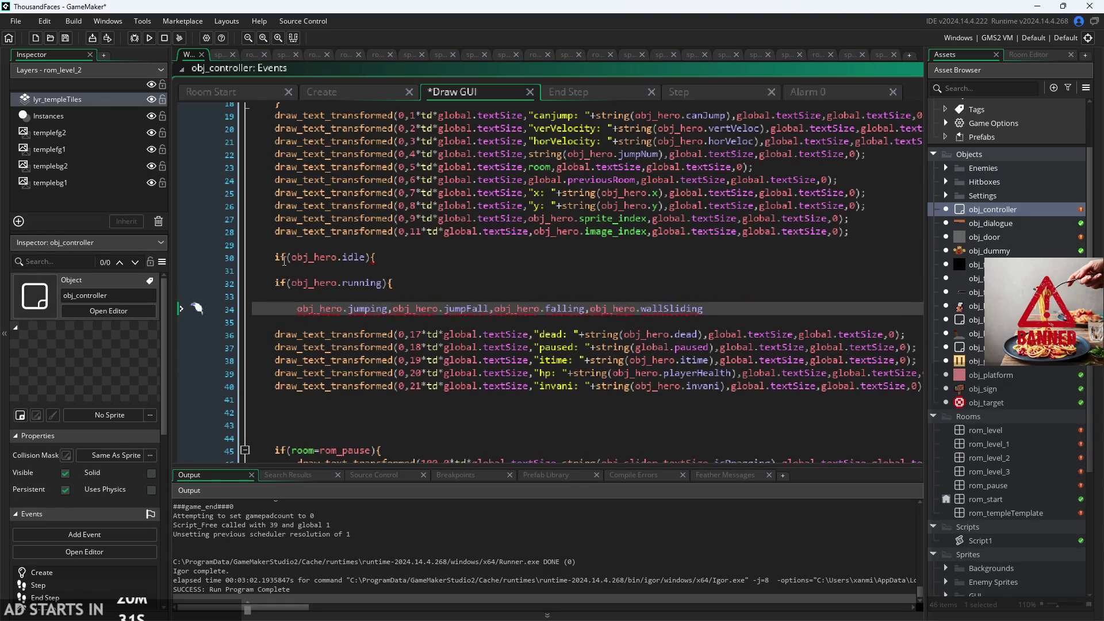
pyautogui.write('}')
pyautogui.press('Up')
pyautogui.press('Up')
pyautogui.press('Up')
pyautogui.press('Return')
pyautogui.write('}')
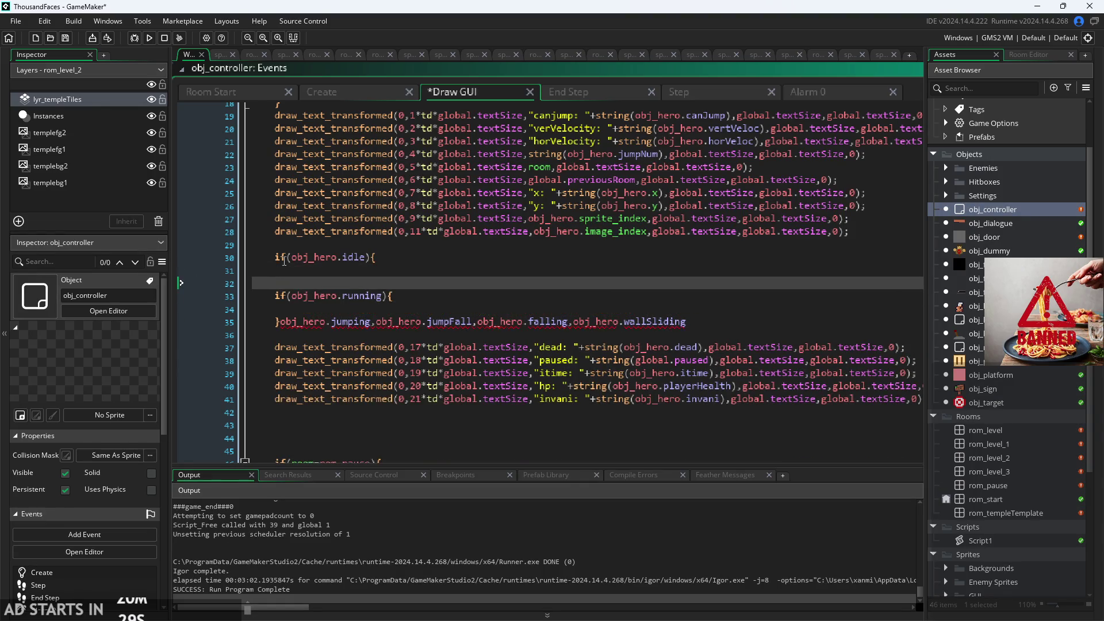
pyautogui.press('Return')
pyautogui.press('Down')
pyautogui.press('Down')
pyautogui.press('Down')
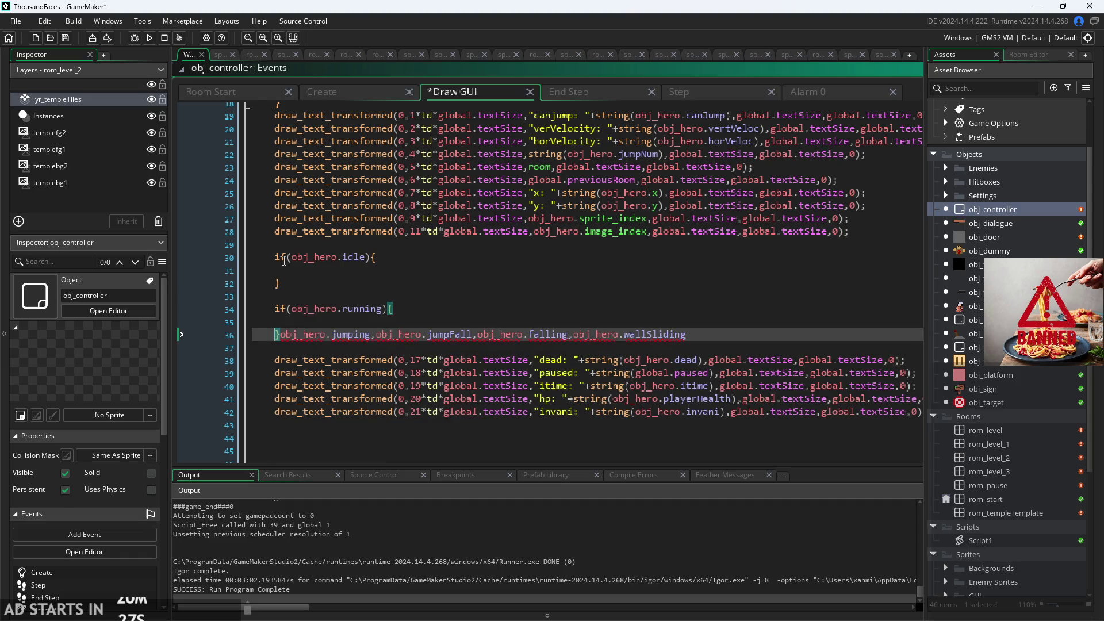
pyautogui.press('Right')
pyautogui.press('Return')
# - Create the if(obj_hero.jumping){ } block
pyautogui.write('if')
pyautogui.press('Return')
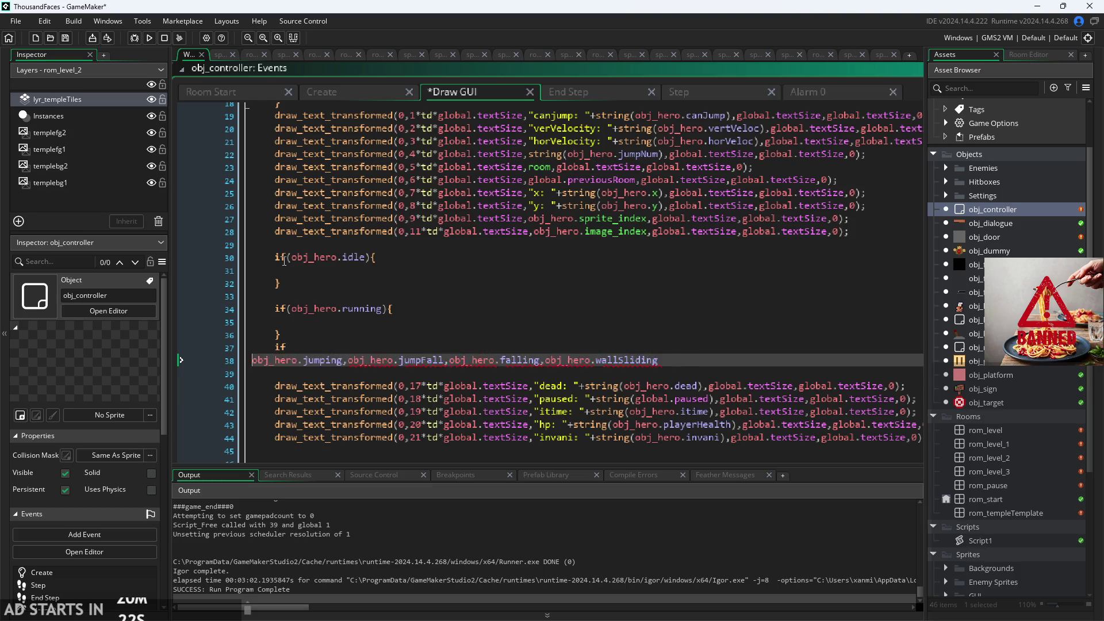
pyautogui.press('BackSpace')
pyautogui.write('(')
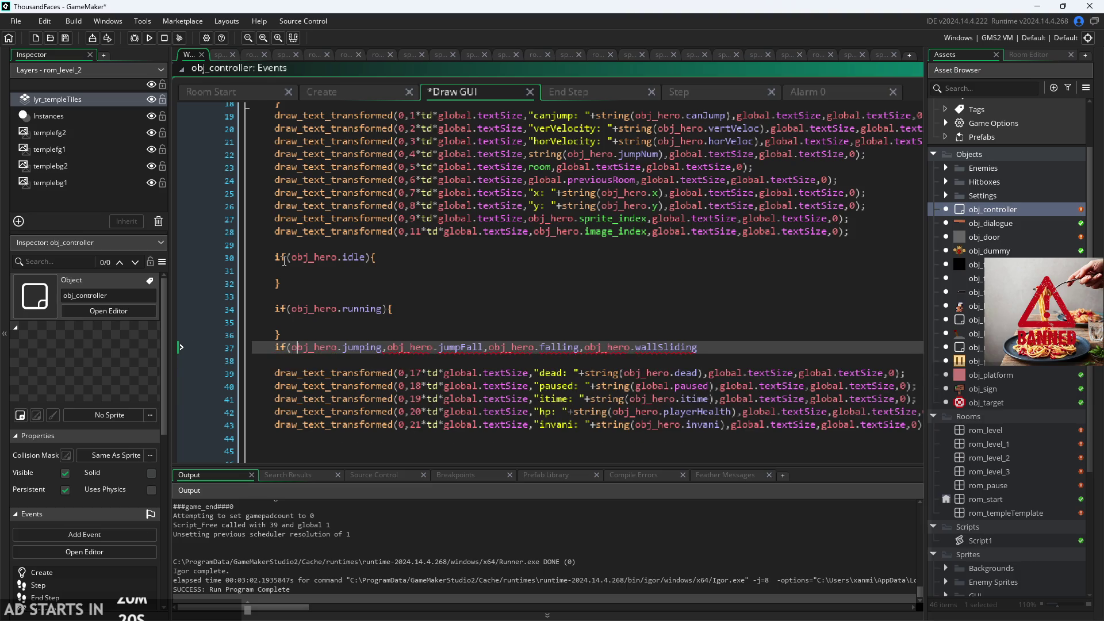
pyautogui.write(')')
pyautogui.press('Delete')
pyautogui.write('{')
pyautogui.press('Return')
pyautogui.press('Return')
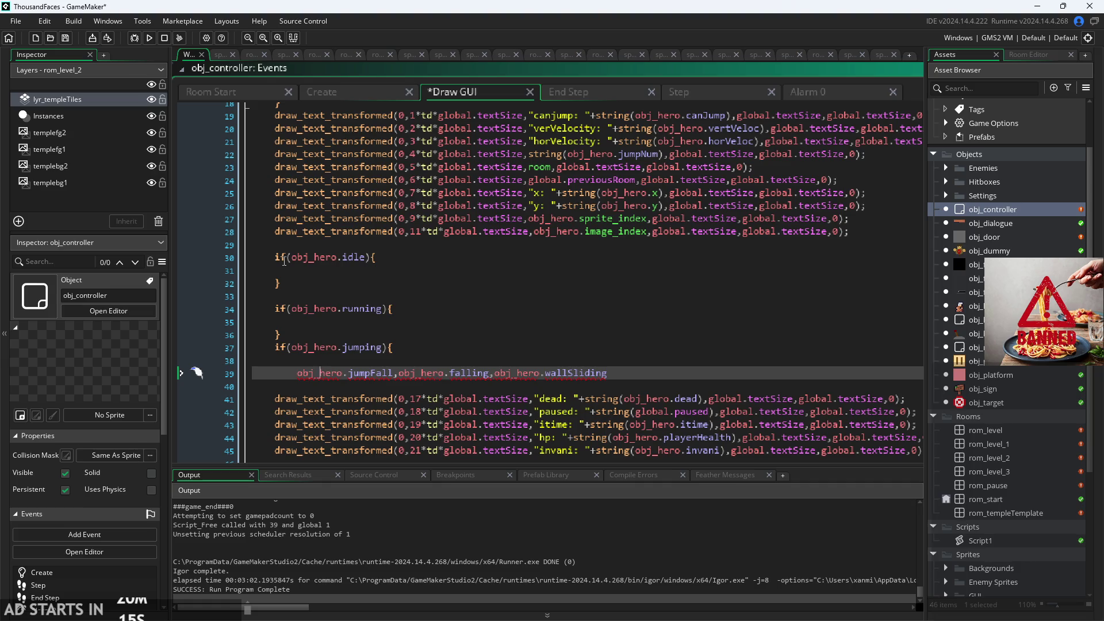
pyautogui.press('Return')
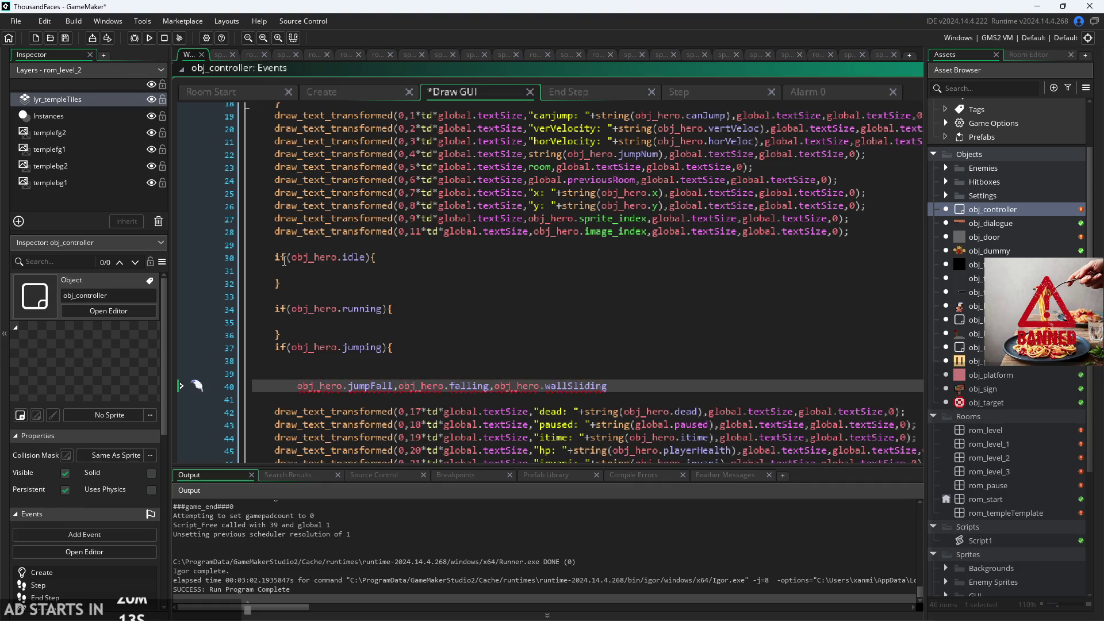
pyautogui.press('Up')
pyautogui.write('}')
# - Create the if(obj_hero.jumpFall){ } block
pyautogui.press('Down')
pyautogui.press('BackSpace')
pyautogui.write('if(')
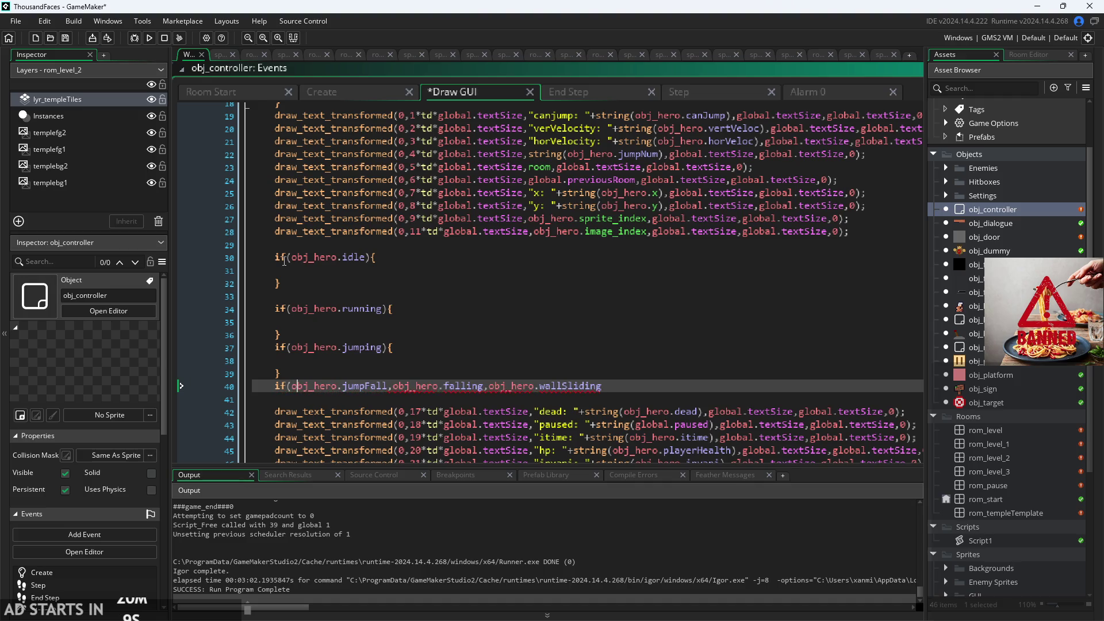
pyautogui.press('Right')
pyautogui.press('Right')
pyautogui.press('Right')
pyautogui.press('Delete')
pyautogui.write(')')
pyautogui.press('Return')
pyautogui.press('Return')
pyautogui.press('Return')
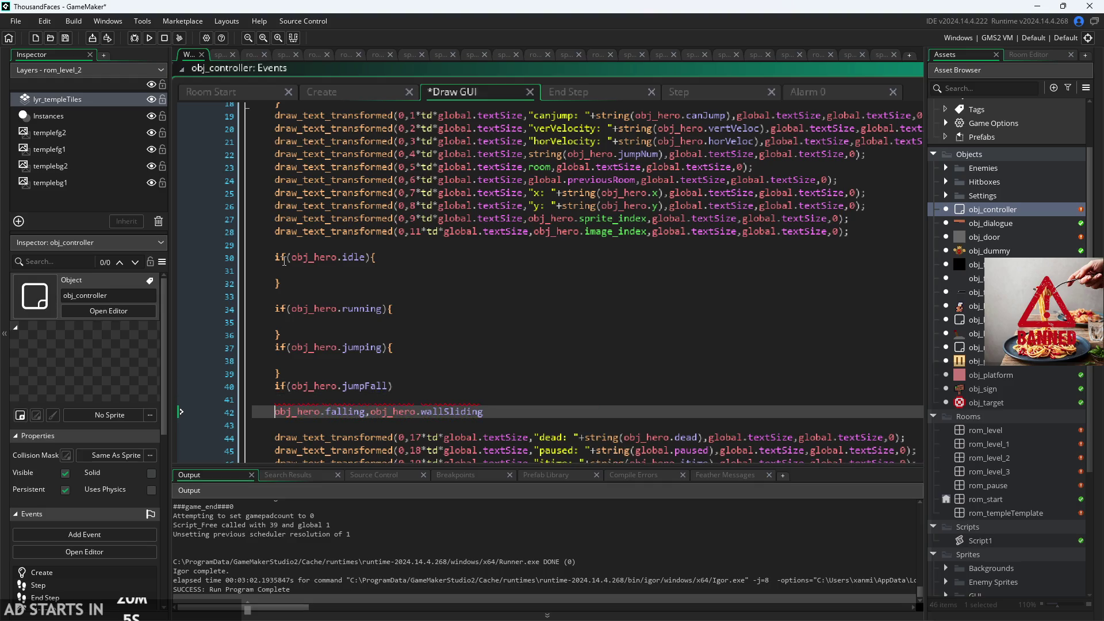
pyautogui.press('Up')
pyautogui.write('}')
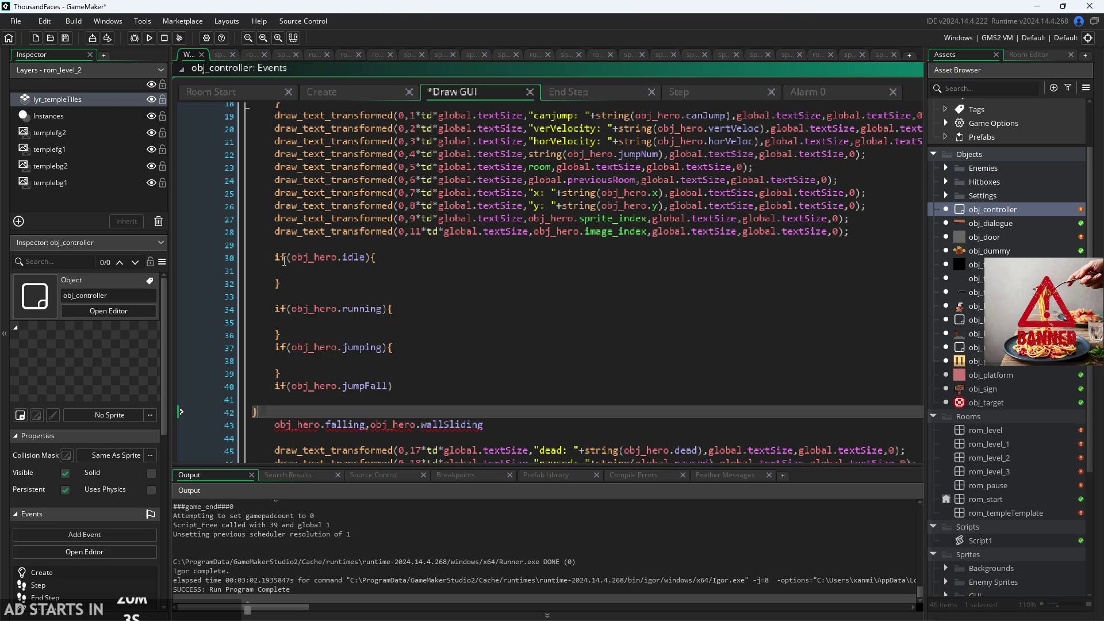
pyautogui.press('Up')
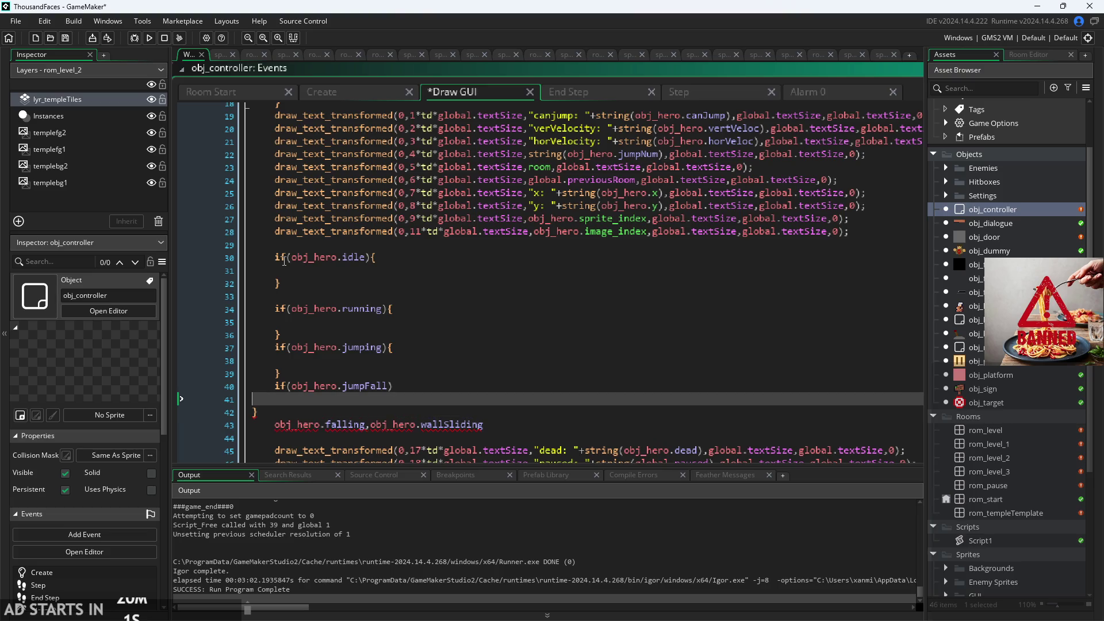
pyautogui.press('Up')
pyautogui.press('End')
pyautogui.write('{')
pyautogui.press('Down')
pyautogui.press('Down')
pyautogui.press('Down')
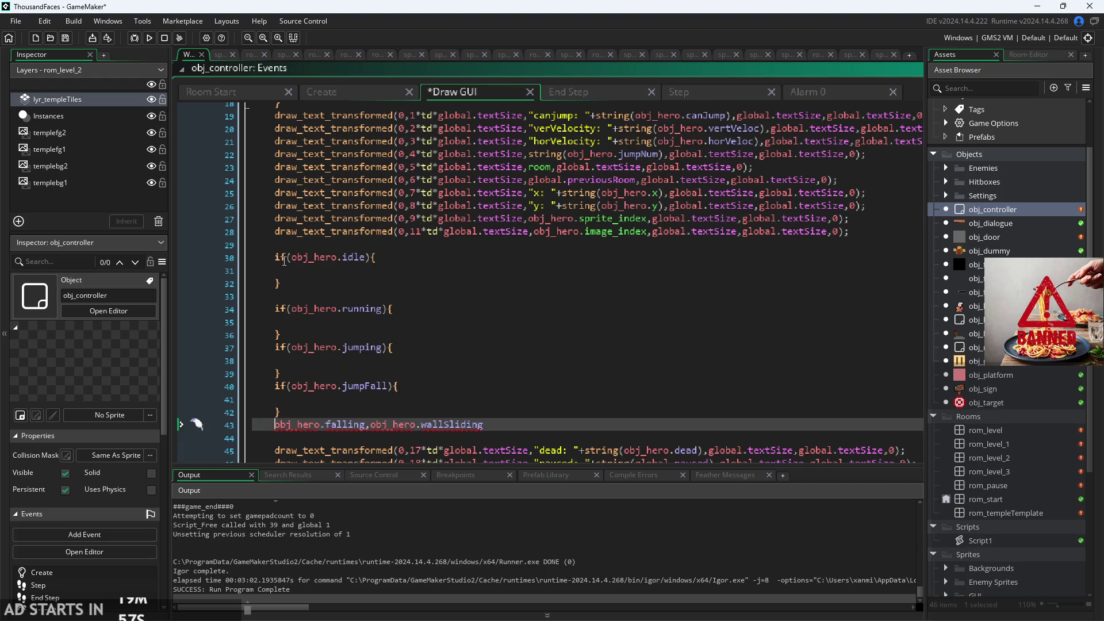
# - Create the if(obj_hero.falling){ } block
pyautogui.press('Return')
pyautogui.write('if(')
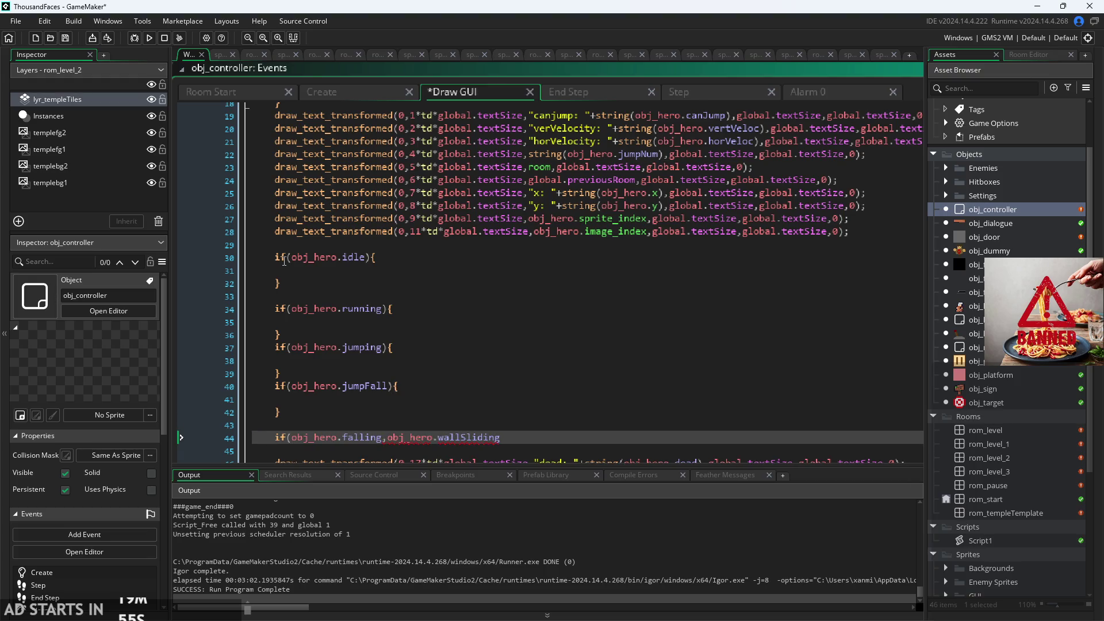
pyautogui.press('Right')
pyautogui.press('Right')
pyautogui.press('Right')
pyautogui.press('Delete')
pyautogui.write('){')
pyautogui.press('Return')
pyautogui.press('Return')
pyautogui.write('}')
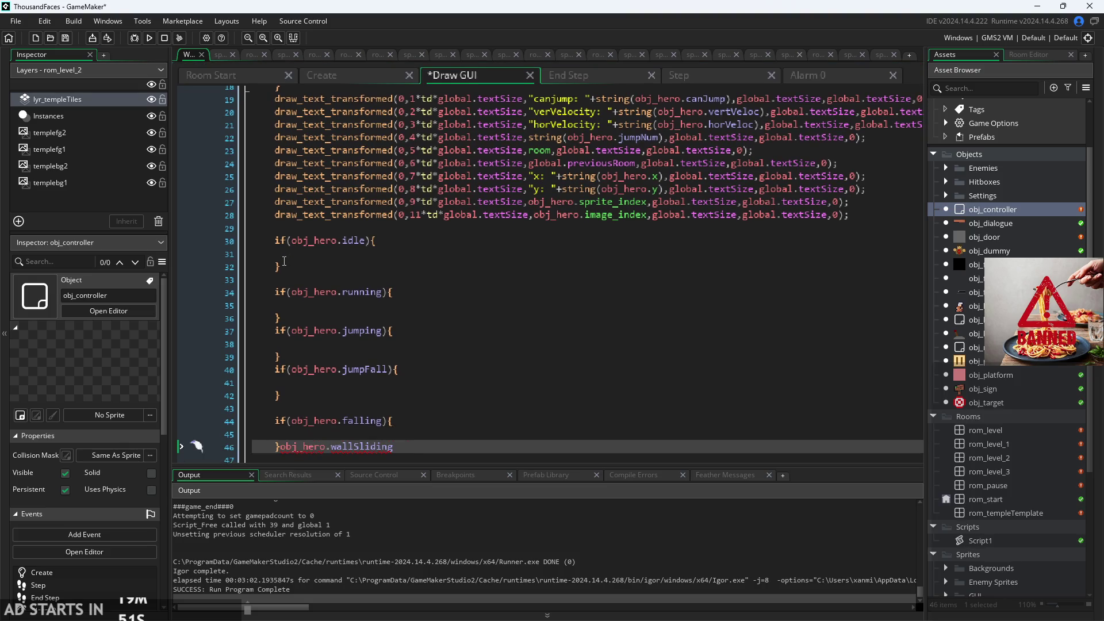
pyautogui.press('Return')
# - Create the if(obj_hero.wallSliding){ } block, with spacing before it
pyautogui.write('if(')
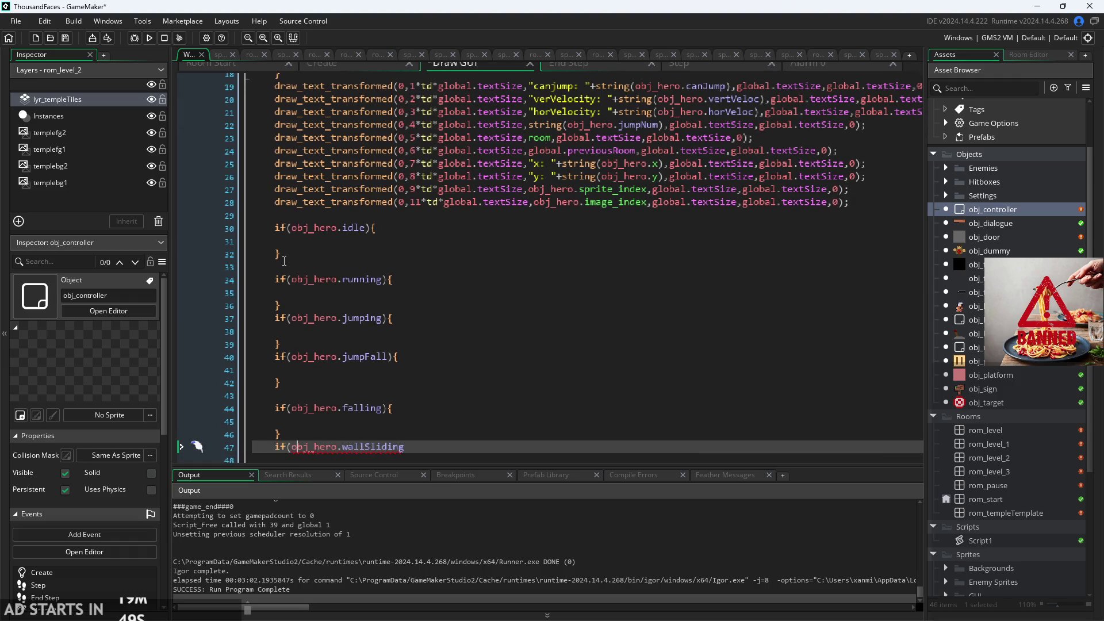
pyautogui.press('End')
pyautogui.write('){')
pyautogui.press('Return')
pyautogui.press('Return')
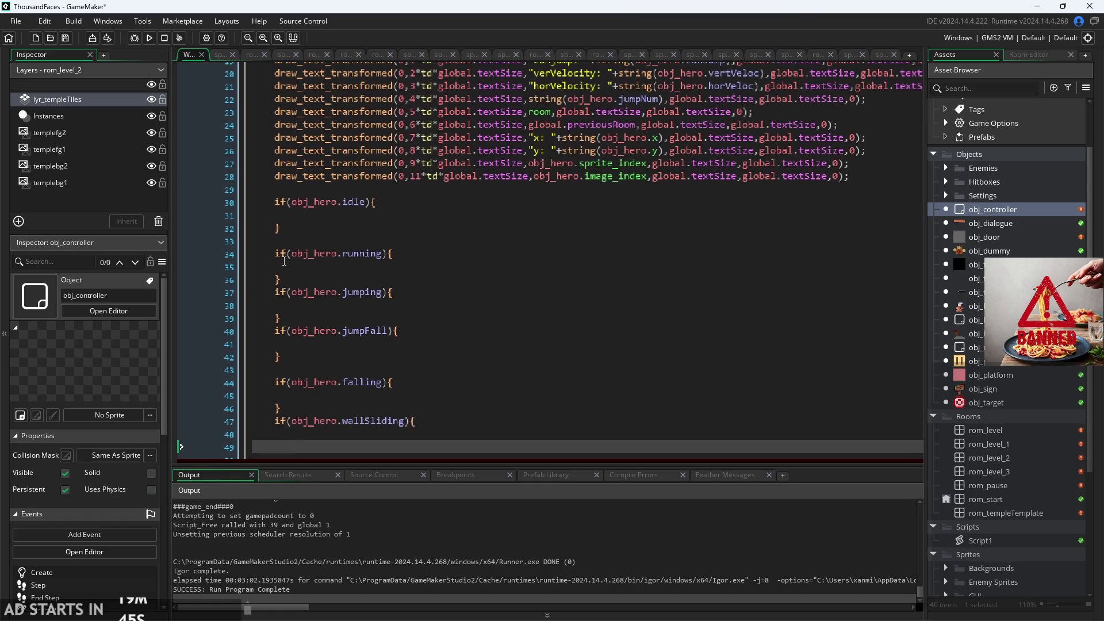
pyautogui.click(327, 406)
pyautogui.press('Return')
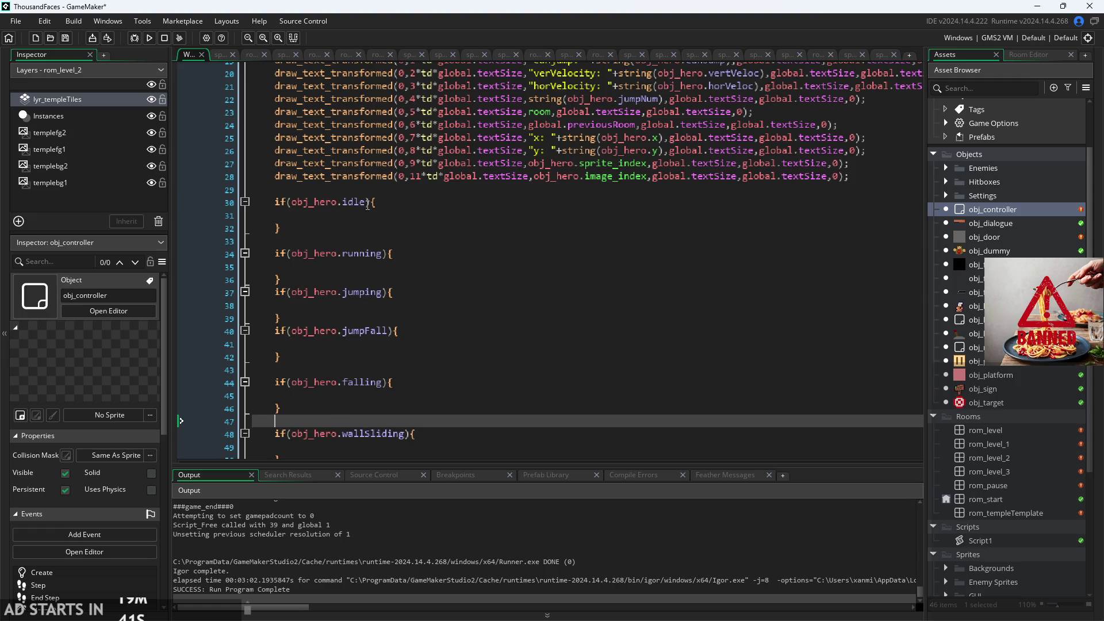
# - Inside the idle block, start typing _state+= using autocomplete
pyautogui.click(393, 205)
pyautogui.press('Down')
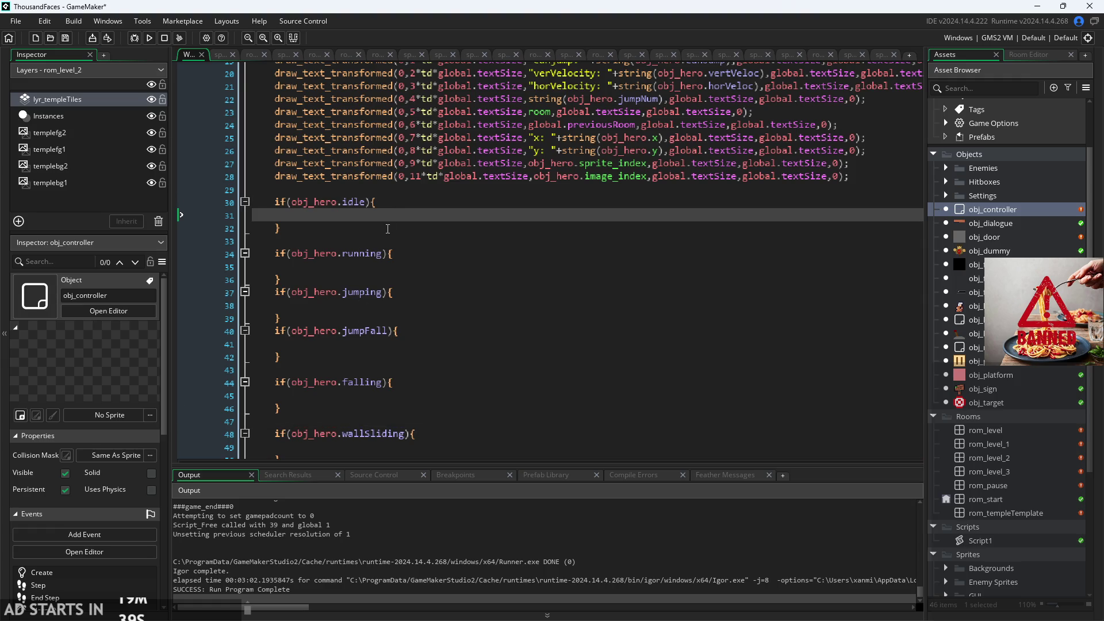
pyautogui.write('_s')
pyautogui.press('Return')
pyautogui.write('_state+=')
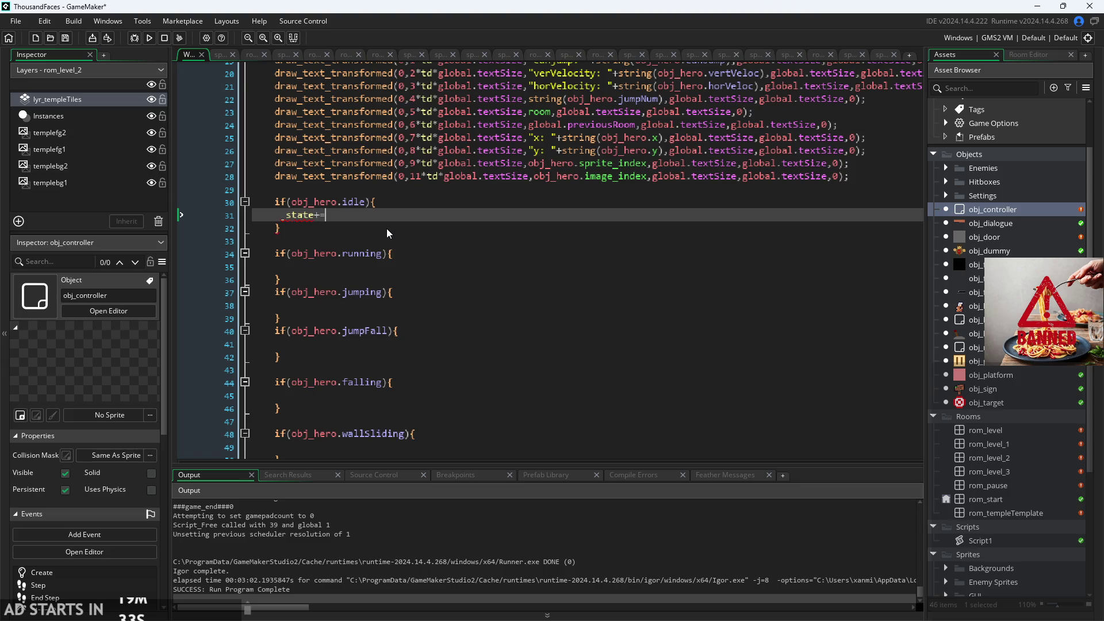
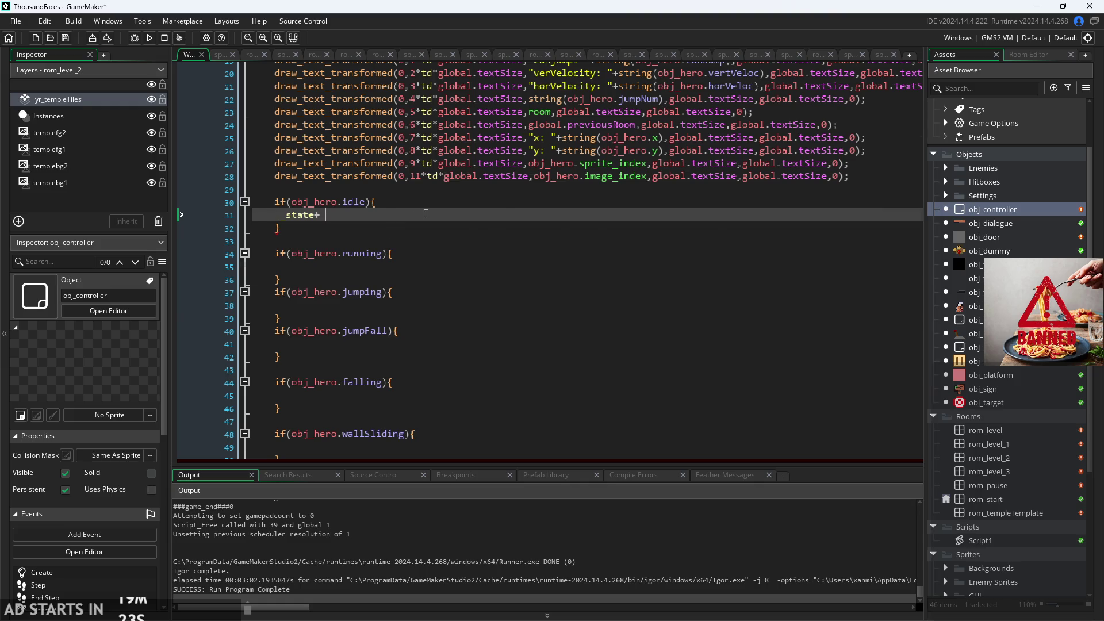
# - Finish the idling statement, copy it, and paste it into the running block as "running"
pyautogui.scroll(6, 317, 246)
pyautogui.scroll(-5, 316, 246)
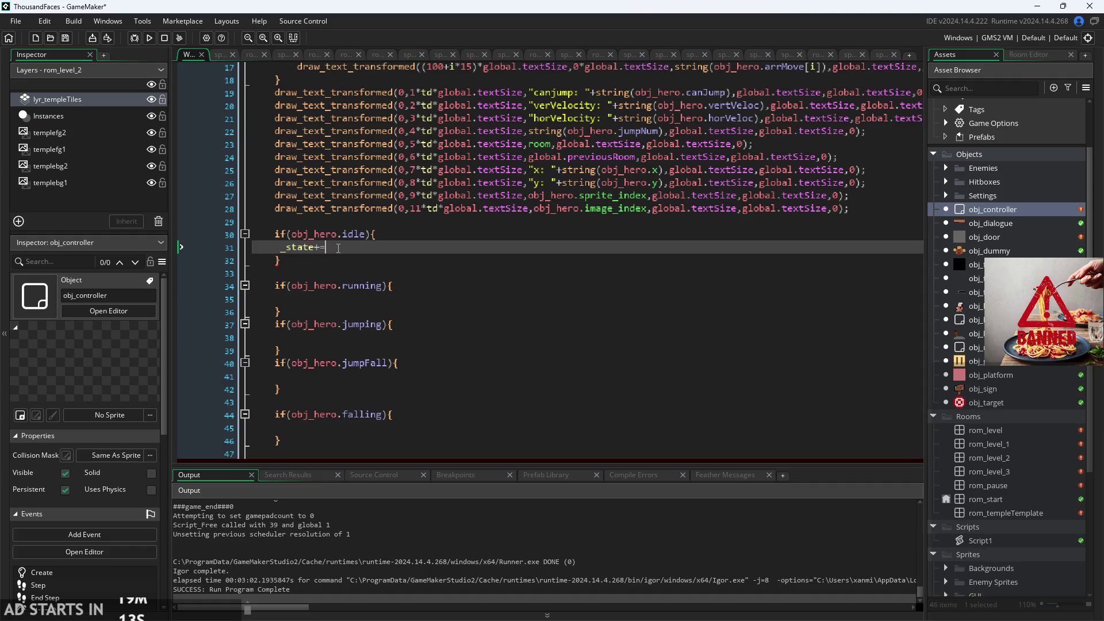
pyautogui.write('"idling')
pyautogui.hotkey('shift', 'Left')
pyautogui.hotkey('shift', 'Left')
pyautogui.hotkey('shift', 'Left')
pyautogui.hotkey('ctrl', 'c')
pyautogui.click(355, 302)
pyautogui.hotkey('ctrl', 'v')
pyautogui.doubleClick(354, 301)
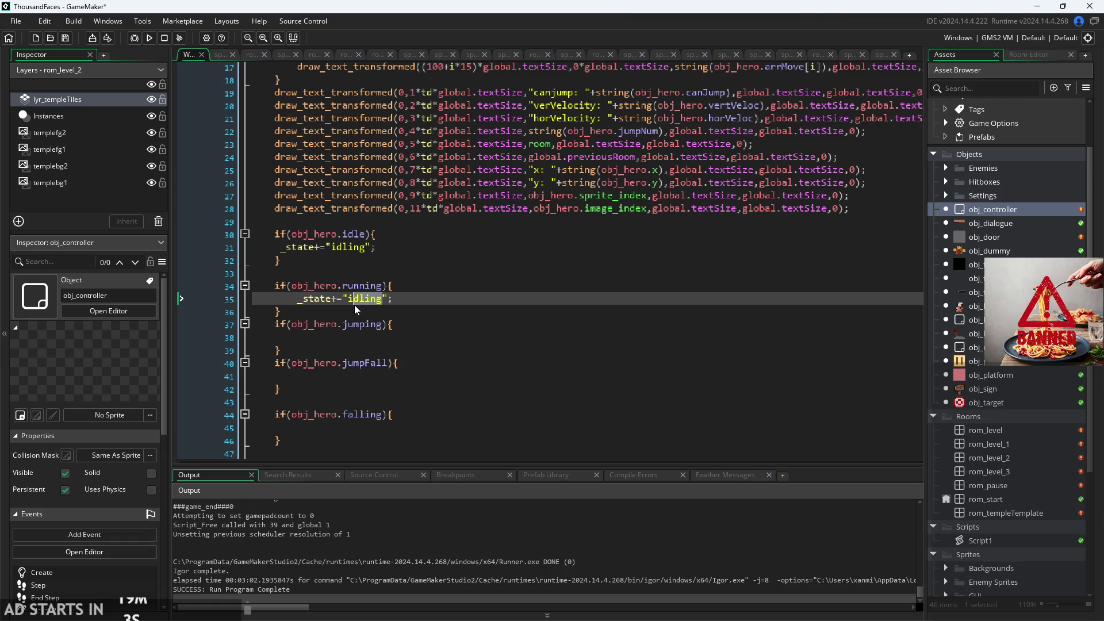
pyautogui.write('running')
# - Add the statement to the jumping and jumpFall blocks, labelled "jumping" and "galloping"
pyautogui.click(350, 337)
pyautogui.hotkey('ctrl', 'v')
pyautogui.doubleClick(354, 338)
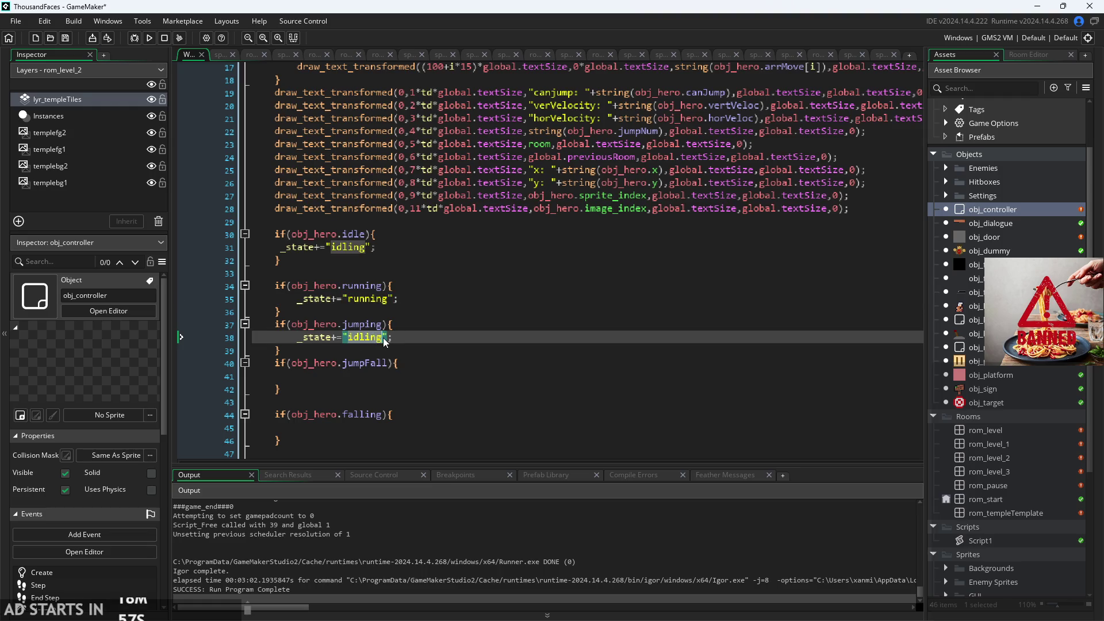
pyautogui.write('jumpung')
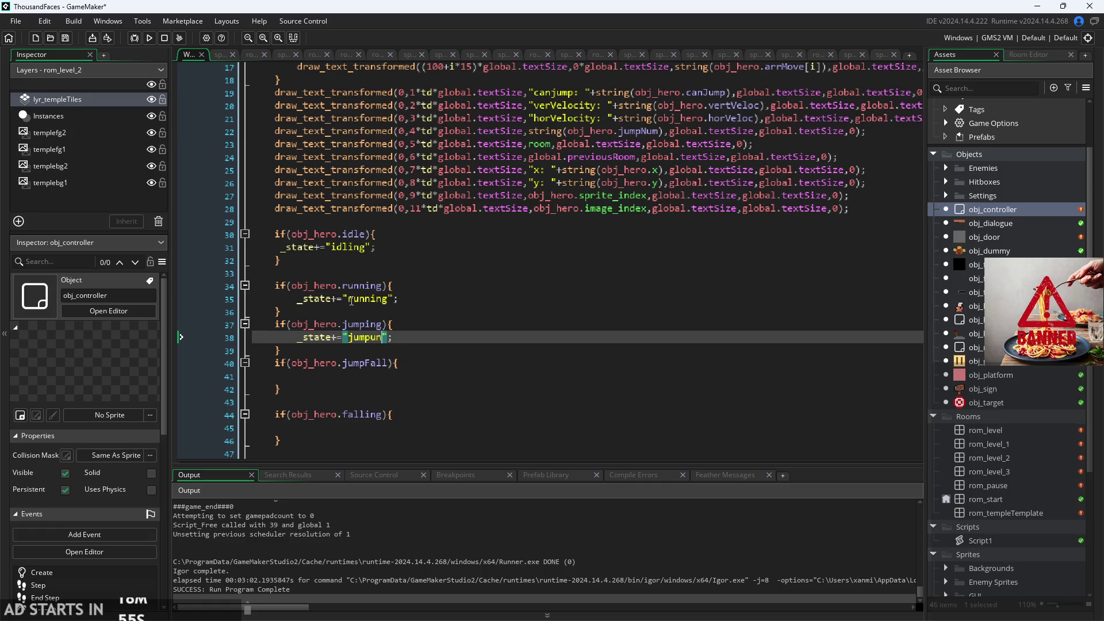
pyautogui.press('BackSpace')
pyautogui.press('BackSpace')
pyautogui.press('BackSpace')
pyautogui.write('ing')
pyautogui.click(401, 380)
pyautogui.hotkey('ctrl', 'v')
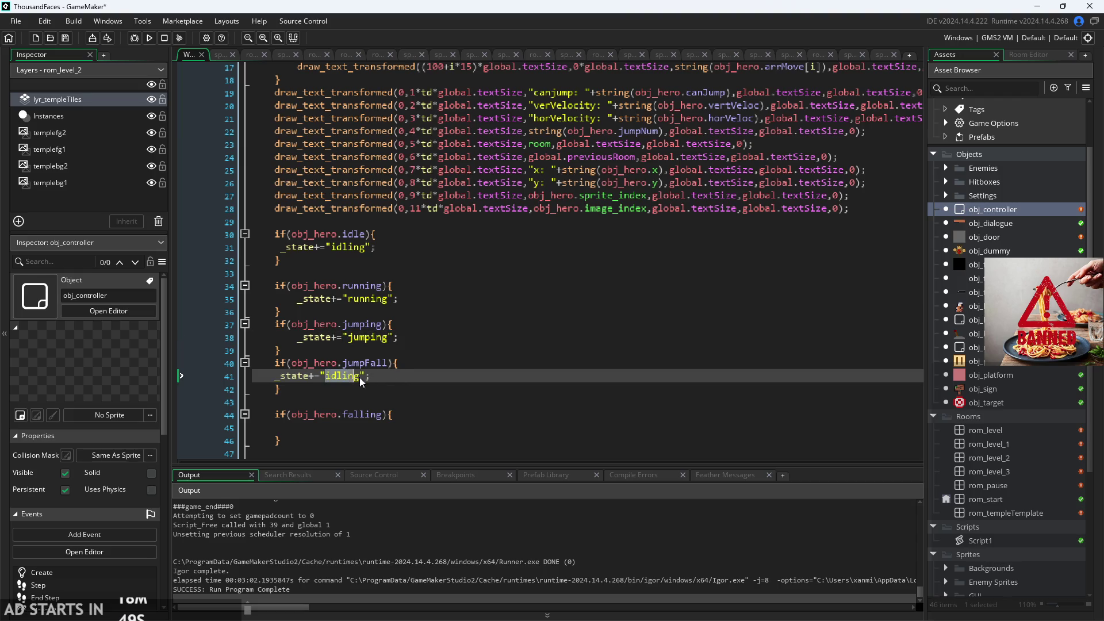
pyautogui.doubleClick(360, 377)
pyautogui.write('galloping')
# - Add _state+="falling"; to the falling block, indented to match the others
pyautogui.click(334, 430)
pyautogui.hotkey('ctrl', 'v')
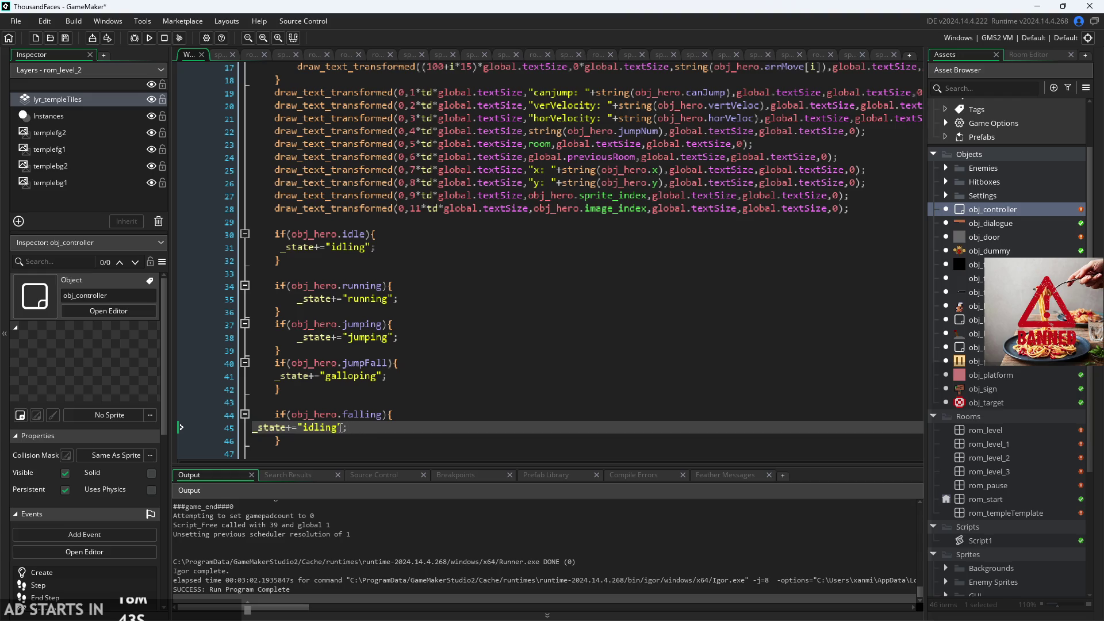
pyautogui.press('Home')
pyautogui.press('Tab')
pyautogui.doubleClick(326, 427)
pyautogui.write('g')
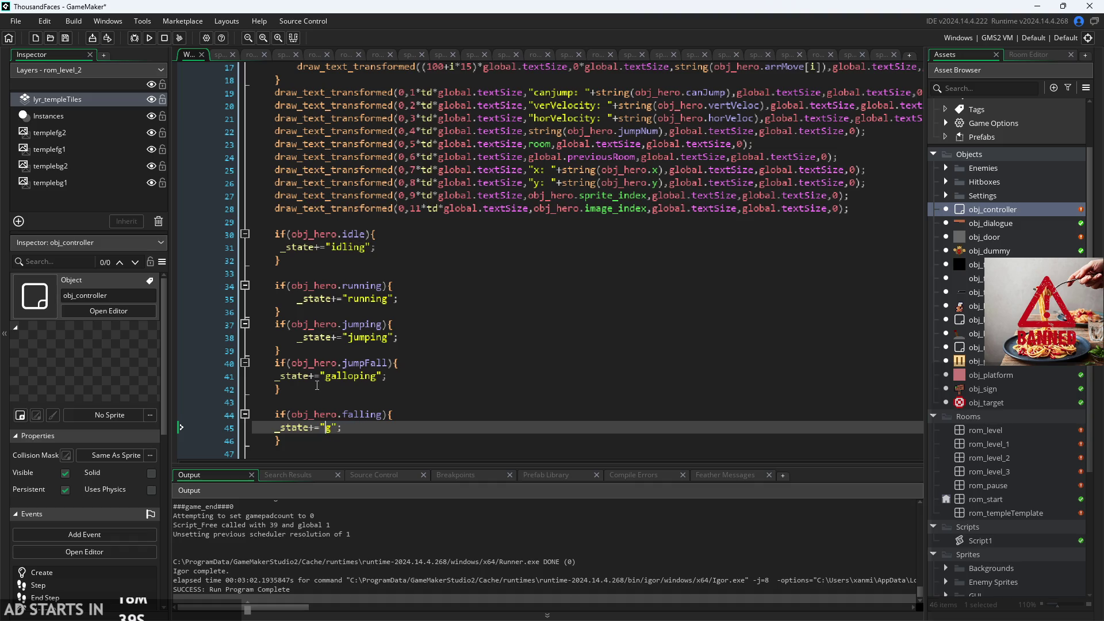
pyautogui.write('fallingg')
pyautogui.press('BackSpace')
pyautogui.scroll(-3, 348, 343)
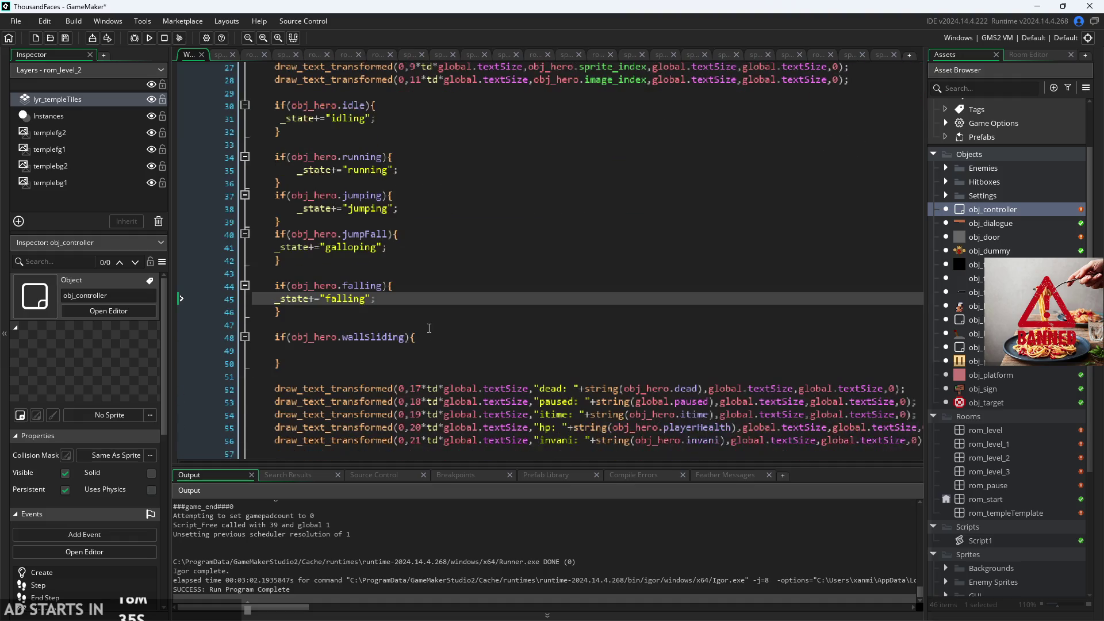
# - Add _state+="Sliding"; to the wallSliding block
pyautogui.click(416, 349)
pyautogui.hotkey('ctrl', 'v')
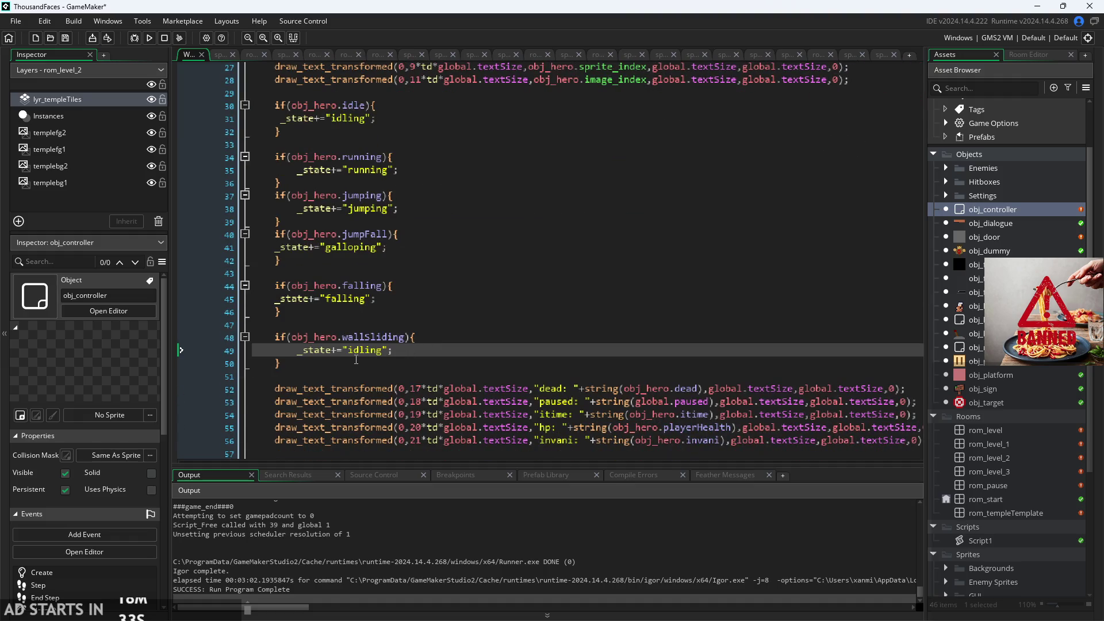
pyautogui.doubleClick(350, 350)
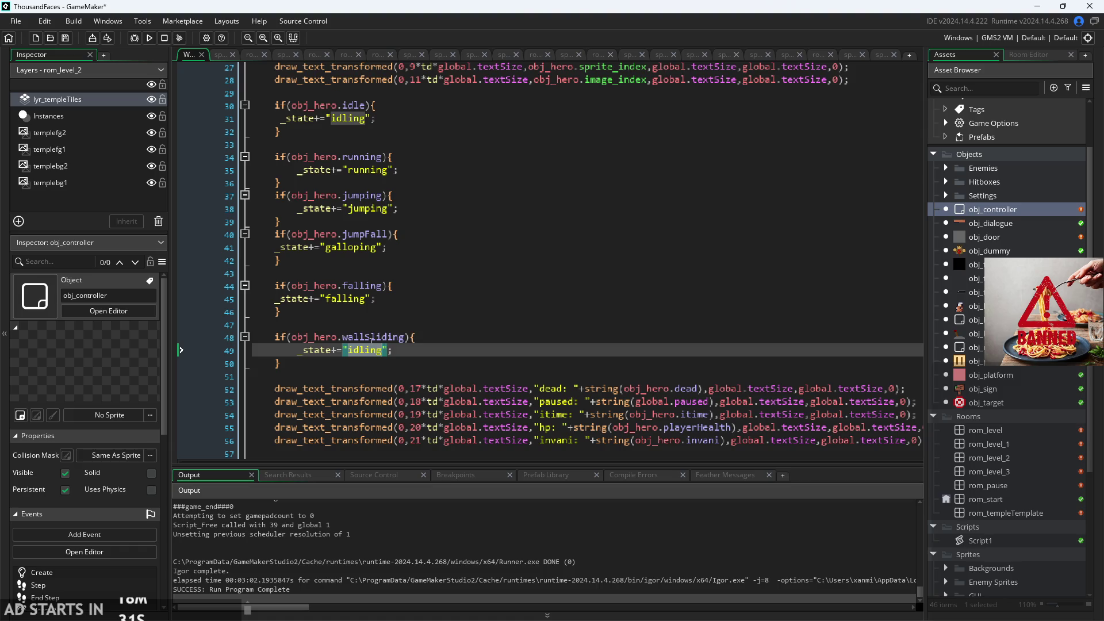
pyautogui.write('walls')
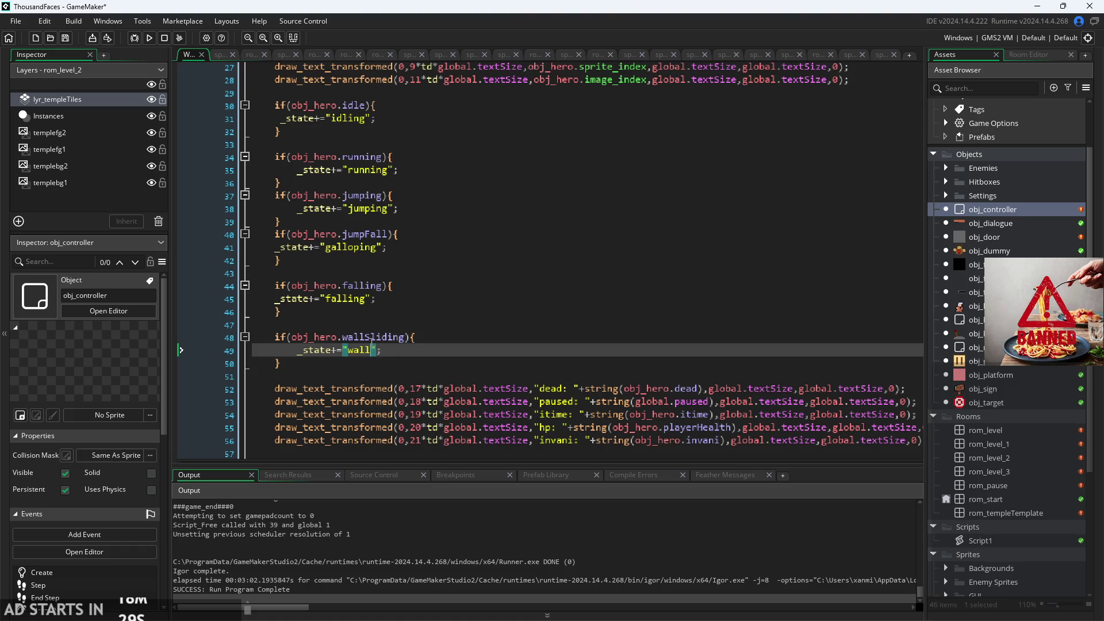
pyautogui.press('BackSpace')
# - Capitalise the Falling, Jumping, Running and Idling state labels
pyautogui.press('BackSpace')
pyautogui.press('BackSpace')
pyautogui.press('BackSpace')
pyautogui.write('Sliding')
pyautogui.click(330, 299)
pyautogui.press('BackSpace')
pyautogui.write('S')
pyautogui.press('Up')
pyautogui.press('Up')
pyautogui.press('Up')
pyautogui.press('BackSpace')
pyautogui.write('S')
pyautogui.press('Up')
pyautogui.press('Up')
pyautogui.press('Up')
pyautogui.press('Down')
pyautogui.press('Down')
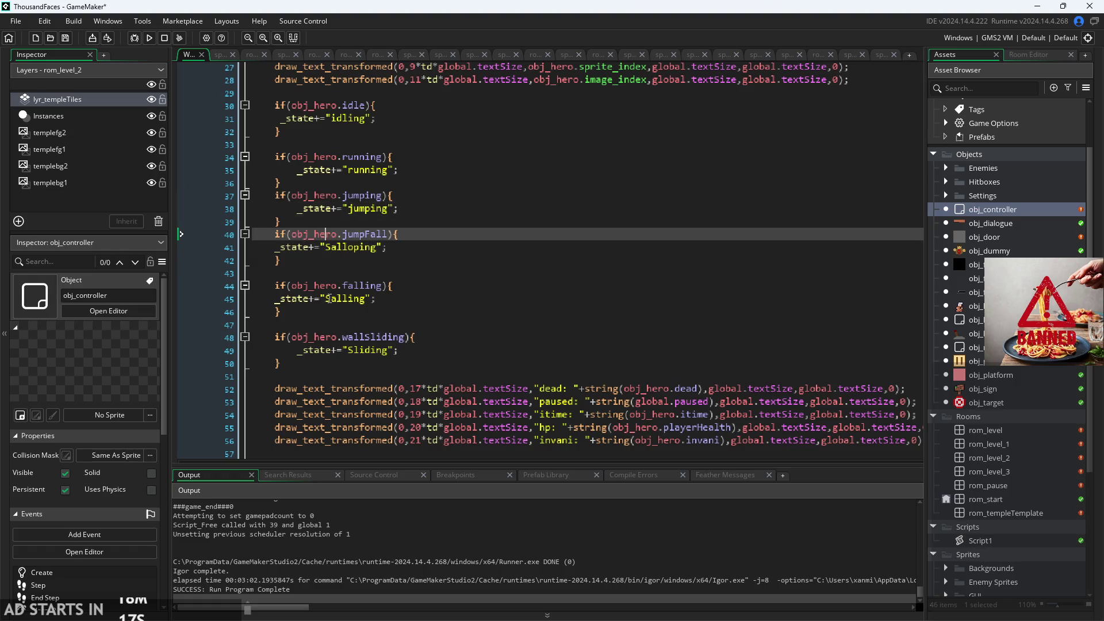
pyautogui.press('Up')
pyautogui.press('Up')
pyautogui.press('Delete')
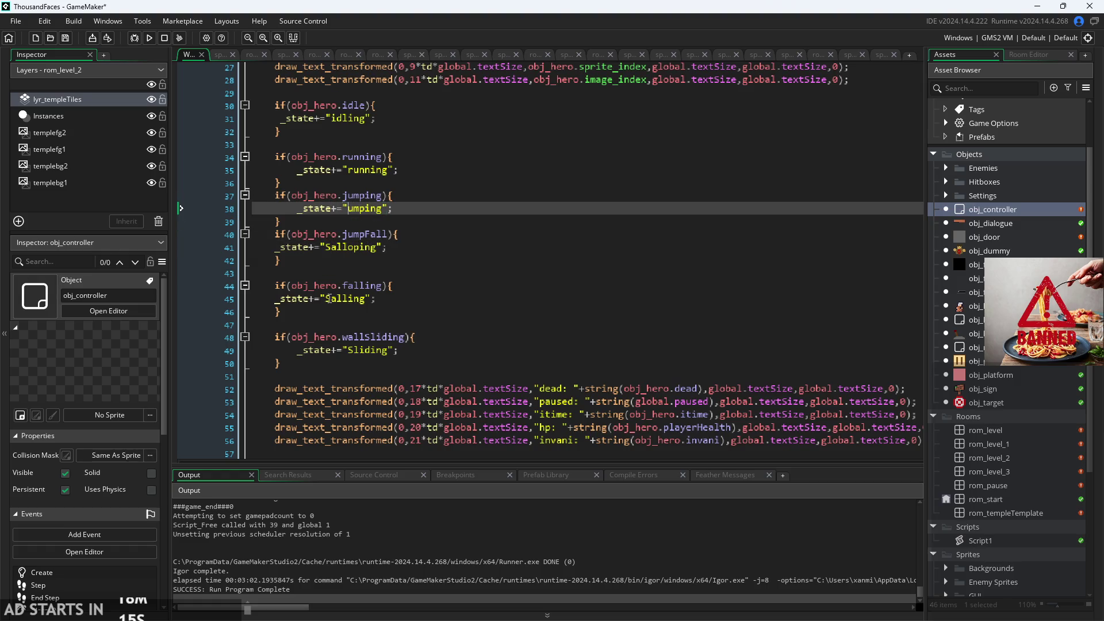
pyautogui.write('J')
pyautogui.press('Up')
pyautogui.press('Up')
pyautogui.press('Up')
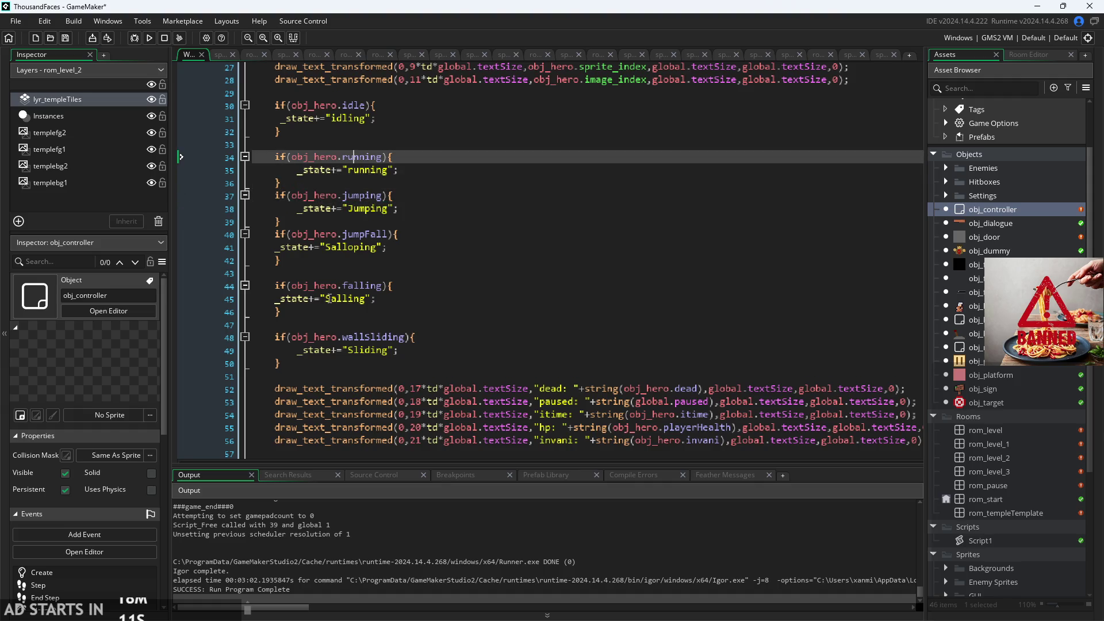
pyautogui.press('Down')
pyautogui.press('Delete')
pyautogui.write('R')
pyautogui.press('Up')
pyautogui.press('Up')
pyautogui.press('Up')
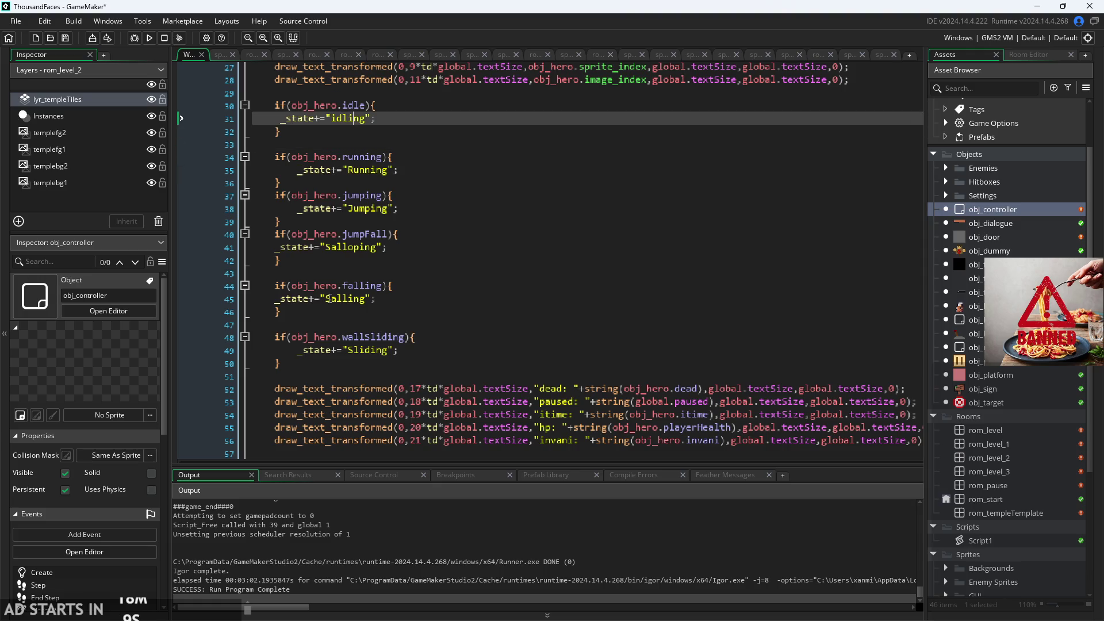
pyautogui.press('Left')
pyautogui.press('Left')
pyautogui.press('Delete')
pyautogui.write('I')
# - Replace the jumpFall block's label with "JumpFalling"
pyautogui.click(332, 249)
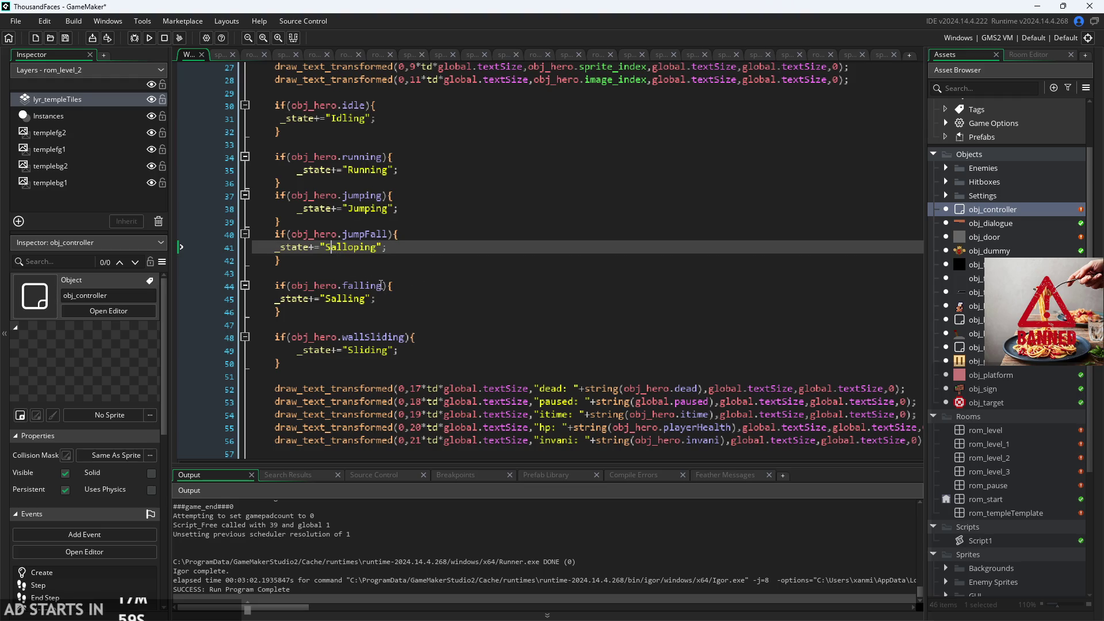
pyautogui.press('BackSpace')
pyautogui.hotkey('shift', 'Right')
pyautogui.hotkey('shift', 'Right')
pyautogui.hotkey('shift', 'Right')
pyautogui.press('BackSpace')
pyautogui.write('jump')
pyautogui.write('Falling')
pyautogui.press('BackSpace')
pyautogui.write('J')
pyautogui.press('Down')
pyautogui.press('Down')
pyautogui.press('Down')
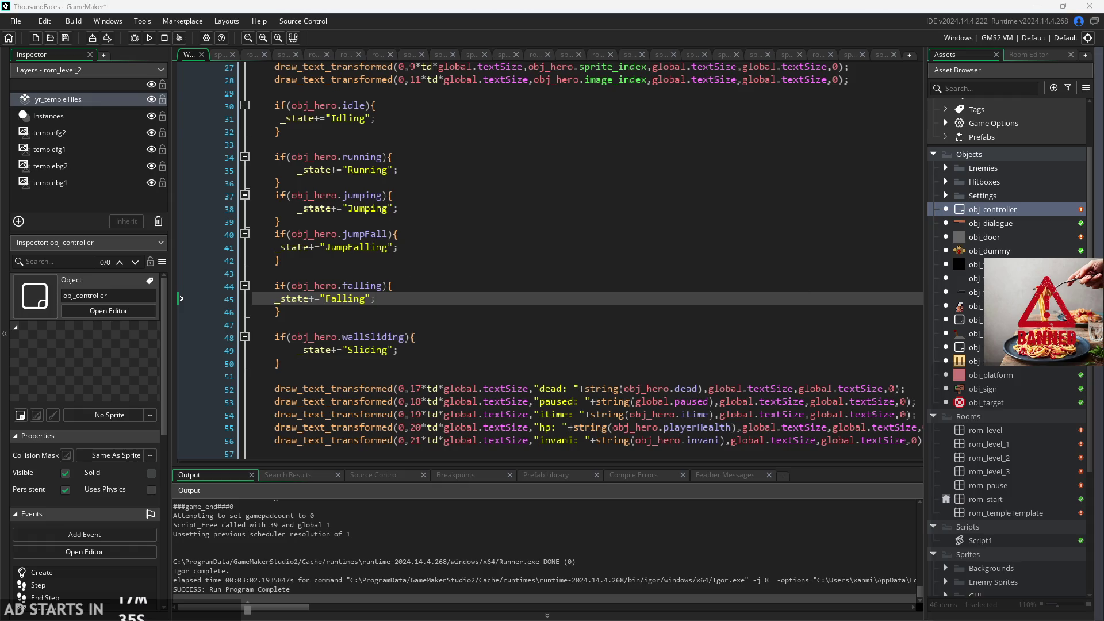
pyautogui.press('Up')
pyautogui.scroll(-1, 428, 305)
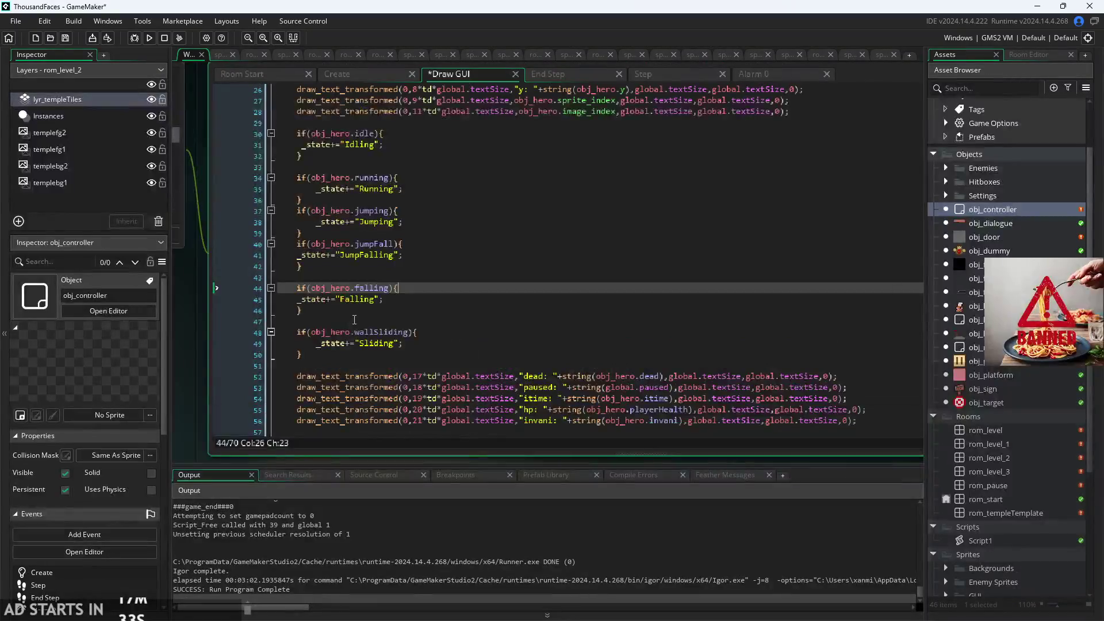
# - Remove the extra indent on the Sliding line and delete the blank line above the running block
pyautogui.click(318, 345)
pyautogui.press('BackSpace')
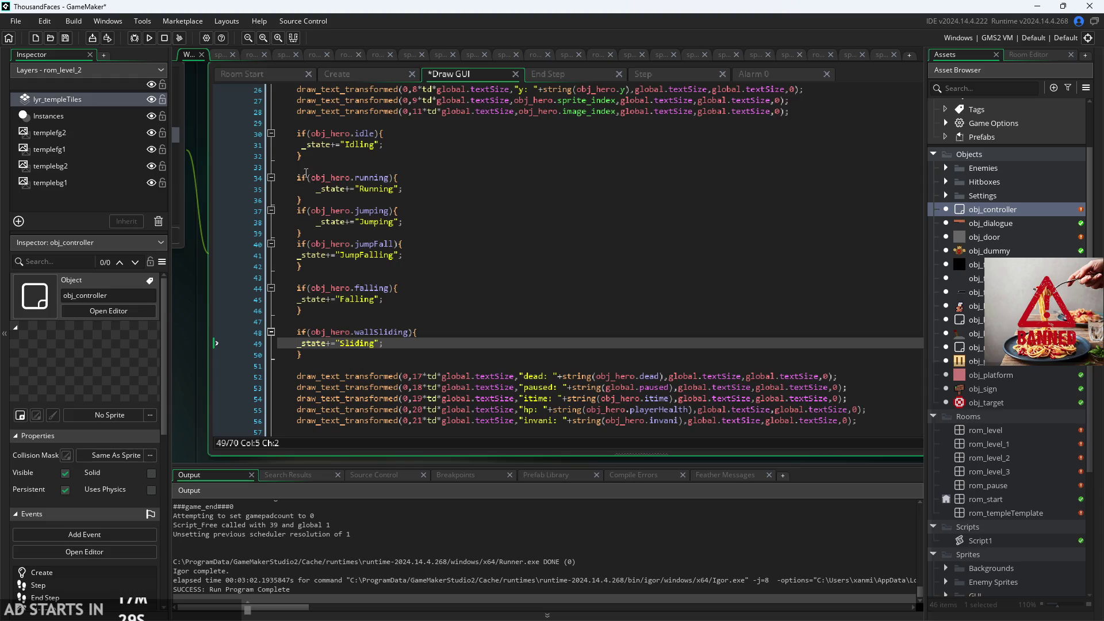
pyautogui.moveTo(295, 181); pyautogui.dragTo(269, 171)
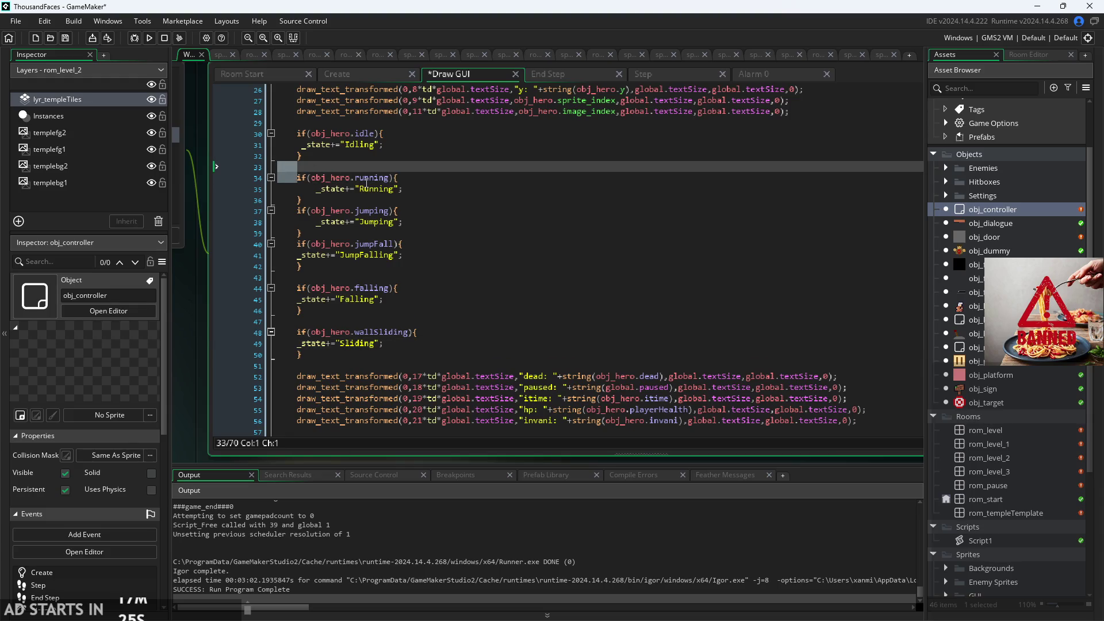
pyautogui.press('BackSpace')
pyautogui.press('Tab')
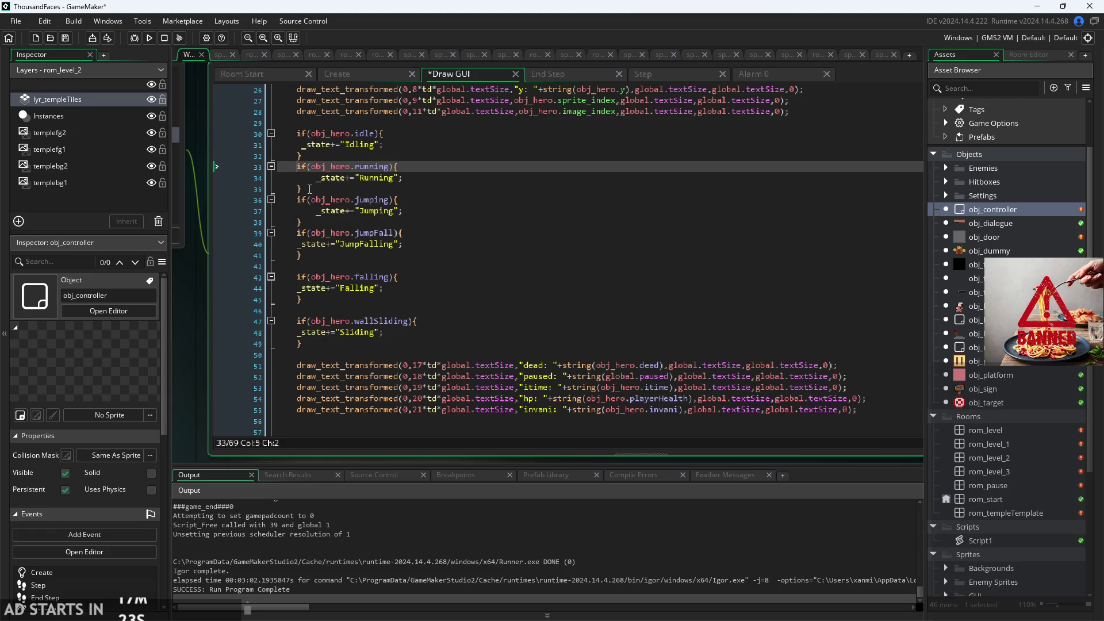
pyautogui.click(300, 121)
pyautogui.click(299, 133)
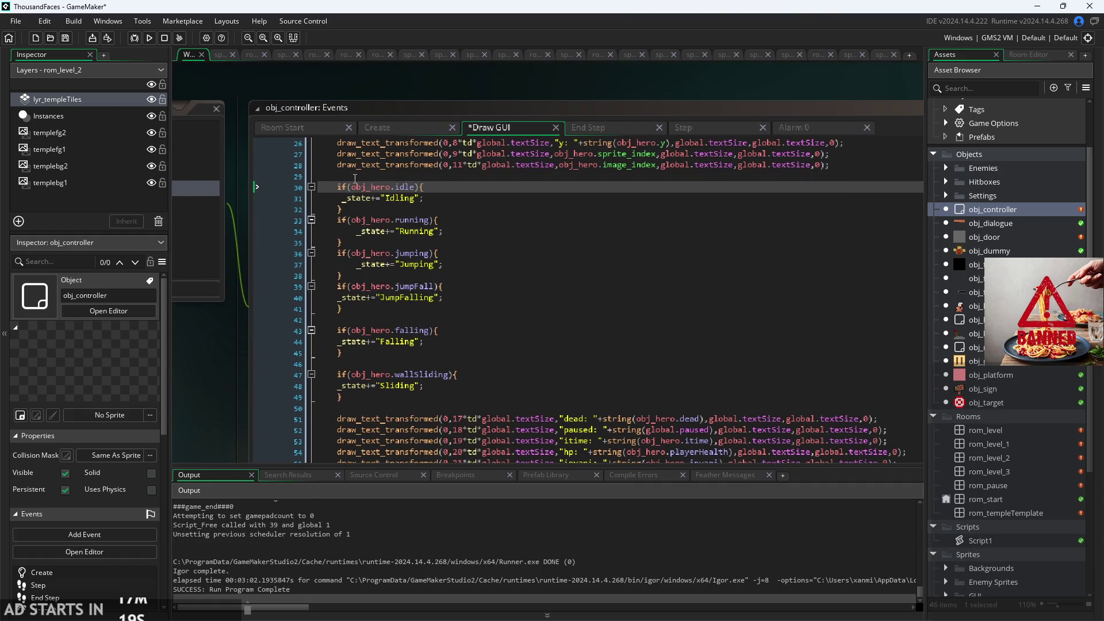
# - Add an empty line after the wallSliding block and copy the dead draw_text_transformed line
pyautogui.moveTo(366, 398)
pyautogui.mouseDown()
pyautogui.moveTo(345, 375)
pyautogui.moveTo(345, 264)
pyautogui.moveTo(342, 398)
pyautogui.mouseUp()
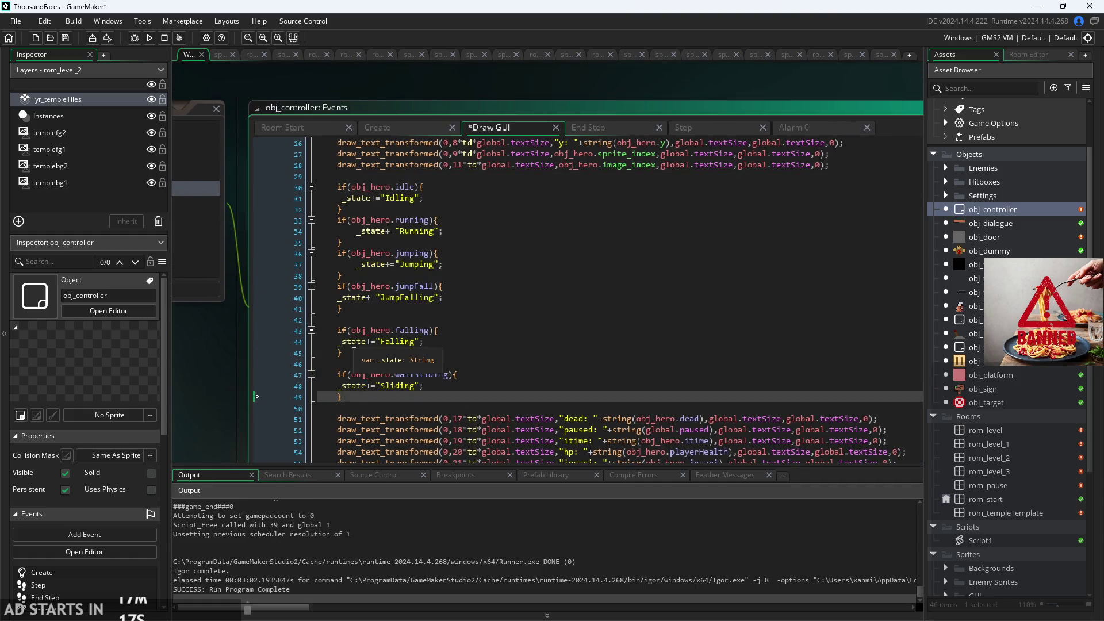
pyautogui.press('Return')
pyautogui.write('Sy')
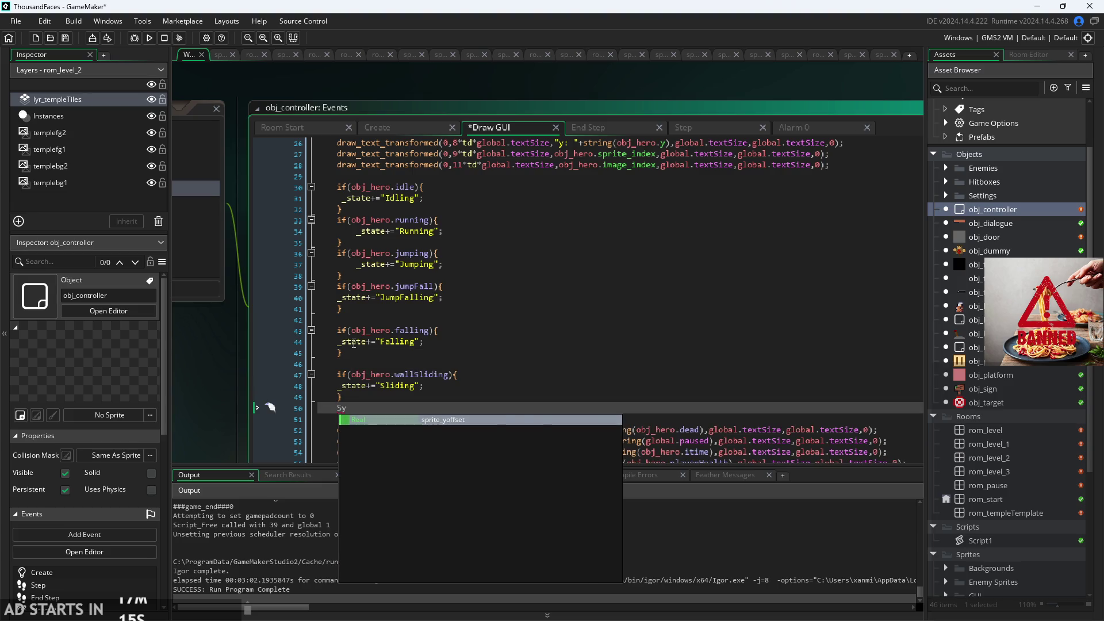
pyautogui.press('BackSpace')
pyautogui.press('BackSpace')
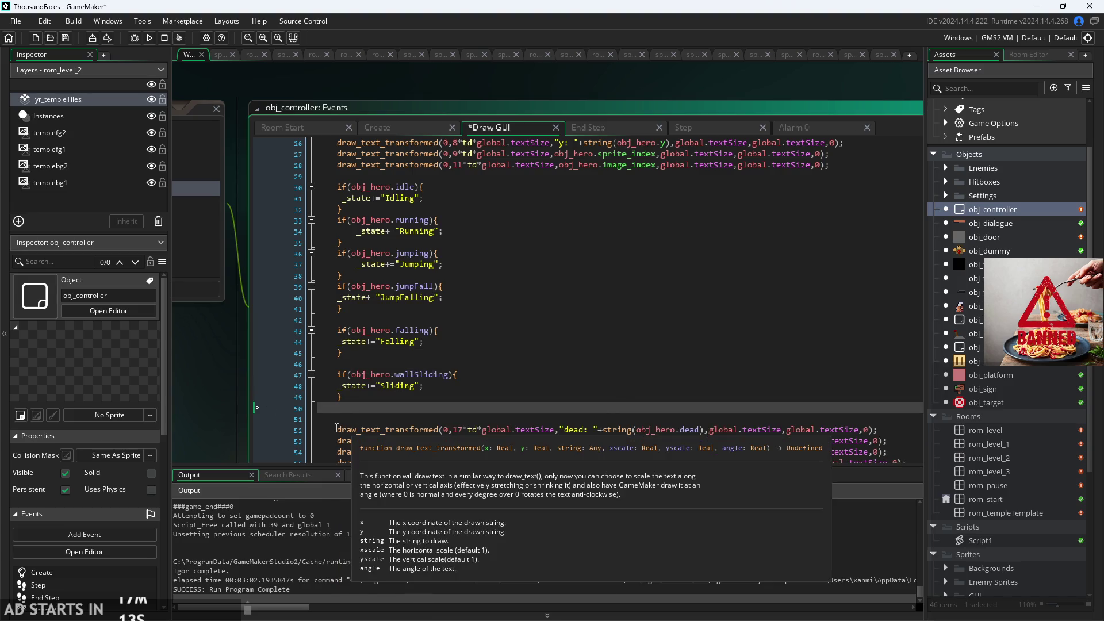
pyautogui.moveTo(338, 431)
pyautogui.mouseDown()
pyautogui.moveTo(636, 402)
pyautogui.moveTo(900, 428)
pyautogui.mouseUp()
pyautogui.hotkey('ctrl', 'c')
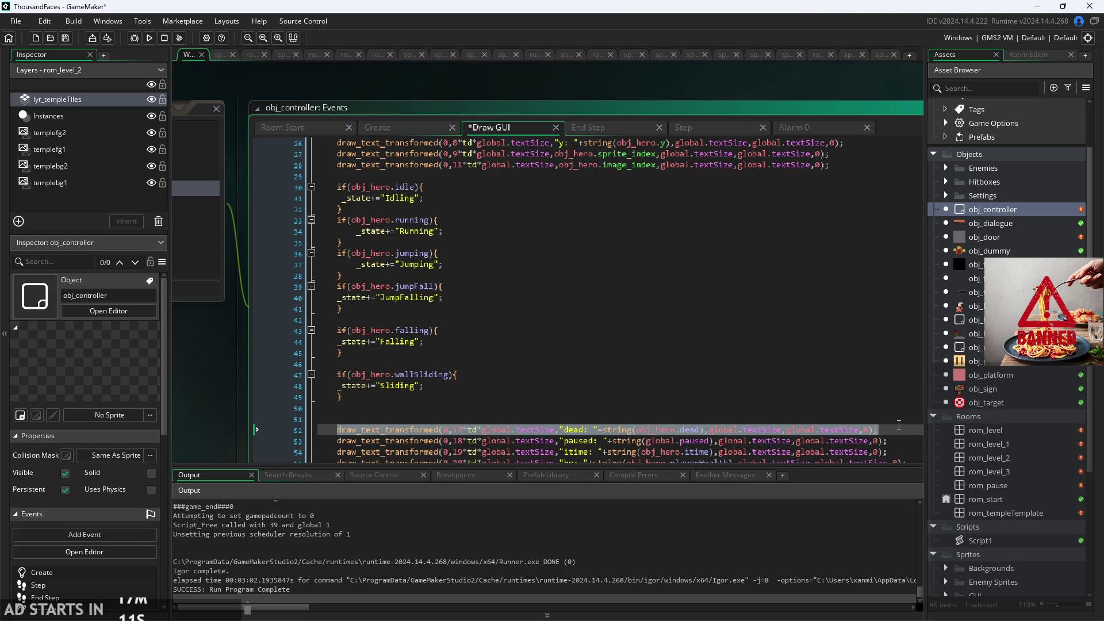
pyautogui.click(652, 408)
# - Paste the dead line on line 50 and change it to draw "State: "+_state at row 12
pyautogui.hotkey('ctrl', 'v')
pyautogui.scroll(1, 462, 406)
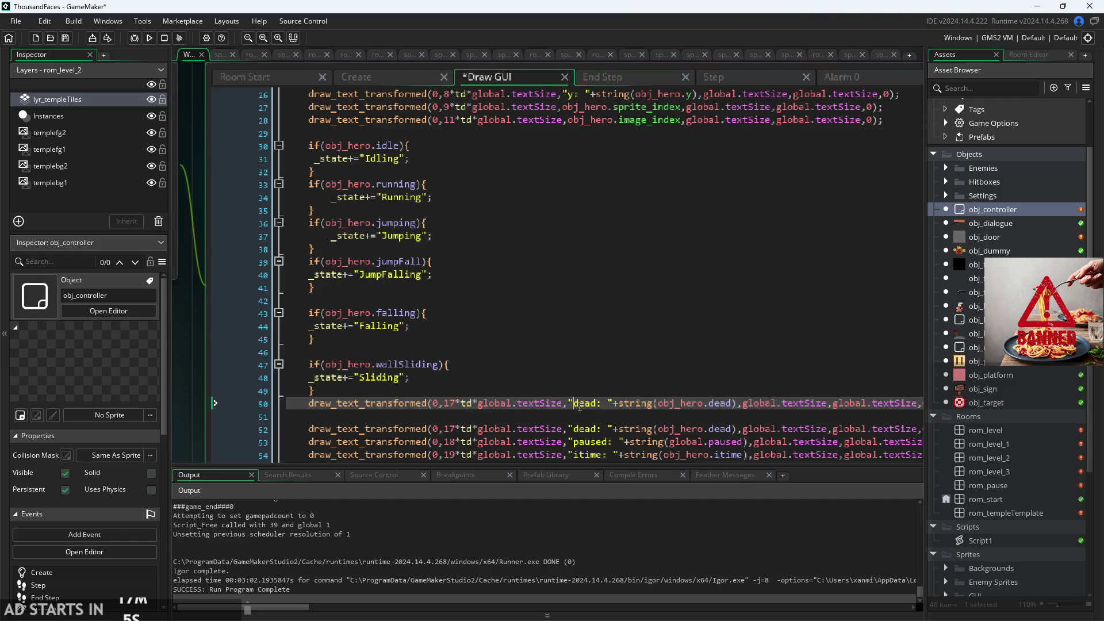
pyautogui.doubleClick(581, 403)
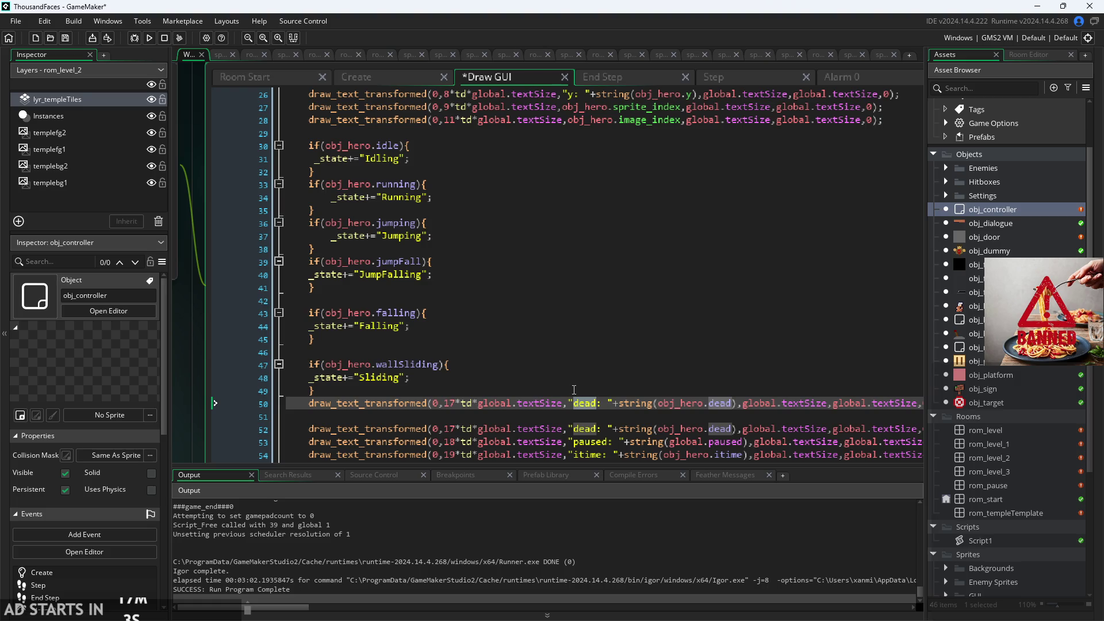
pyautogui.press('BackSpace')
pyautogui.write('State')
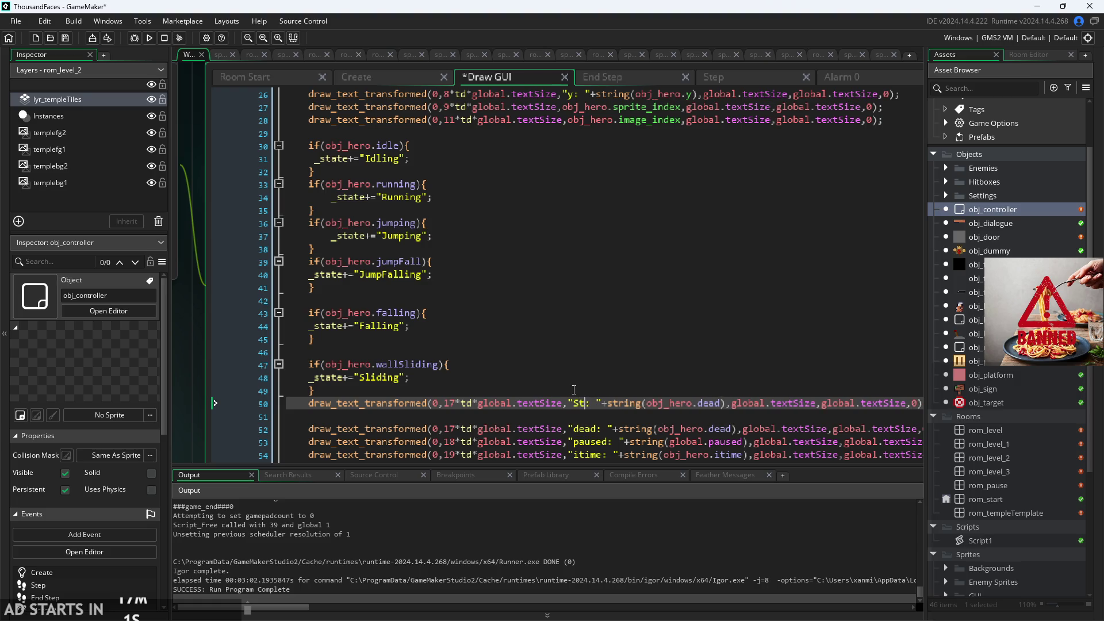
pyautogui.press('Right')
pyautogui.press('Right')
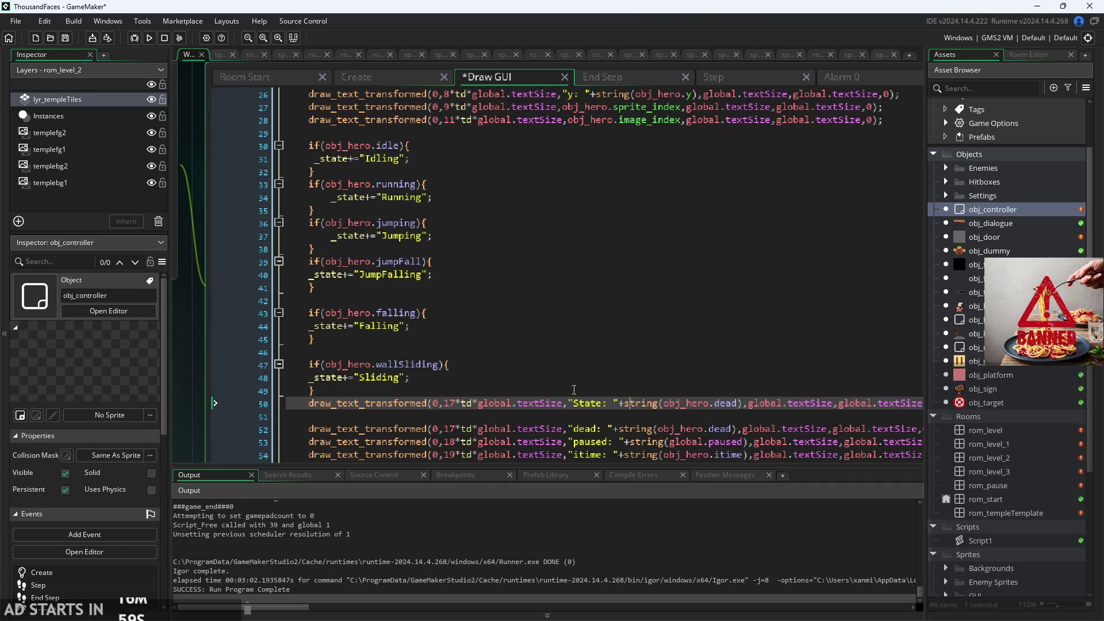
pyautogui.hotkey('ctrl', 'shift', 'Right')
pyautogui.hotkey('ctrl', 'shift', 'Right')
pyautogui.hotkey('ctrl', 'shift', 'Right')
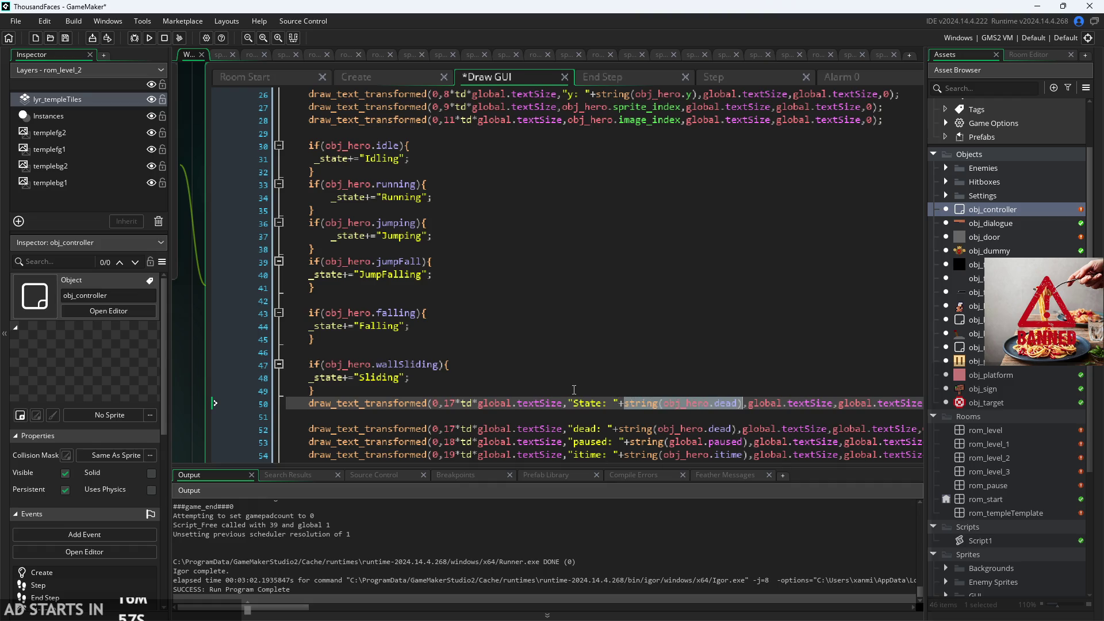
pyautogui.write('_state')
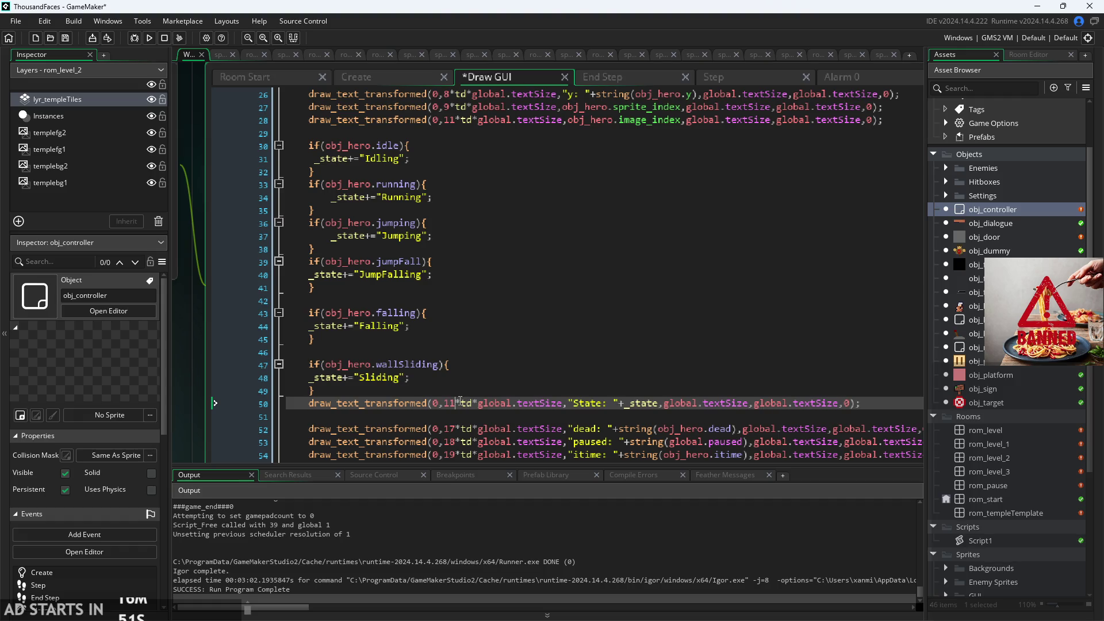
pyautogui.write('2')
pyautogui.hotkey('ctrl', 'd')
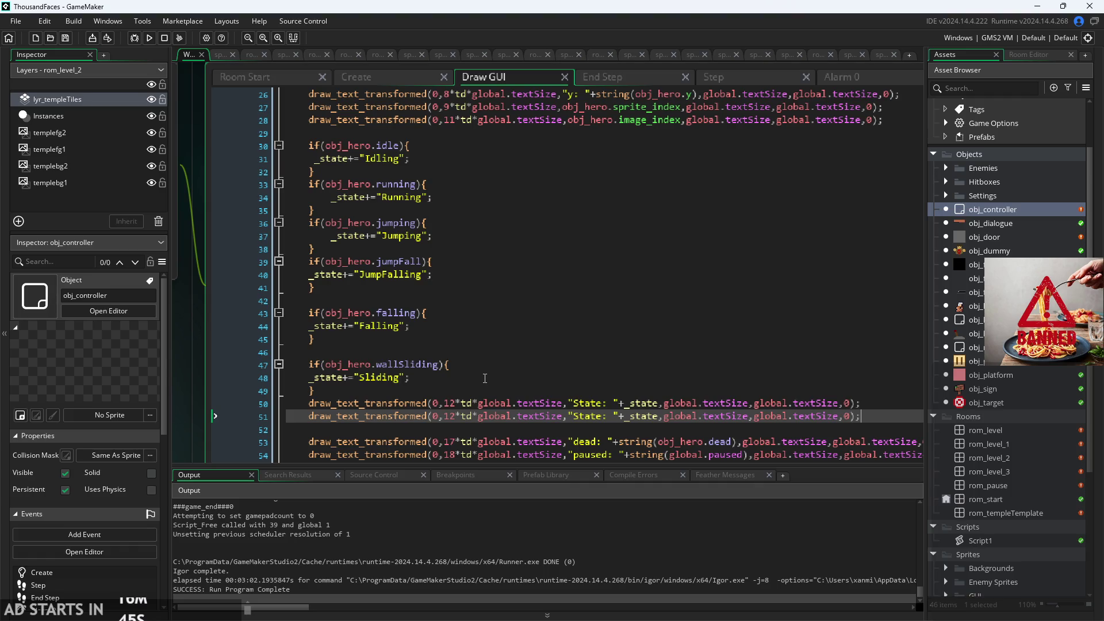
pyautogui.hotkey('ctrl', 'z')
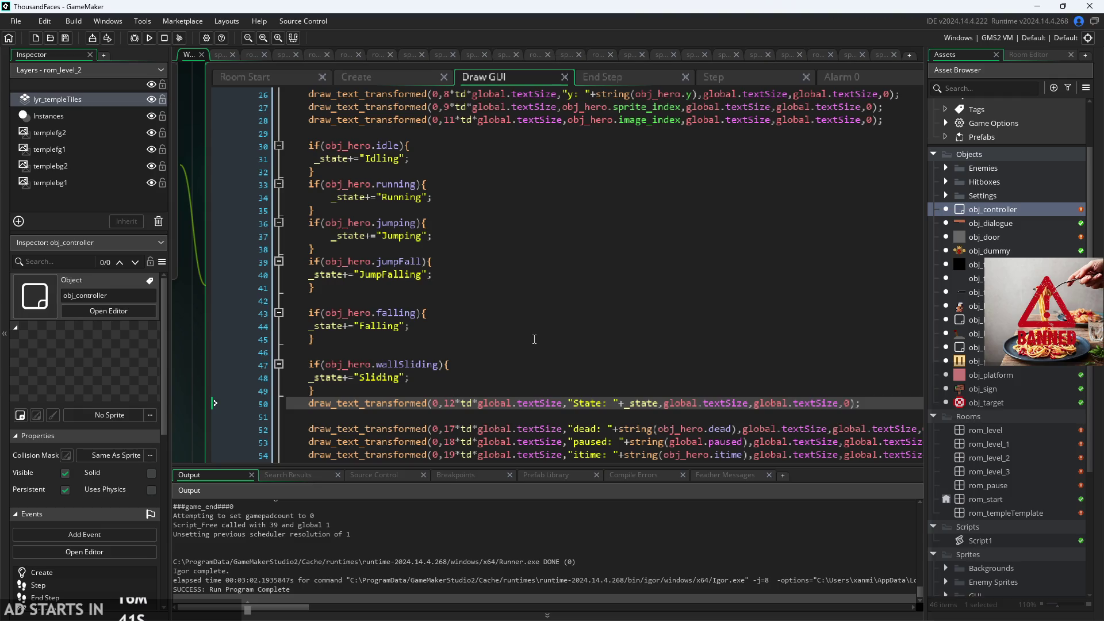
pyautogui.keyDown('ctrl'); pyautogui.scroll(-1, 535, 331); pyautogui.keyUp('ctrl')
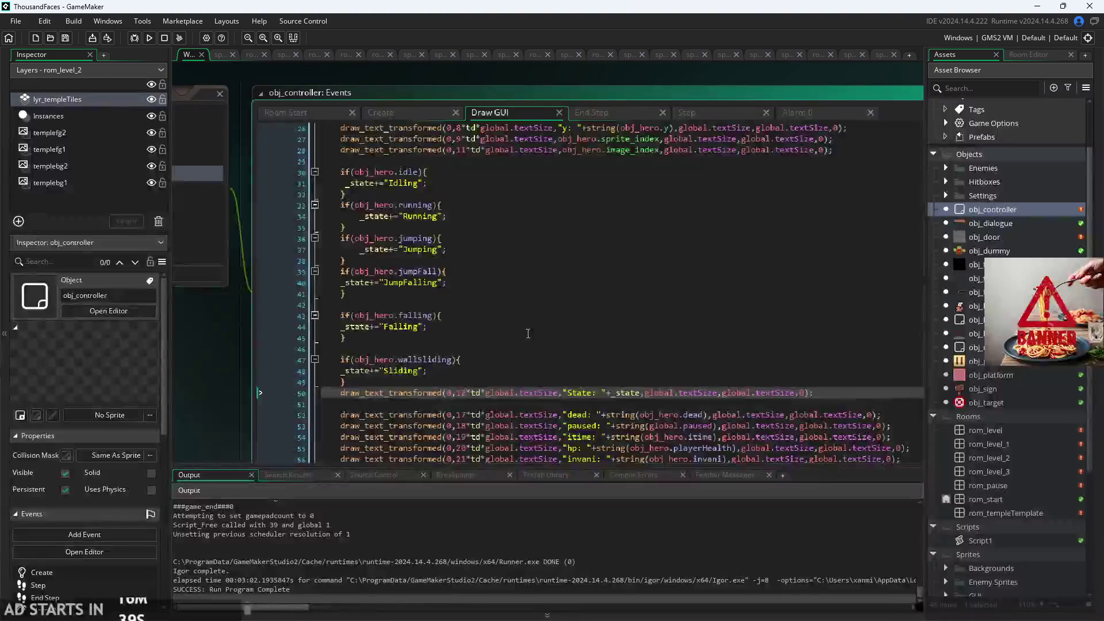
# - Run the game, enable Debug Stats in the pause menu, and start the level
pyautogui.click(149, 38)
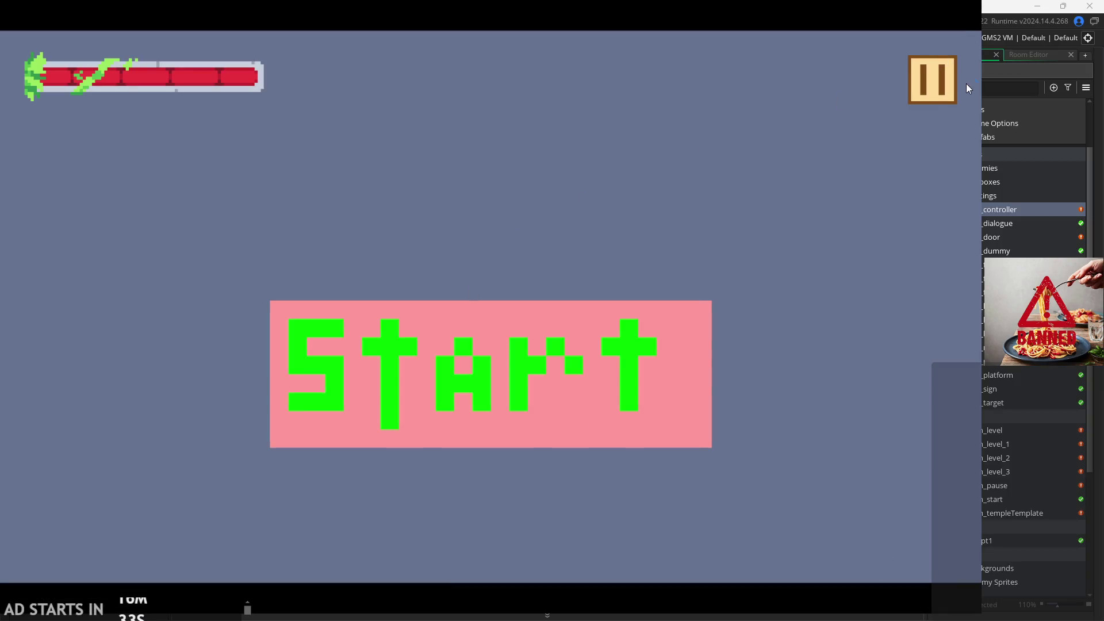
pyautogui.click(926, 95)
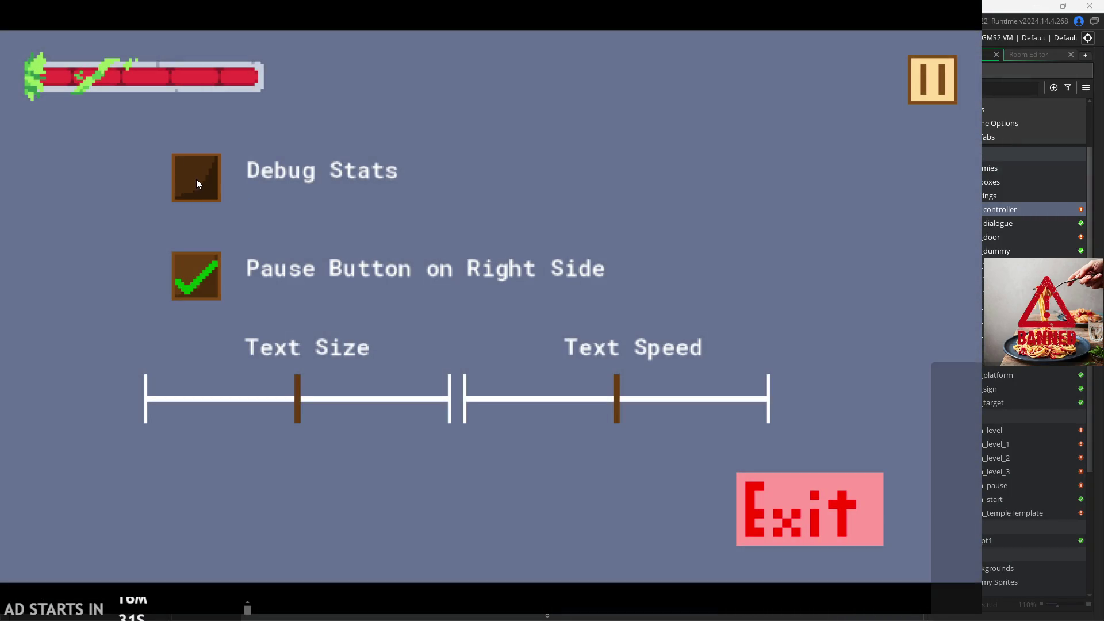
pyautogui.click(197, 185)
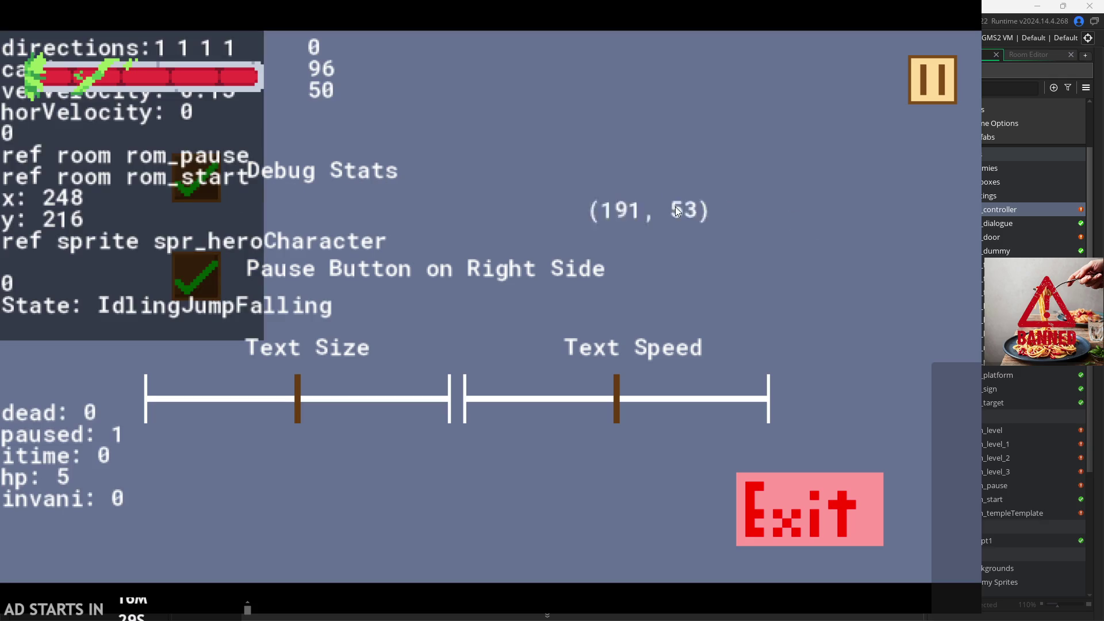
pyautogui.click(920, 75)
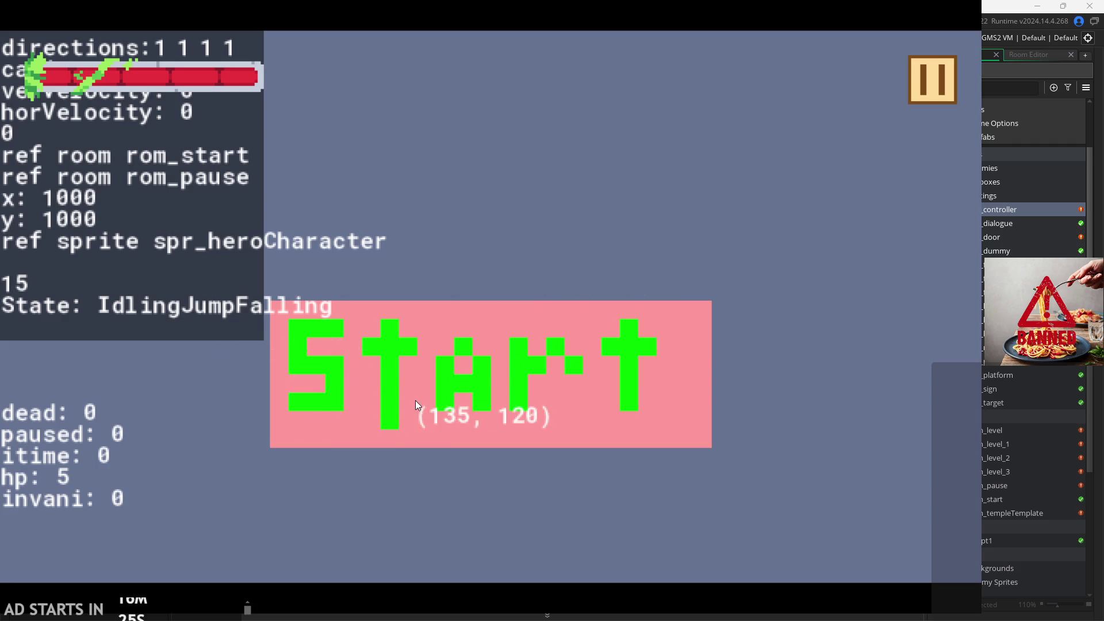
pyautogui.click(421, 396)
# - Run, jump and wall-slide the hero while watching the State readout, then pause and exit
pyautogui.press('space')
pyautogui.press('Right')
pyautogui.press('Left')
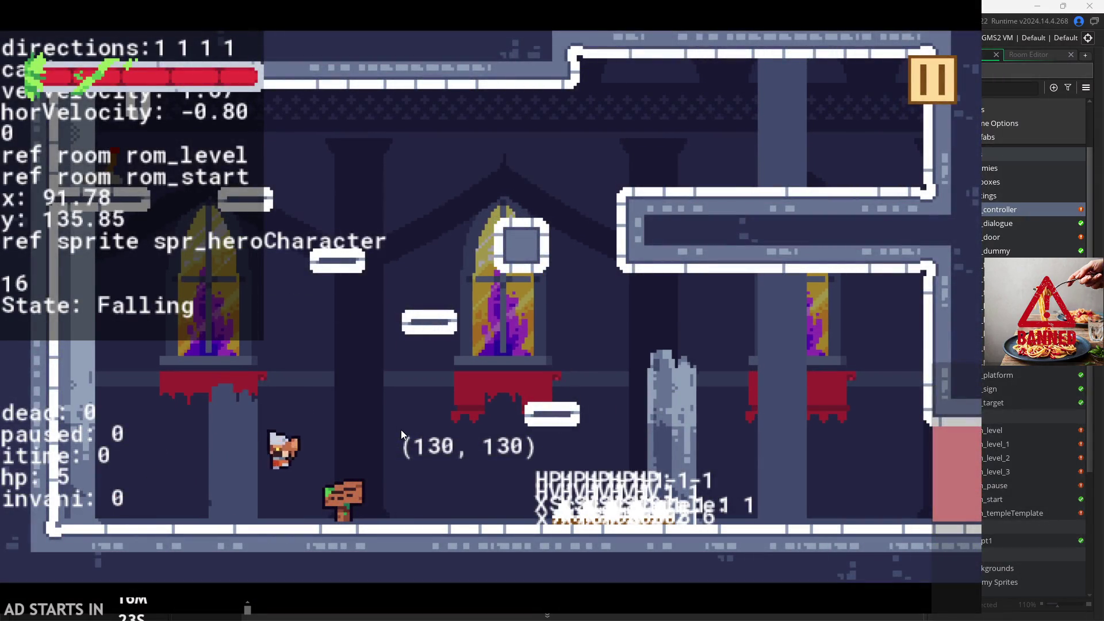
pyautogui.press('space')
pyautogui.press('space')
pyautogui.press('Left')
pyautogui.press('space')
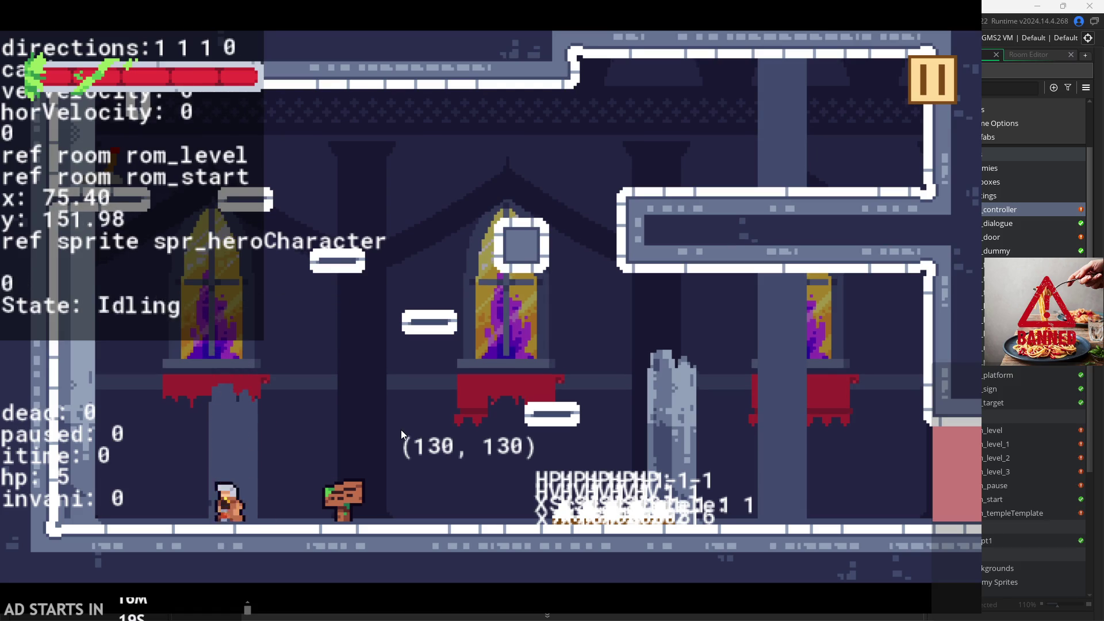
pyautogui.press('Right')
pyautogui.press('Left')
pyautogui.press('space')
pyautogui.press('Right')
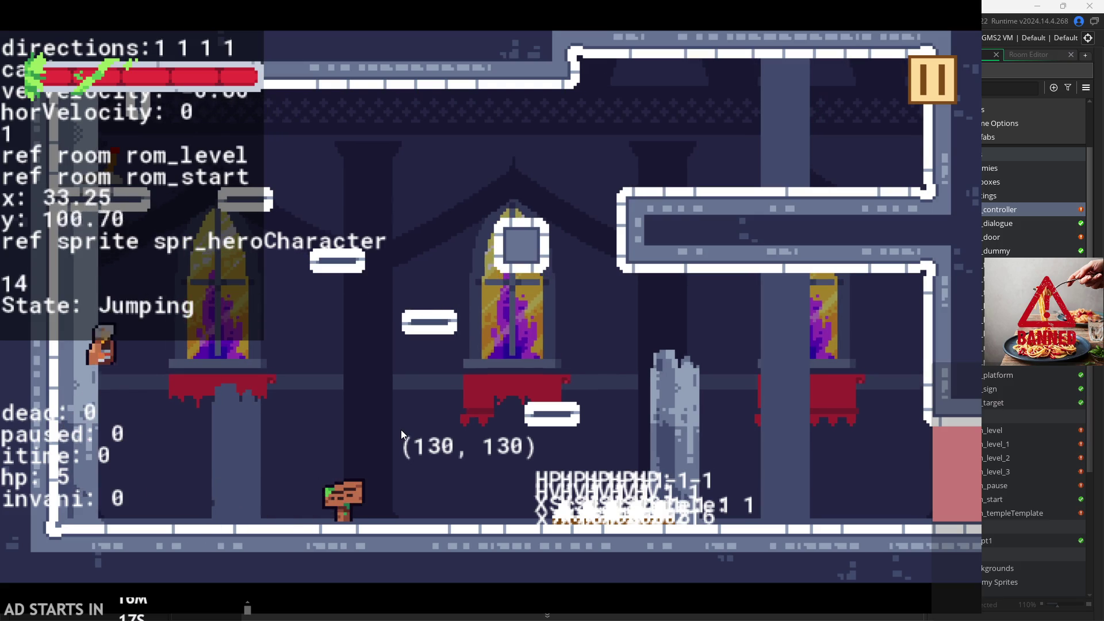
pyautogui.press('Left')
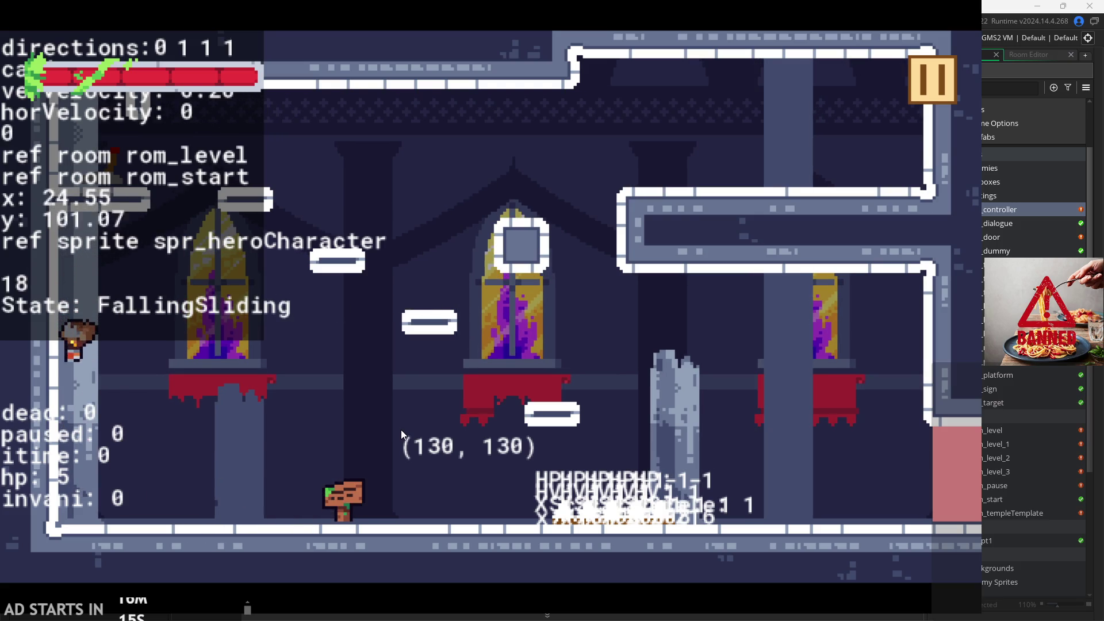
pyautogui.press('space')
pyautogui.press('space')
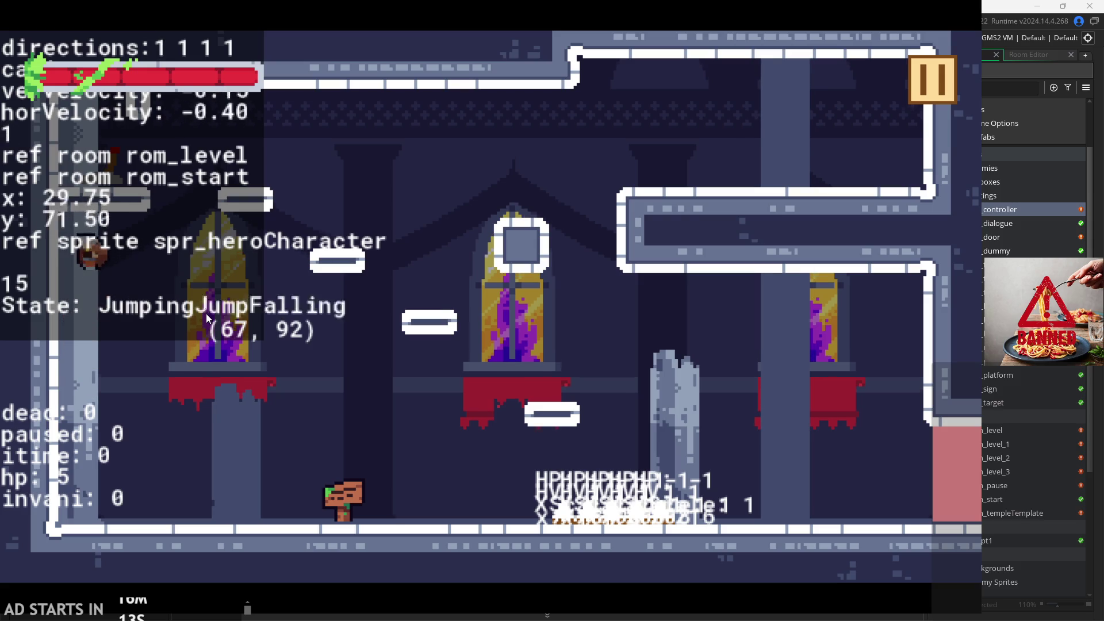
pyautogui.press('space')
pyautogui.press('Right')
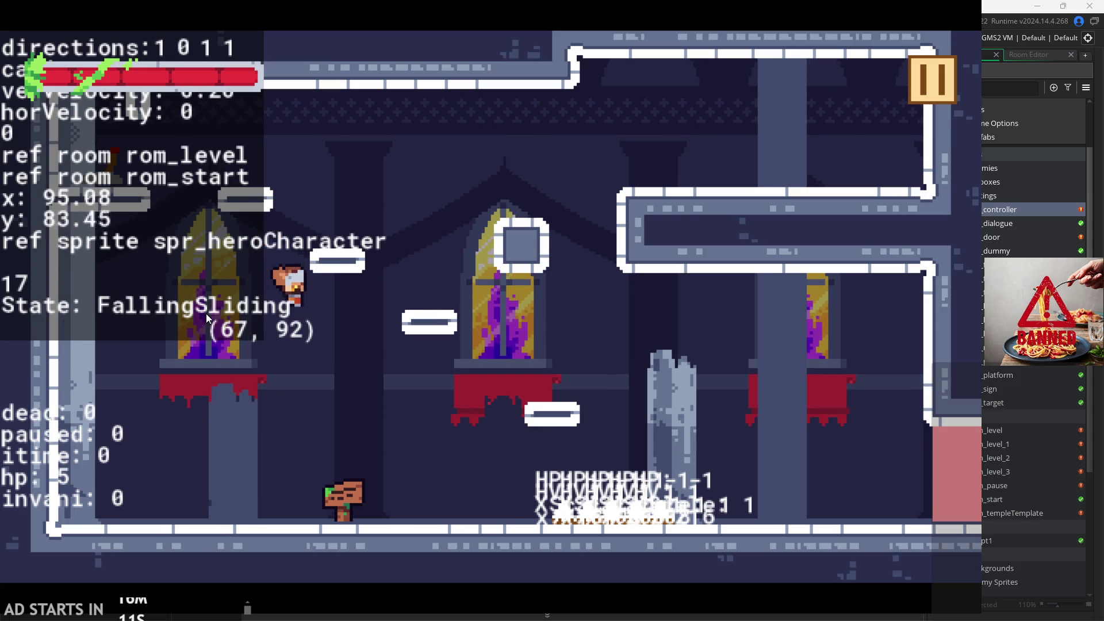
pyautogui.press('Right')
pyautogui.press('space')
pyautogui.press('space')
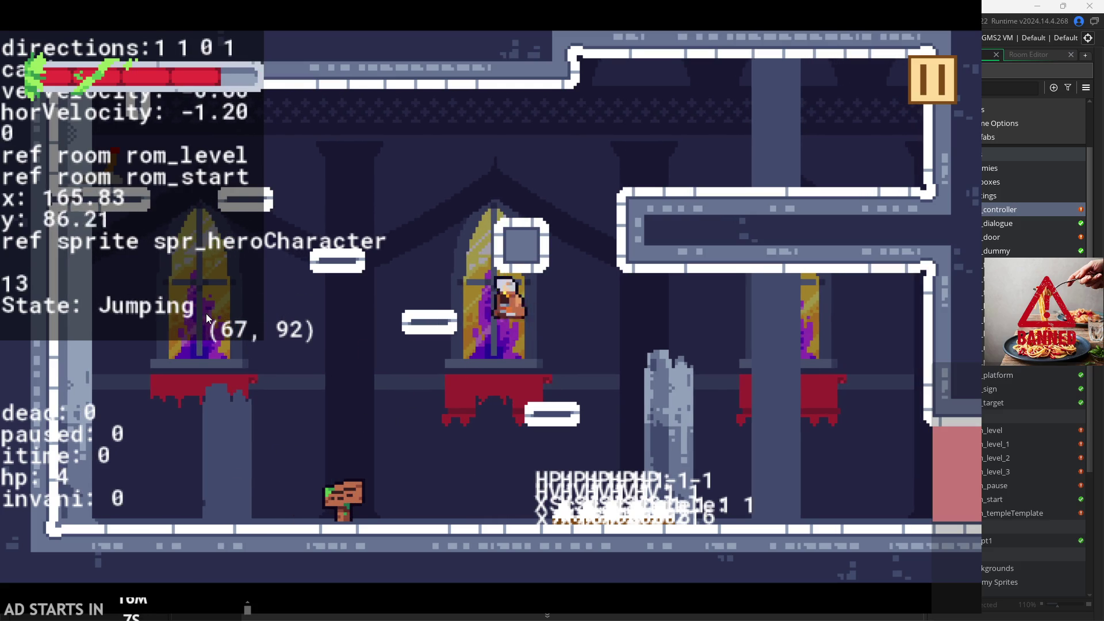
pyautogui.press('space')
pyautogui.press('Left')
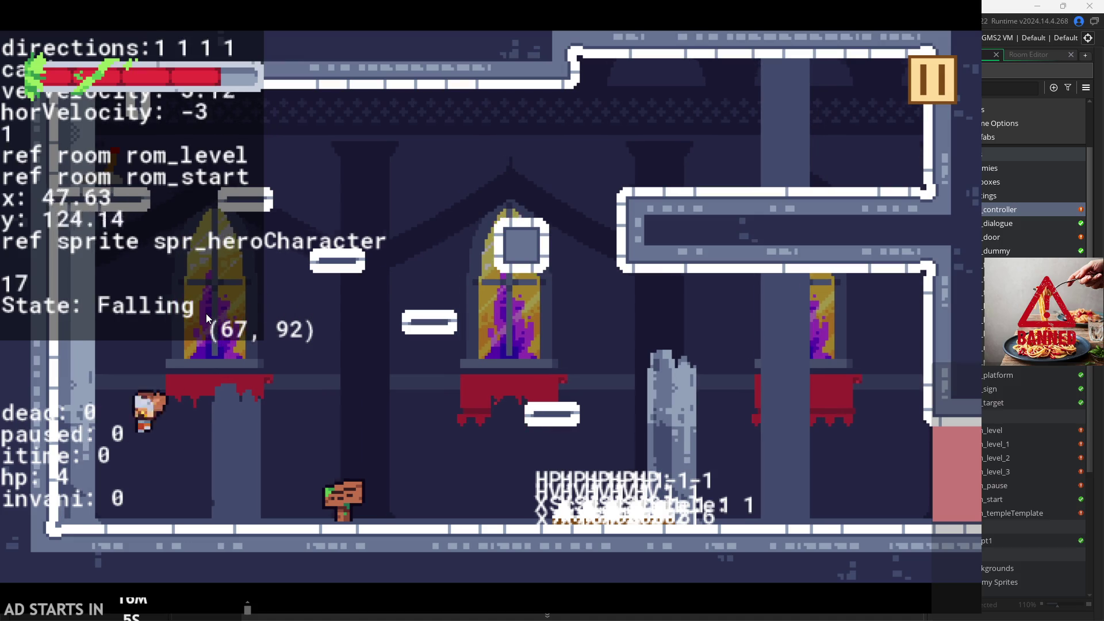
pyautogui.press('space')
pyautogui.press('Right')
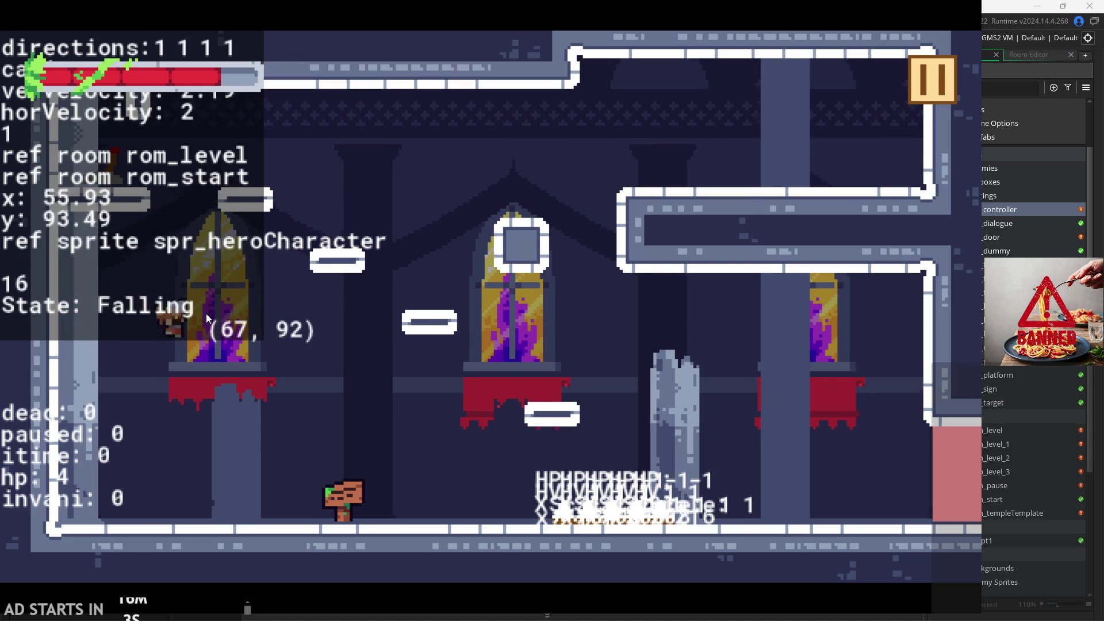
pyautogui.press('Left')
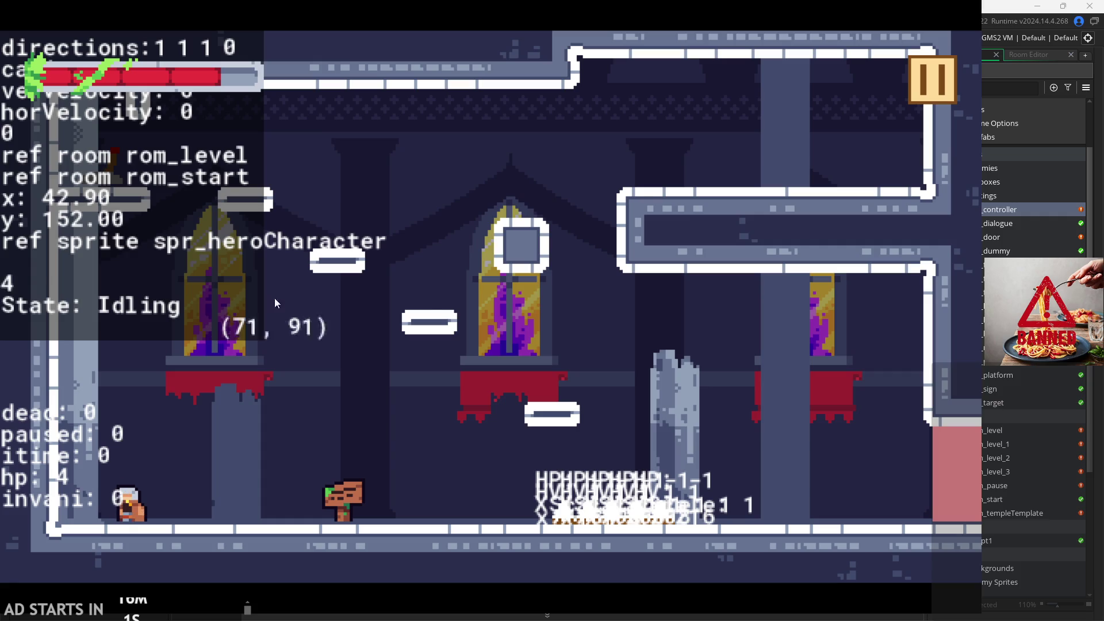
pyautogui.click(932, 79)
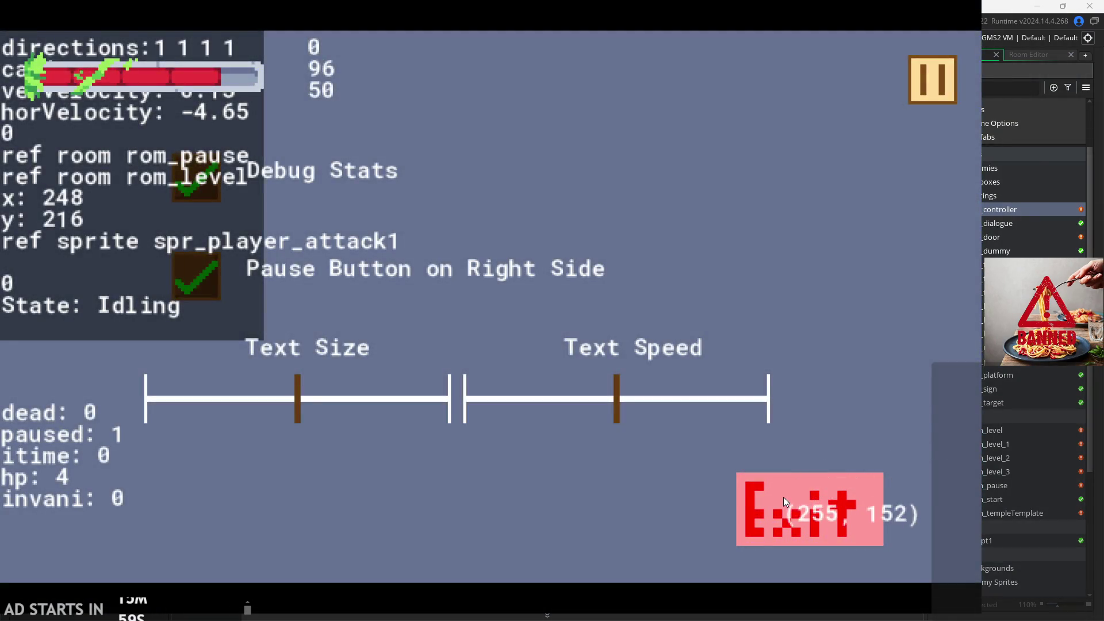
pyautogui.click(783, 496)
# - Delete the space after the State: label in the Draw GUI code
pyautogui.moveTo(254, 349); pyautogui.dragTo(269, 360)
pyautogui.scroll(8, 454, 361)
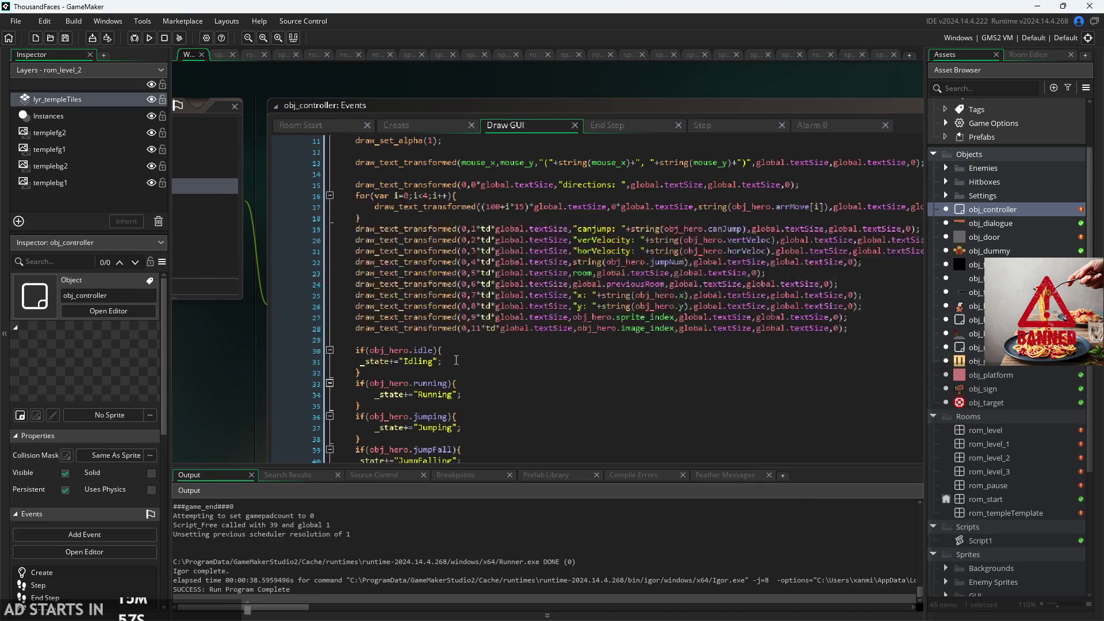
pyautogui.scroll(-7, 455, 360)
pyautogui.scroll(-5, 455, 361)
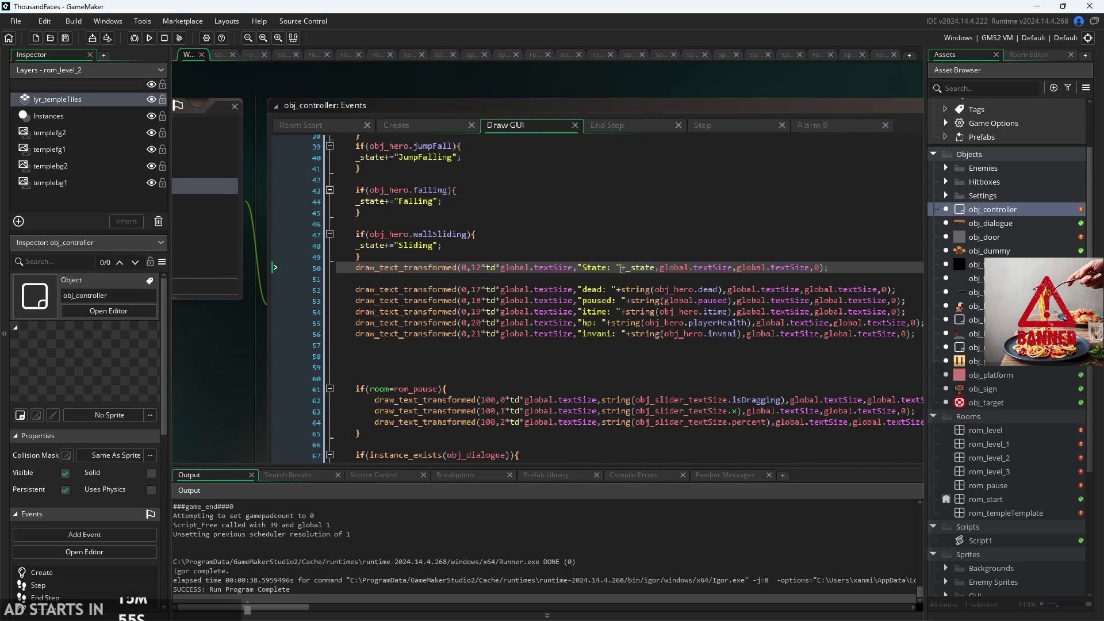
pyautogui.click(620, 267)
pyautogui.press('BackSpace')
pyautogui.press('Up')
pyautogui.press('Up')
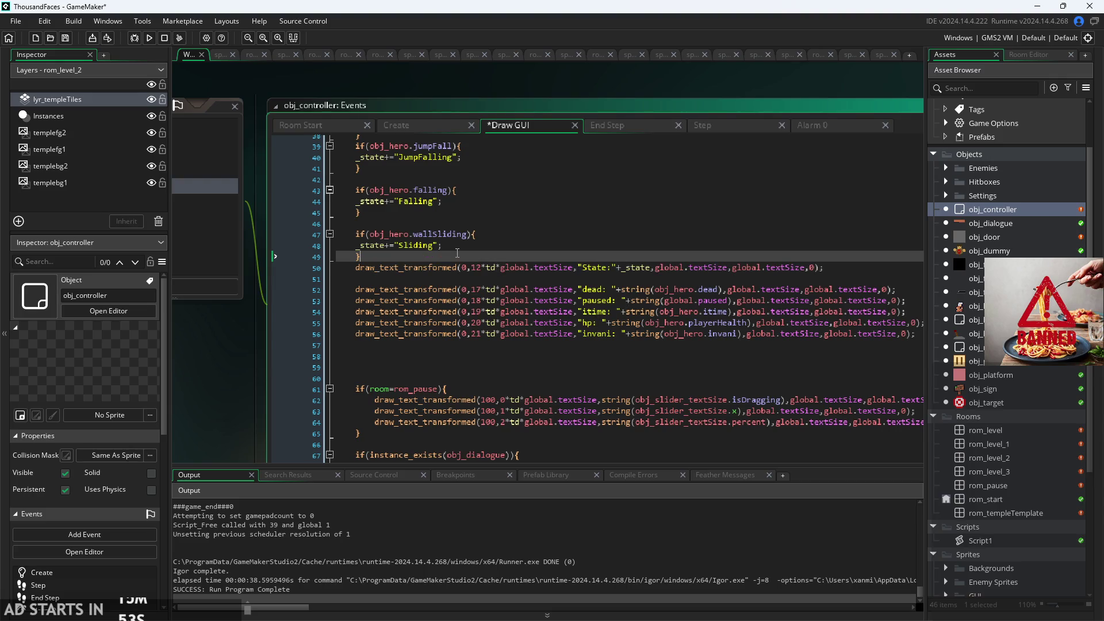
# - Restore the space after State: and remove the space after the hp: label
pyautogui.moveTo(249, 381); pyautogui.dragTo(170, 403)
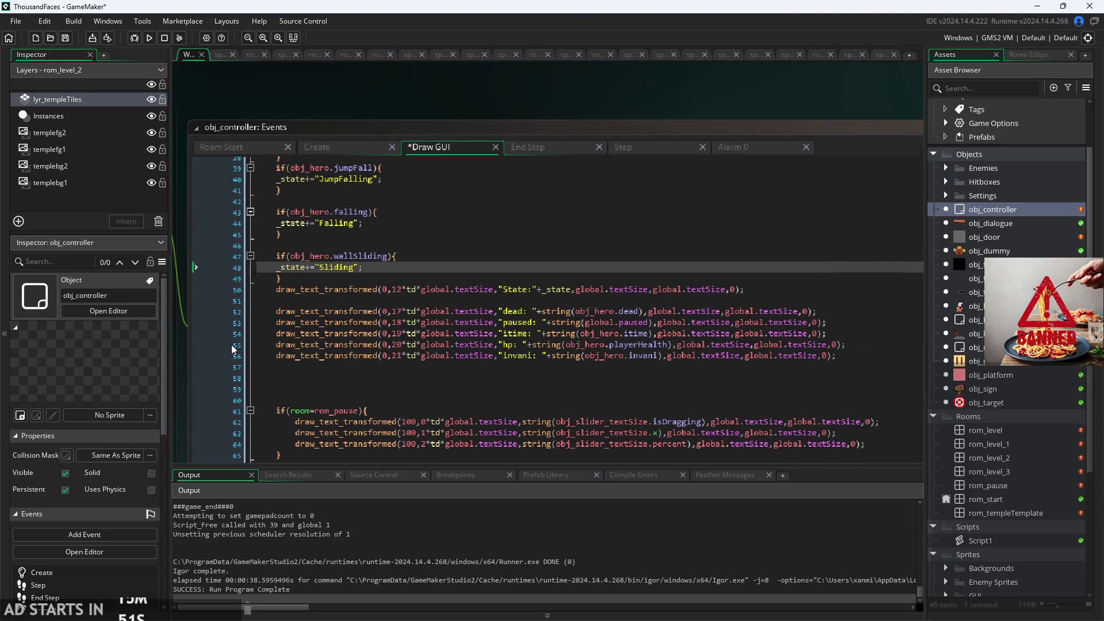
pyautogui.scroll(2, 257, 328)
pyautogui.click(357, 183)
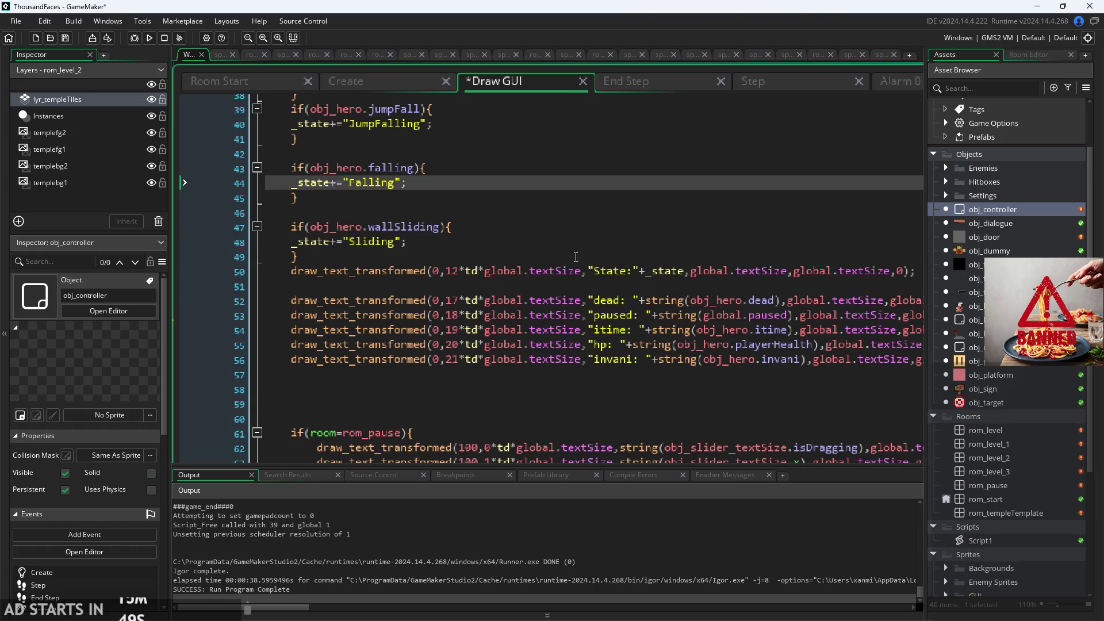
pyautogui.click(635, 270)
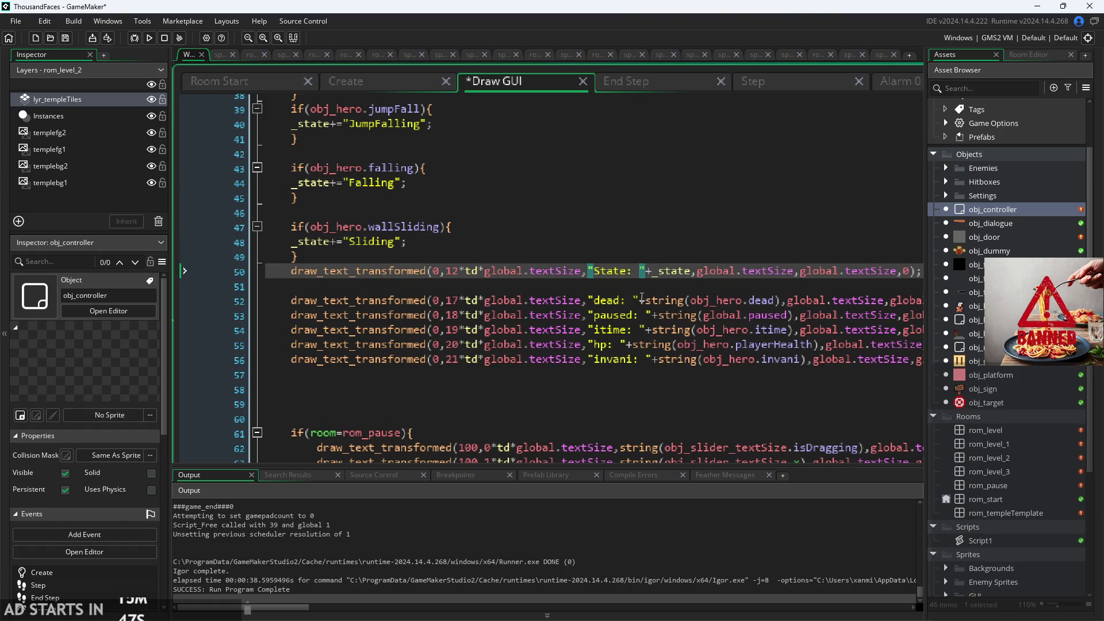
pyautogui.scroll(2, 521, 313)
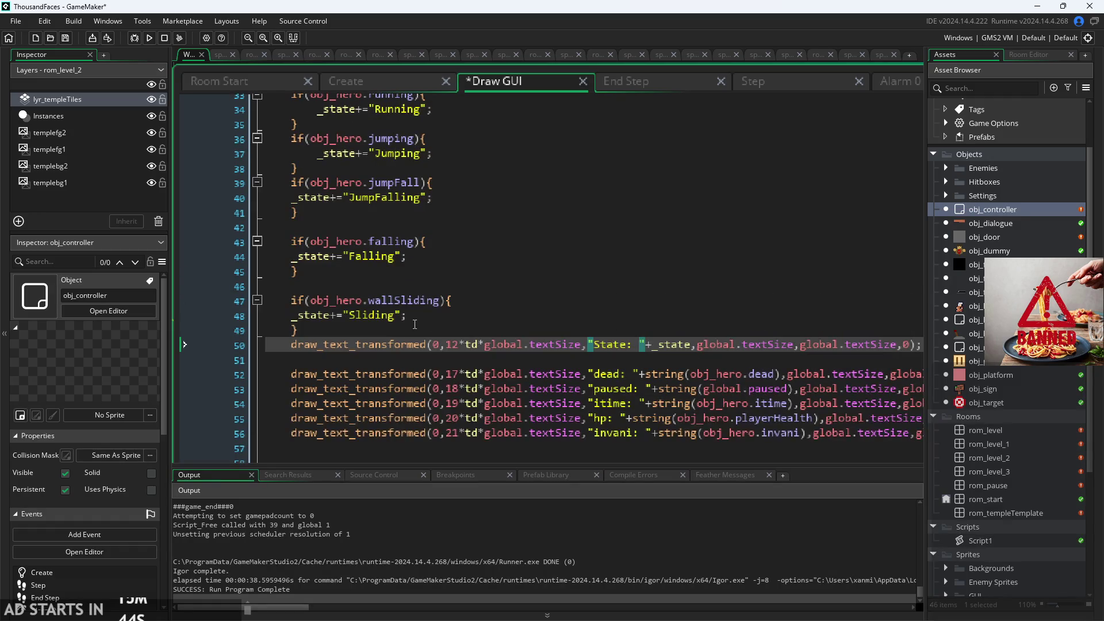
pyautogui.click(400, 316)
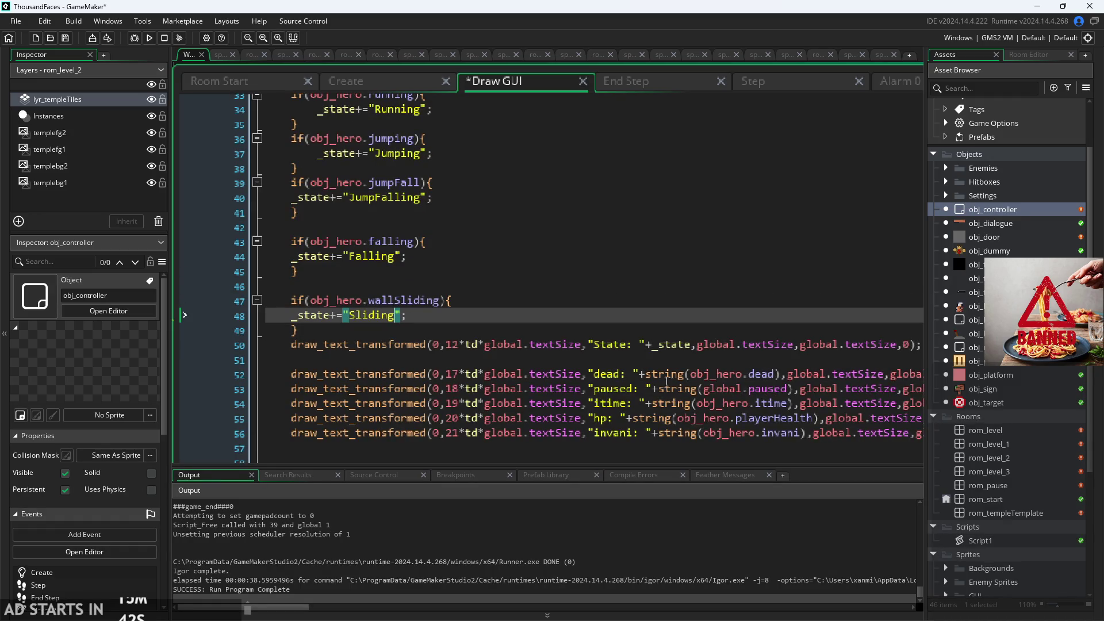
pyautogui.click(623, 418)
pyautogui.press('BackSpace')
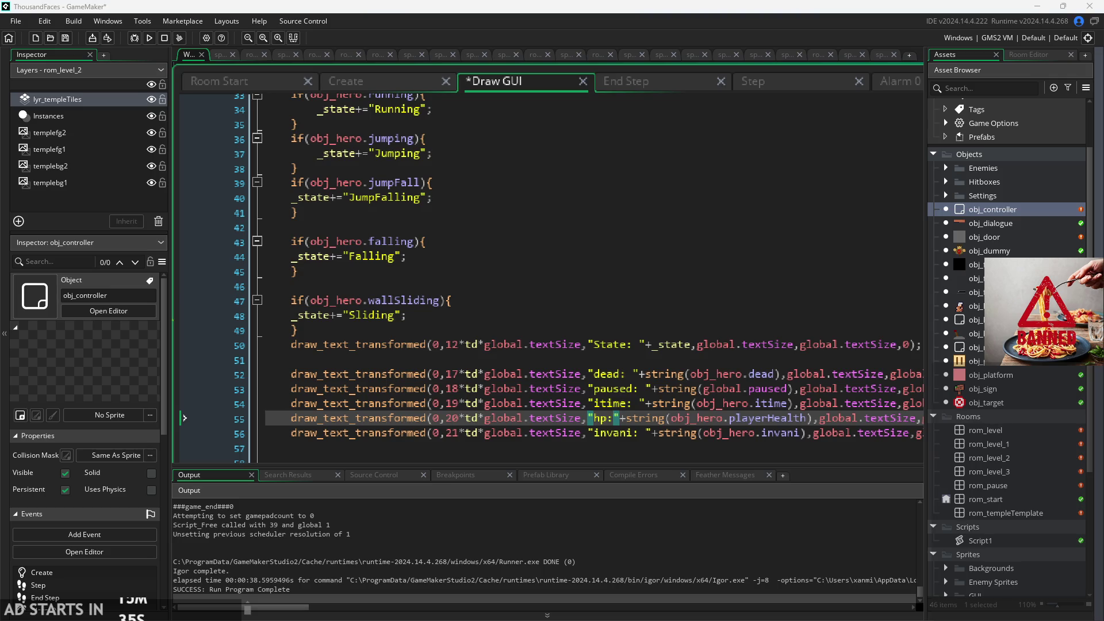
pyautogui.click(538, 278)
# - Add trailing spaces to the Idling, Running, JumpFalling, Falling and Sliding labels, then run the game
pyautogui.scroll(-4, 478, 321)
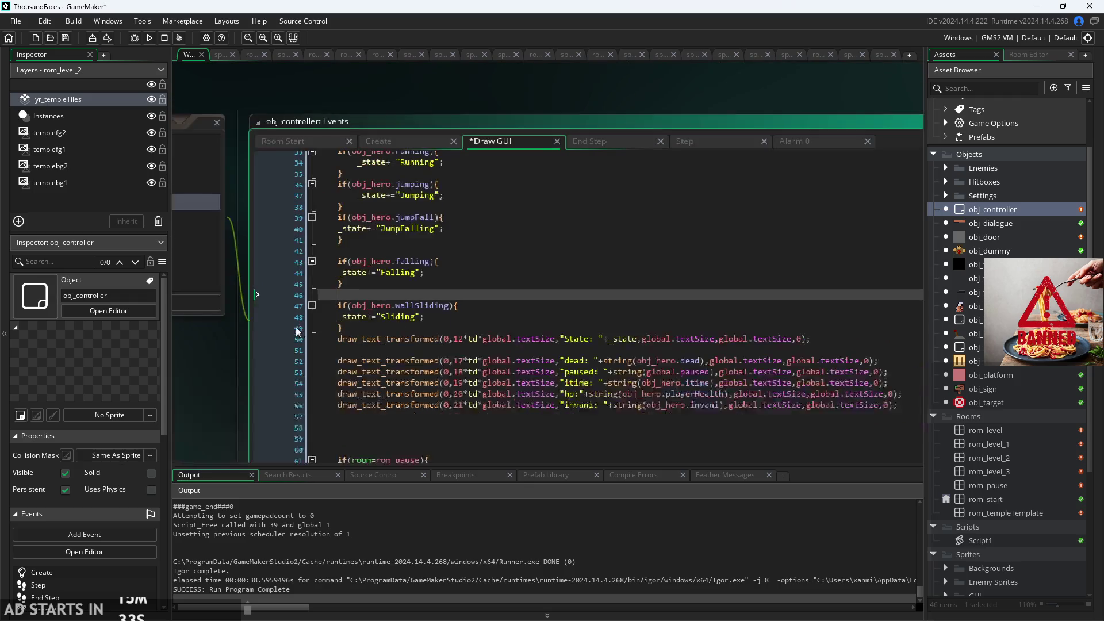
pyautogui.scroll(4, 345, 294)
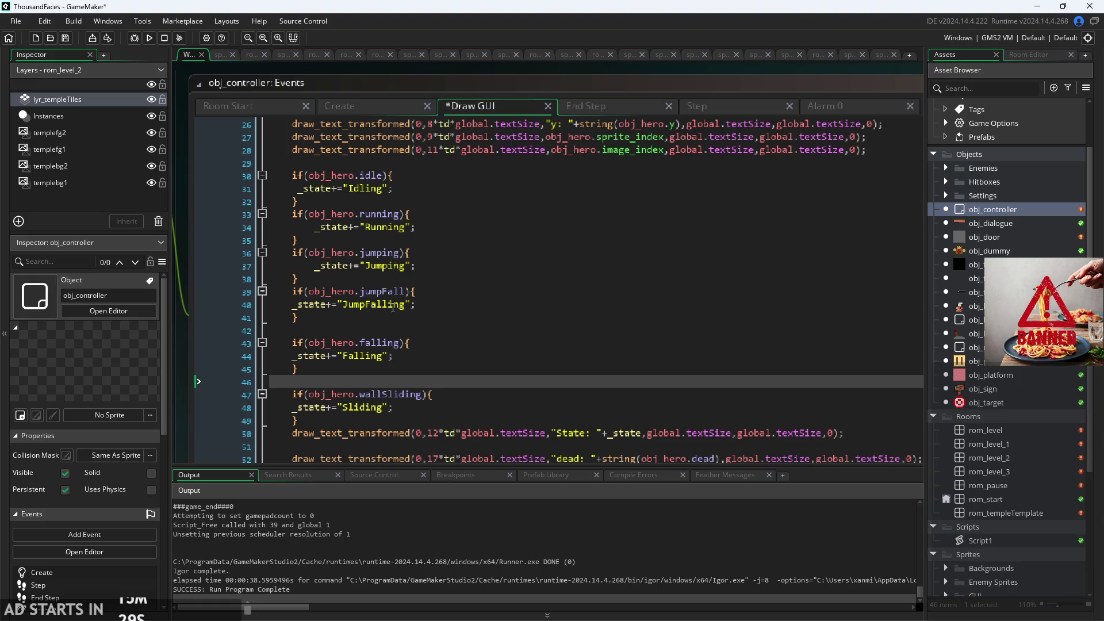
pyautogui.scroll(-1, 504, 347)
pyautogui.scroll(3, 456, 312)
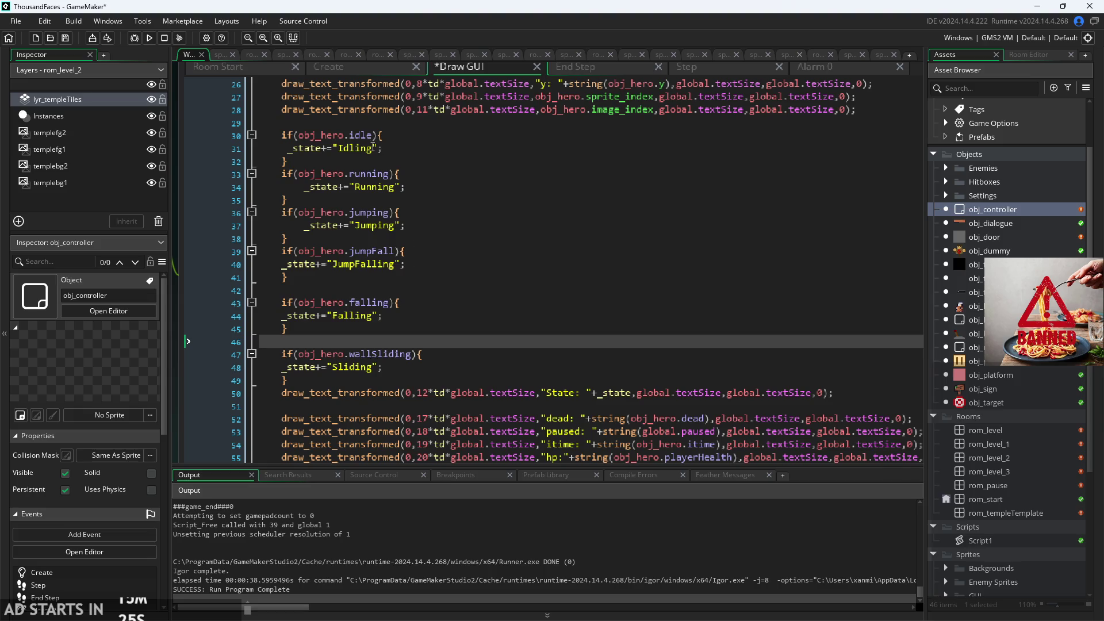
pyautogui.click(373, 149)
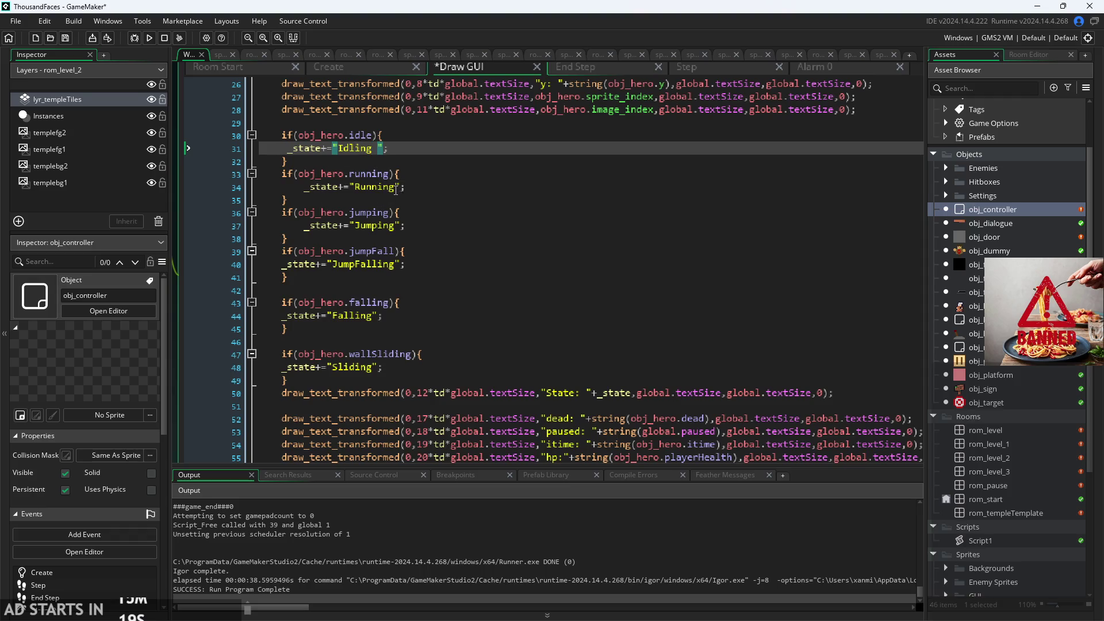
pyautogui.click(396, 188)
pyautogui.click(398, 227)
pyautogui.click(396, 268)
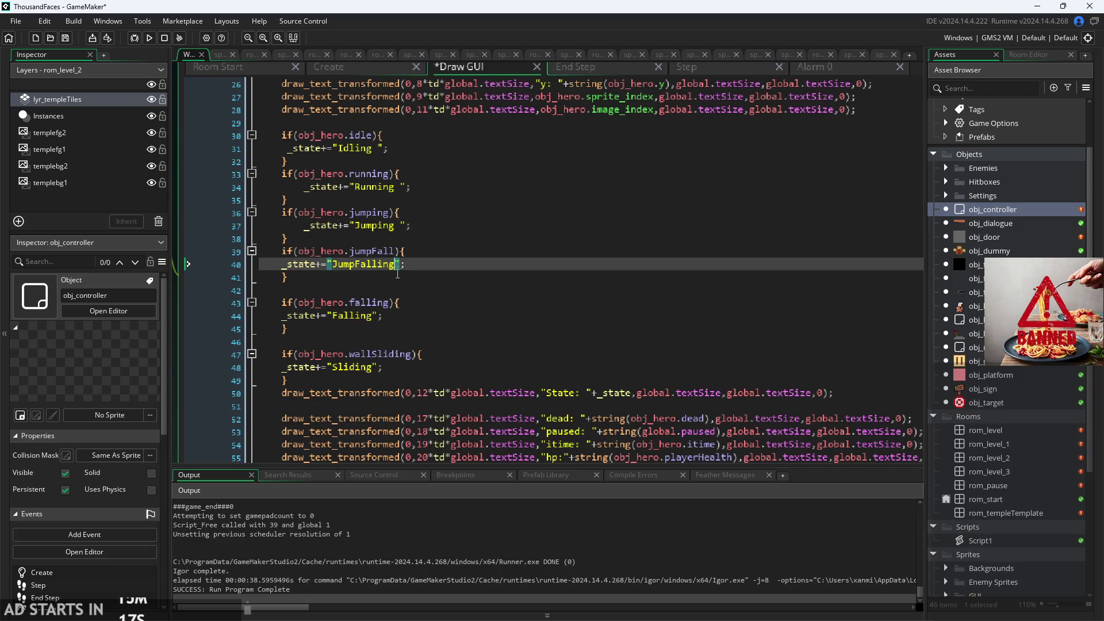
pyautogui.click(375, 317)
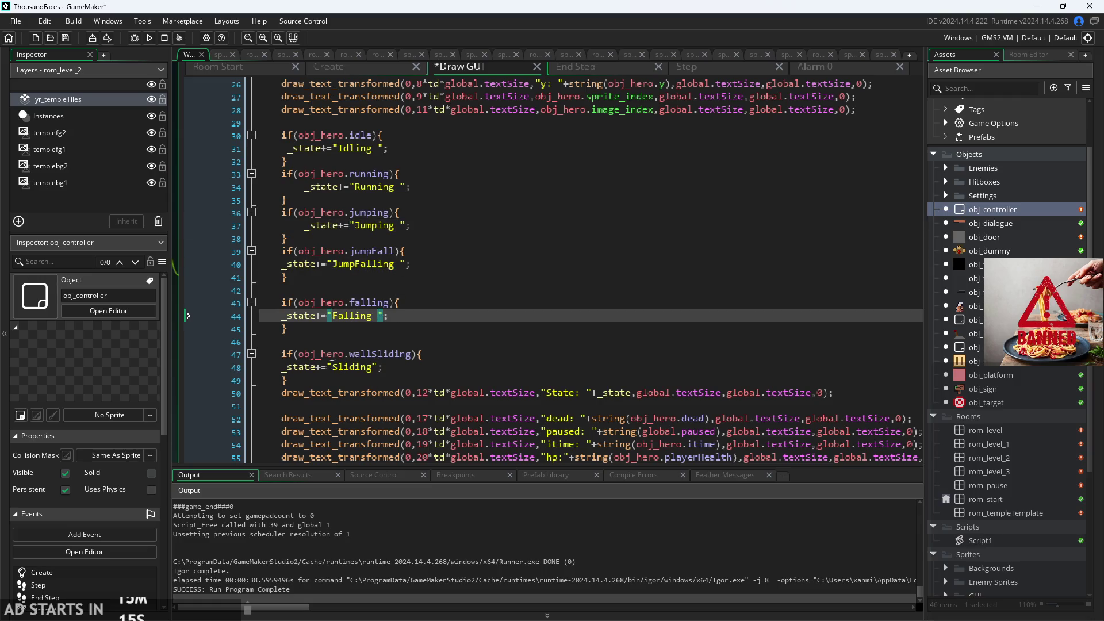
pyautogui.click(373, 368)
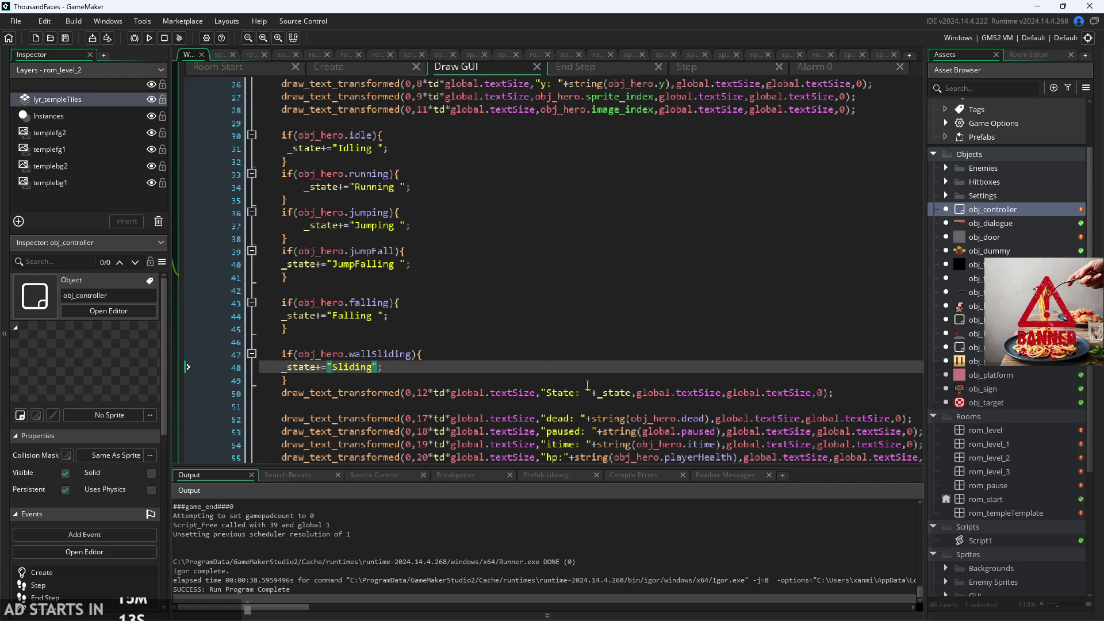
pyautogui.click(150, 39)
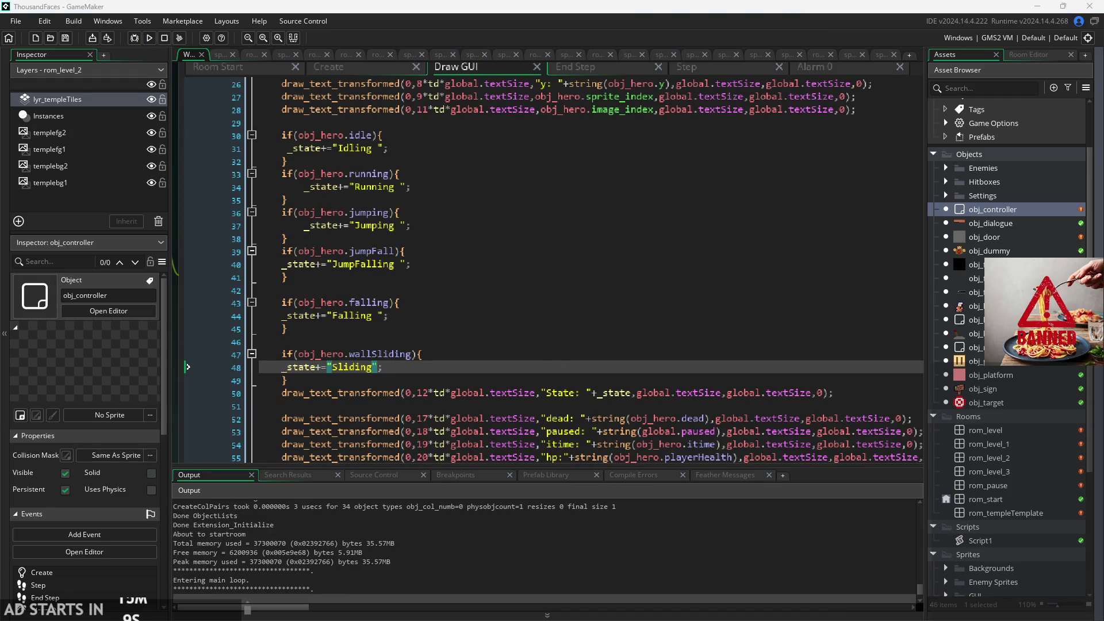
pyautogui.press('Escape')
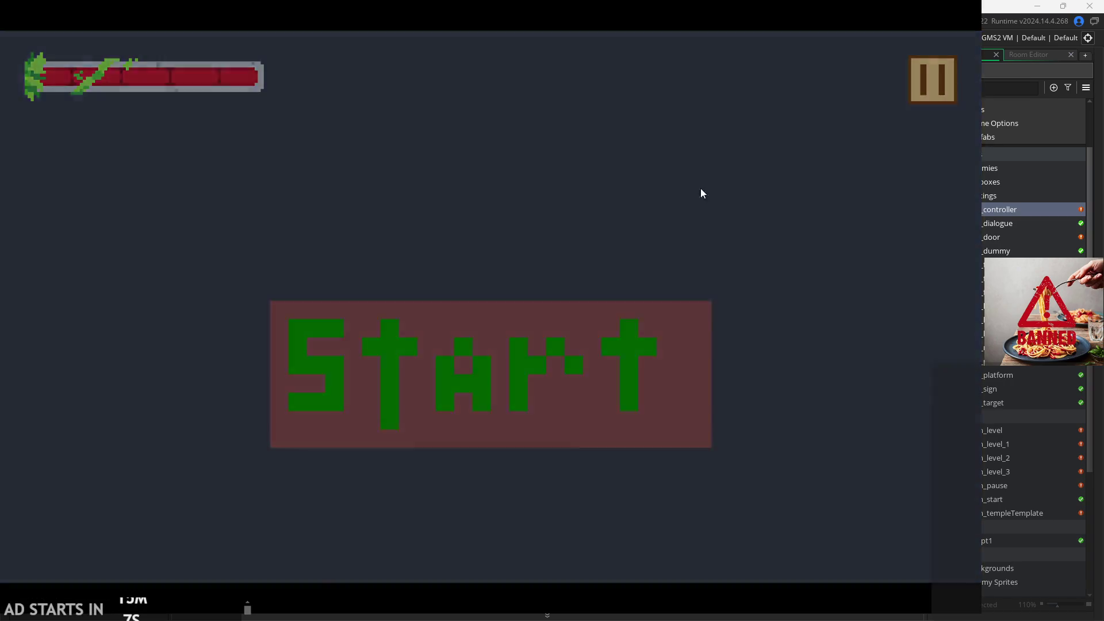
# - Turn on the Debug Stats overlay, resume, and start the game from the Start screen
pyautogui.click(185, 177)
pyautogui.click(933, 79)
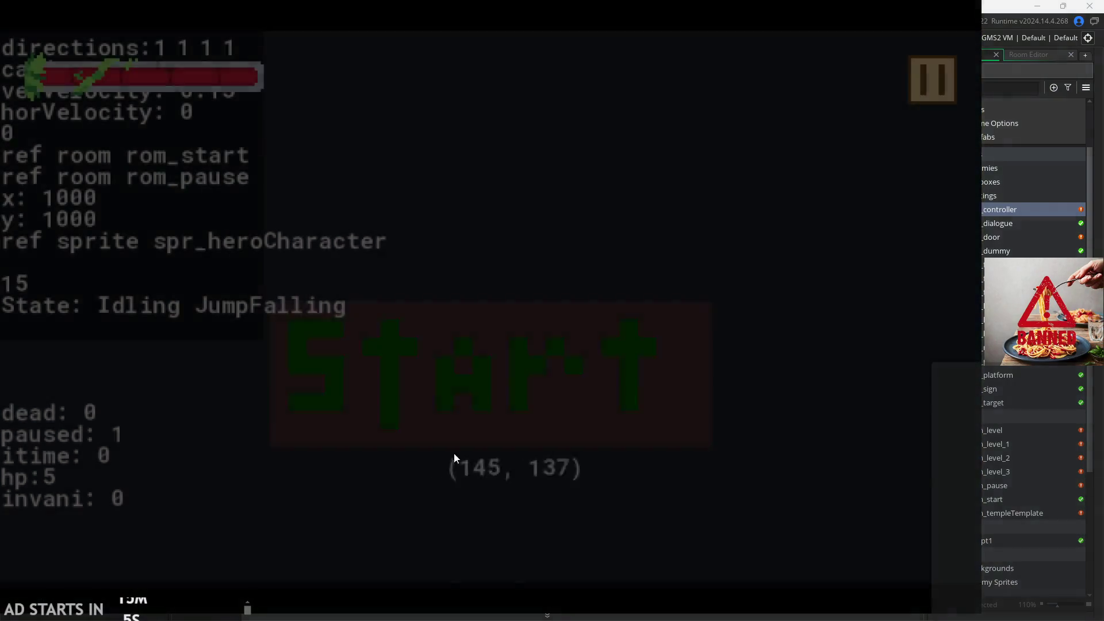
pyautogui.click(467, 394)
# - Run the hero left and right and wall-jump up the left wall to check the state labels
pyautogui.press('Right')
pyautogui.press('Left')
pyautogui.press('space')
pyautogui.press('space')
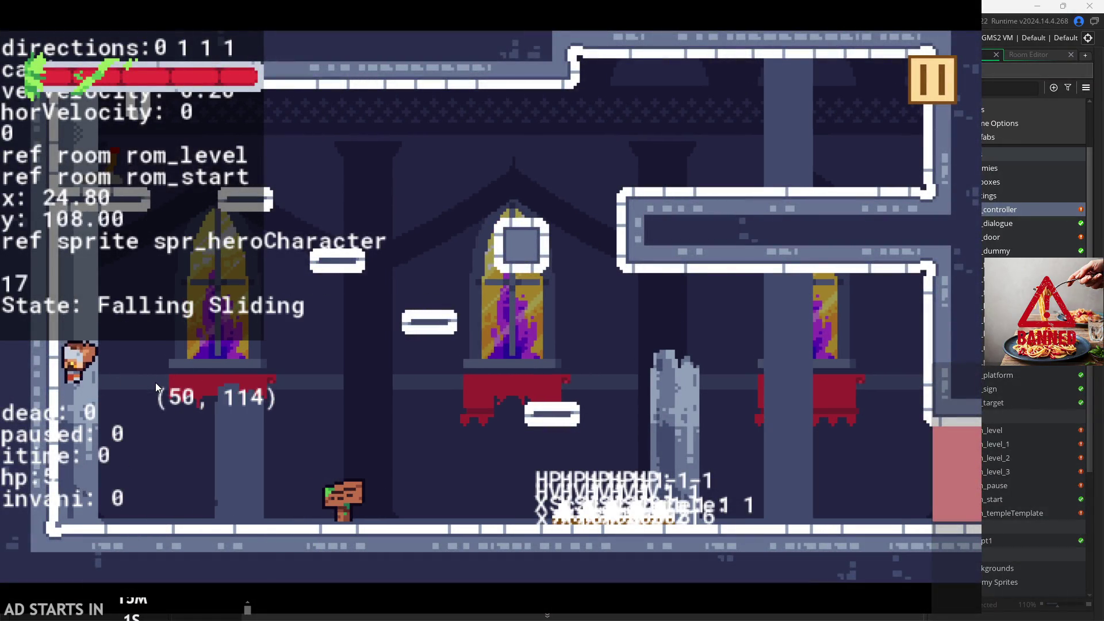
pyautogui.press('space')
pyautogui.press('space')
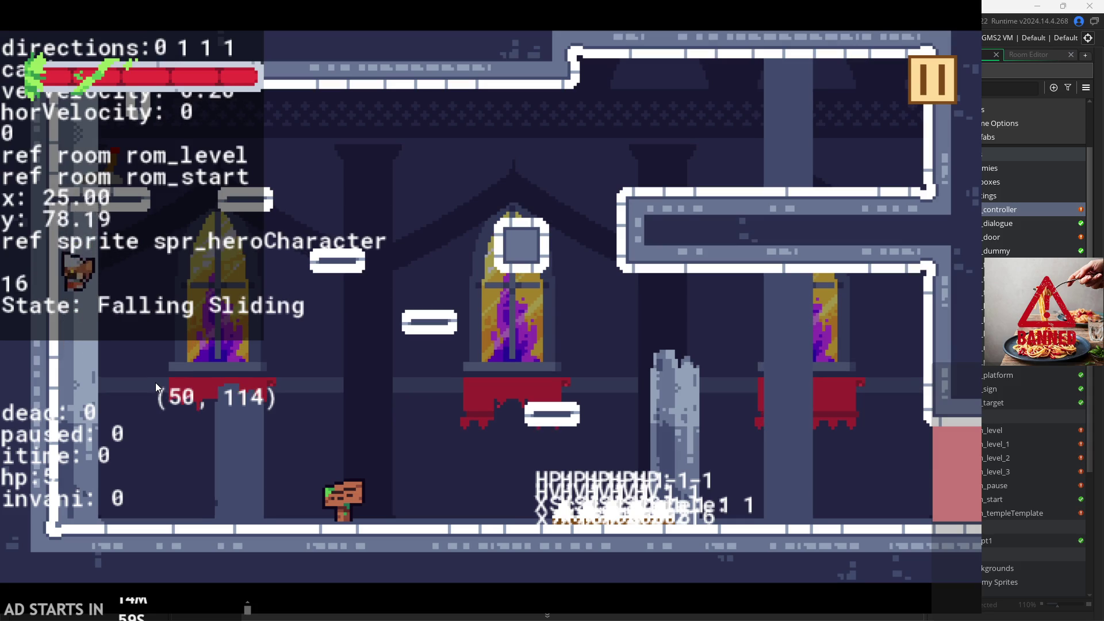
pyautogui.press('space')
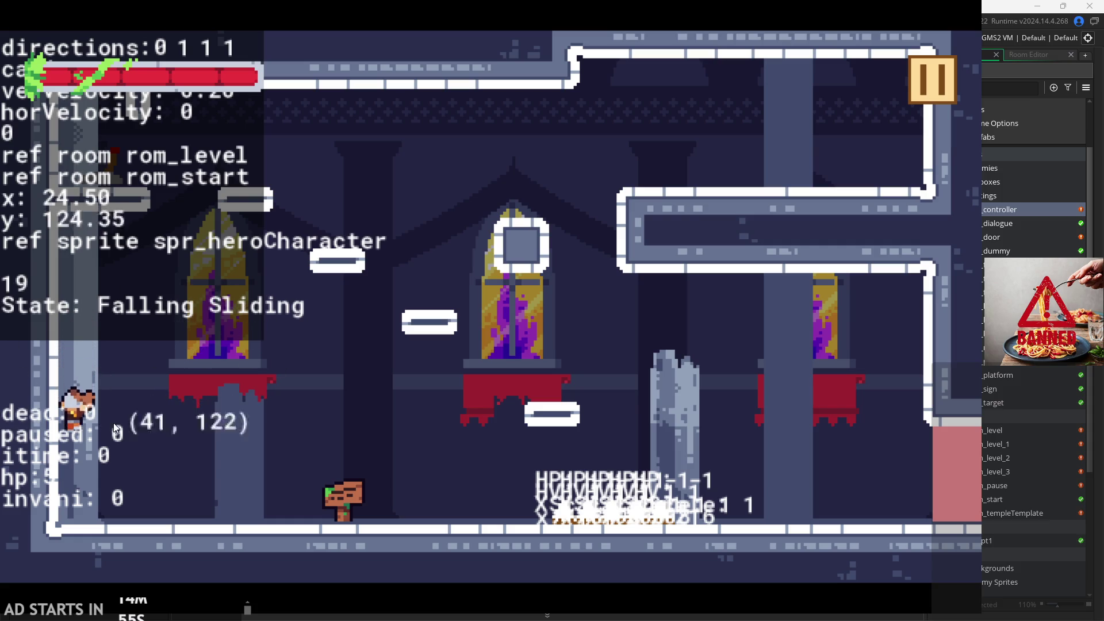
pyautogui.press('Right')
pyautogui.press('Left')
pyautogui.press('space')
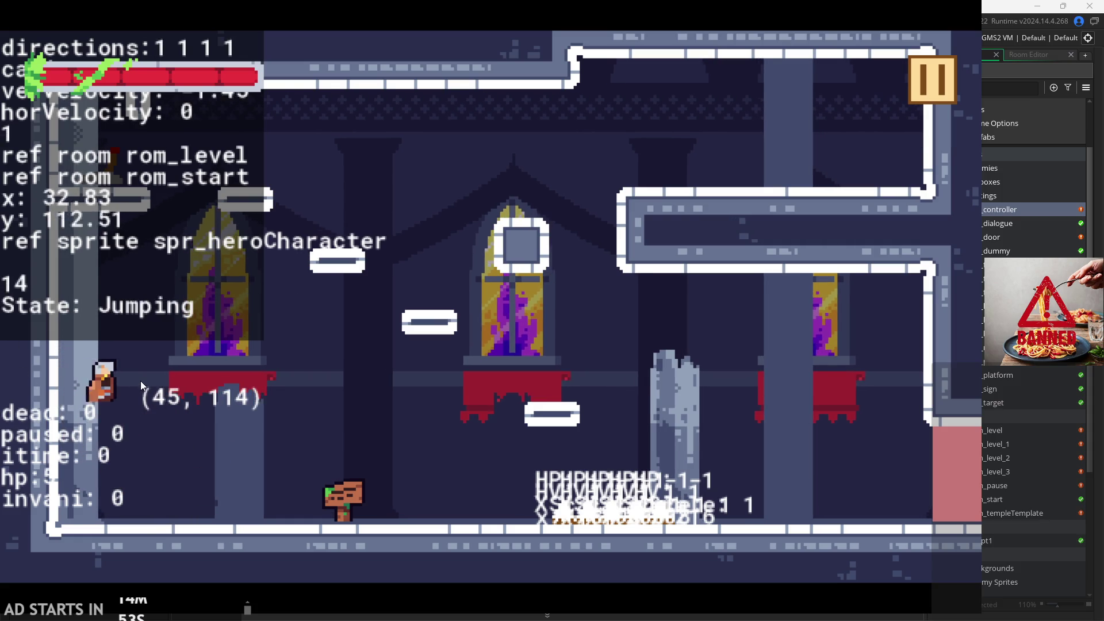
pyautogui.press('space')
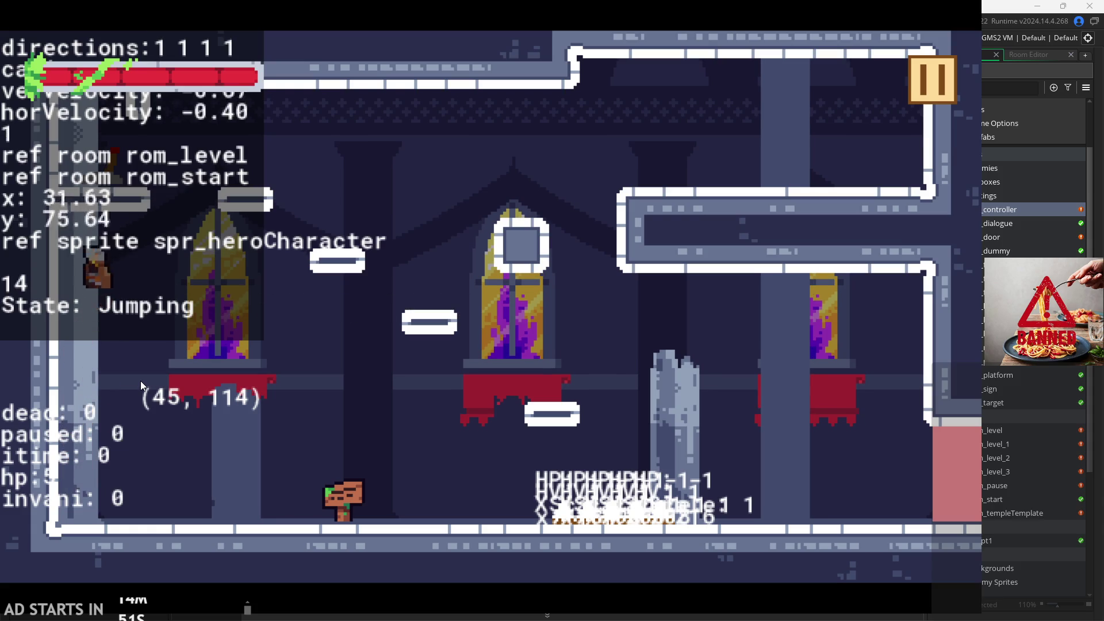
pyautogui.press('Right')
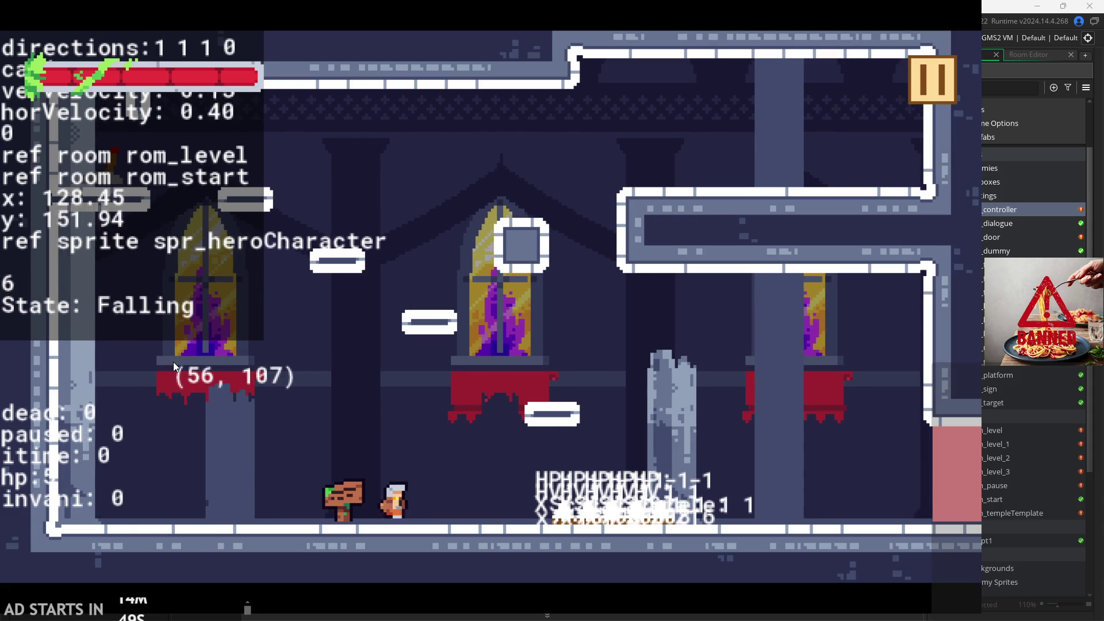
pyautogui.press('space')
pyautogui.press('space')
pyautogui.press('Left')
pyautogui.press('Right')
pyautogui.press('space')
pyautogui.press('Left')
pyautogui.press('space')
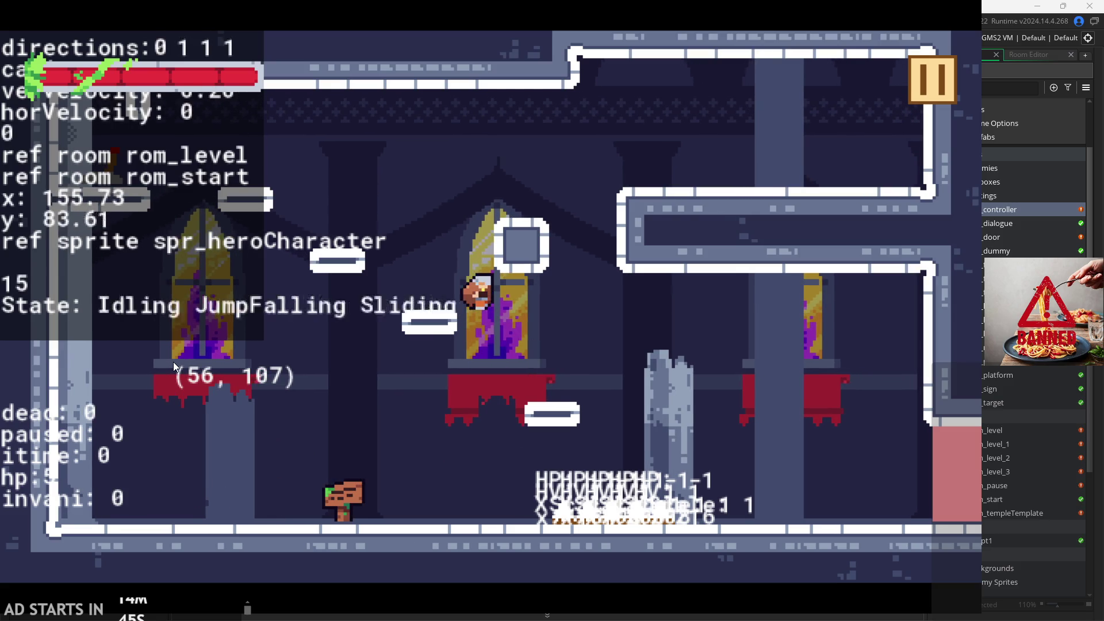
pyautogui.press('Left')
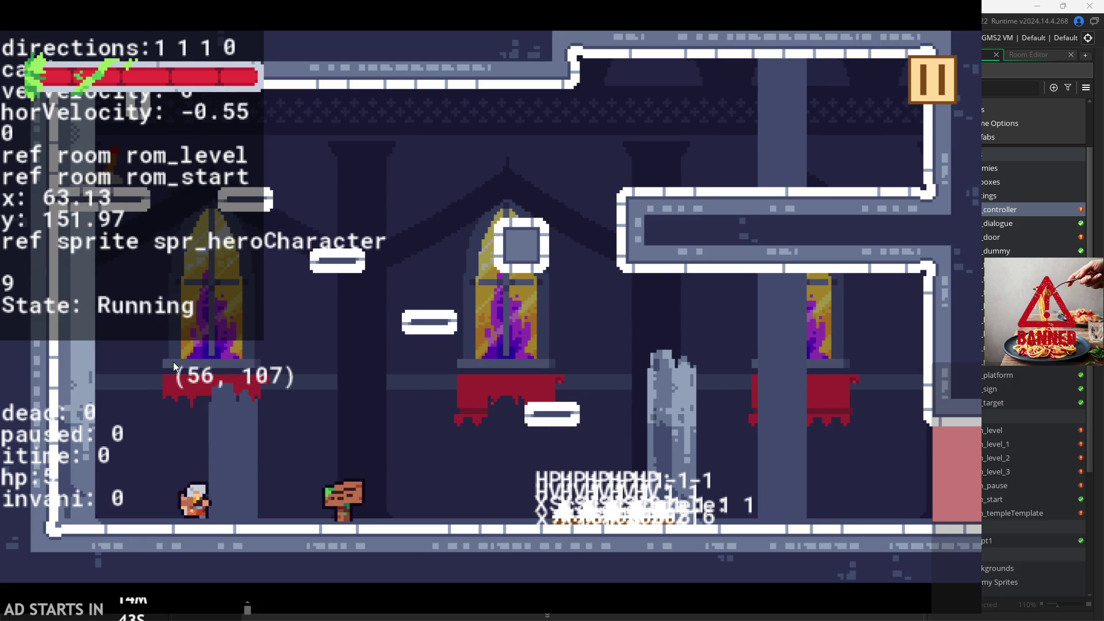
# - Jump repeatedly against the window wall, running left and right between jumps
pyautogui.press('Right')
pyautogui.press('space')
pyautogui.press('space')
pyautogui.press('Left')
pyautogui.press('Left')
pyautogui.press('Right')
pyautogui.press('space')
pyautogui.press('space')
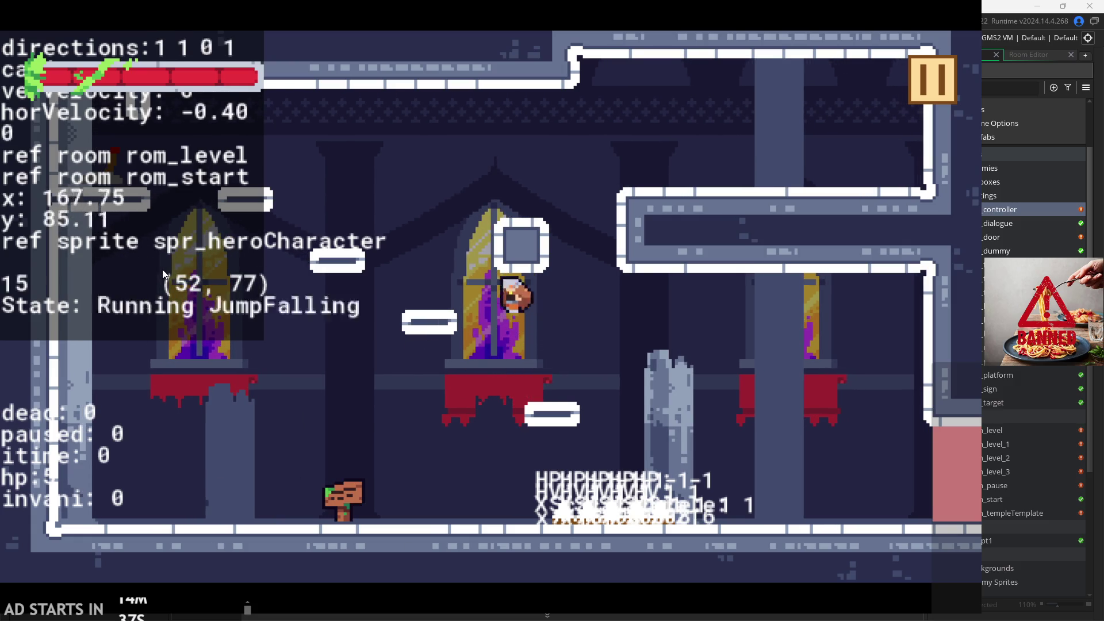
pyautogui.press('Left')
pyautogui.press('Right')
pyautogui.press('space')
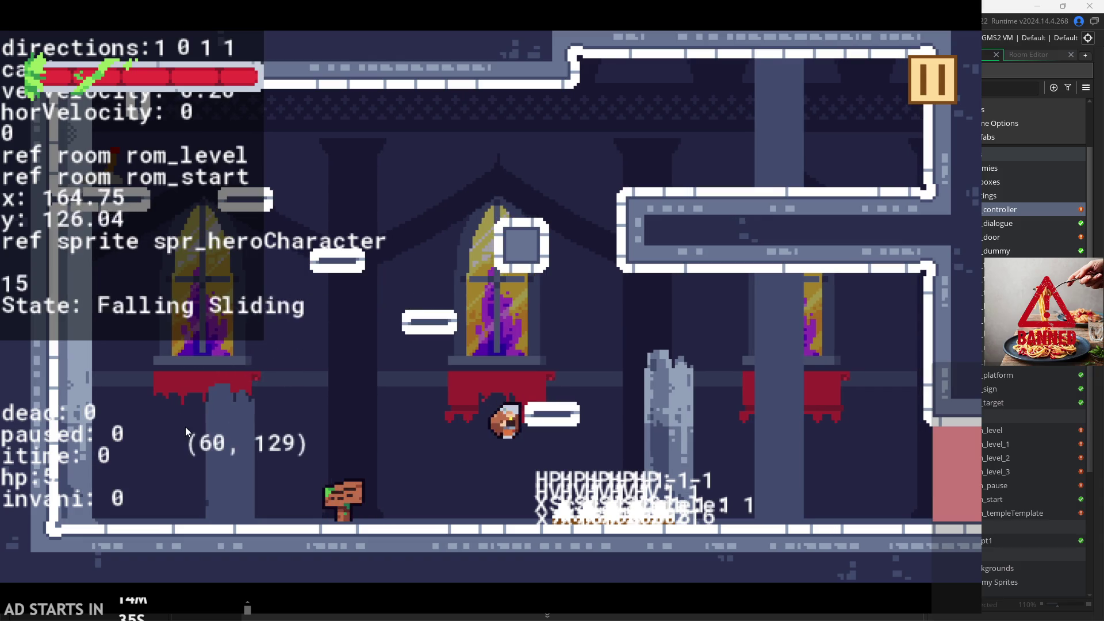
pyautogui.press('space')
pyautogui.press('space')
pyautogui.press('Left')
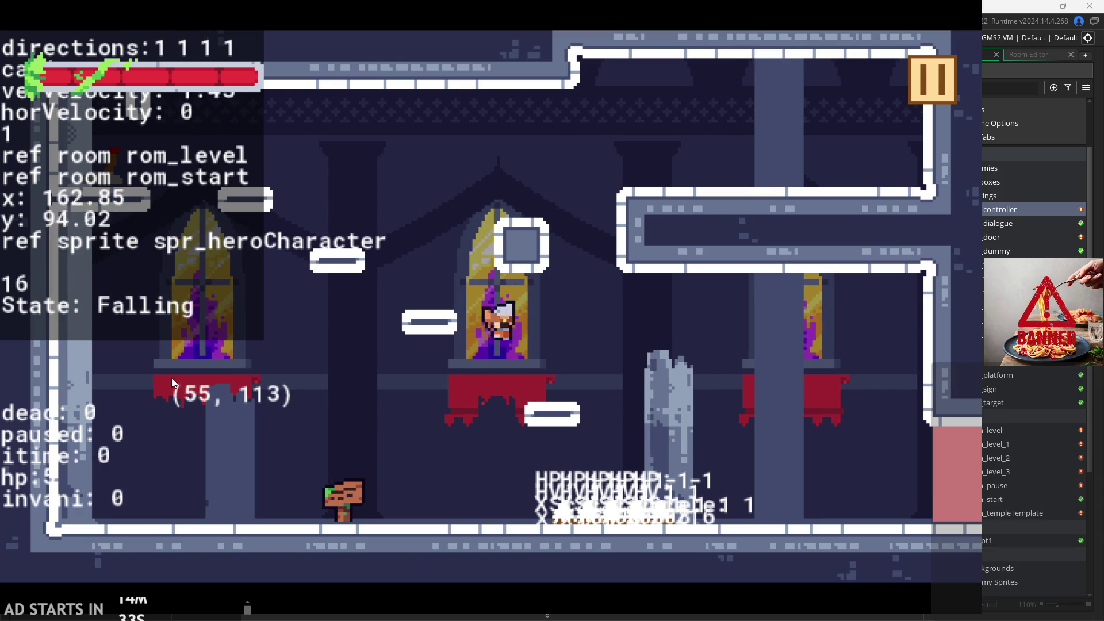
pyautogui.press('Left')
pyautogui.press('space')
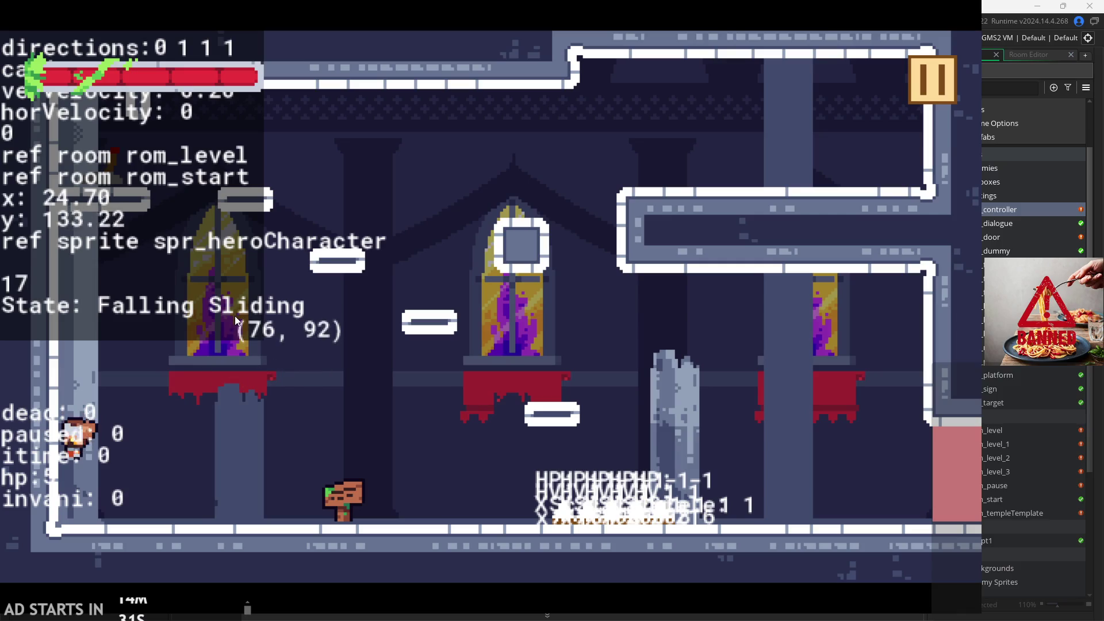
pyautogui.press('Right')
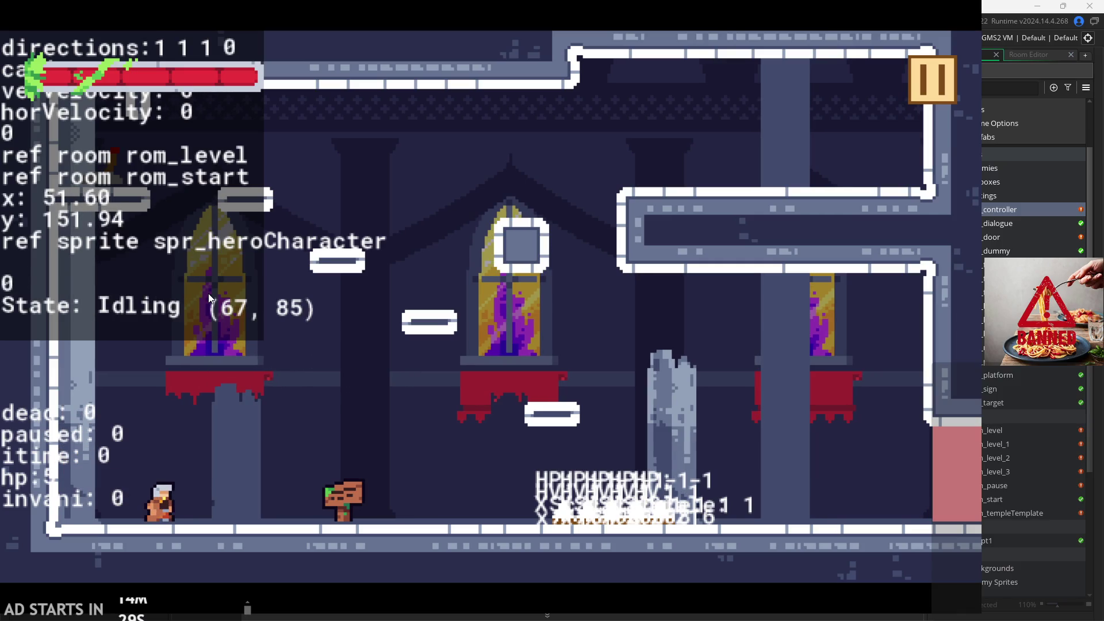
# - Stop to check the Idling state, then wall-jump repeatedly off the left wall
pyautogui.press('space')
pyautogui.press('Left')
pyautogui.press('space')
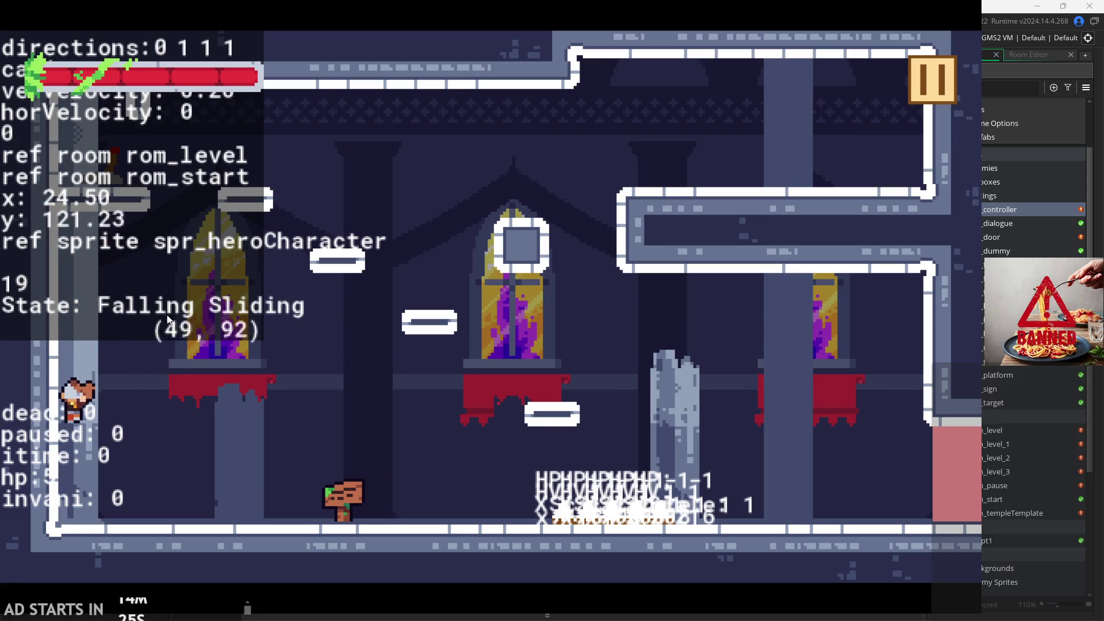
pyautogui.press('Right')
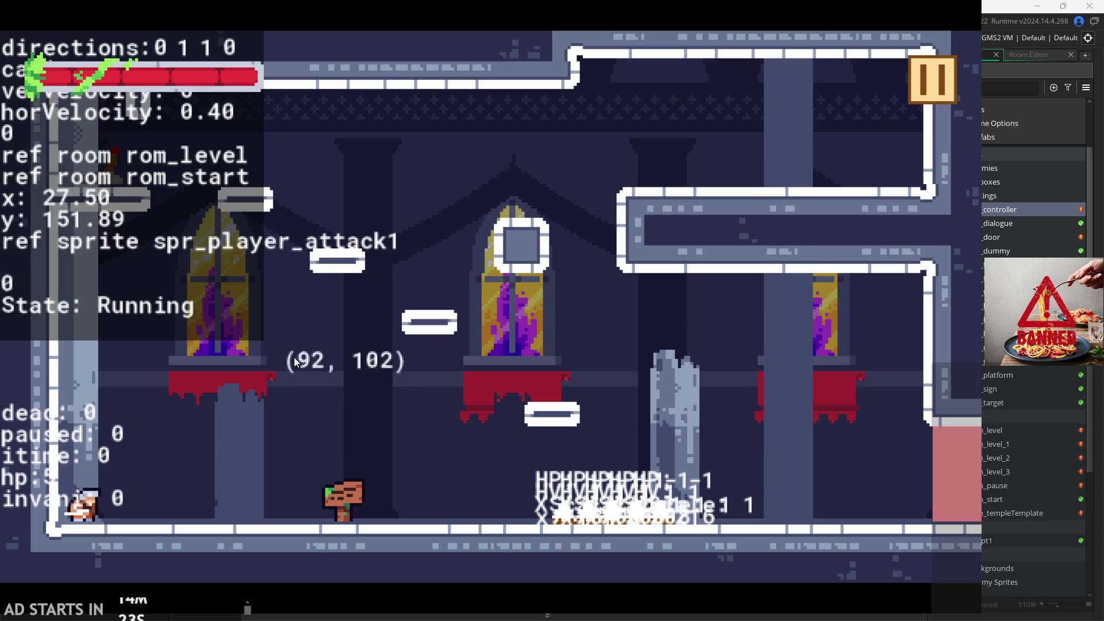
pyautogui.press('Left')
pyautogui.press('space')
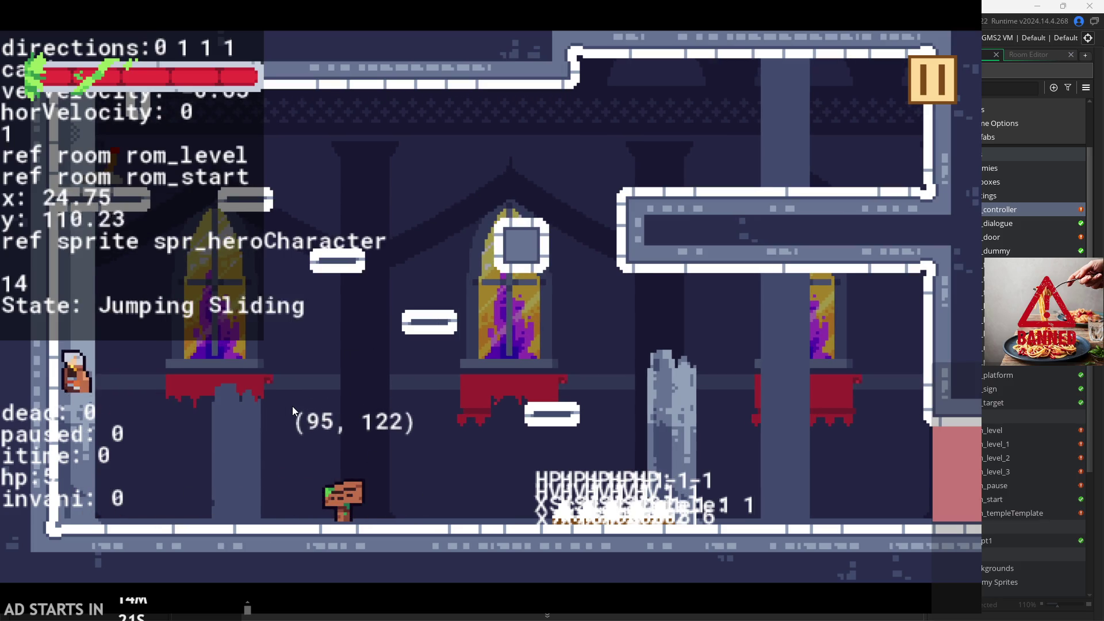
pyautogui.press('space')
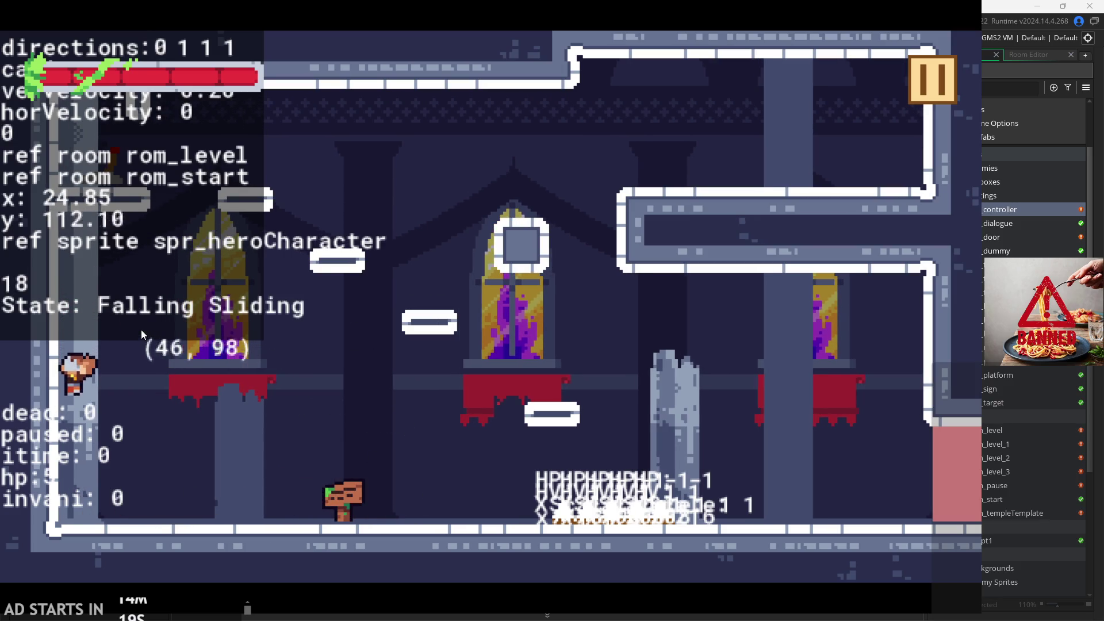
pyautogui.press('space')
pyautogui.press('Left')
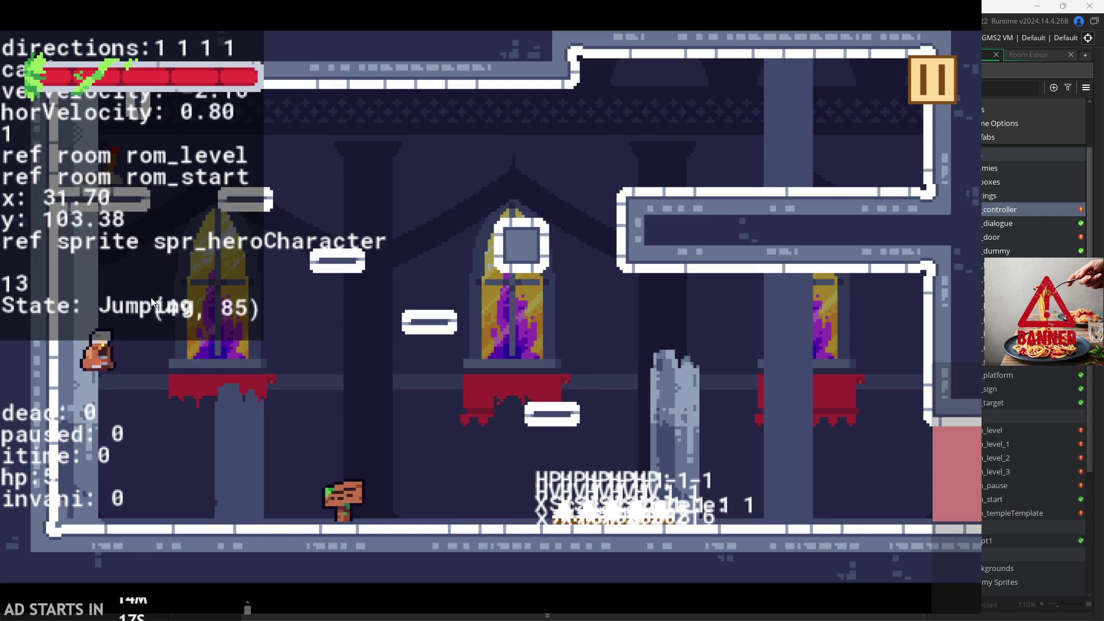
pyautogui.press('space')
pyautogui.press('space')
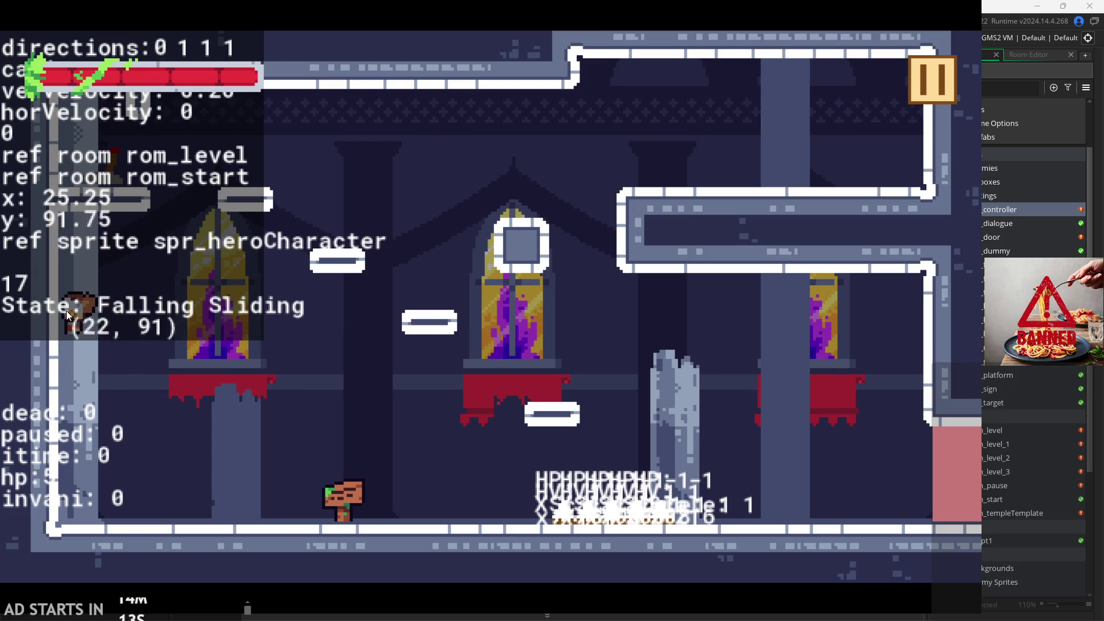
pyautogui.press('space')
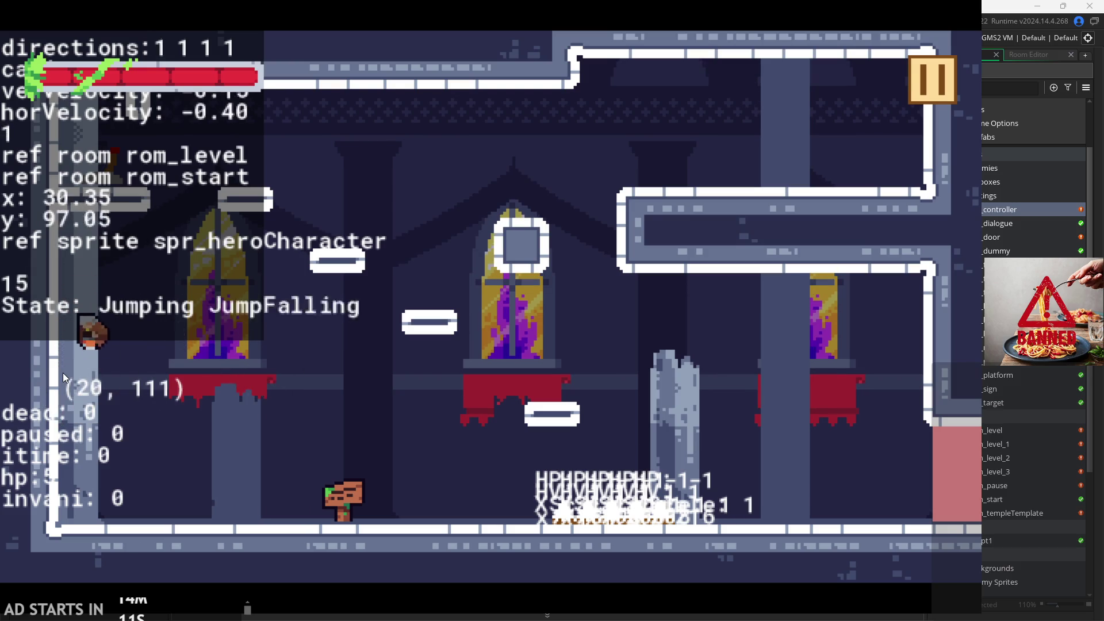
pyautogui.press('space')
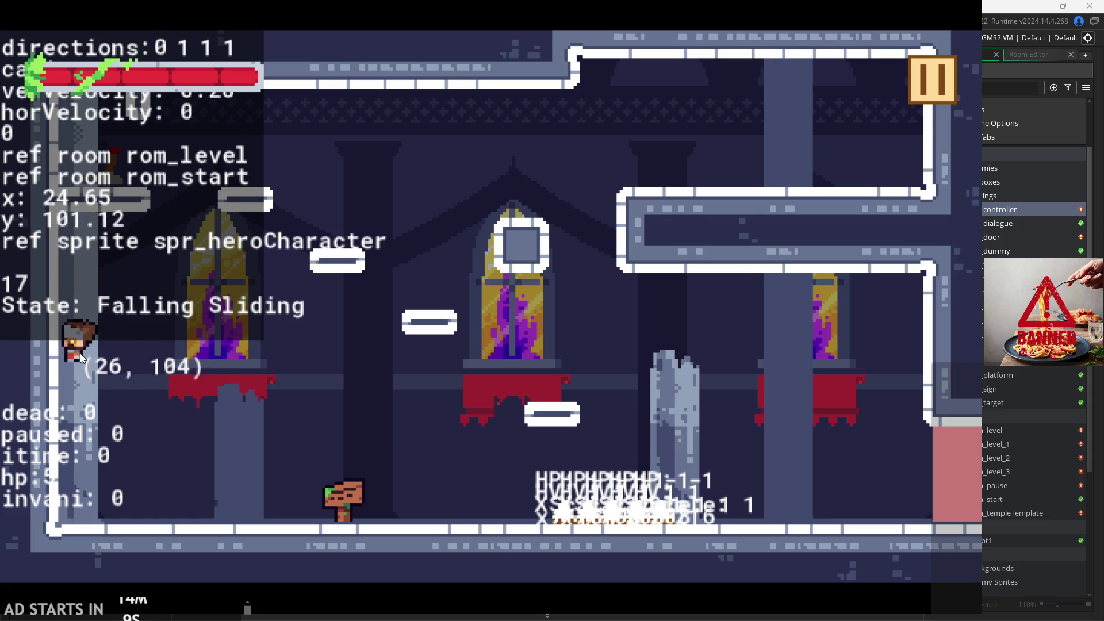
pyautogui.press('space')
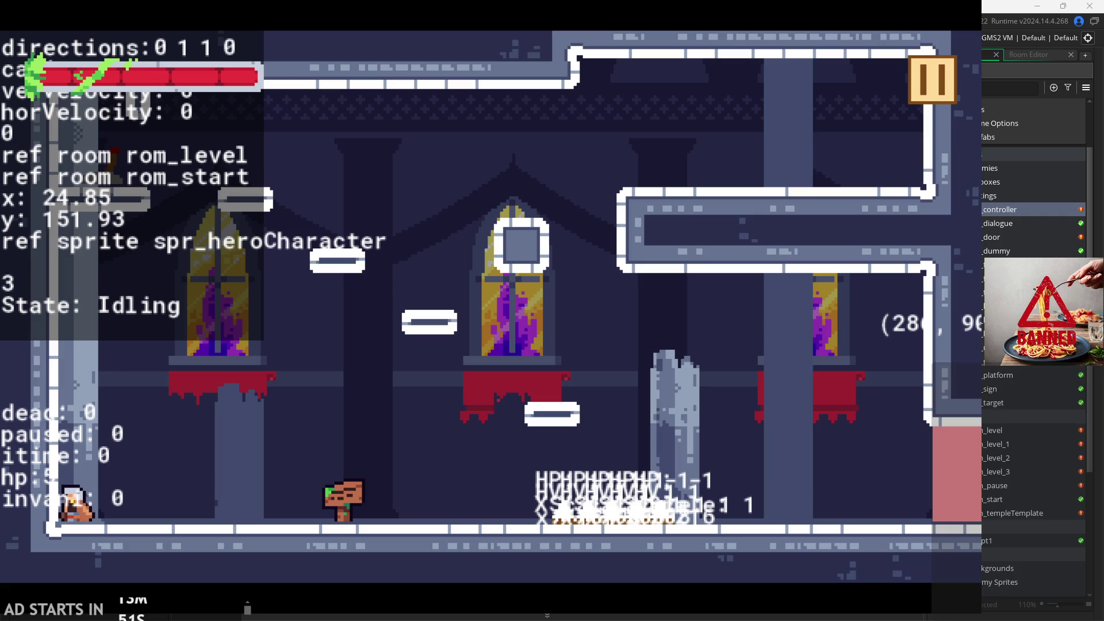
# - Run right, jump onto the ledge and wall-jump off the window wall
pyautogui.press('Right')
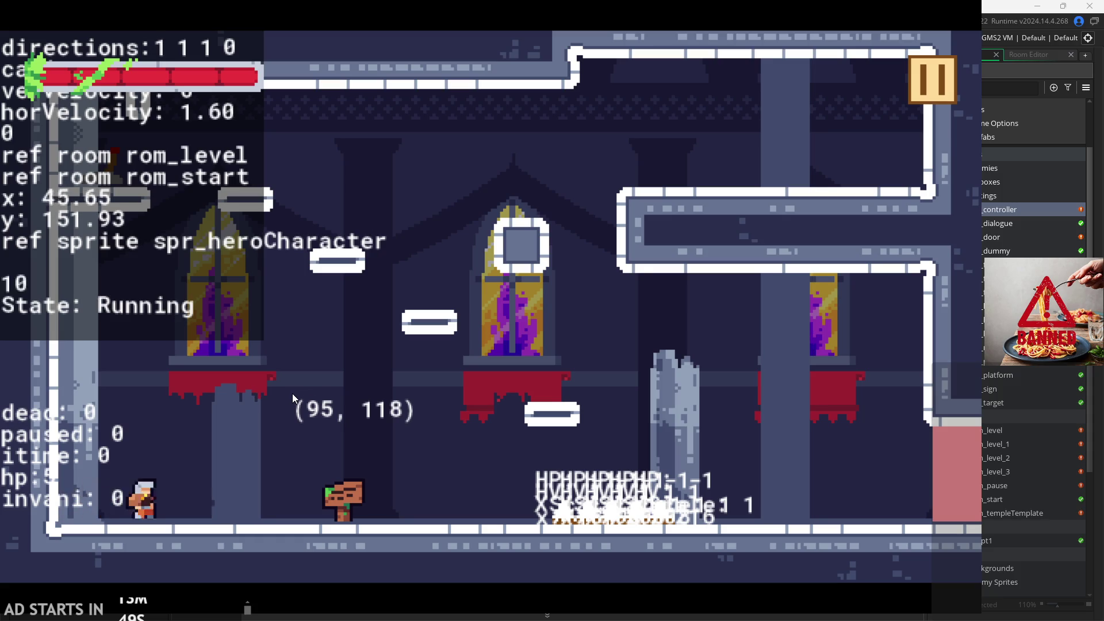
pyautogui.press('space')
pyautogui.press('Right')
pyautogui.press('space')
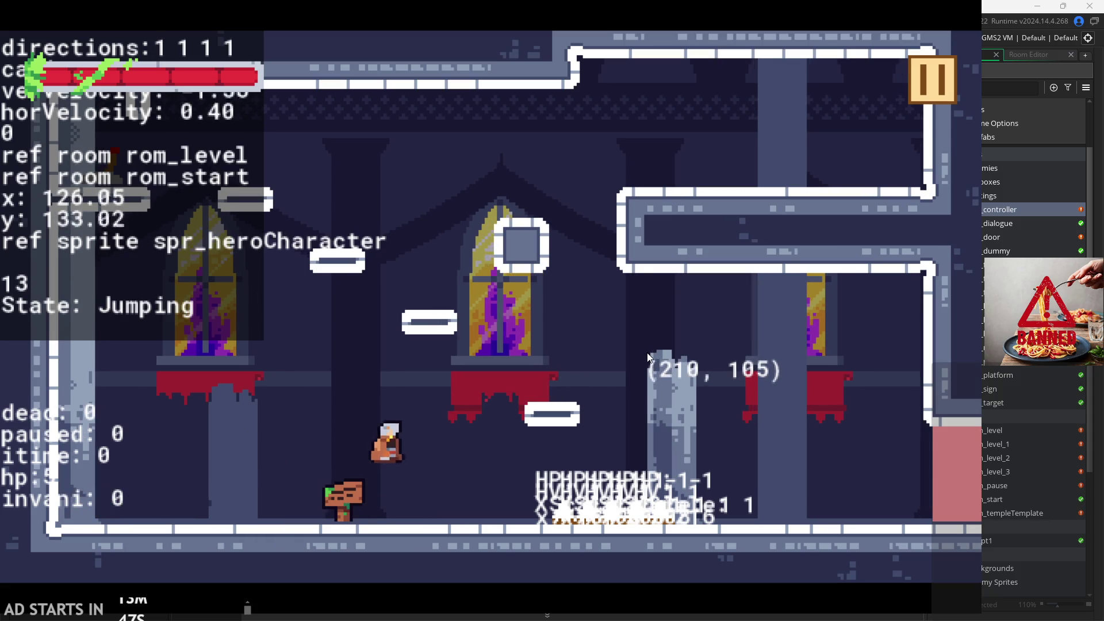
pyautogui.press('space')
pyautogui.press('Left')
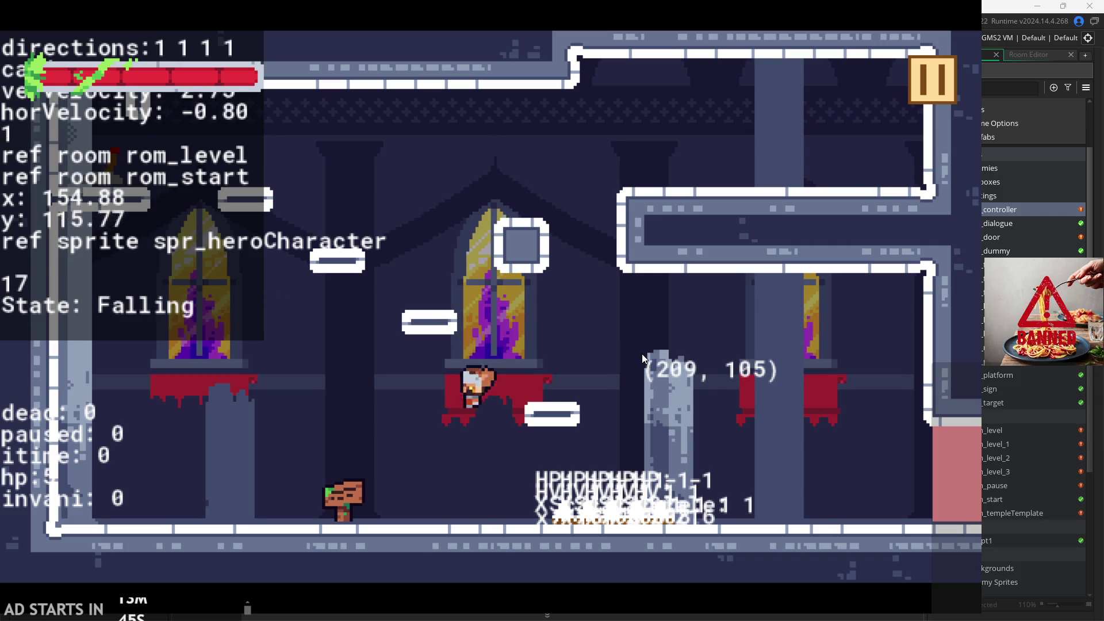
pyautogui.press('Right')
pyautogui.press('space')
pyautogui.press('space')
pyautogui.press('space')
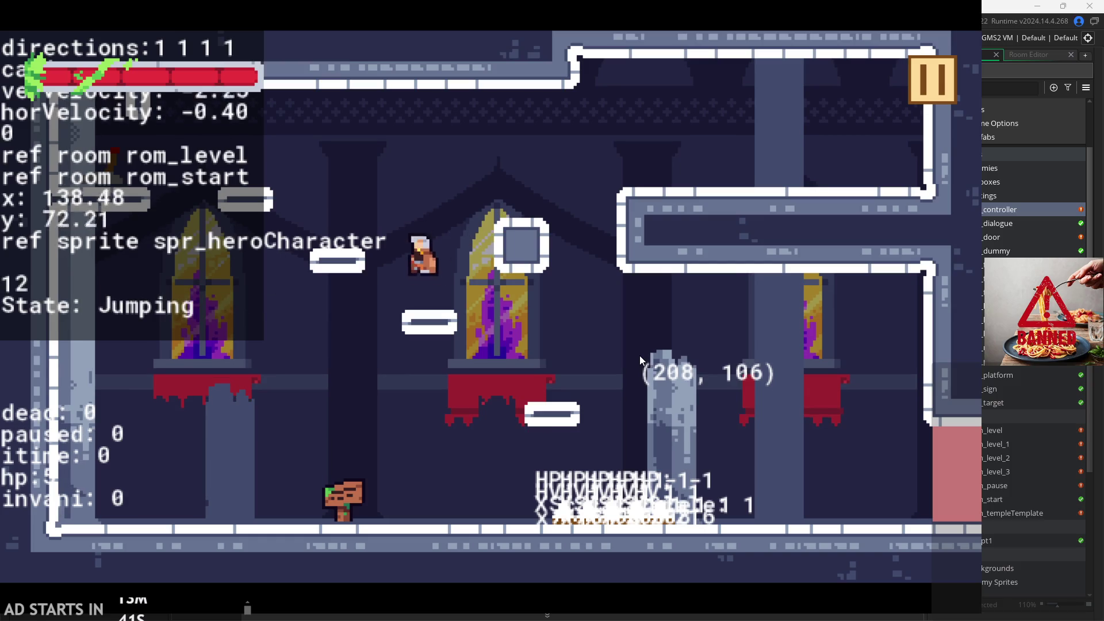
pyautogui.press('Right')
pyautogui.press('Left')
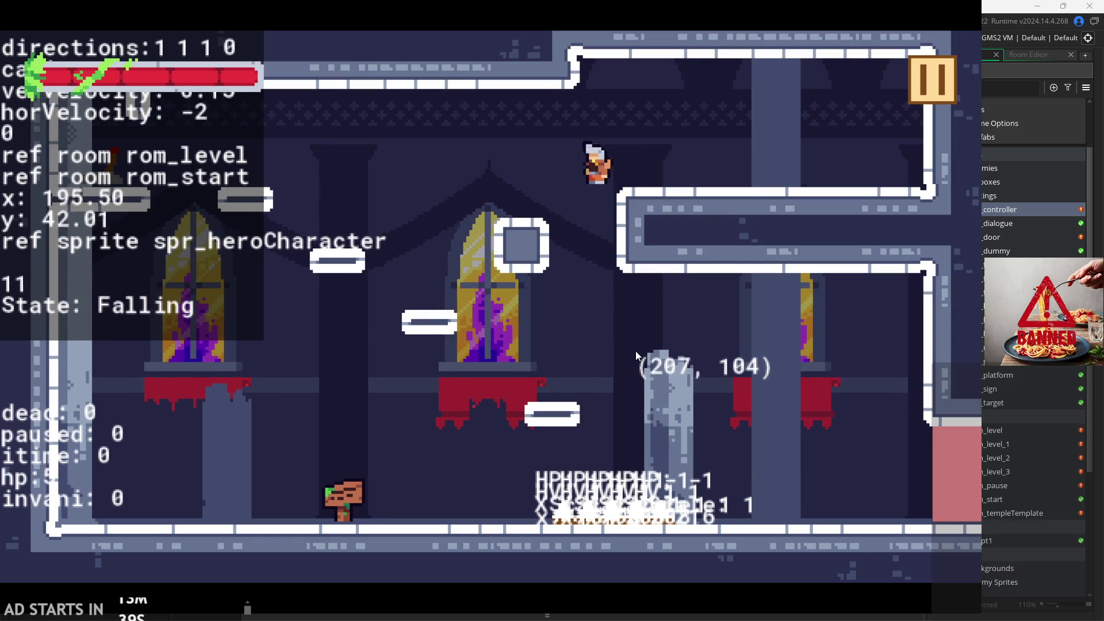
pyautogui.press('space')
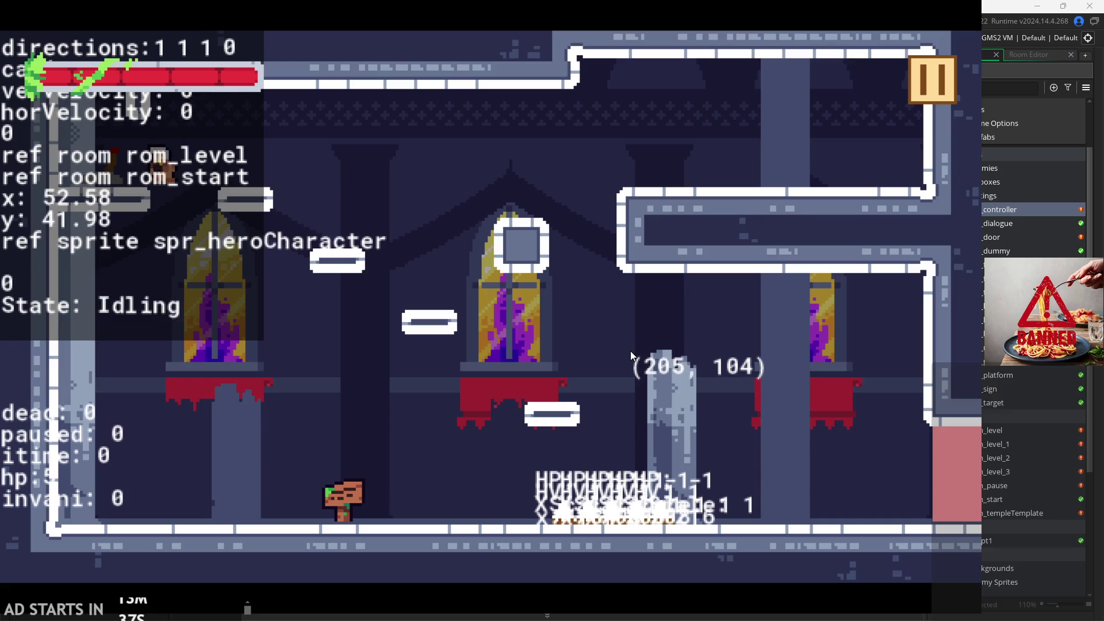
pyautogui.press('Left')
# - Jump onto the square block and run right out of rom_level into rom_level_1
pyautogui.press('Right')
pyautogui.press('space')
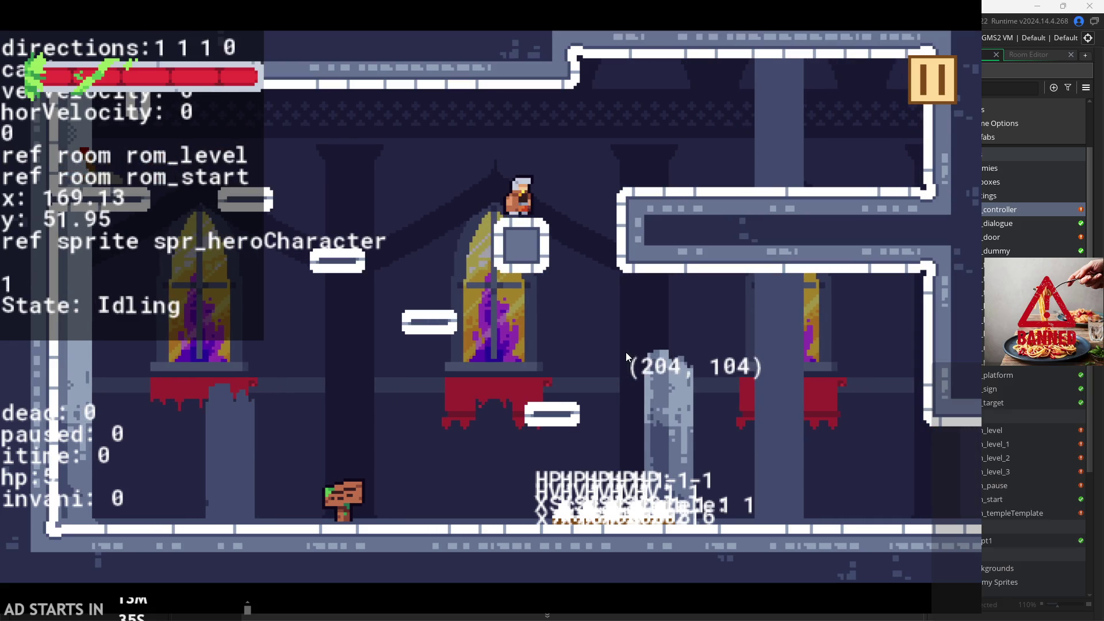
pyautogui.press('Right')
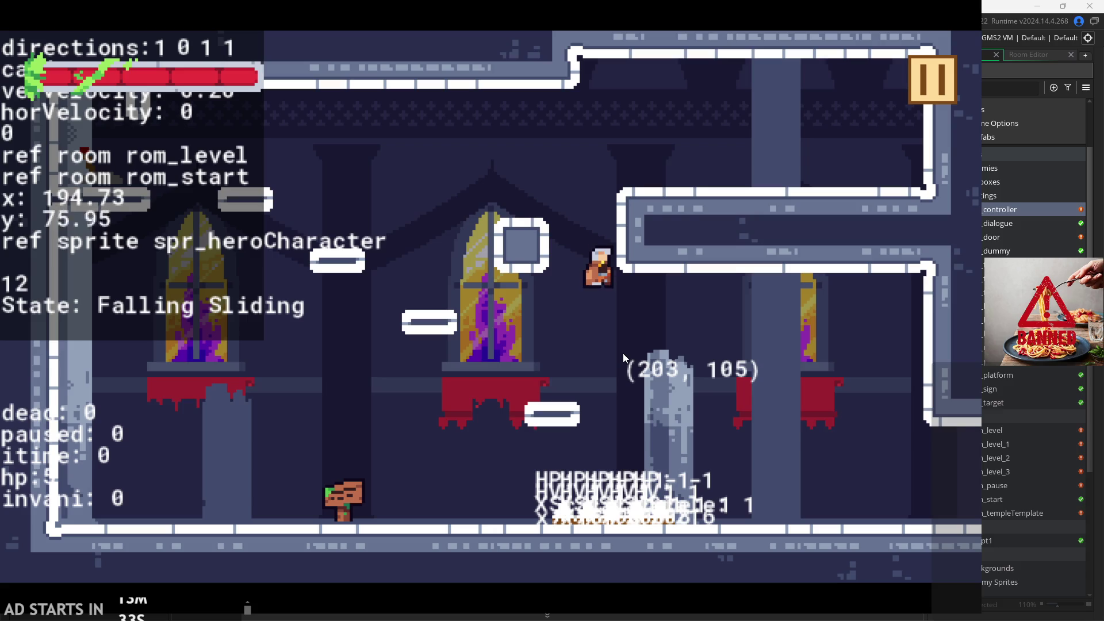
pyautogui.press('Right')
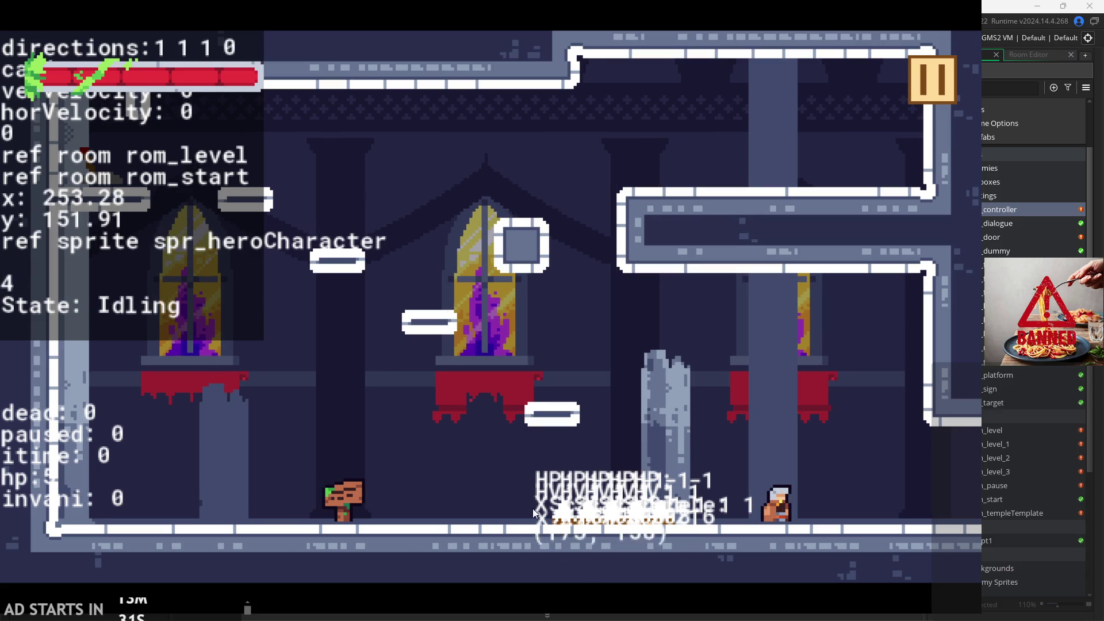
pyautogui.press('Right')
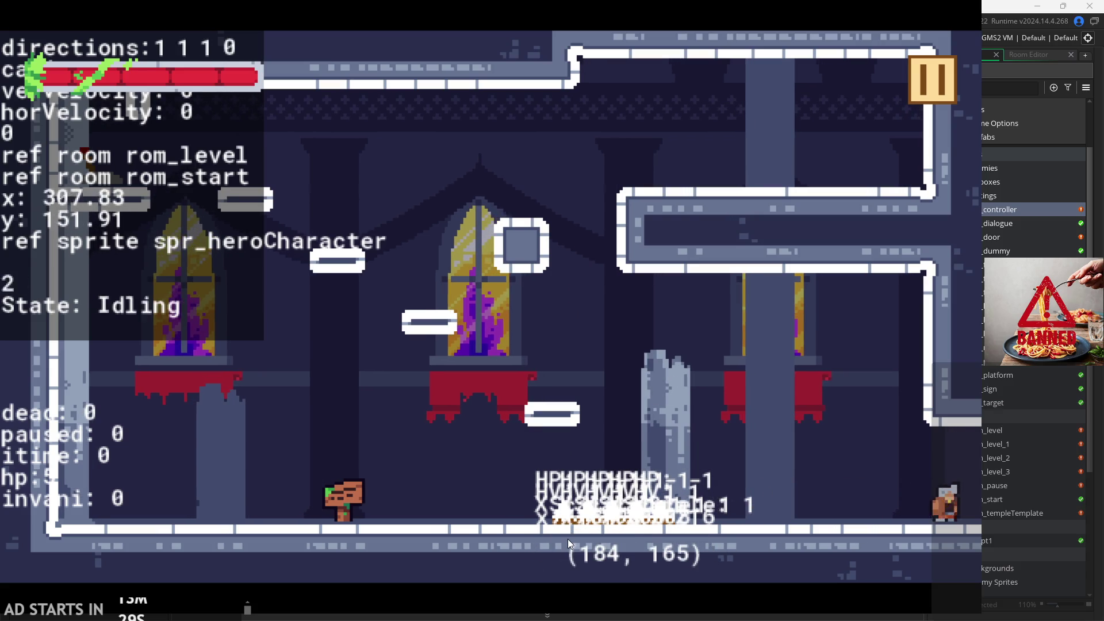
pyautogui.press('Right')
pyautogui.press('Right')
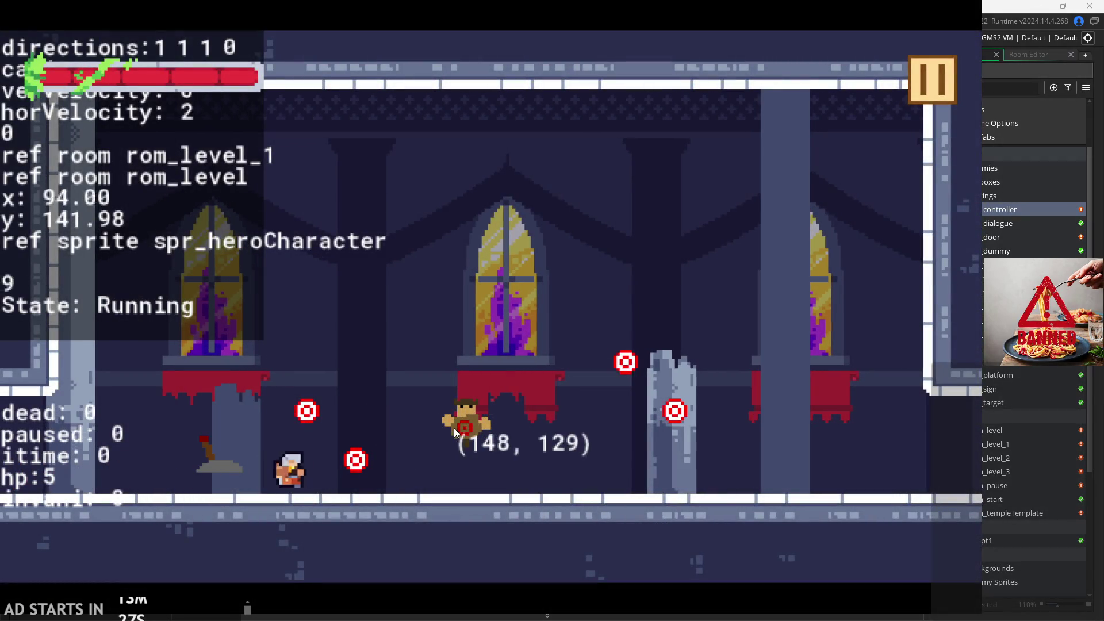
# - Jump and attack twice in rom_level_1, then run right across the room
pyautogui.press('space')
pyautogui.click(454, 428)
pyautogui.press('Right')
pyautogui.click(454, 427)
pyautogui.press('Right')
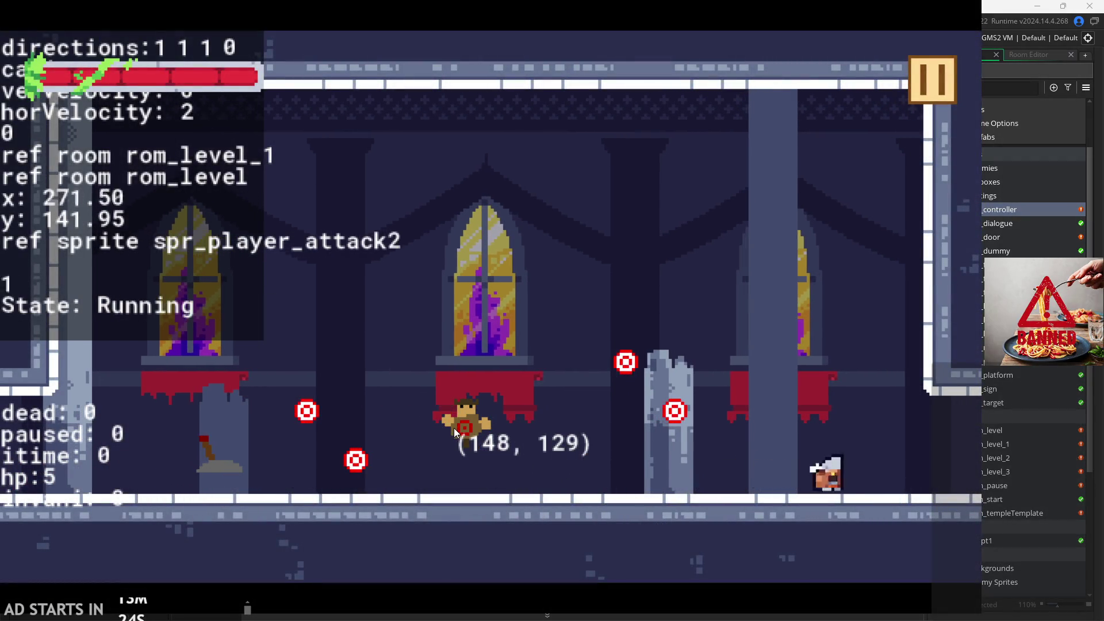
pyautogui.press('Right')
pyautogui.press('Right')
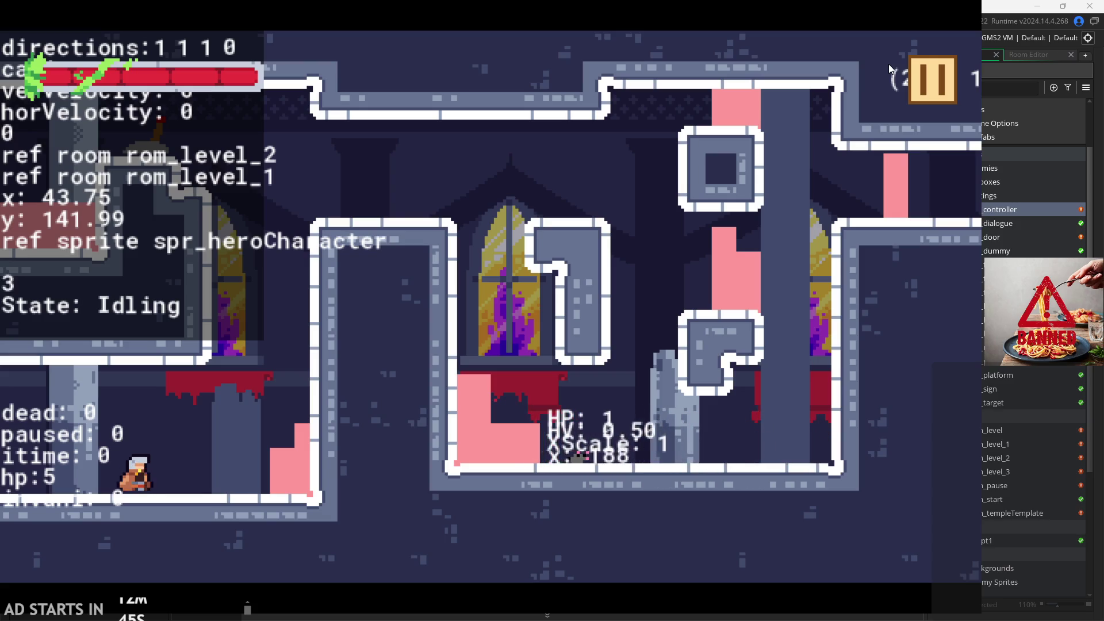
# - Run right onto the ledge and wall-jump between the walls, steering while falling
pyautogui.press('Right')
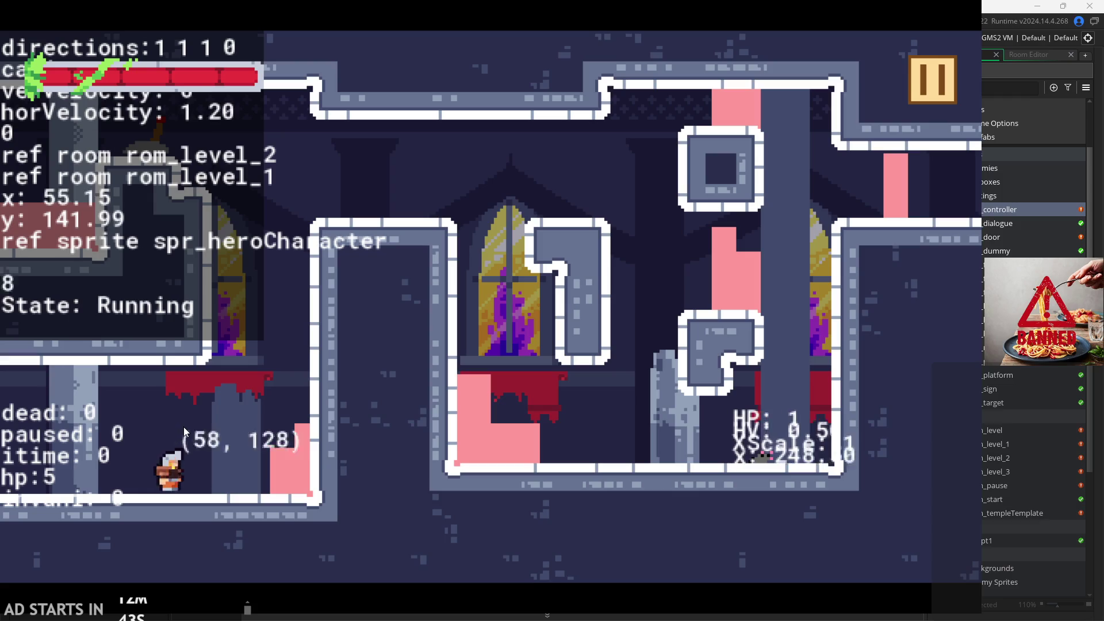
pyautogui.press('space')
pyautogui.press('space')
pyautogui.press('space')
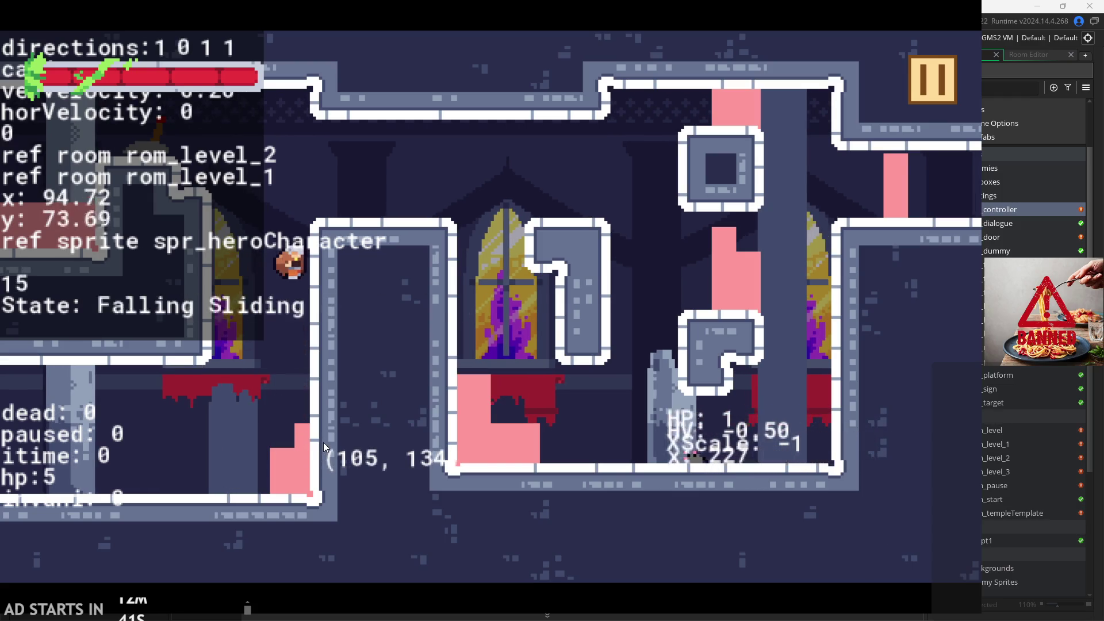
pyautogui.press('space')
pyautogui.press('space')
pyautogui.press('Left')
pyautogui.press('Right')
pyautogui.press('Left')
pyautogui.press('space')
pyautogui.press('space')
pyautogui.press('space')
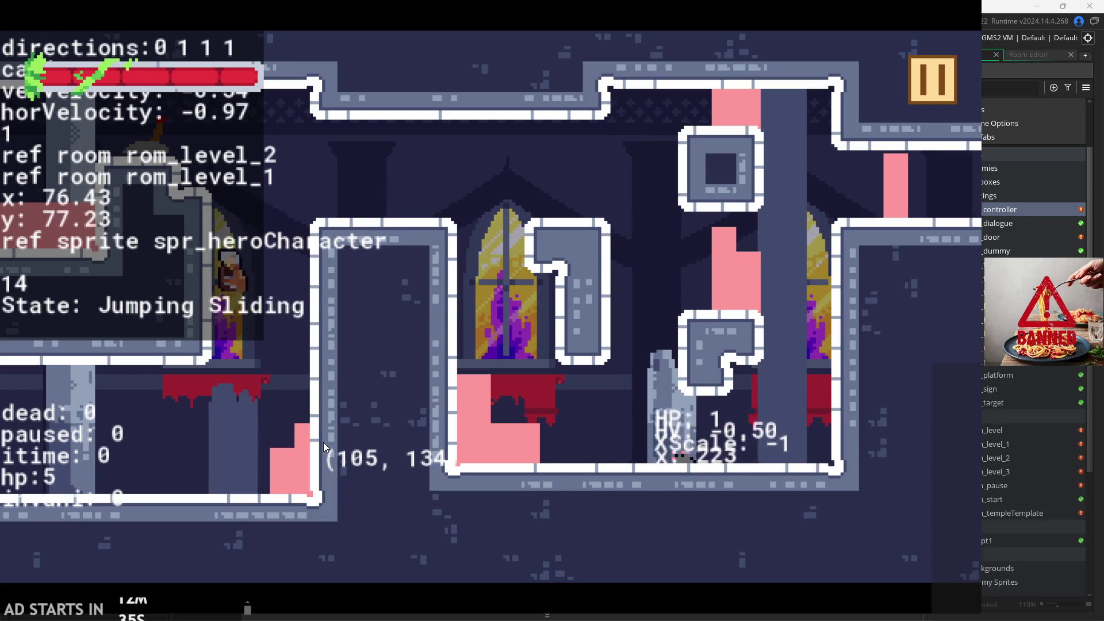
pyautogui.press('space')
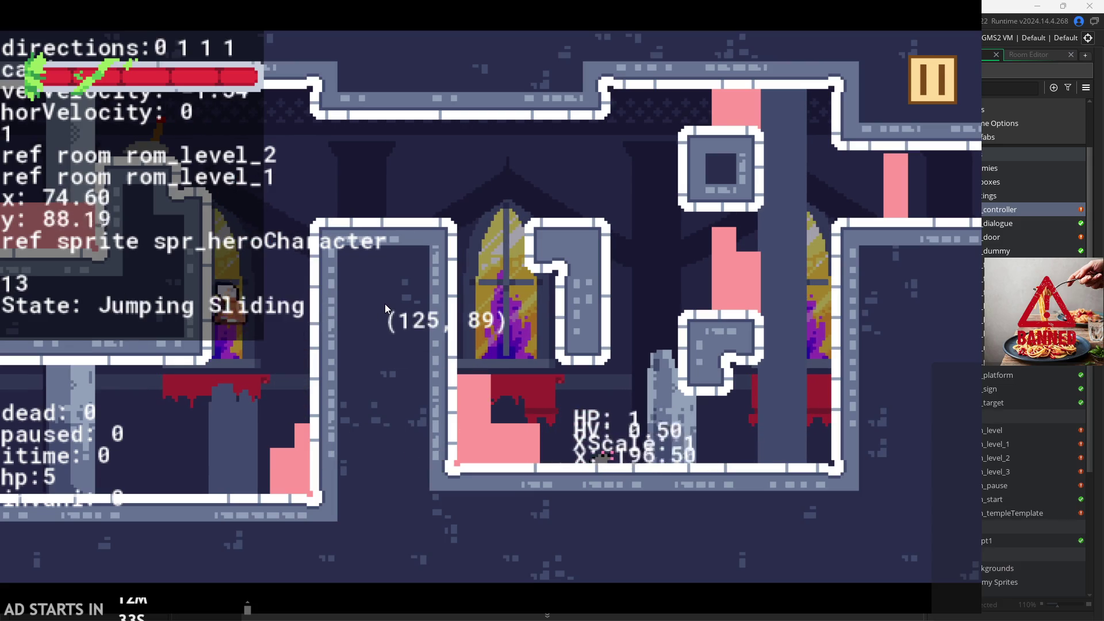
pyautogui.press('space')
pyautogui.press('space')
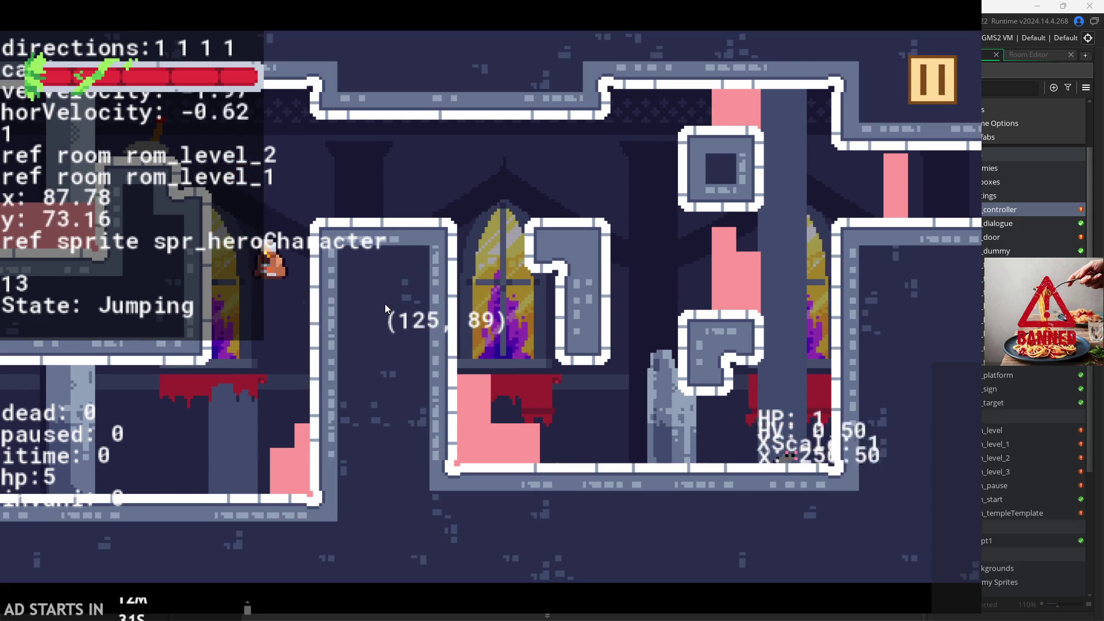
pyautogui.press('space')
pyautogui.press('space')
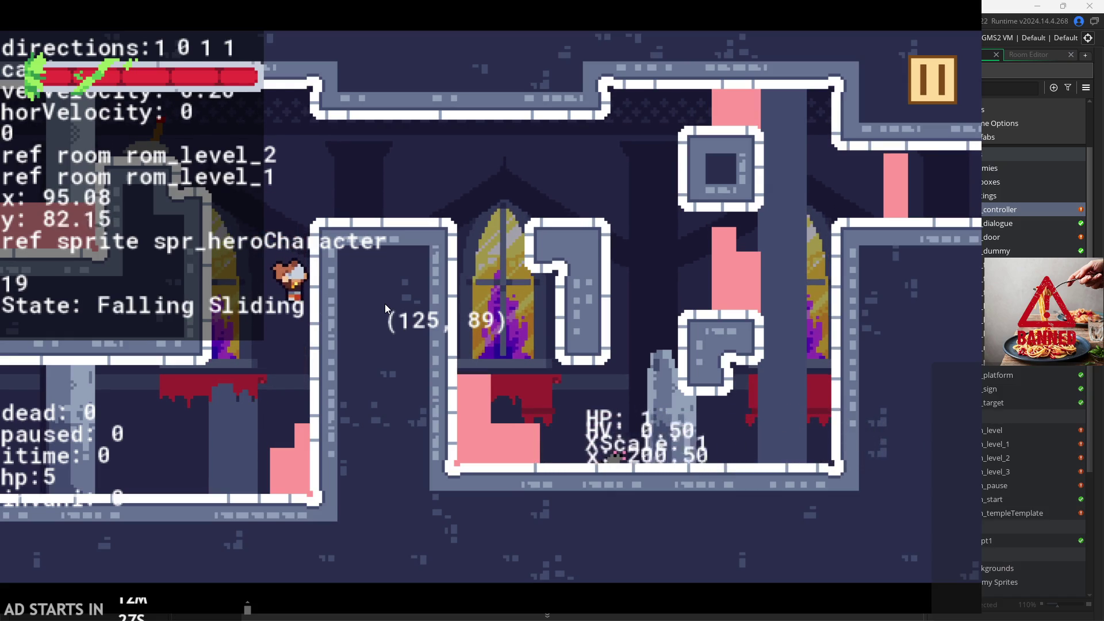
# - Wall-jump back and forth between the left and right walls to trigger the sliding states
pyautogui.press('space')
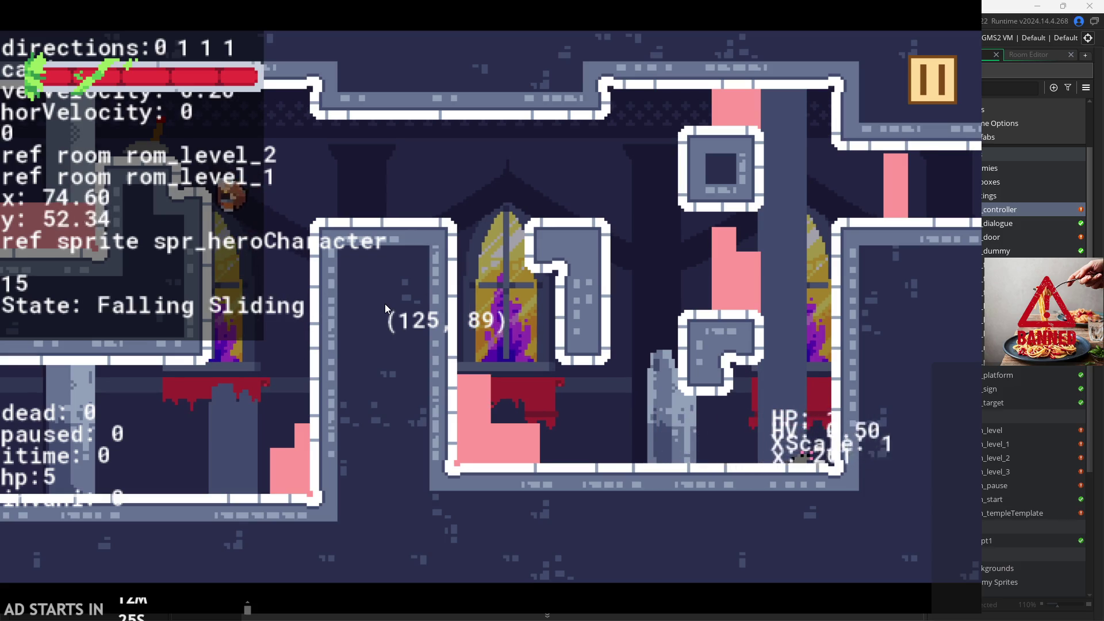
pyautogui.press('space')
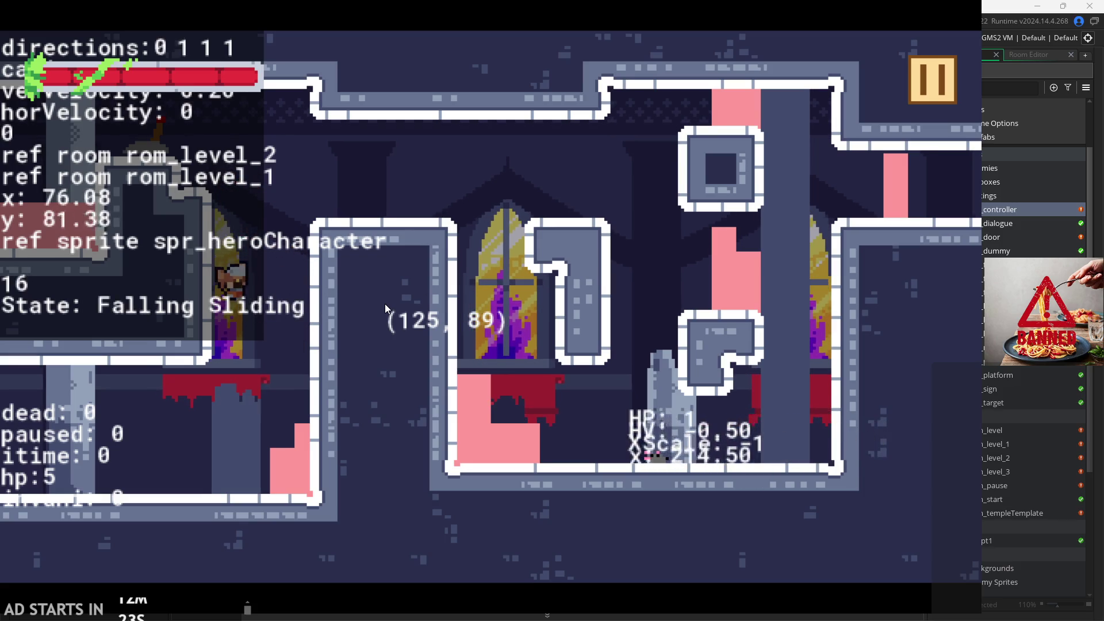
pyautogui.press('space')
pyautogui.press('space')
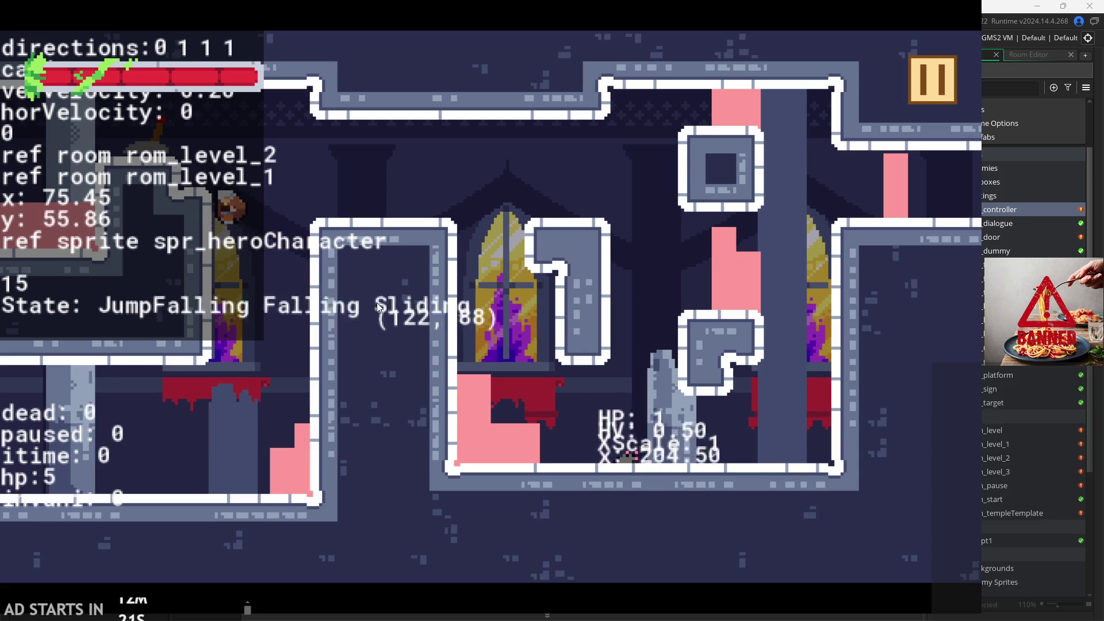
pyautogui.press('space')
pyautogui.press('space')
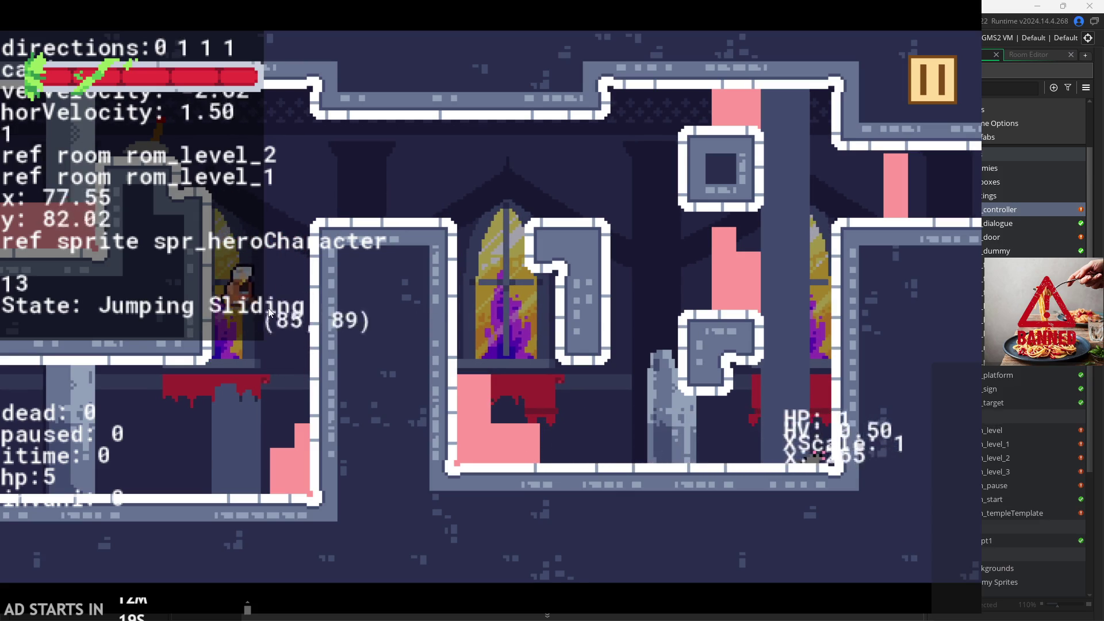
pyautogui.press('space')
pyautogui.press('space')
pyautogui.press('space')
pyautogui.press('space')
pyautogui.press('space')
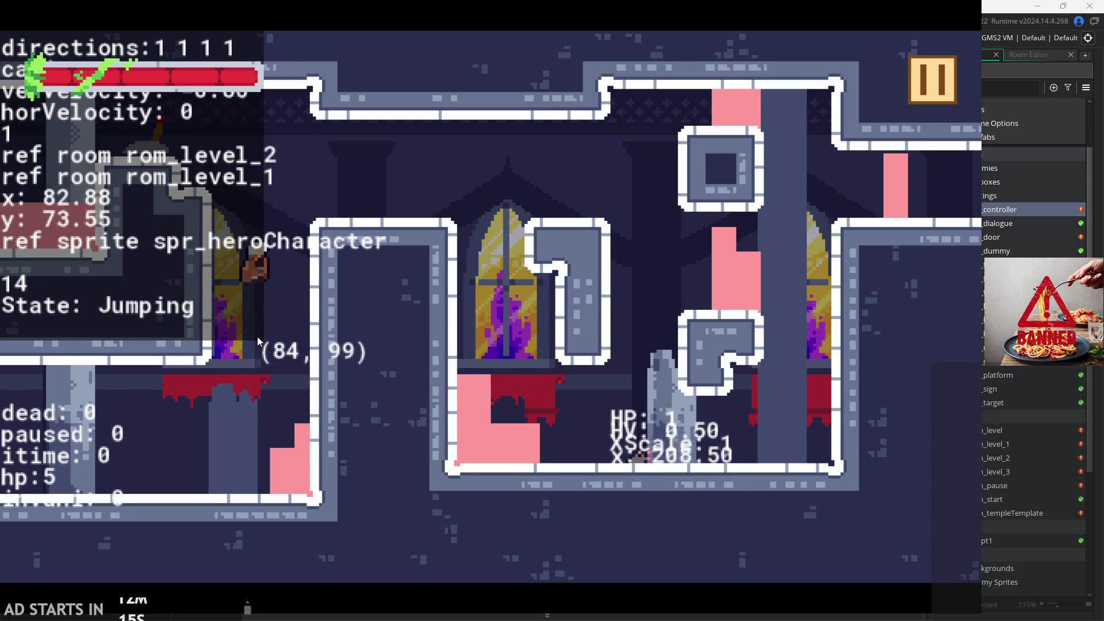
pyautogui.press('space')
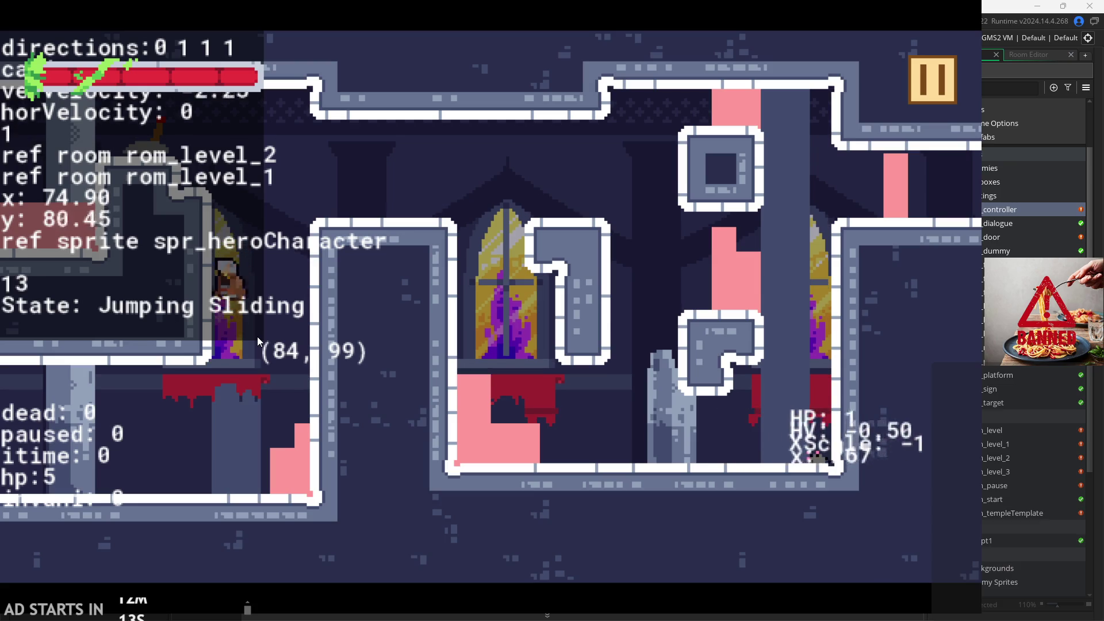
pyautogui.press('space')
pyautogui.press('space')
pyautogui.press('space')
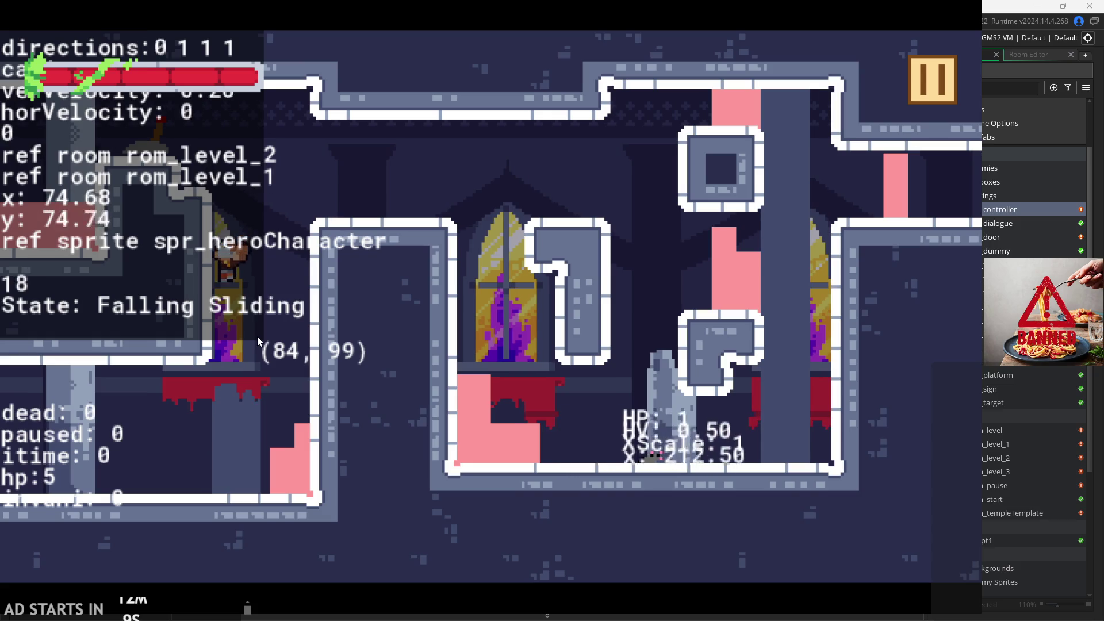
pyautogui.press('space')
pyautogui.press('space')
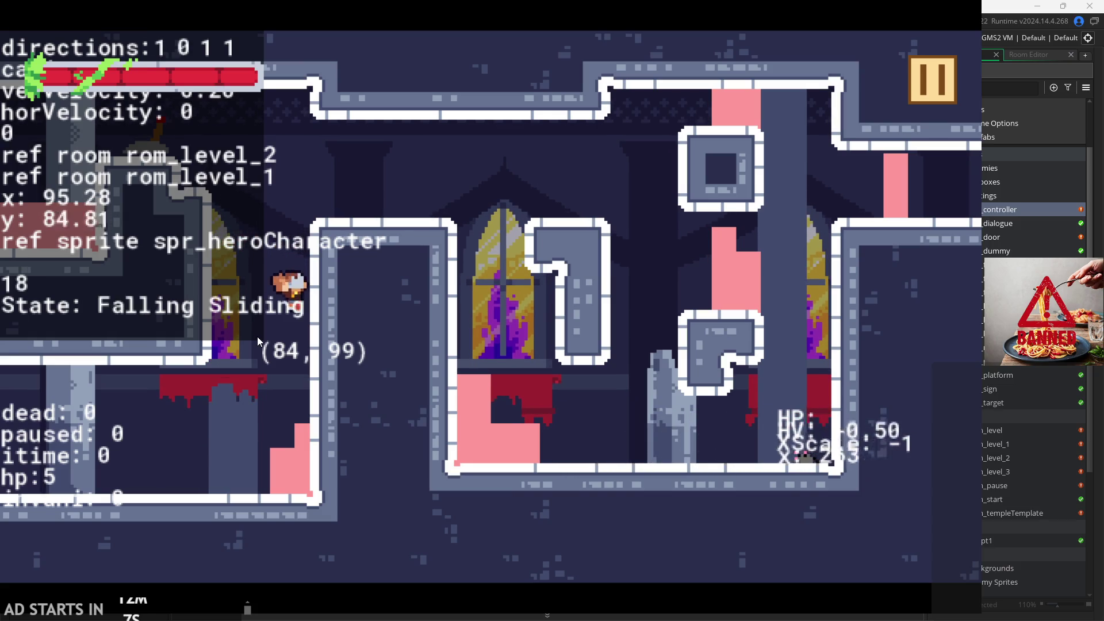
pyautogui.press('space')
pyautogui.press('space')
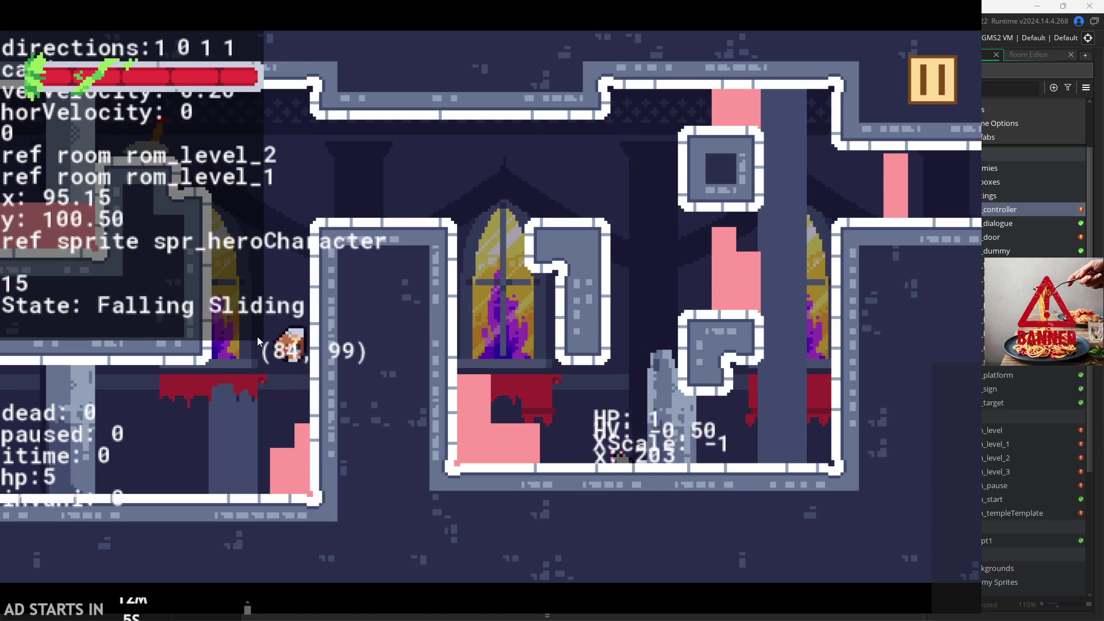
pyautogui.press('space')
pyautogui.press('space')
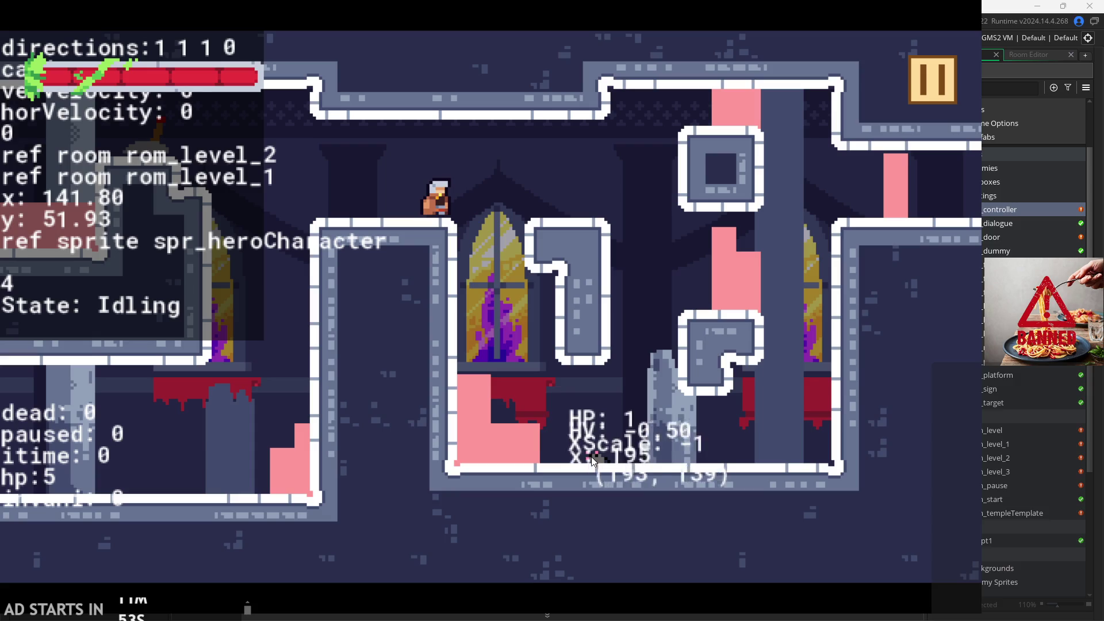
# - Walk off the platform, slash the enemy with x, and climb onto the left ledge
pyautogui.press('Right')
pyautogui.press('Right')
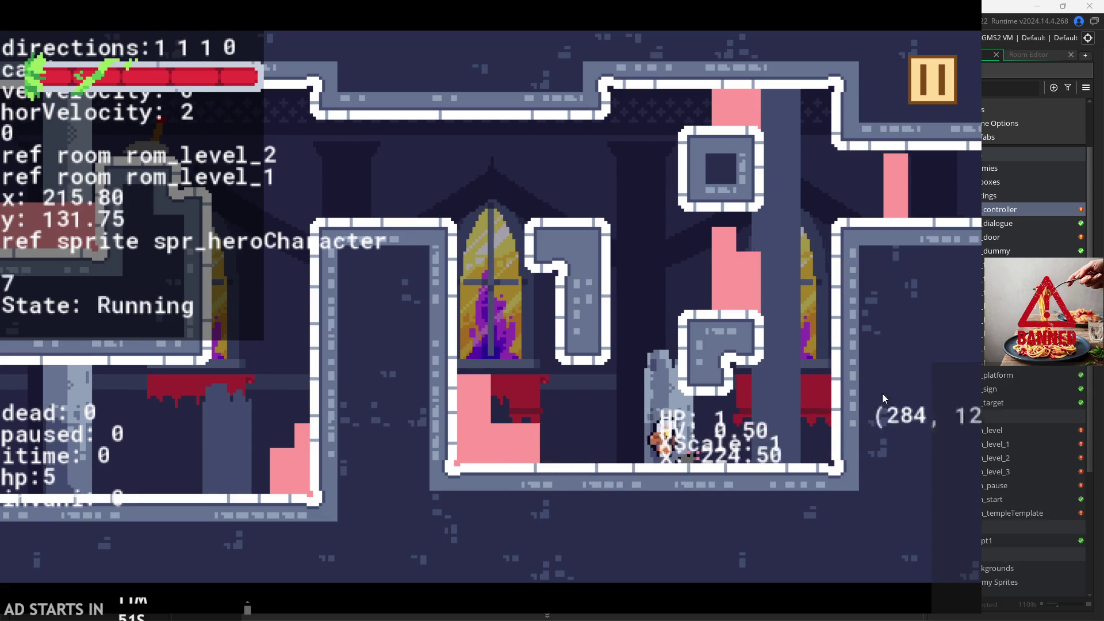
pyautogui.press('x')
pyautogui.press('Left')
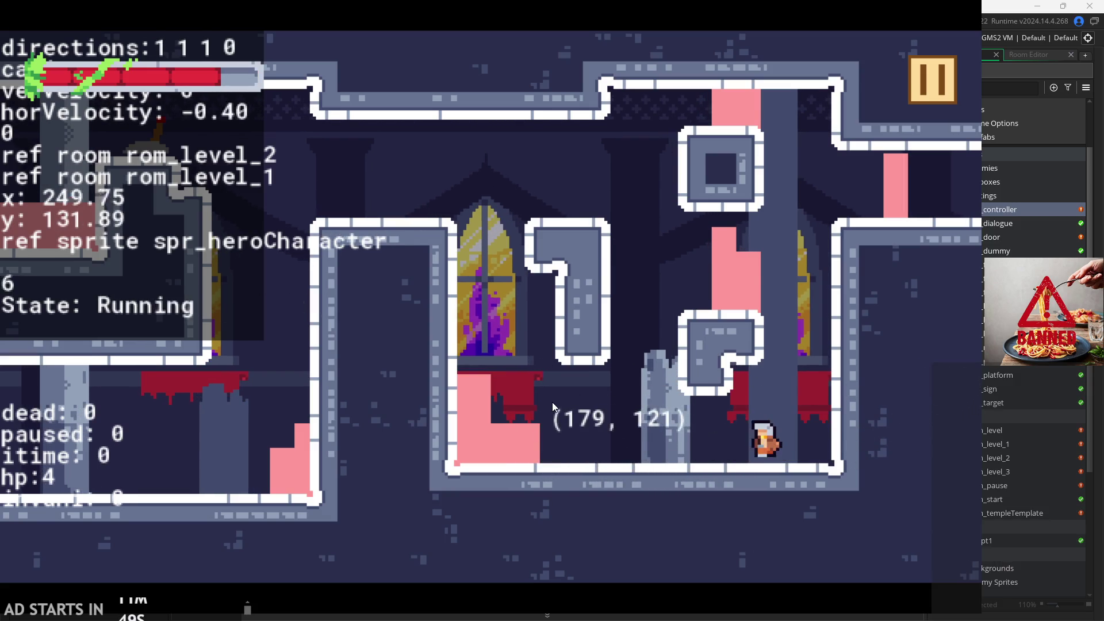
pyautogui.press('x')
pyautogui.press('Left')
pyautogui.press('space')
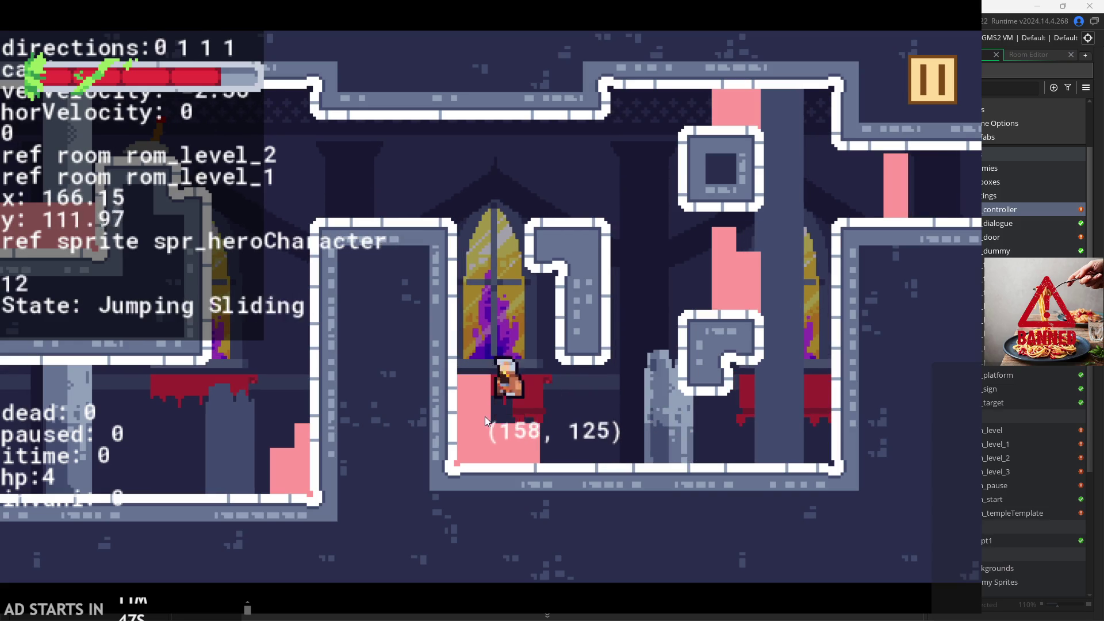
pyautogui.press('Left')
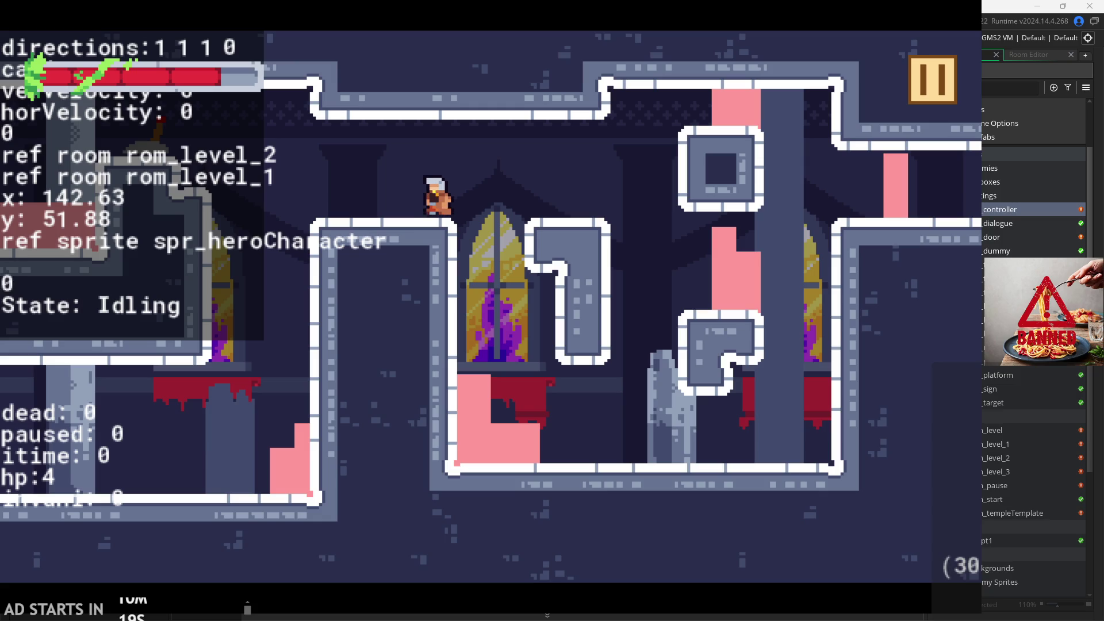
pyautogui.click(932, 79)
# - Close the running game and open a new line below line 4 of the Draw GUI code
pyautogui.click(795, 526)
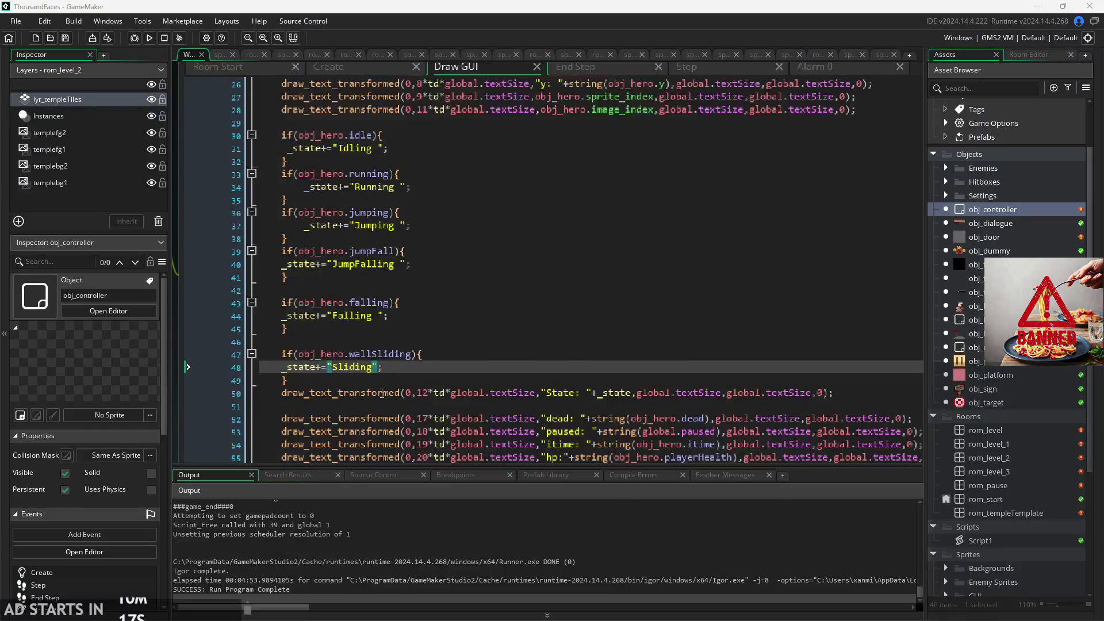
pyautogui.click(338, 226)
pyautogui.scroll(2, 339, 227)
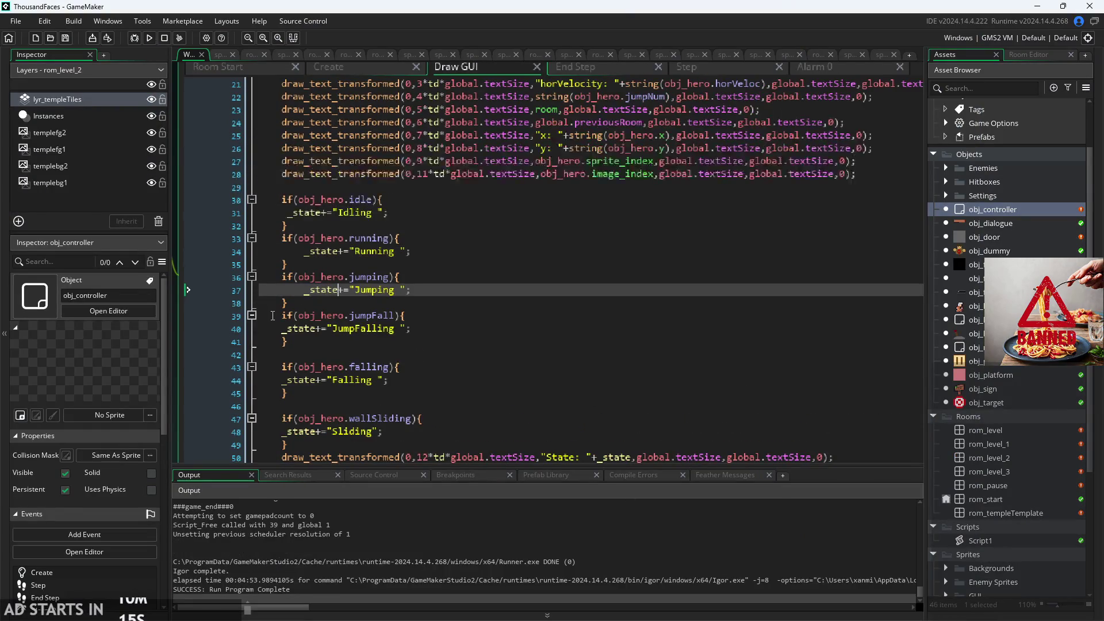
pyautogui.scroll(2, 292, 290)
pyautogui.scroll(5, 291, 291)
pyautogui.click(413, 126)
pyautogui.press('Return')
pyautogui.press('Return')
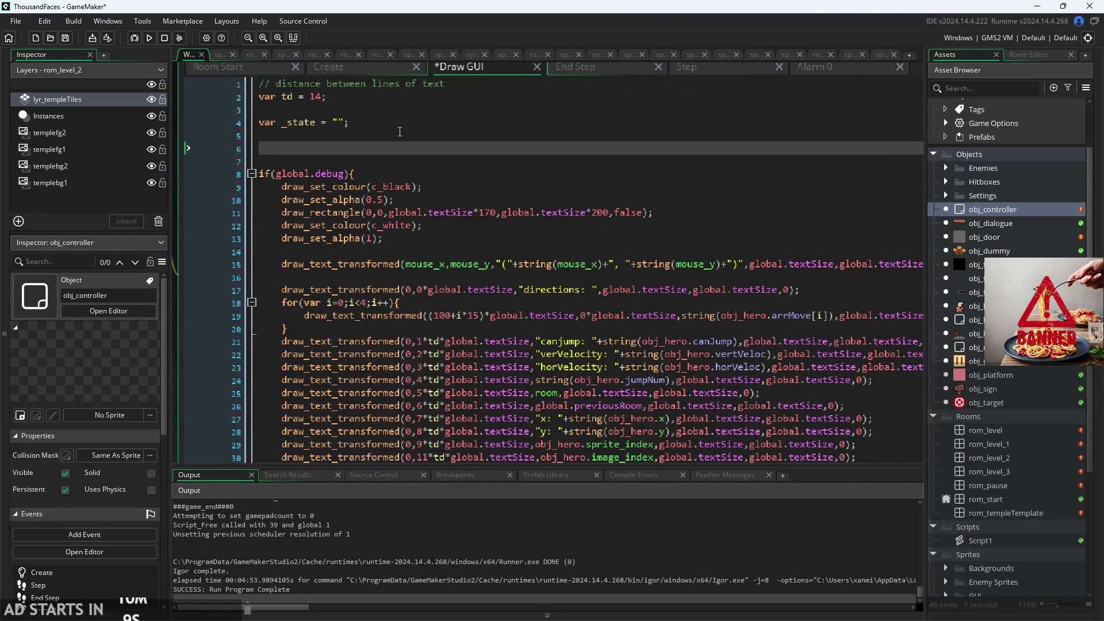
# - Declare a new variable with var temp;
pyautogui.write('var tem,')
pyautogui.press('BackSpace')
pyautogui.write('p')
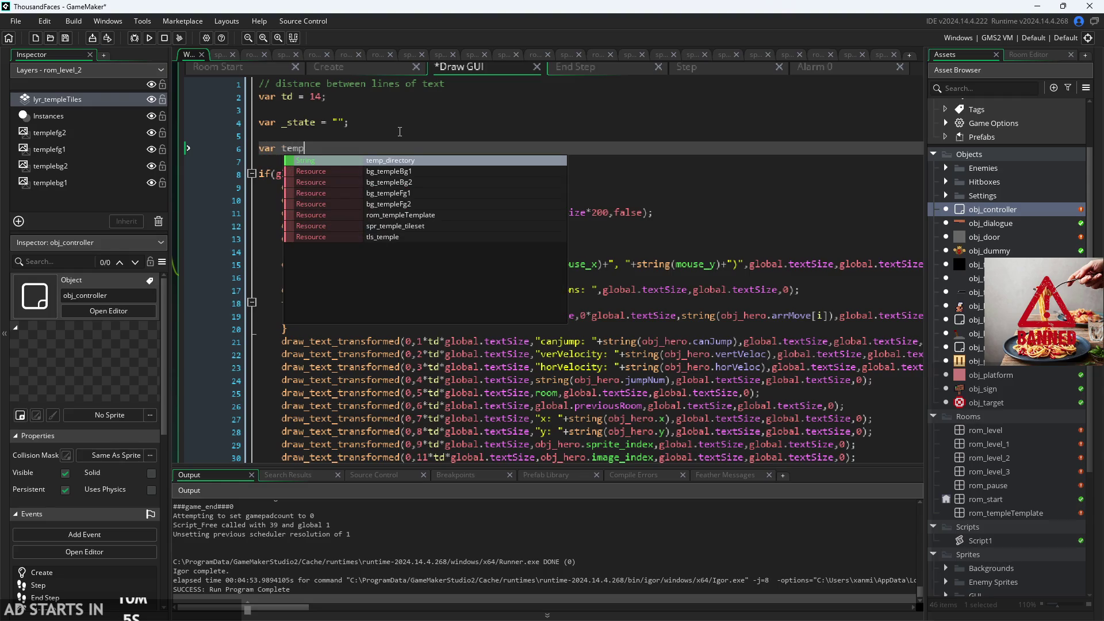
pyautogui.write(';')
pyautogui.press('Return')
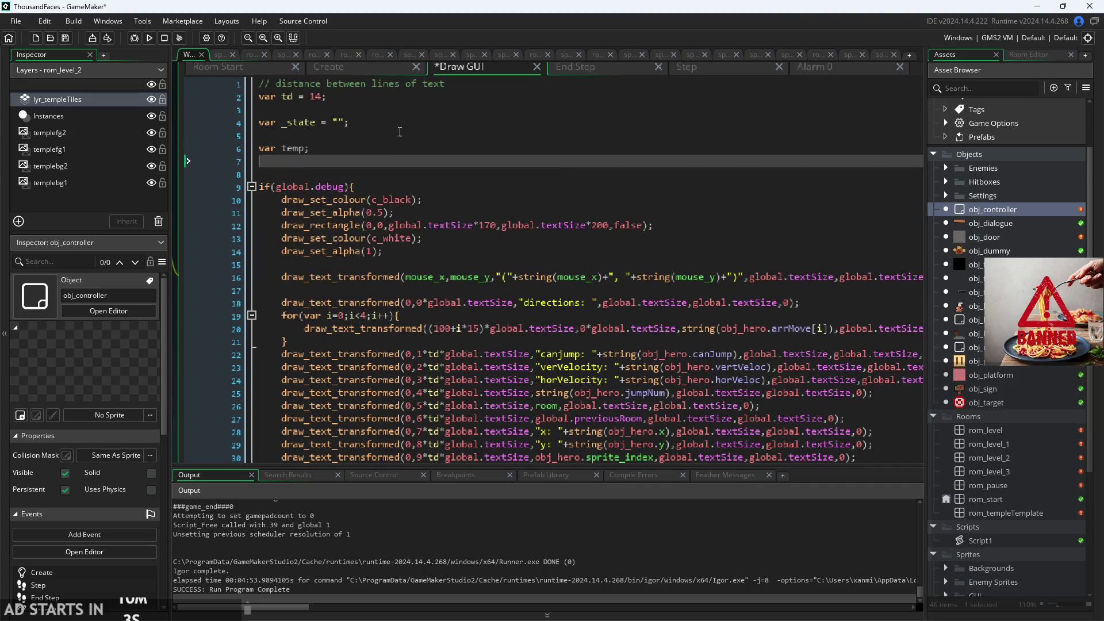
# - Write if(tcon){temp = "True"} else{temp="False"} below the declaration
pyautogui.write('if(')
pyautogui.write('t')
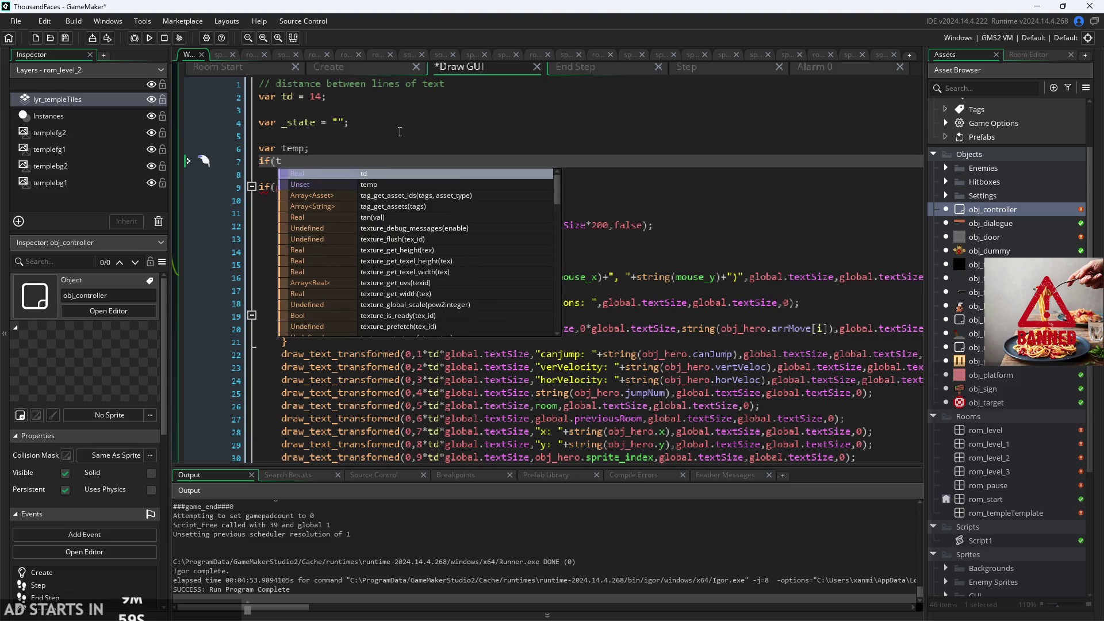
pyautogui.write('co')
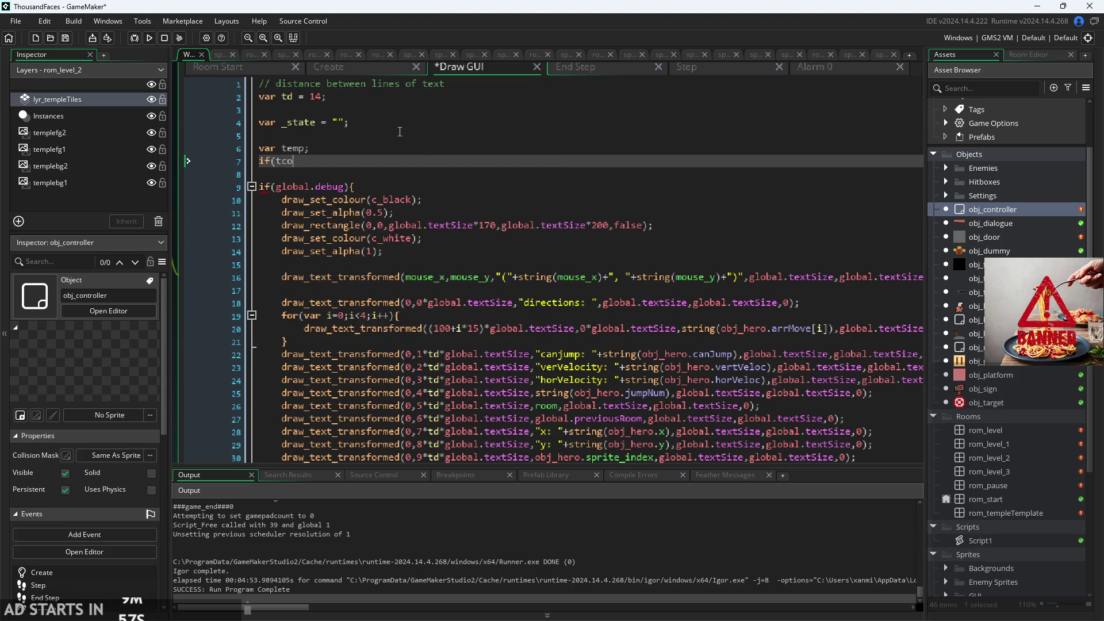
pyautogui.write('n){')
pyautogui.write(' tem')
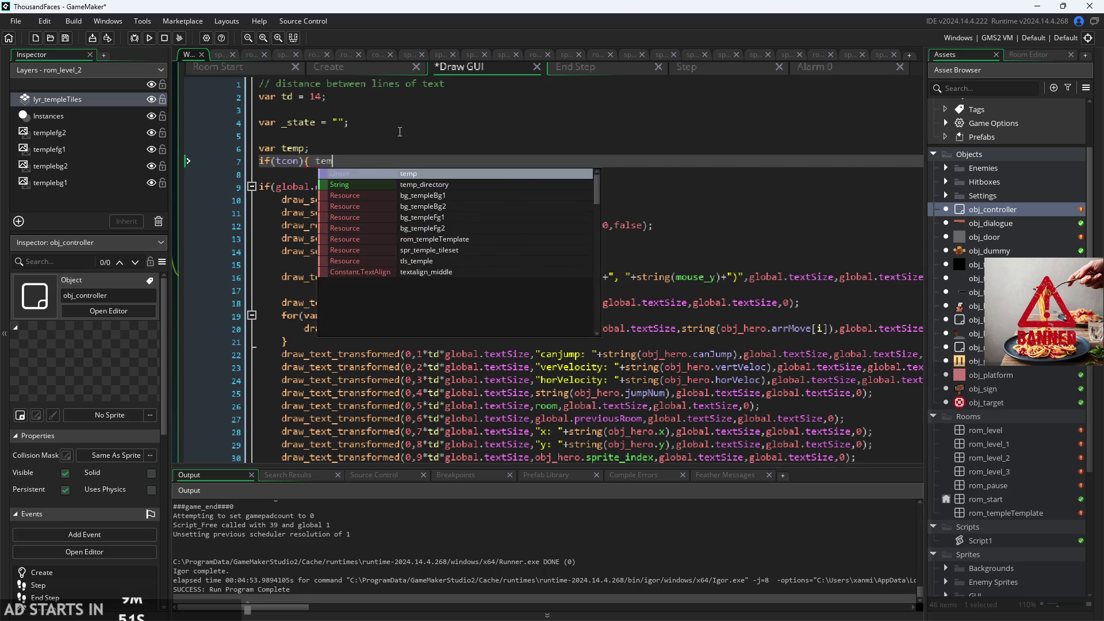
pyautogui.write('p = "True')
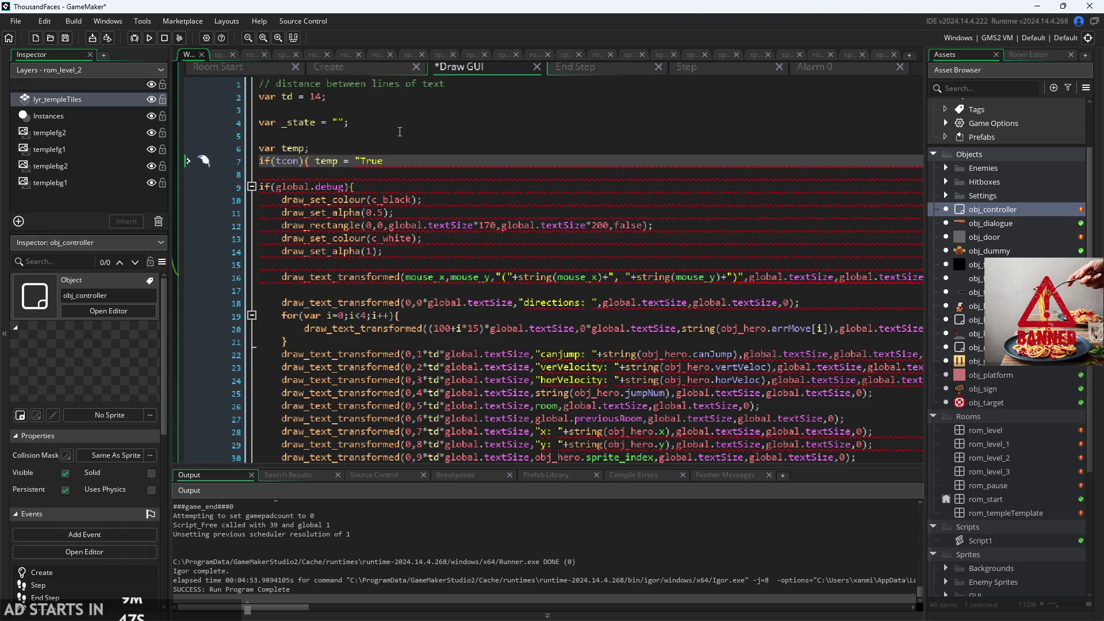
pyautogui.write('"')
pyautogui.write('}')
pyautogui.press('Return')
pyautogui.write('el')
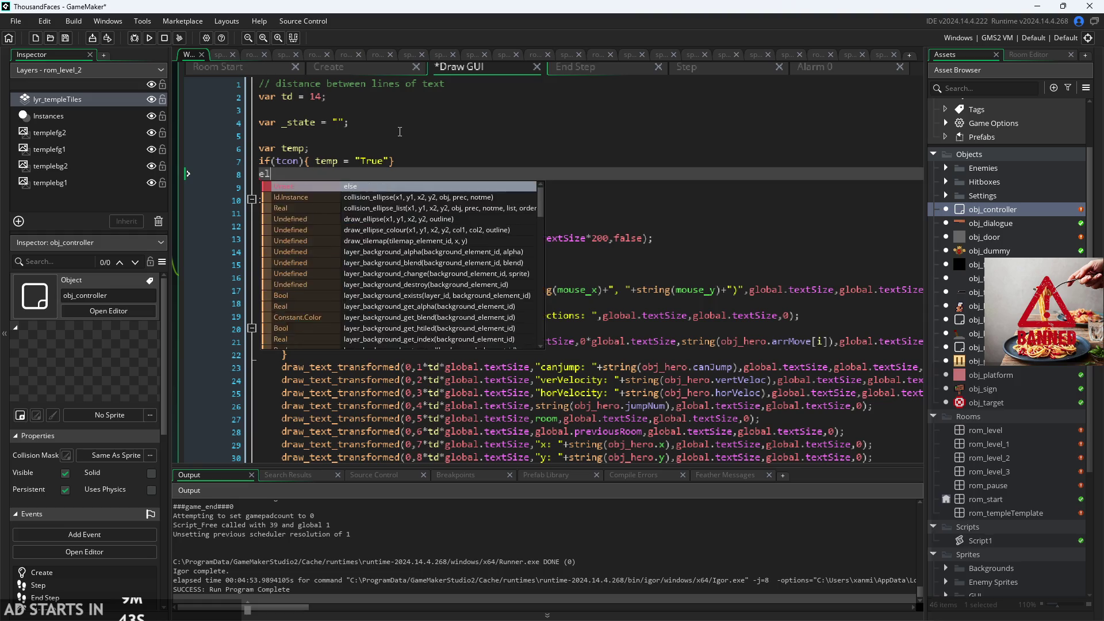
pyautogui.write('se{tem')
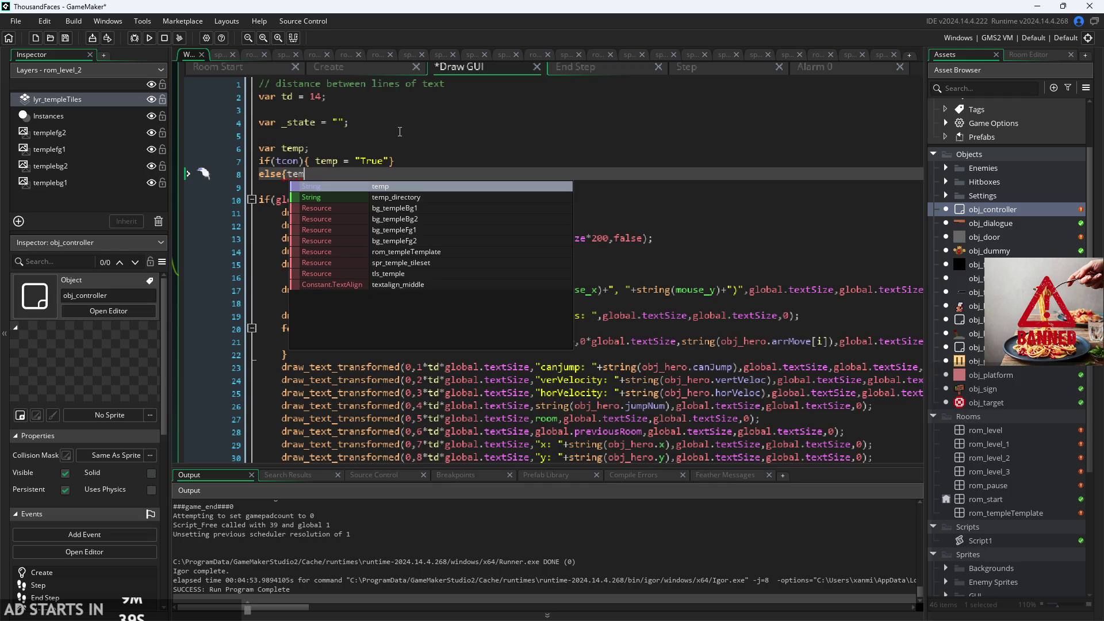
pyautogui.write('p="Fa')
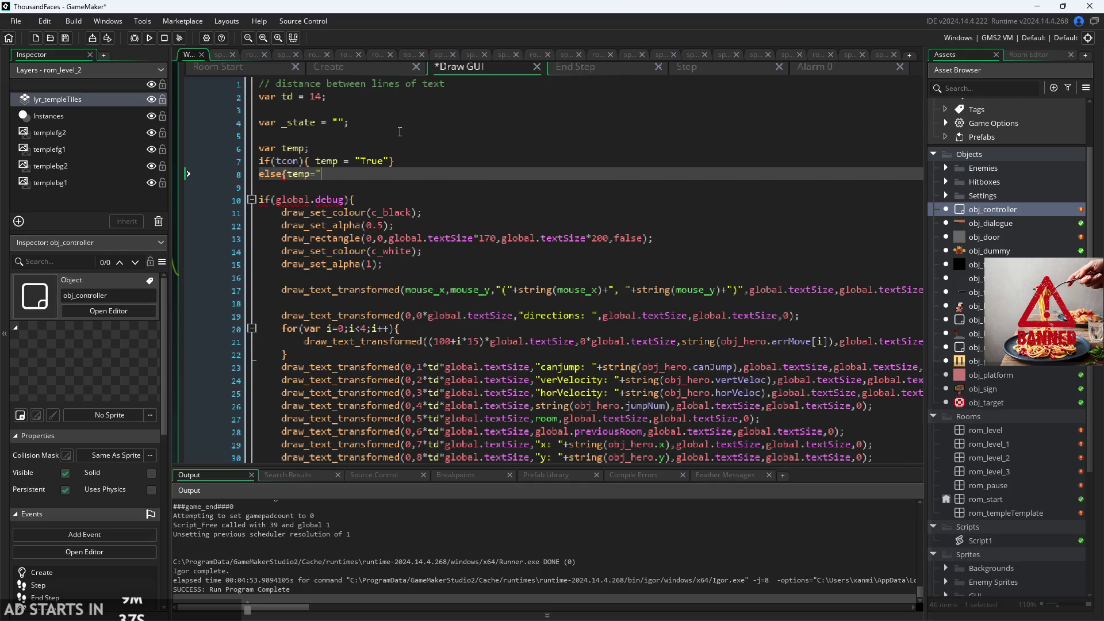
pyautogui.write('ls')
pyautogui.press('BackSpace')
pyautogui.press('BackSpace')
pyautogui.write('ks')
pyautogui.press('BackSpace')
pyautogui.press('BackSpace')
pyautogui.write('lse')
pyautogui.write('"}')
pyautogui.press('Up')
pyautogui.press('Left')
pyautogui.press('Left')
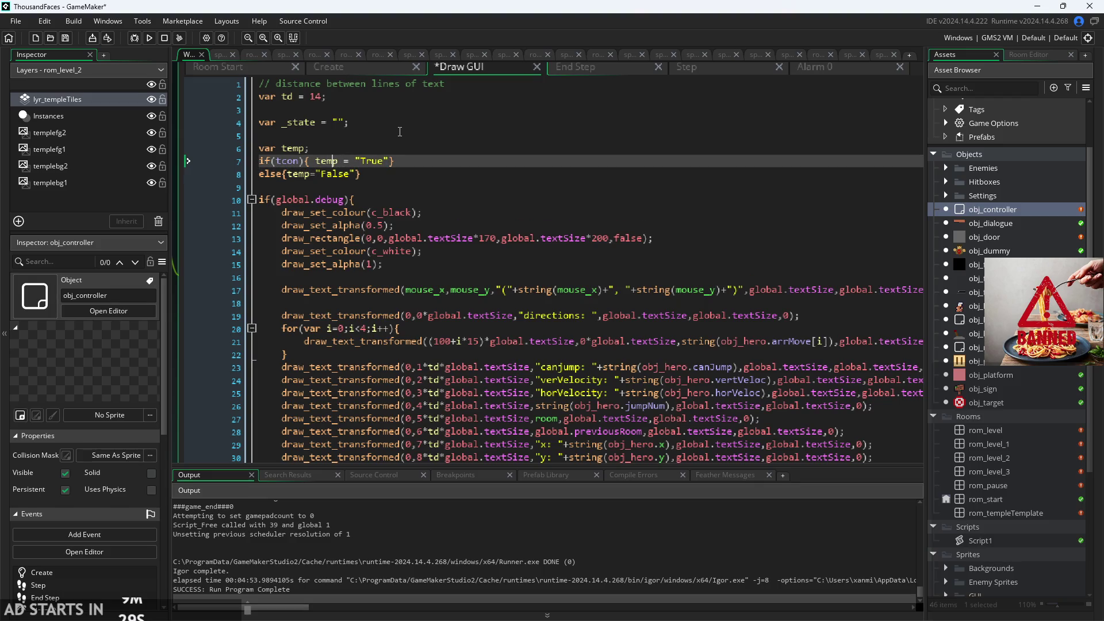
pyautogui.press('BackSpace')
pyautogui.press('Down')
pyautogui.press('Down')
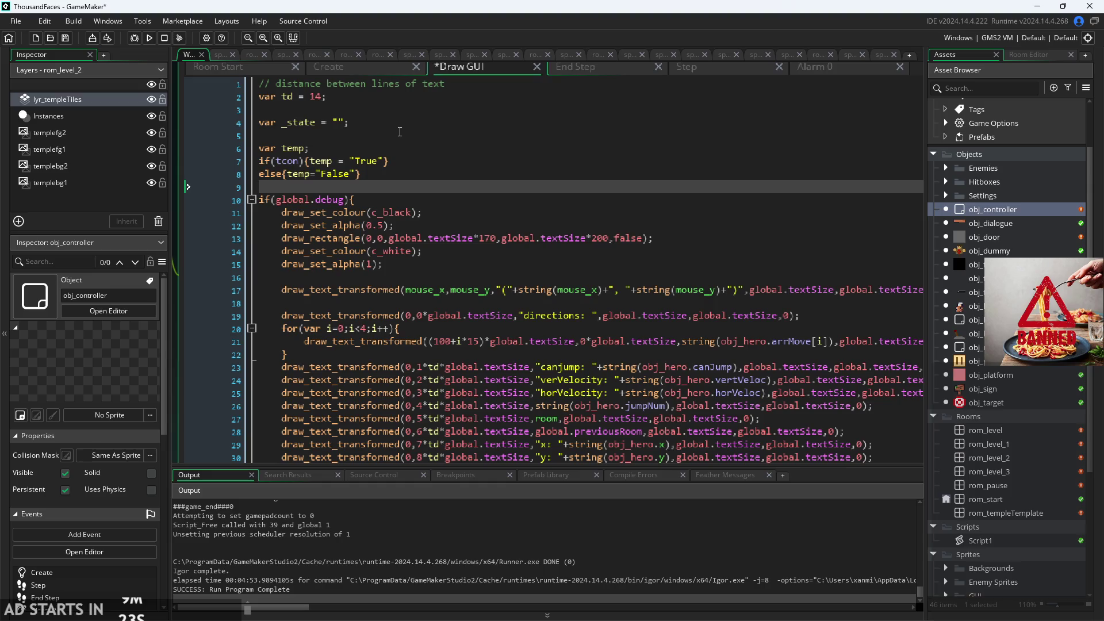
# - Shorten the declared variable name from temp to t
pyautogui.click(391, 176)
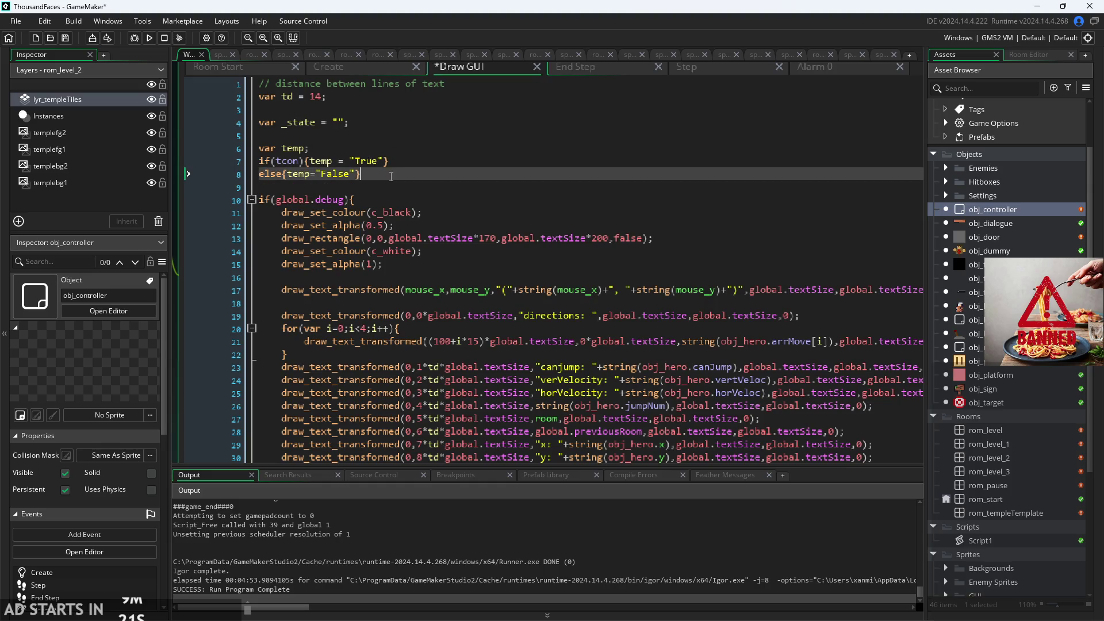
pyautogui.press('Up')
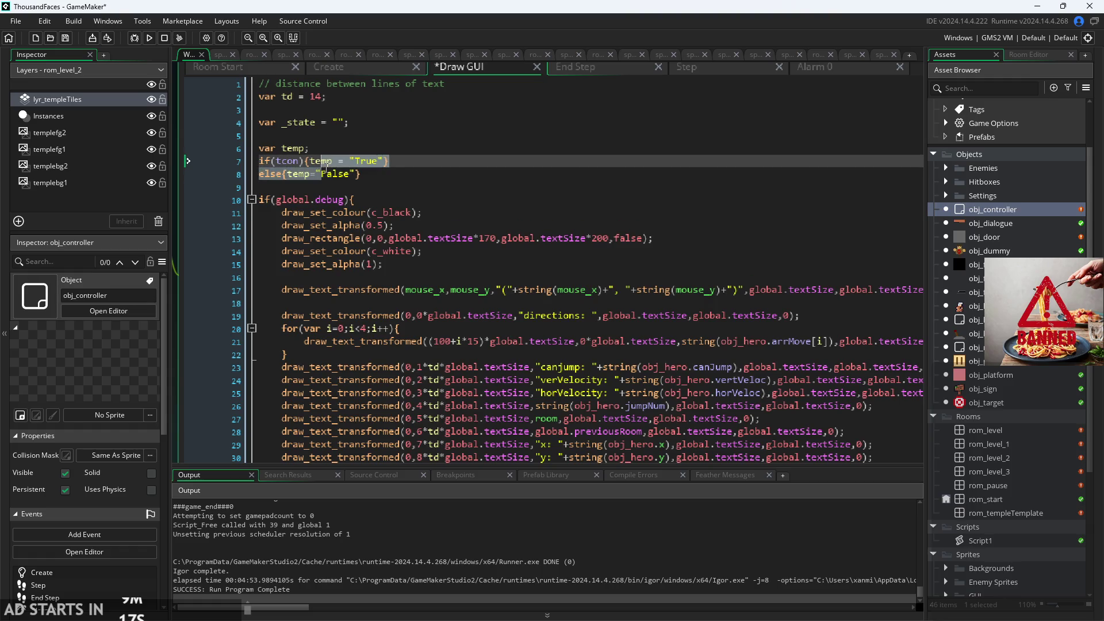
pyautogui.click(319, 150)
pyautogui.moveTo(382, 177)
pyautogui.mouseDown()
pyautogui.moveTo(269, 176)
pyautogui.moveTo(264, 162)
pyautogui.moveTo(304, 149)
pyautogui.mouseUp()
pyautogui.click(304, 149)
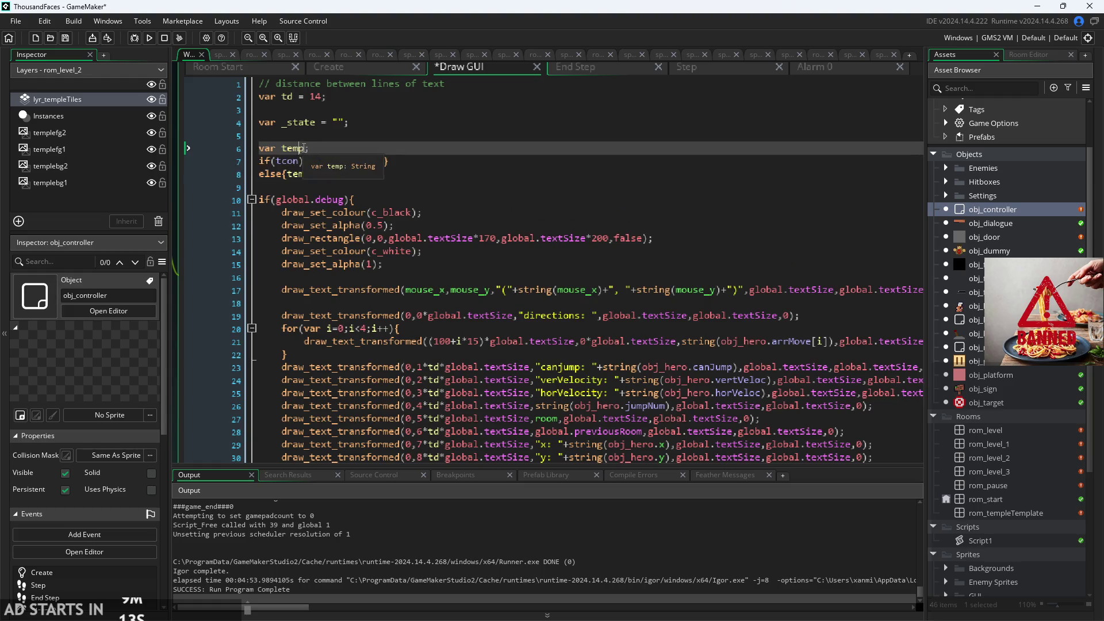
pyautogui.press('BackSpace')
pyautogui.press('BackSpace')
pyautogui.press('BackSpace')
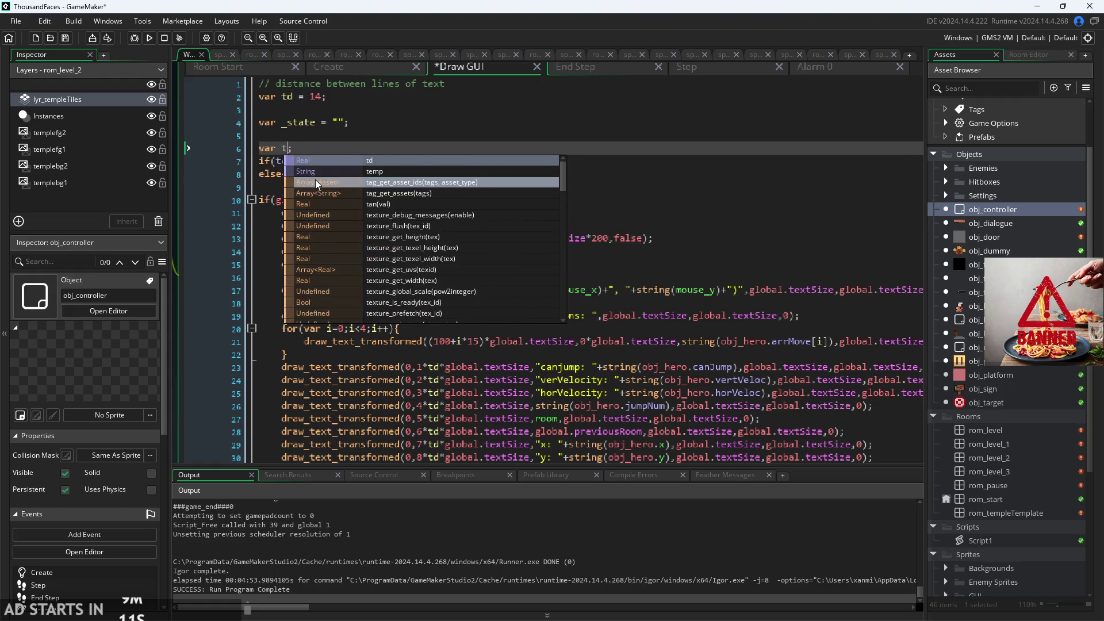
pyautogui.press('Up')
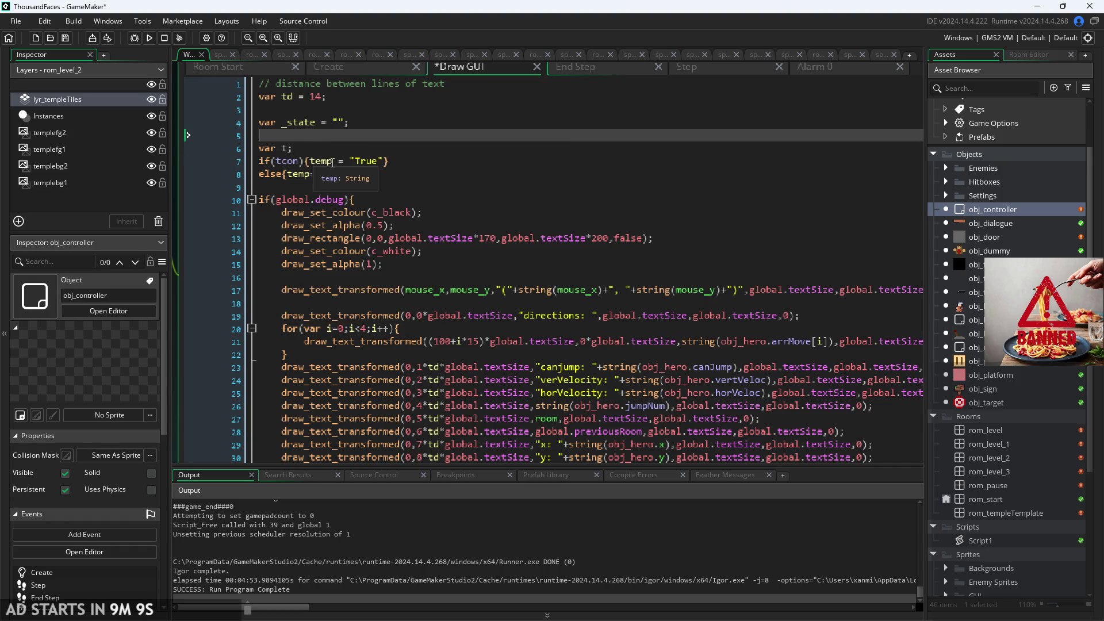
# - Change the if condition from tcon to c
pyautogui.click(282, 162)
pyautogui.press('BackSpace')
pyautogui.doubleClick(295, 162)
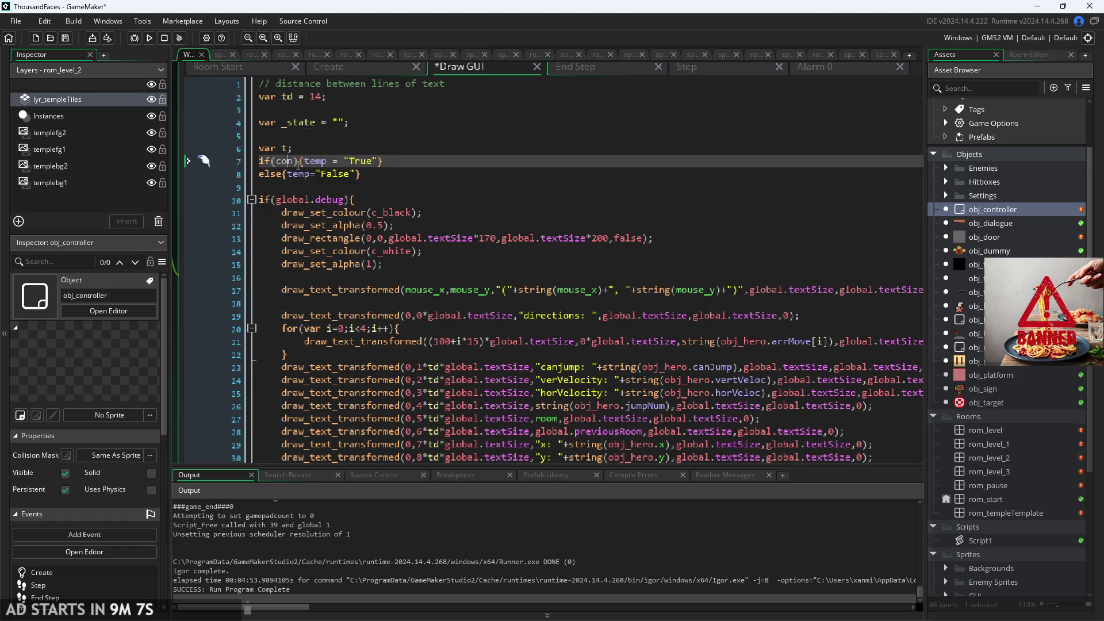
pyautogui.write('c')
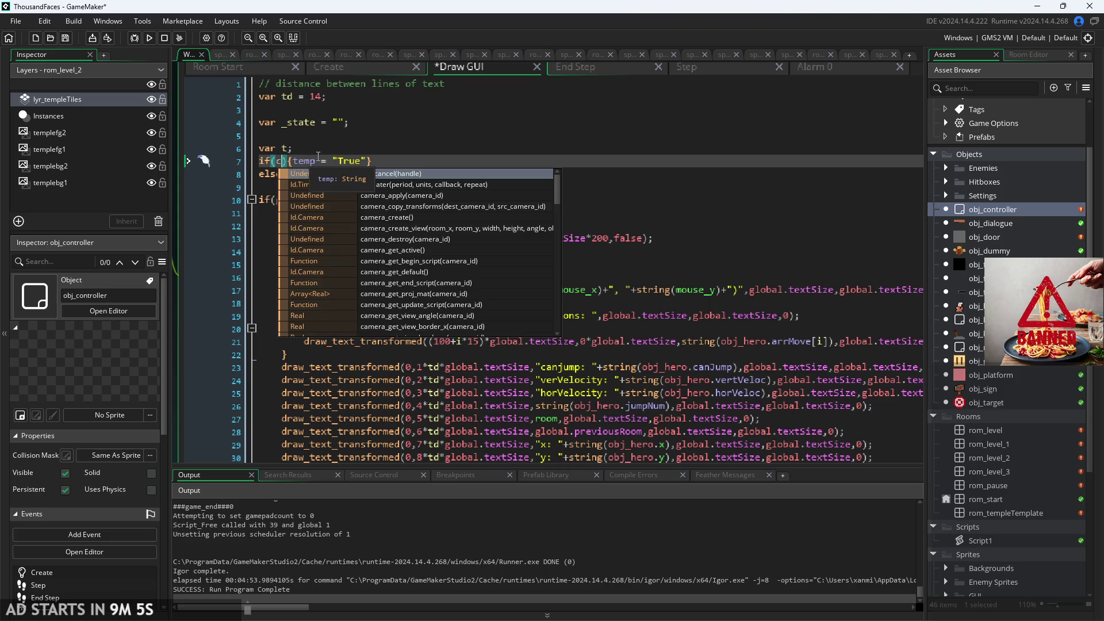
pyautogui.click(373, 137)
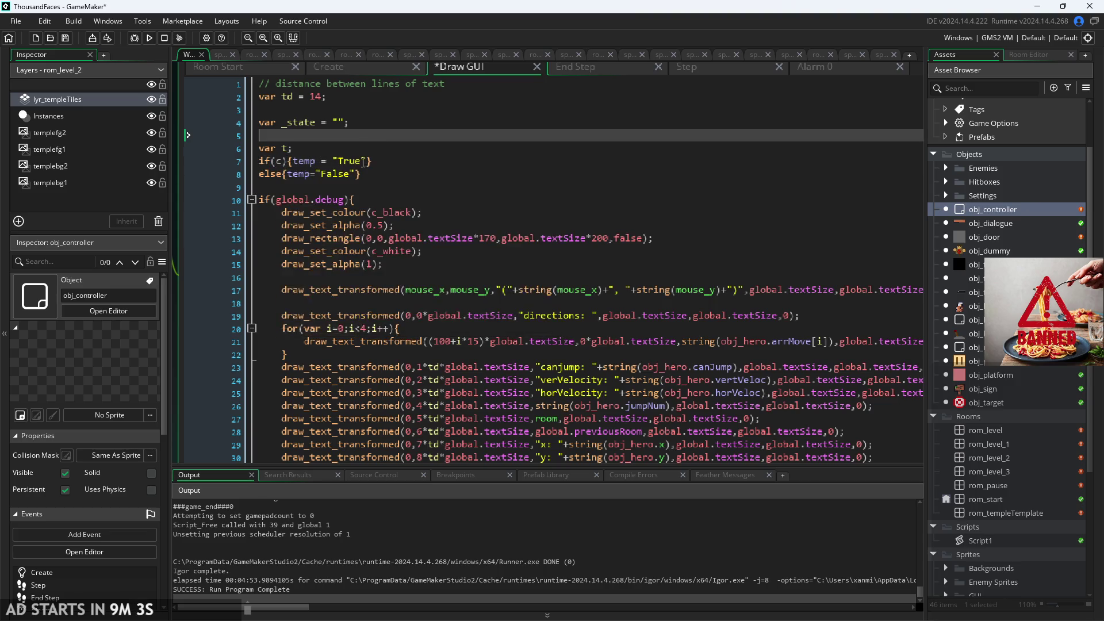
# - Rename temp to t in both assignments, then cut the three t lines
pyautogui.doubleClick(314, 162)
pyautogui.write('t')
pyautogui.press('Escape')
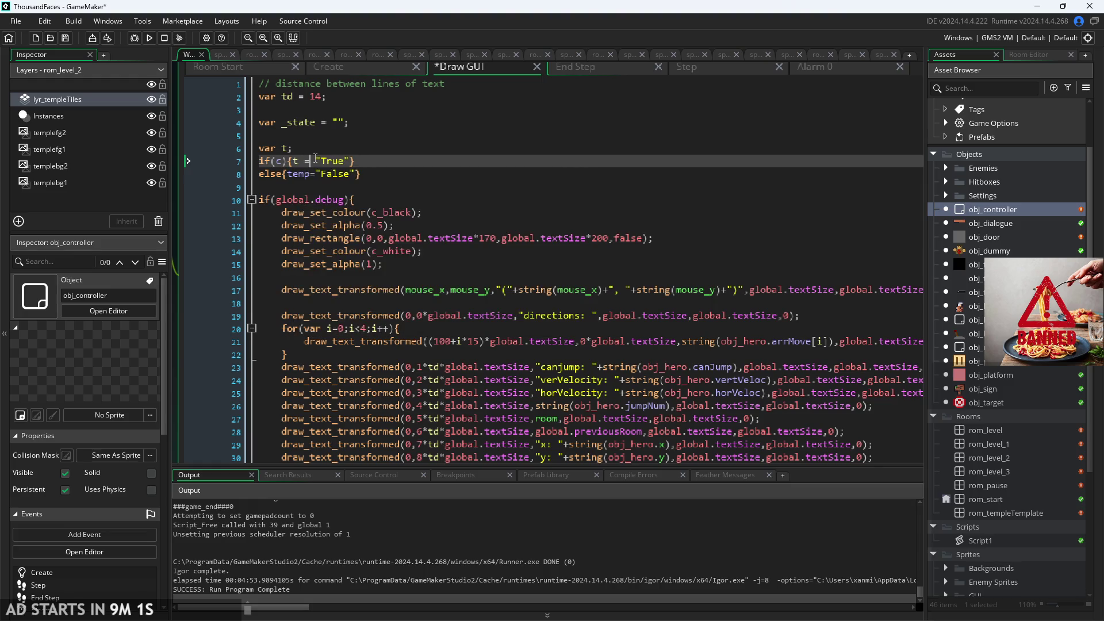
pyautogui.doubleClick(312, 176)
pyautogui.write('t')
pyautogui.press('Escape')
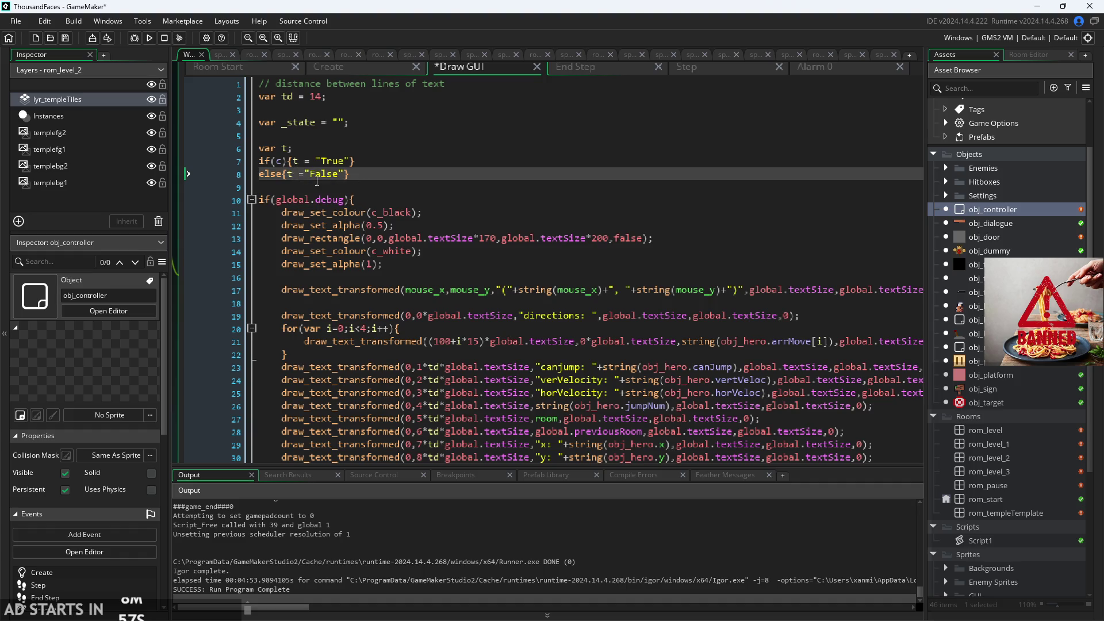
pyautogui.press('Right')
pyautogui.moveTo(361, 180); pyautogui.dragTo(259, 148)
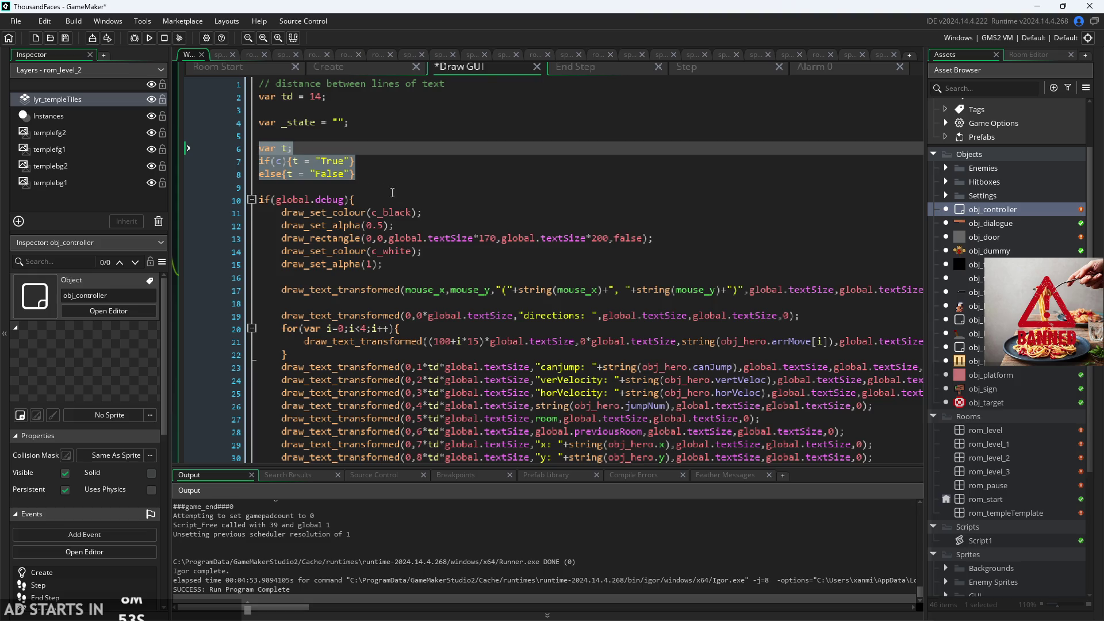
pyautogui.hotkey('ctrl', 'x')
# - Try pasting the t block below the directions loop, then undo it
pyautogui.scroll(-3, 460, 214)
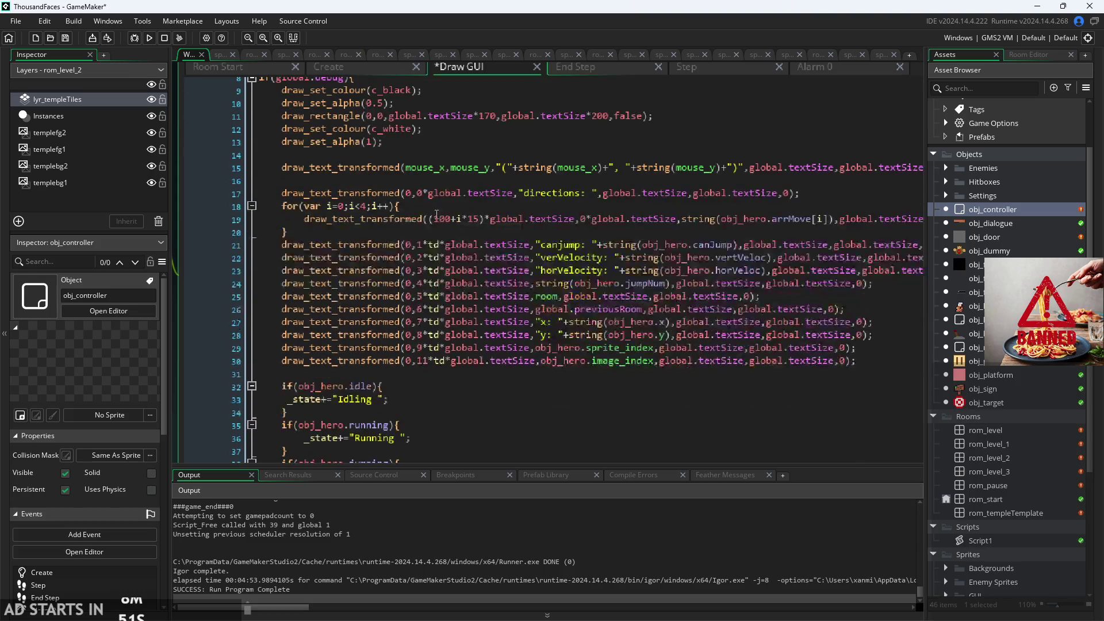
pyautogui.scroll(-2, 500, 210)
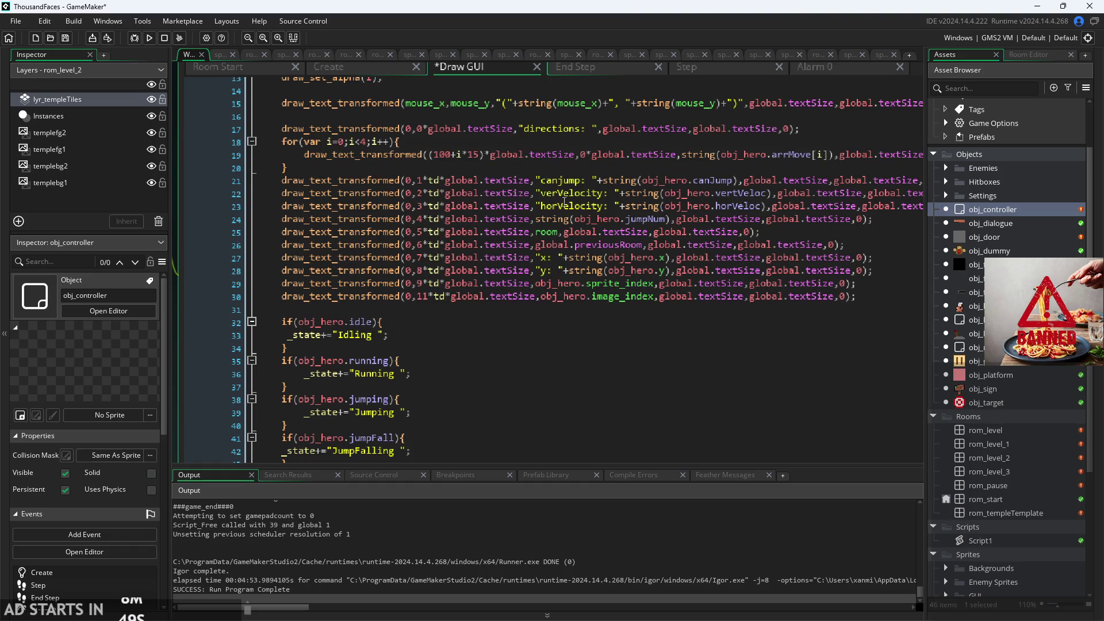
pyautogui.hotkey('shift', 'space')
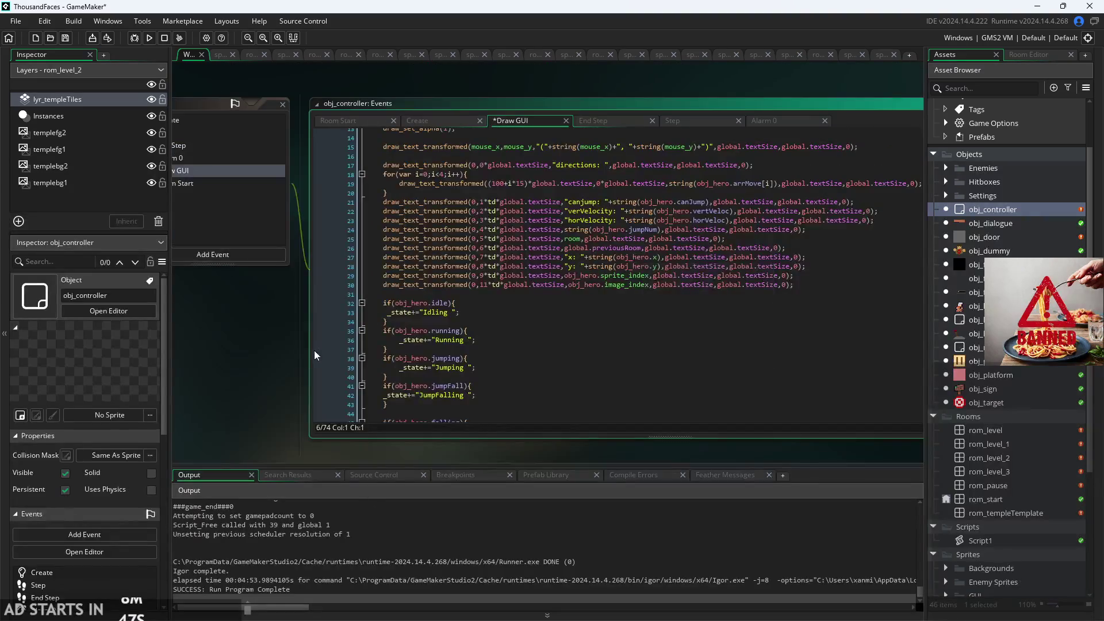
pyautogui.hotkey('shift', 'space')
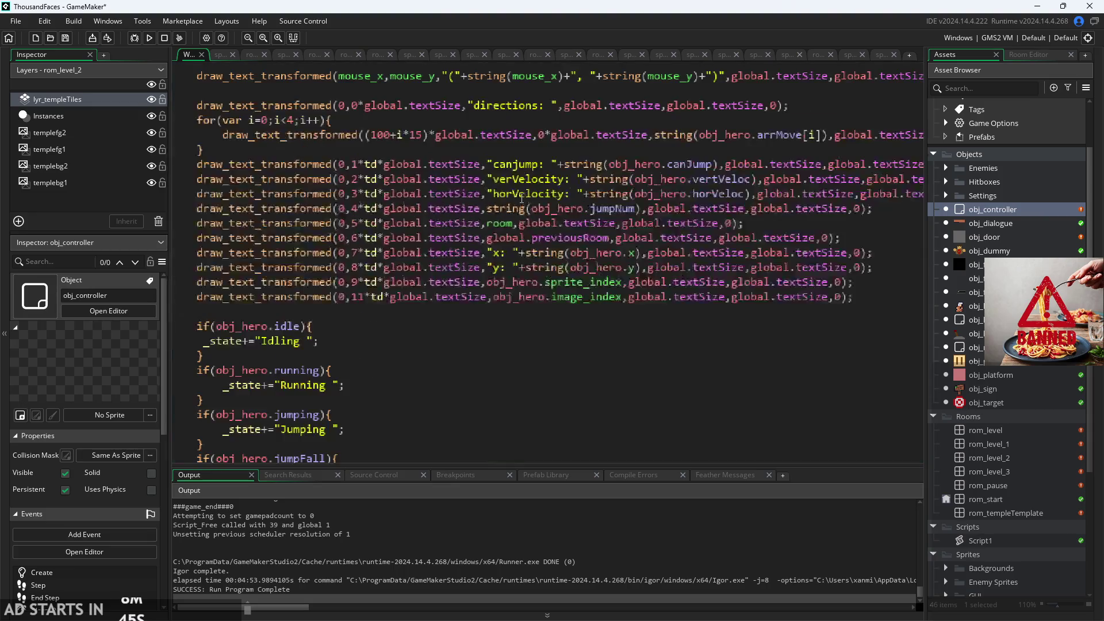
pyautogui.click(546, 163)
pyautogui.press('Return')
pyautogui.hotkey('ctrl', 'v')
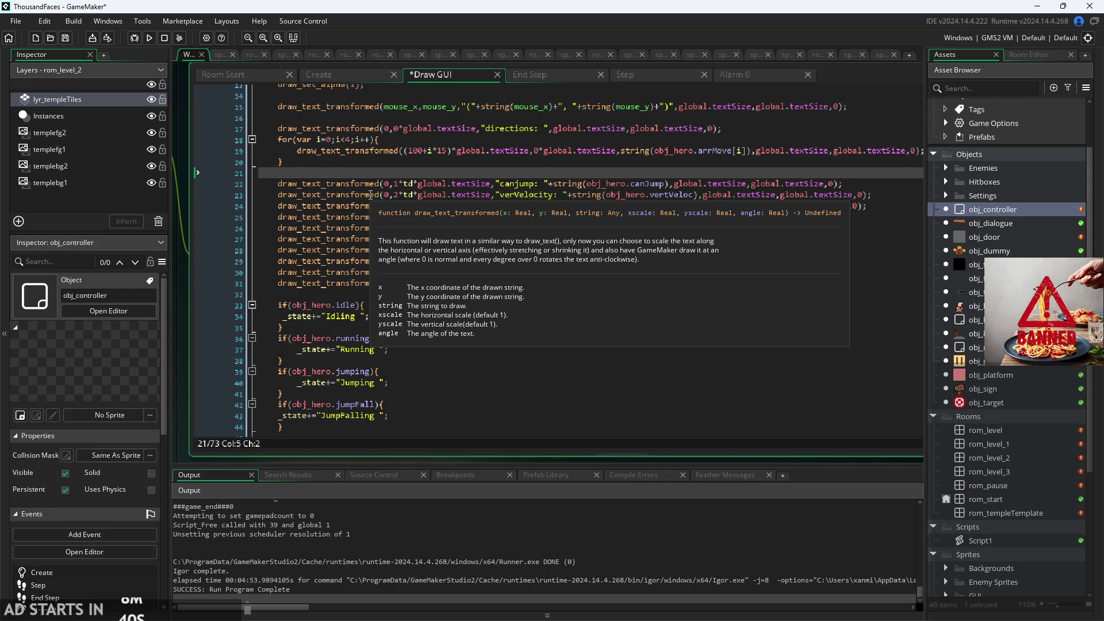
pyautogui.hotkey('ctrl', 'z')
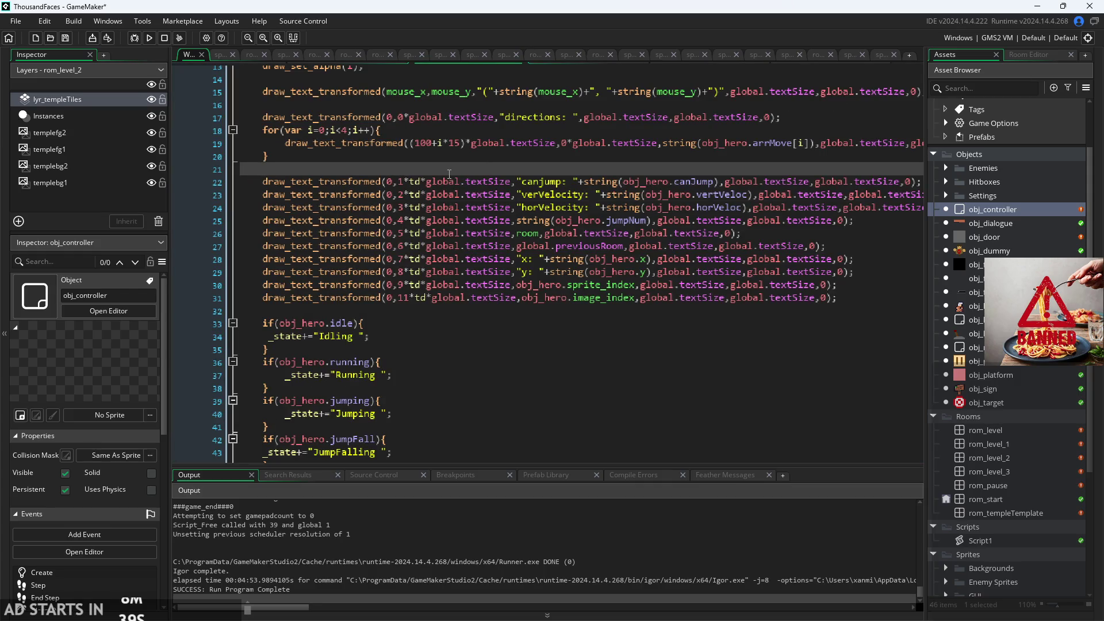
# - Separate each overlay draw_text_transformed line with a blank line
pyautogui.press('Down')
pyautogui.press('Down')
pyautogui.press('Return')
pyautogui.press('Down')
pyautogui.press('Return')
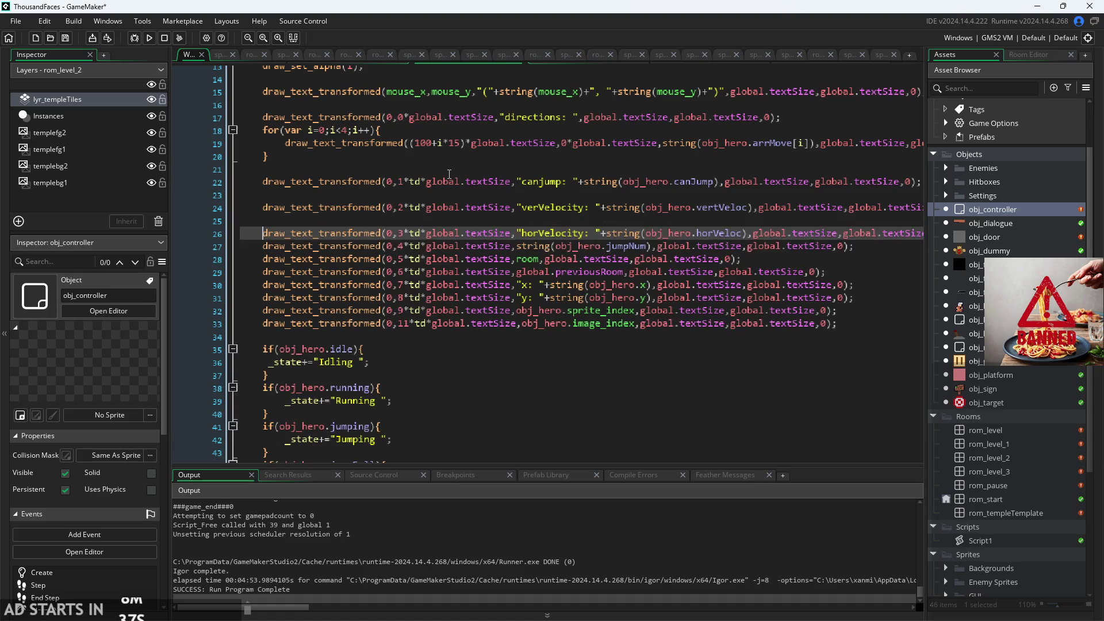
pyautogui.press('Down')
pyautogui.press('Return')
pyautogui.press('Down')
pyautogui.press('Return')
pyautogui.press('Down')
pyautogui.press('Return')
pyautogui.press('Down')
pyautogui.press('Return')
pyautogui.press('Down')
pyautogui.press('Return')
pyautogui.press('Down')
pyautogui.press('Return')
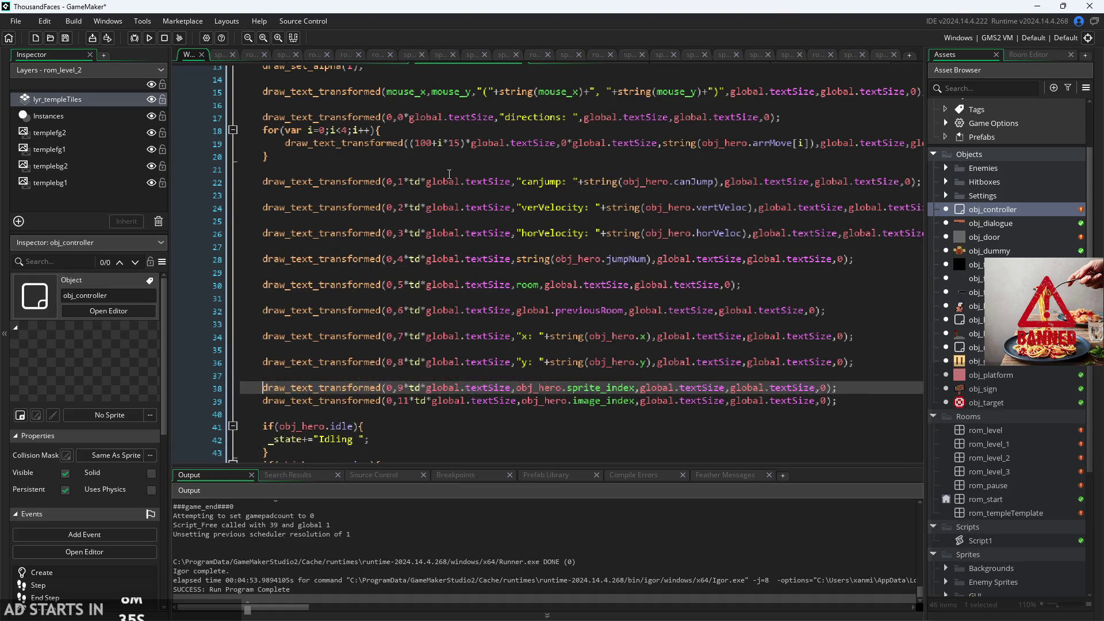
pyautogui.press('Down')
pyautogui.press('Return')
# - Add an empty line directly after the canjump draw line
pyautogui.press('Up')
pyautogui.press('Up')
pyautogui.press('Up')
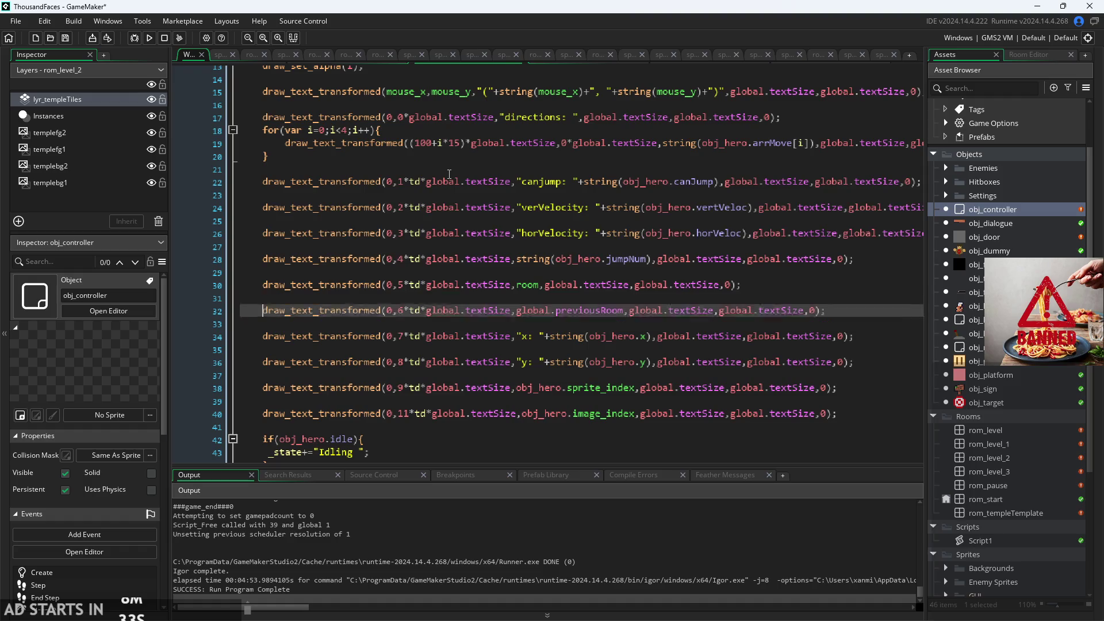
pyautogui.press('Up')
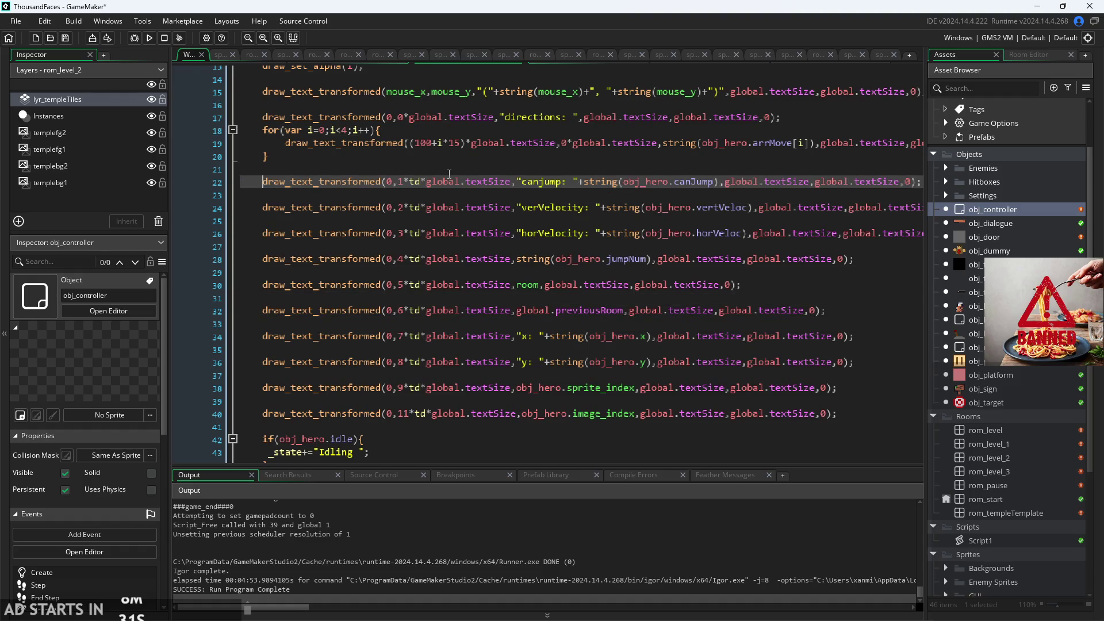
pyautogui.press('End')
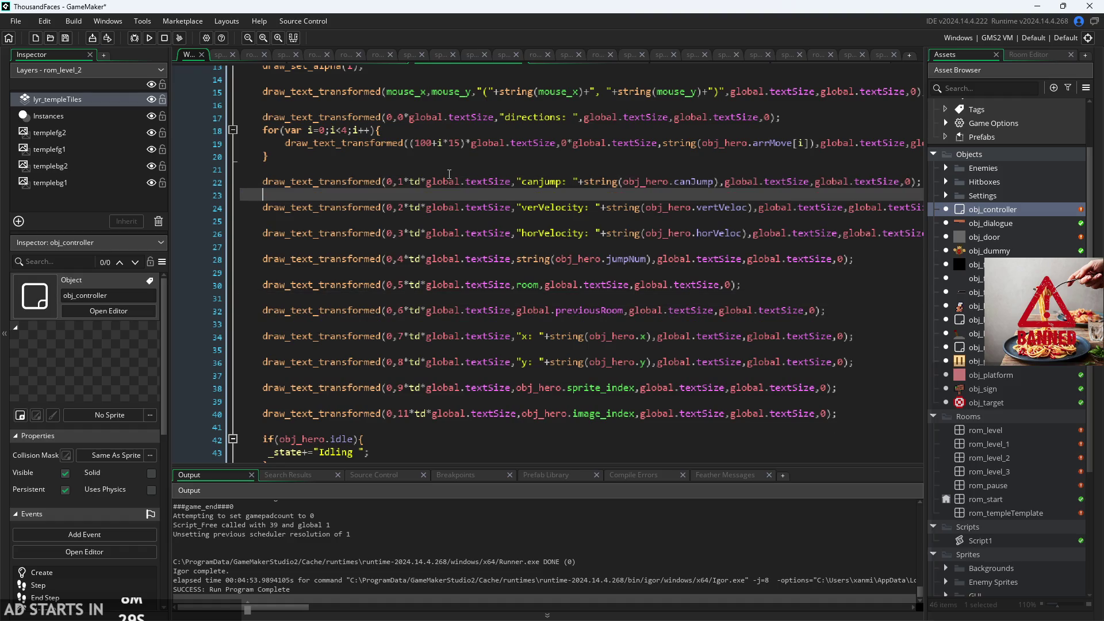
pyautogui.press('Return')
# - Paste the t block, indent it, rename t to jumpBool and clear the c condition
pyautogui.hotkey('ctrl', 'v')
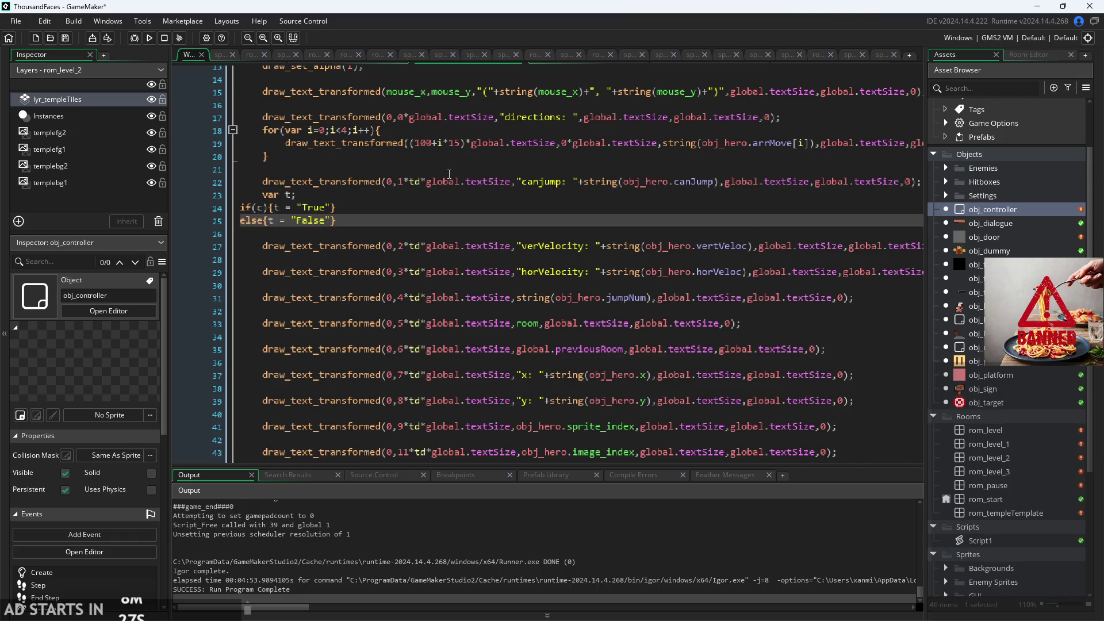
pyautogui.click(242, 208)
pyautogui.press('Tab')
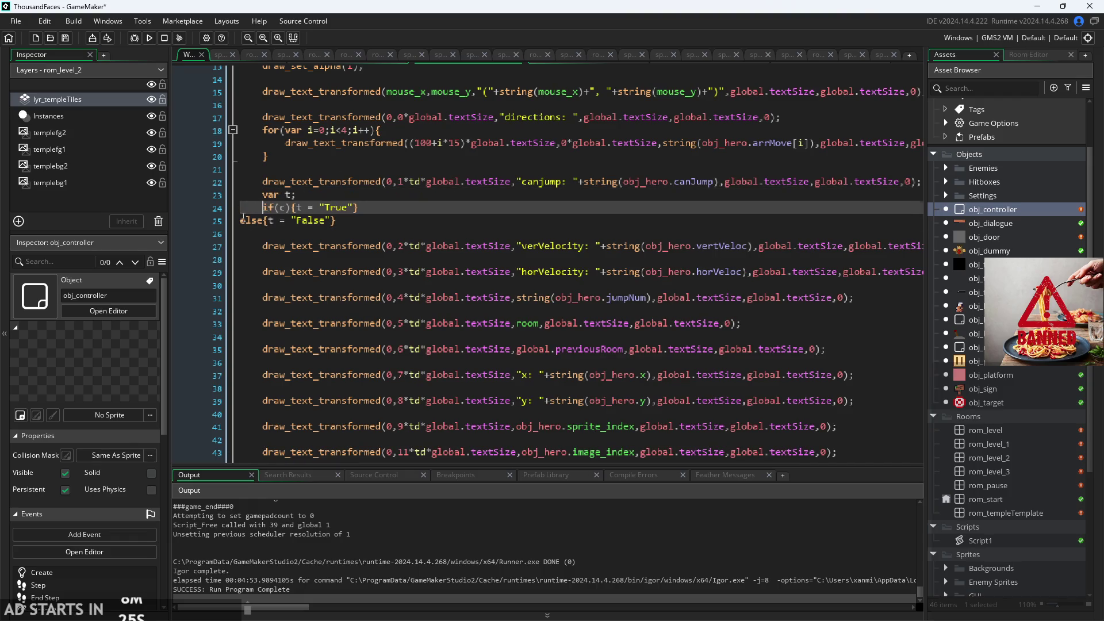
pyautogui.click(242, 220)
pyautogui.press('Tab')
pyautogui.click(297, 195)
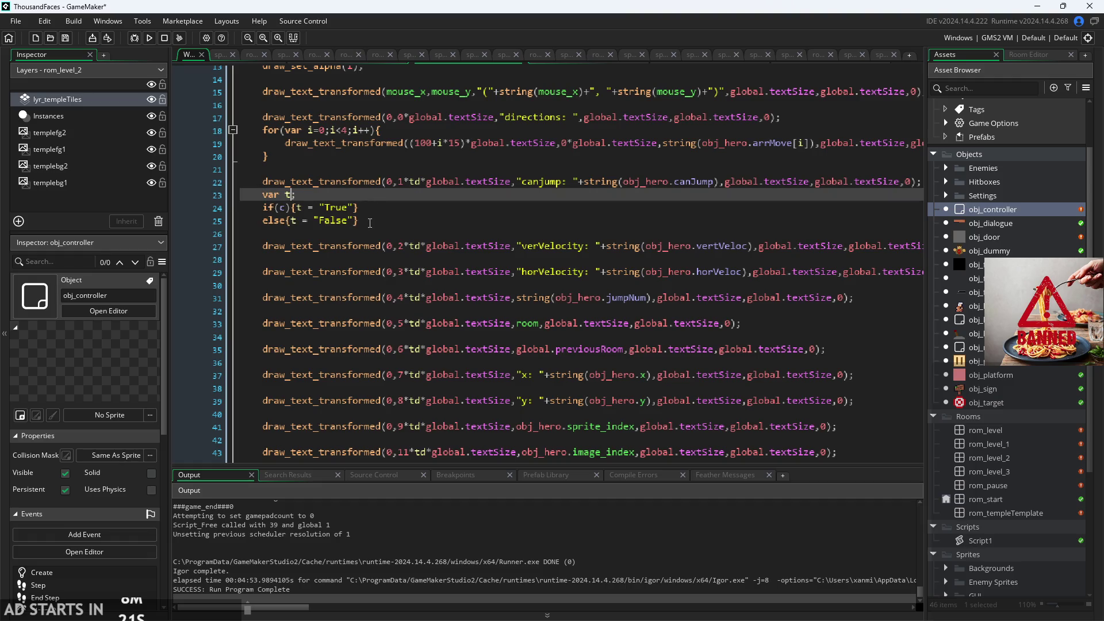
pyautogui.press('BackSpace')
pyautogui.write('jumpBoo')
pyautogui.write('l')
pyautogui.press('Down')
pyautogui.press('Left')
pyautogui.press('Left')
pyautogui.press('Left')
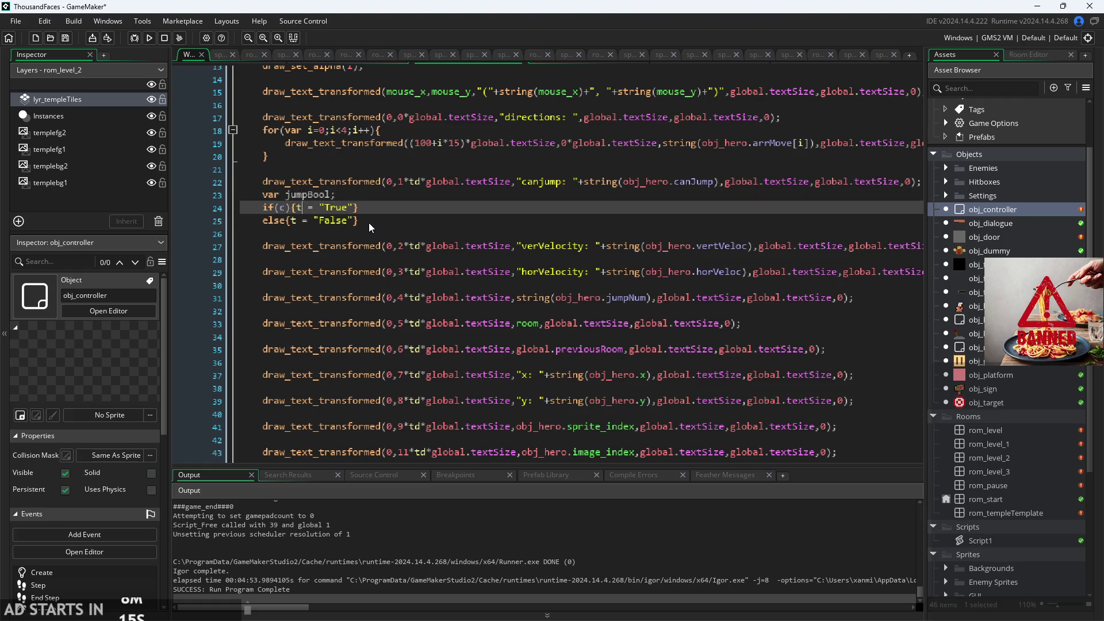
pyautogui.press('Right')
pyautogui.press('BackSpace')
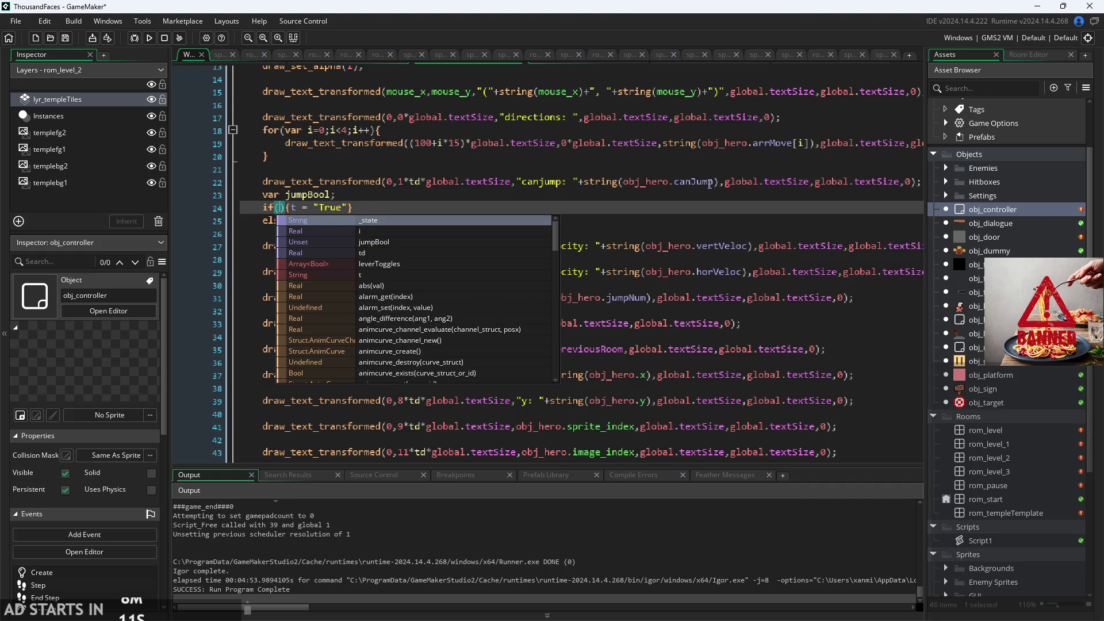
# - Move obj_hero.canJump from the canjump line into the if condition
pyautogui.moveTo(713, 182); pyautogui.dragTo(623, 183)
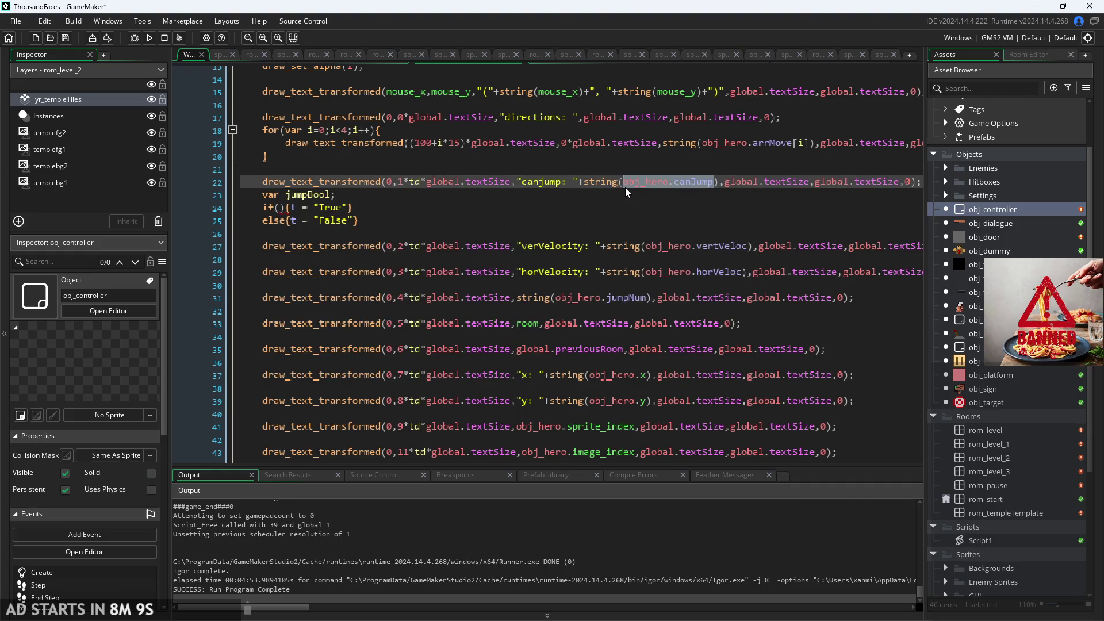
pyautogui.hotkey('ctrl', 'x')
pyautogui.click(280, 208)
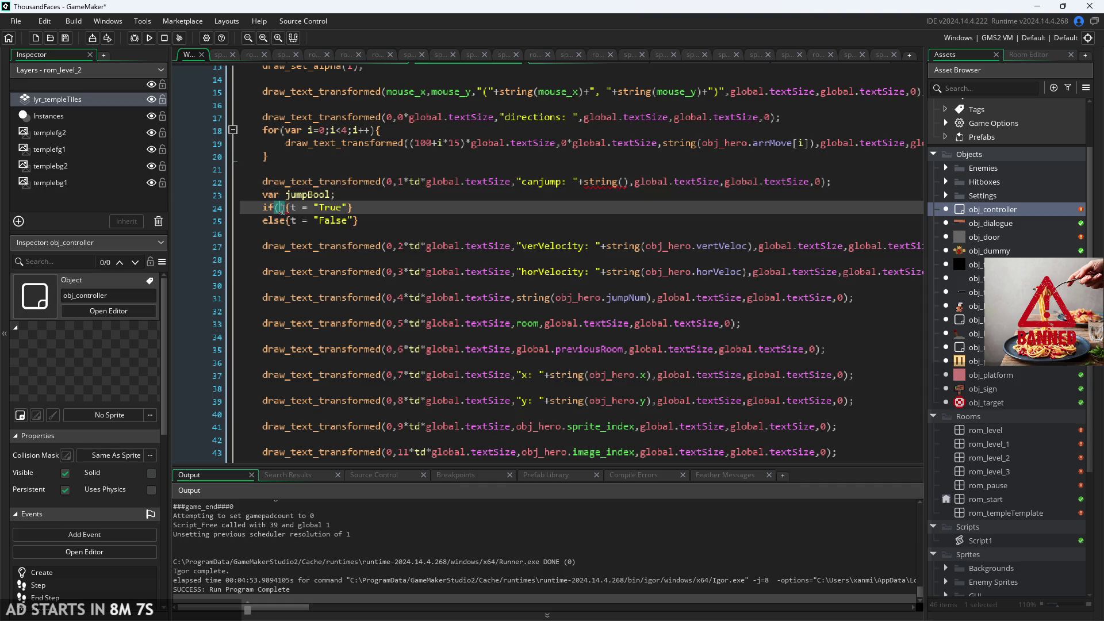
pyautogui.hotkey('ctrl', 'v')
# - Make both True and False assignments set jumpBool
pyautogui.click(390, 220)
pyautogui.doubleClick(395, 208)
pyautogui.write('jump')
pyautogui.press('Return')
pyautogui.press('Down')
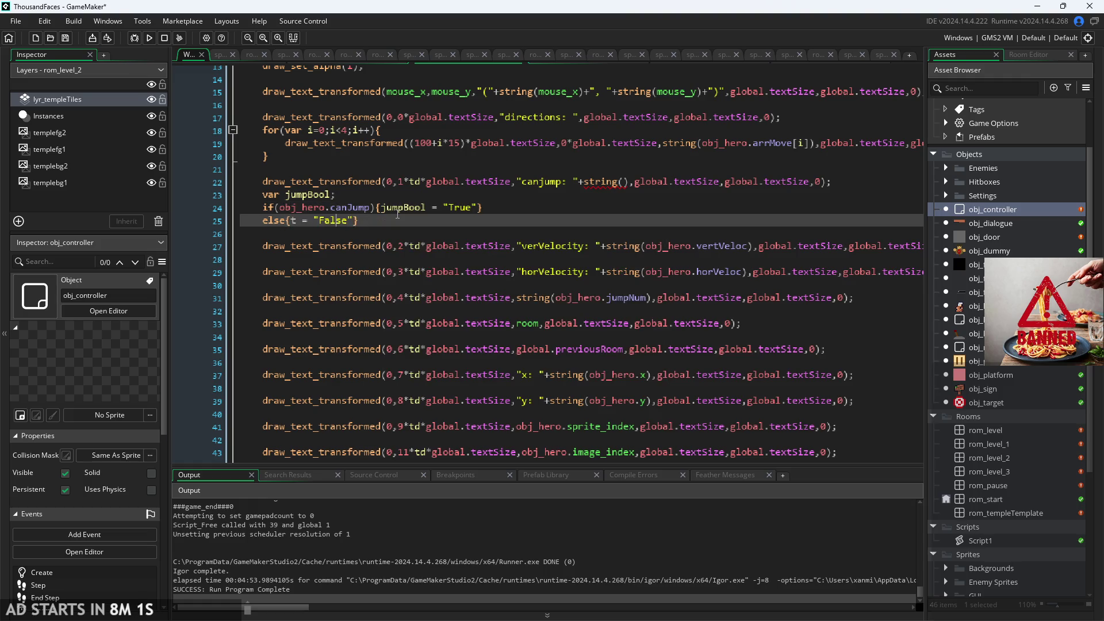
pyautogui.press('Left')
pyautogui.press('Left')
pyautogui.press('Left')
pyautogui.press('BackSpace')
pyautogui.write('jump')
pyautogui.press('Return')
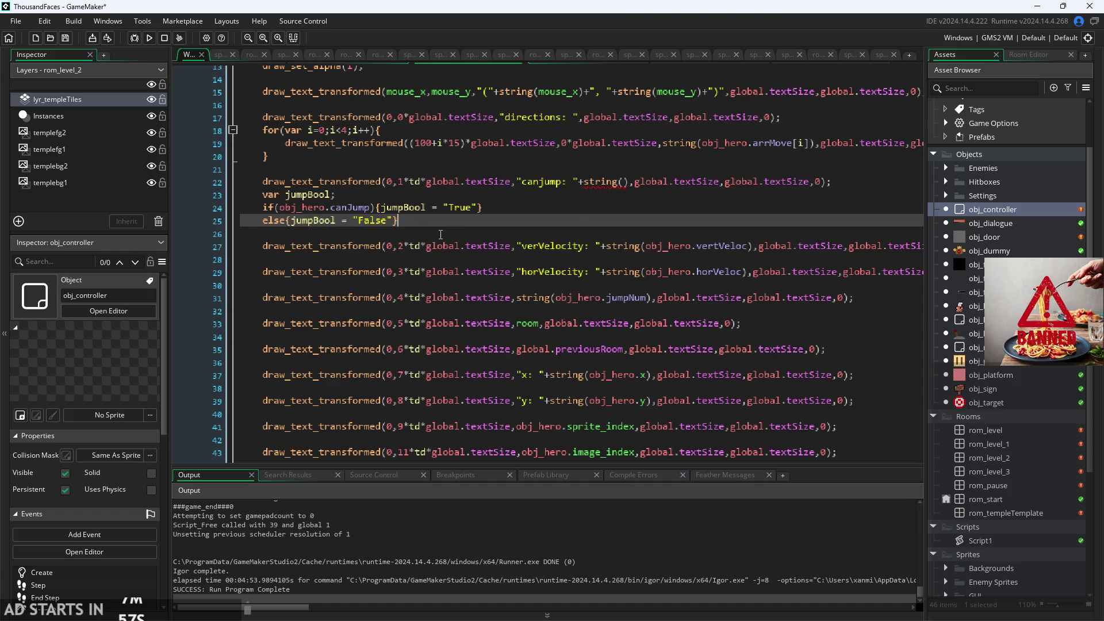
# - Make the canjump overlay line draw jumpBool instead of the empty string()
pyautogui.click(624, 182)
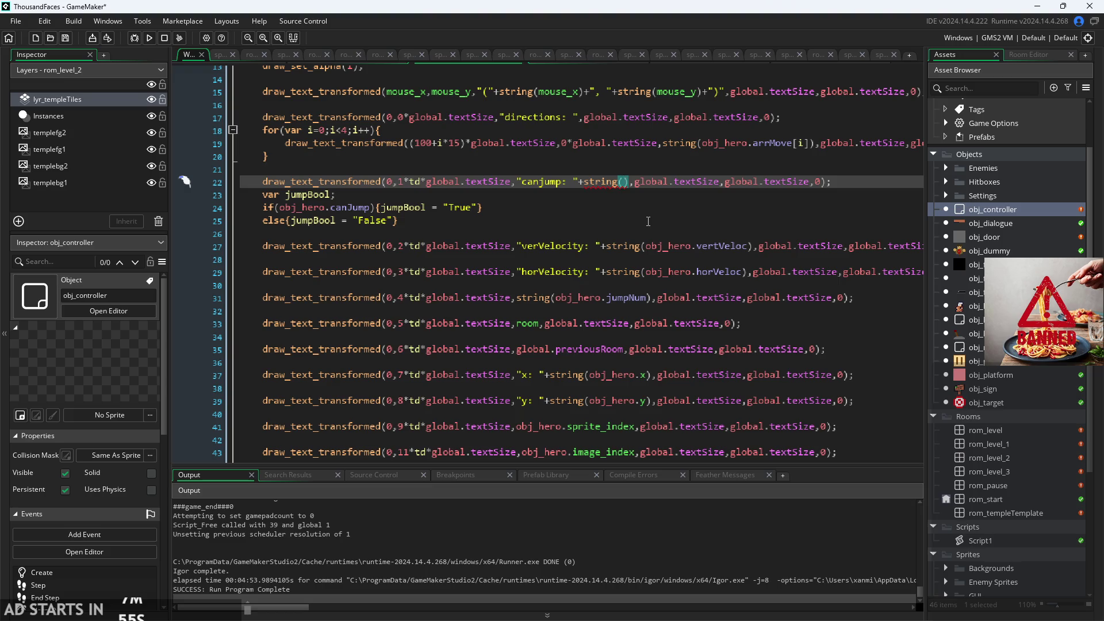
pyautogui.moveTo(630, 182); pyautogui.dragTo(582, 181)
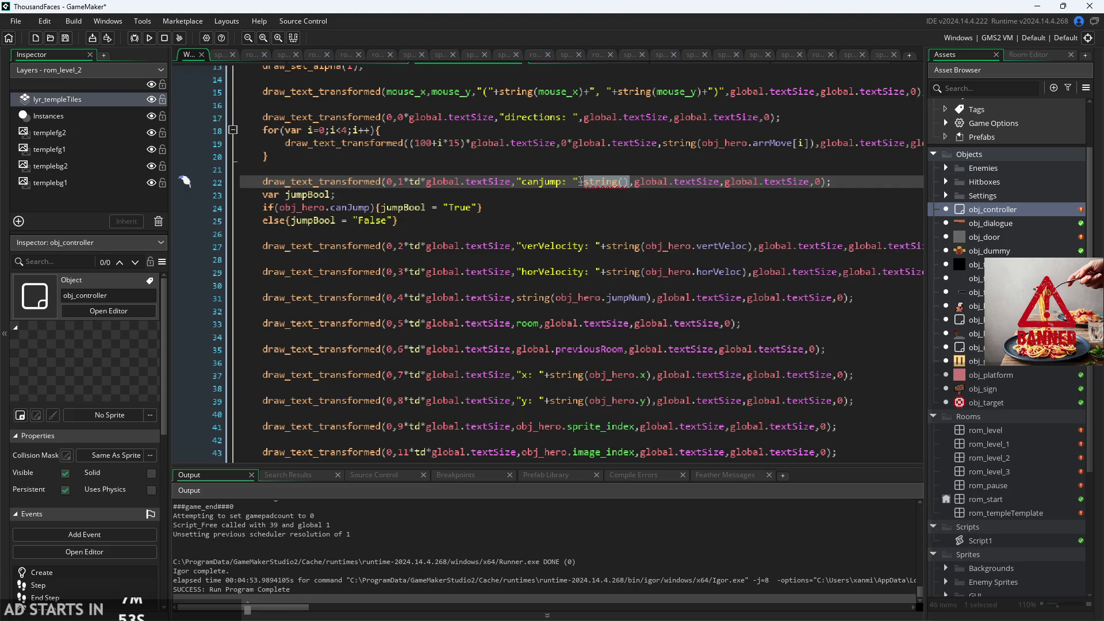
pyautogui.write('jumpBool')
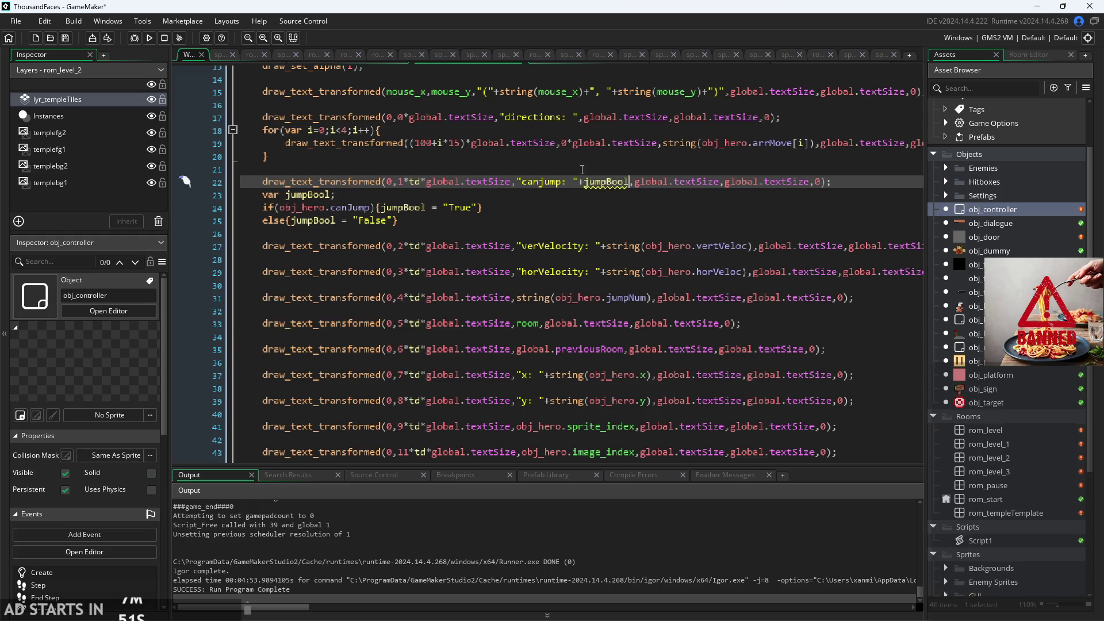
# - Move the jumpBool block above the canjump line and tidy the surrounding blank lines
pyautogui.moveTo(445, 228); pyautogui.dragTo(208, 195)
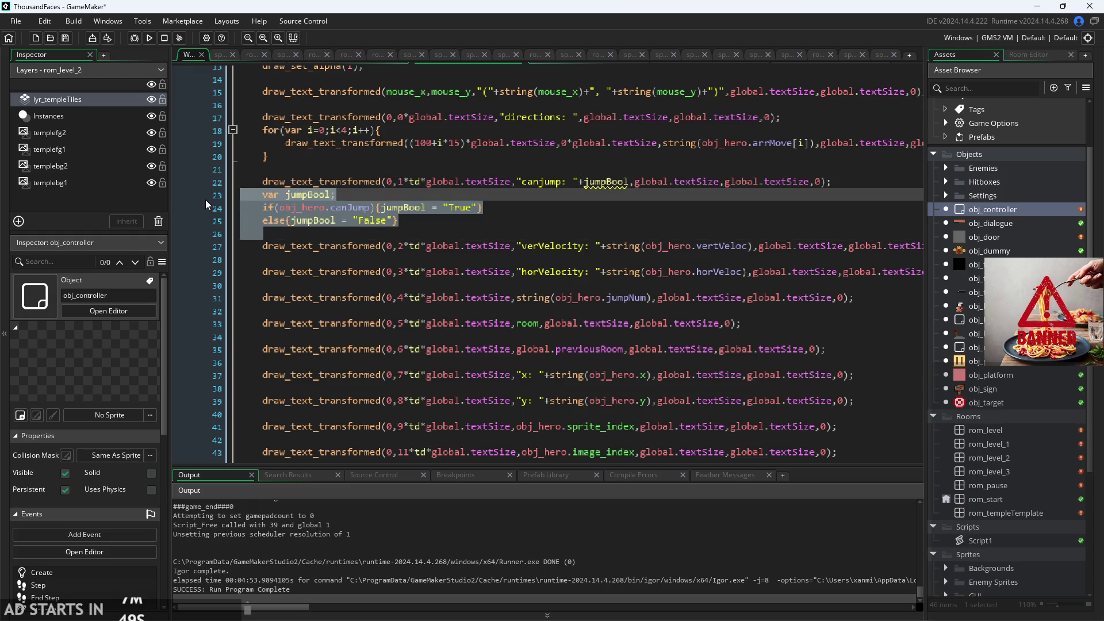
pyautogui.press('BackSpace')
pyautogui.click(318, 168)
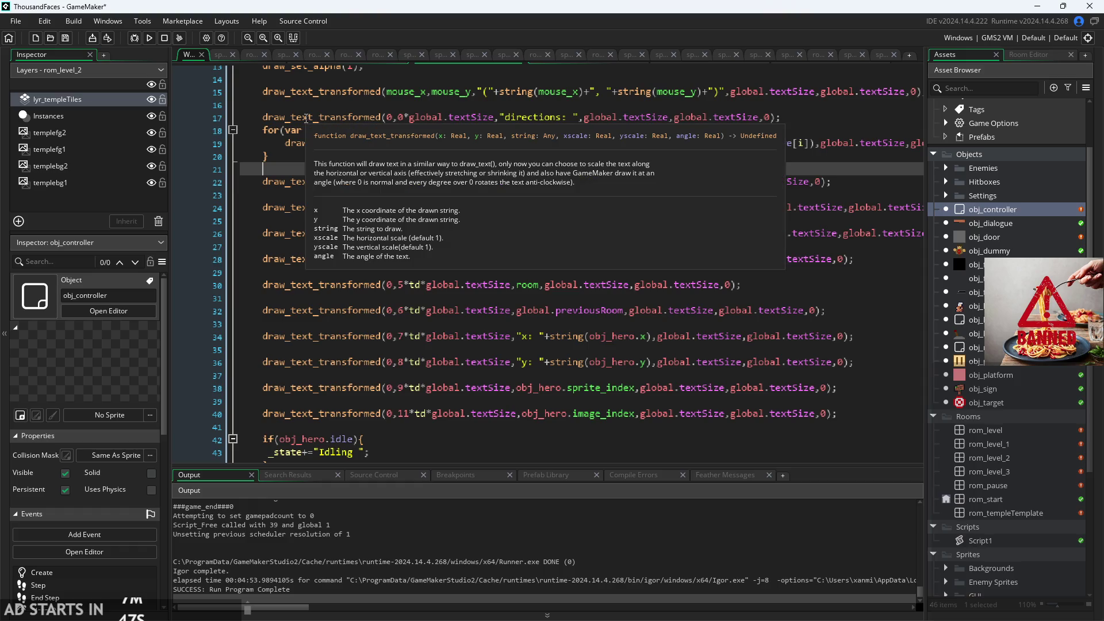
pyautogui.press('Return')
pyautogui.hotkey('ctrl', 'v')
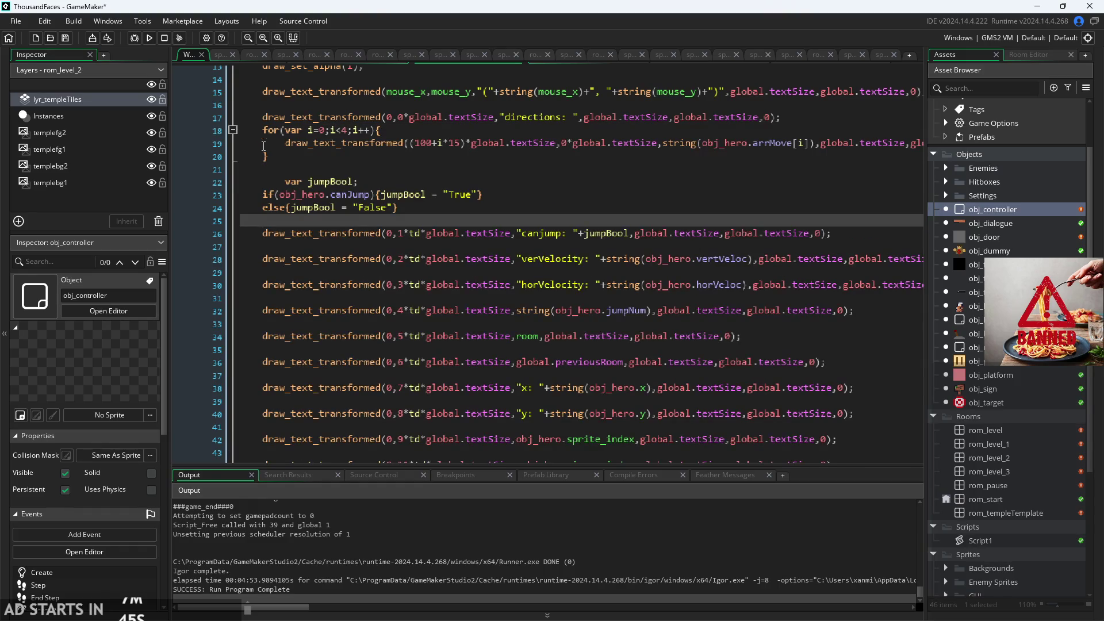
pyautogui.press('Up')
pyautogui.press('Up')
pyautogui.press('Up')
pyautogui.click(361, 221)
pyautogui.press('BackSpace')
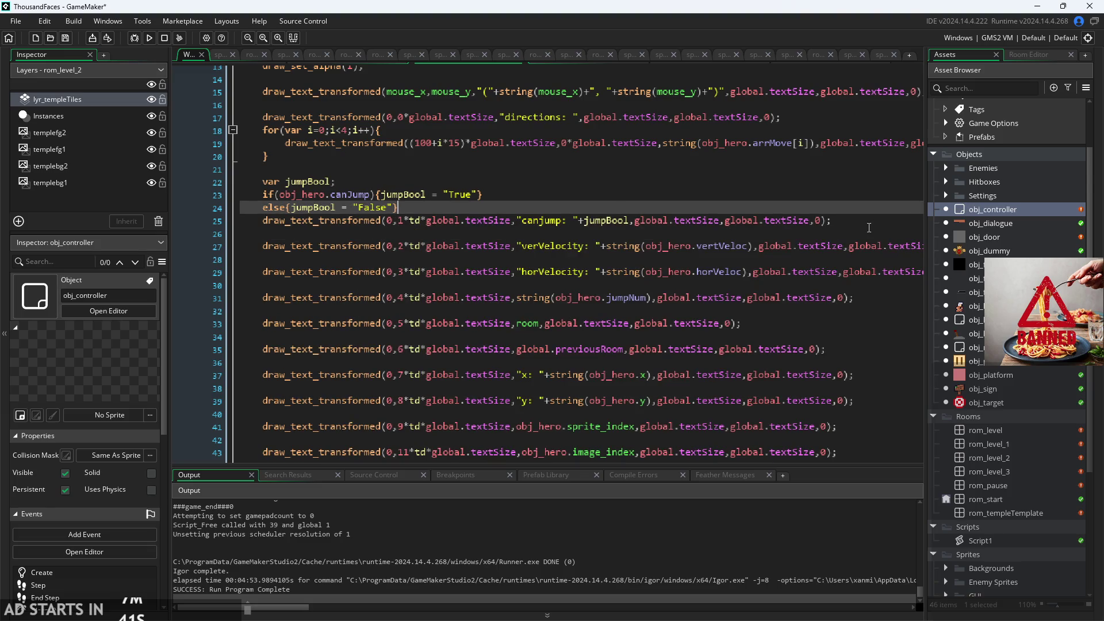
pyautogui.click(869, 227)
pyautogui.press('BackSpace')
pyautogui.press('Return')
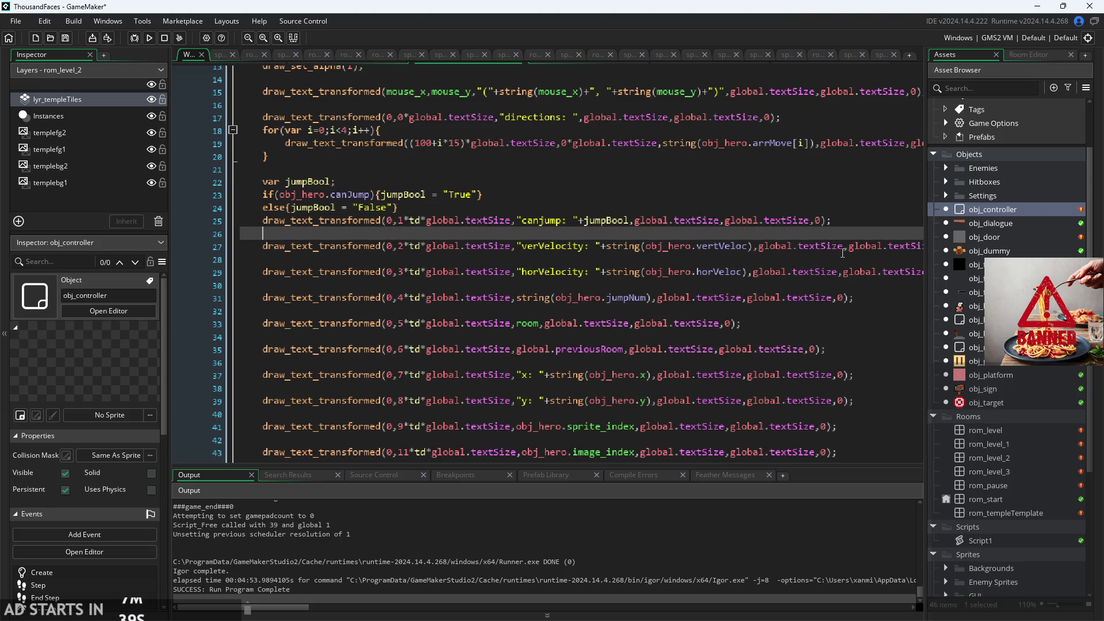
pyautogui.press('Return')
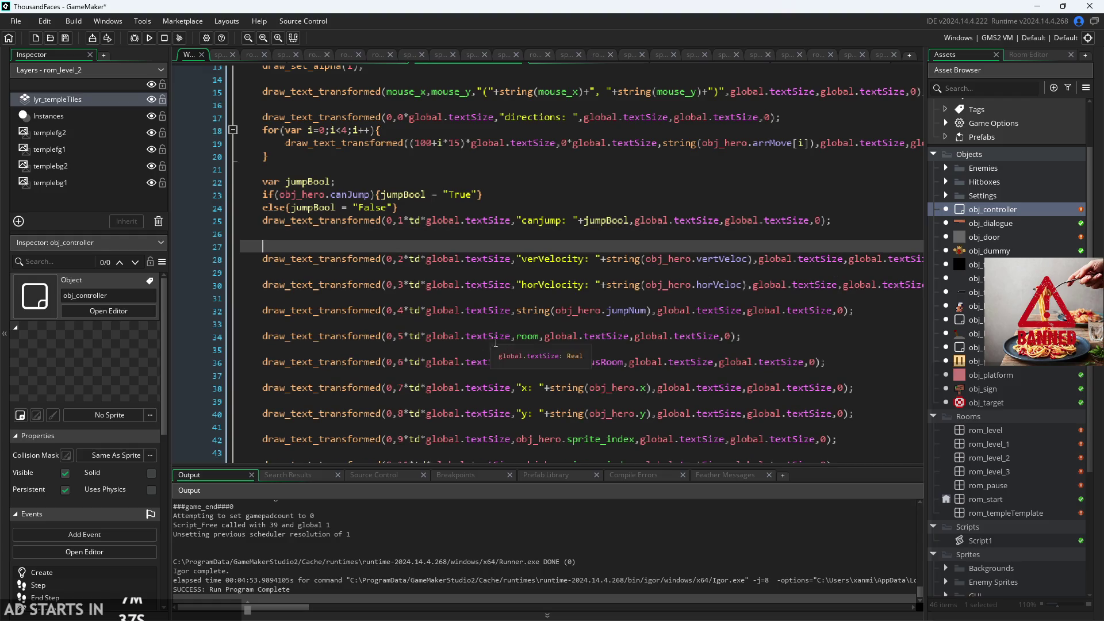
# - Restore the obj_controller events editor, review the room draw line, and run the game
pyautogui.press('Escape')
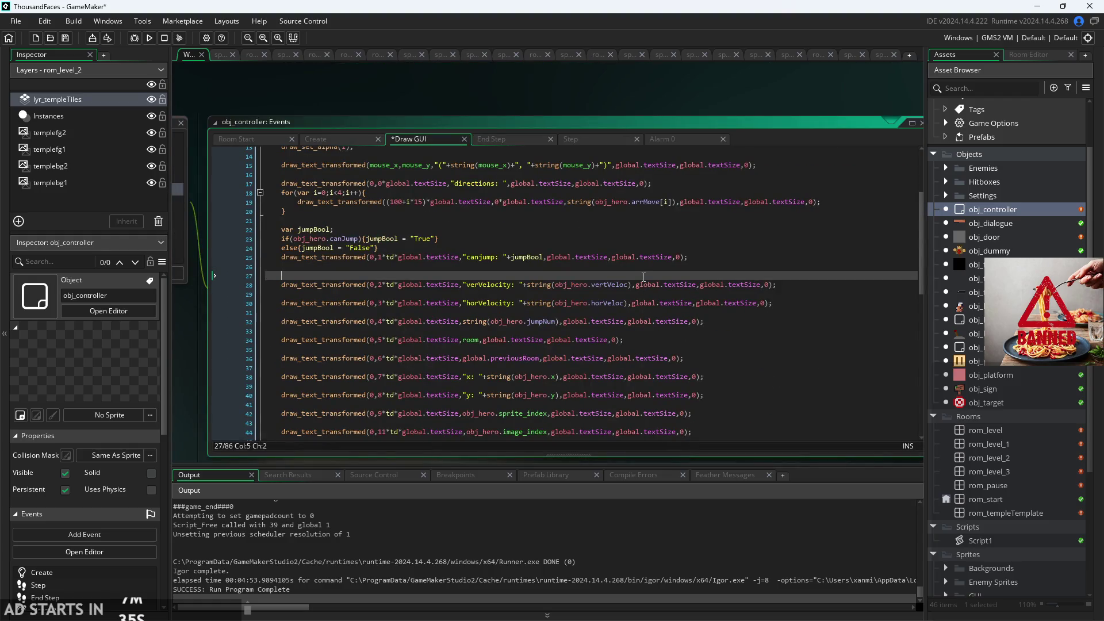
pyautogui.scroll(2, 643, 277)
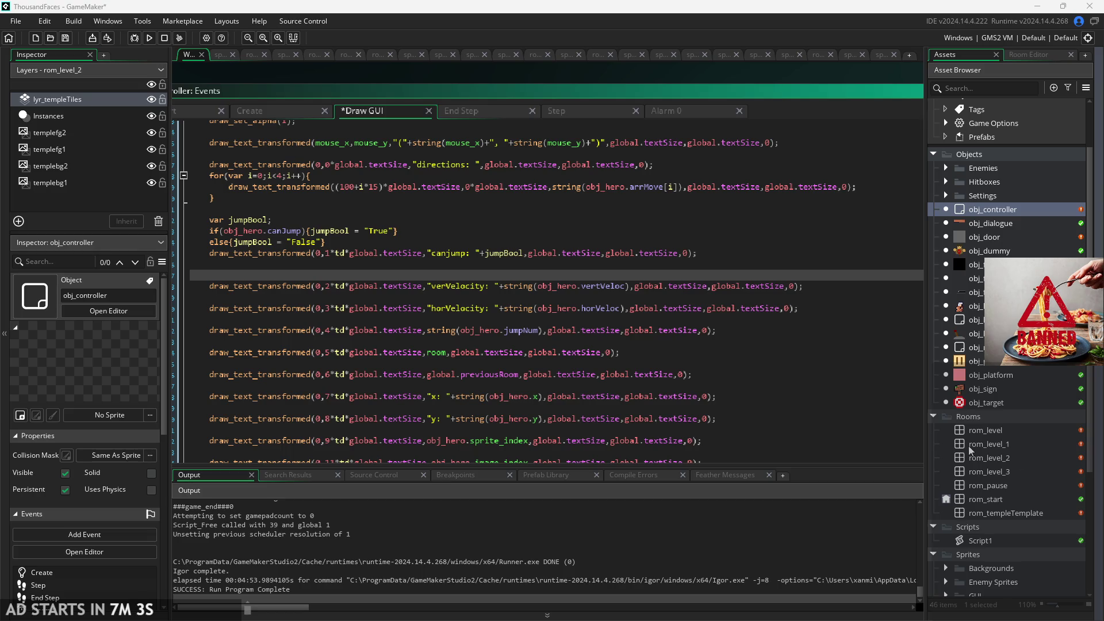
pyautogui.click(662, 375)
pyautogui.press('Up')
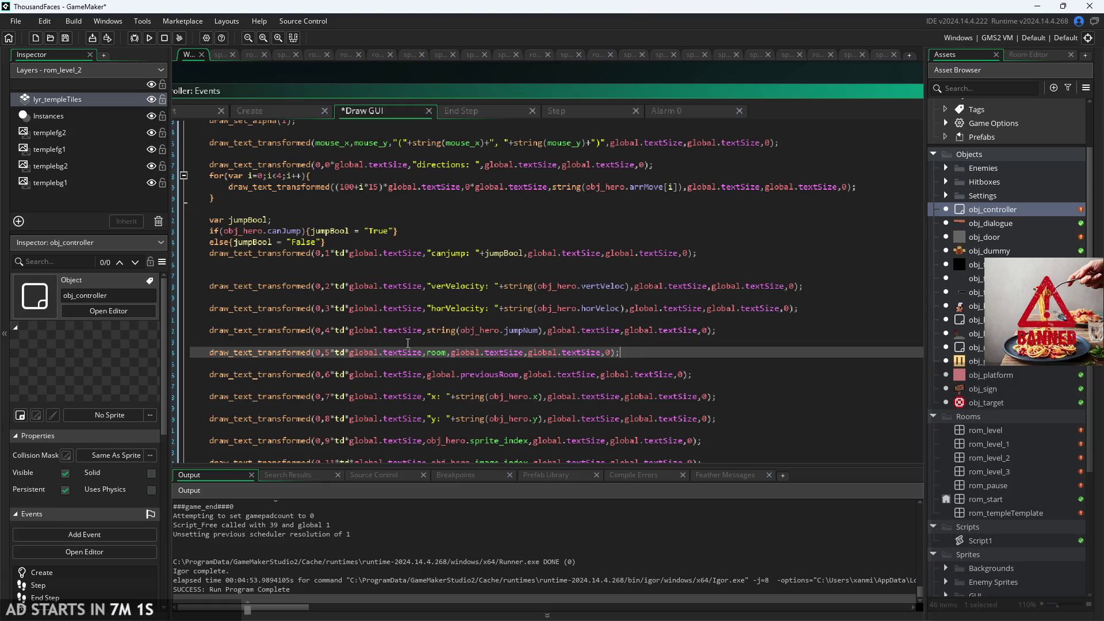
pyautogui.scroll(3, 408, 343)
pyautogui.scroll(-3, 447, 363)
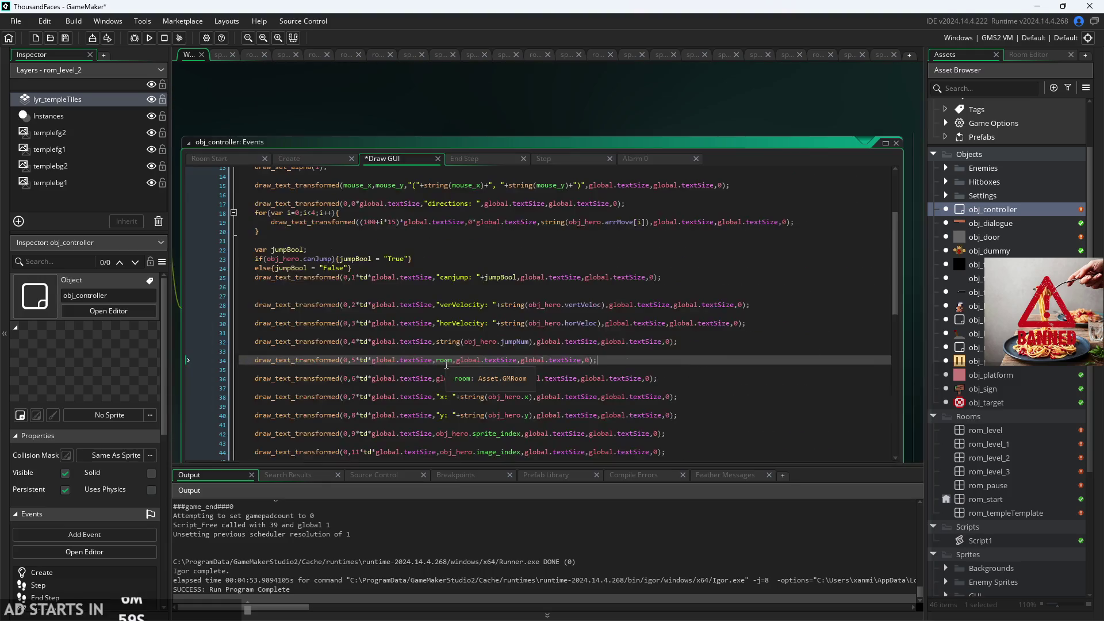
pyautogui.scroll(2, 275, 364)
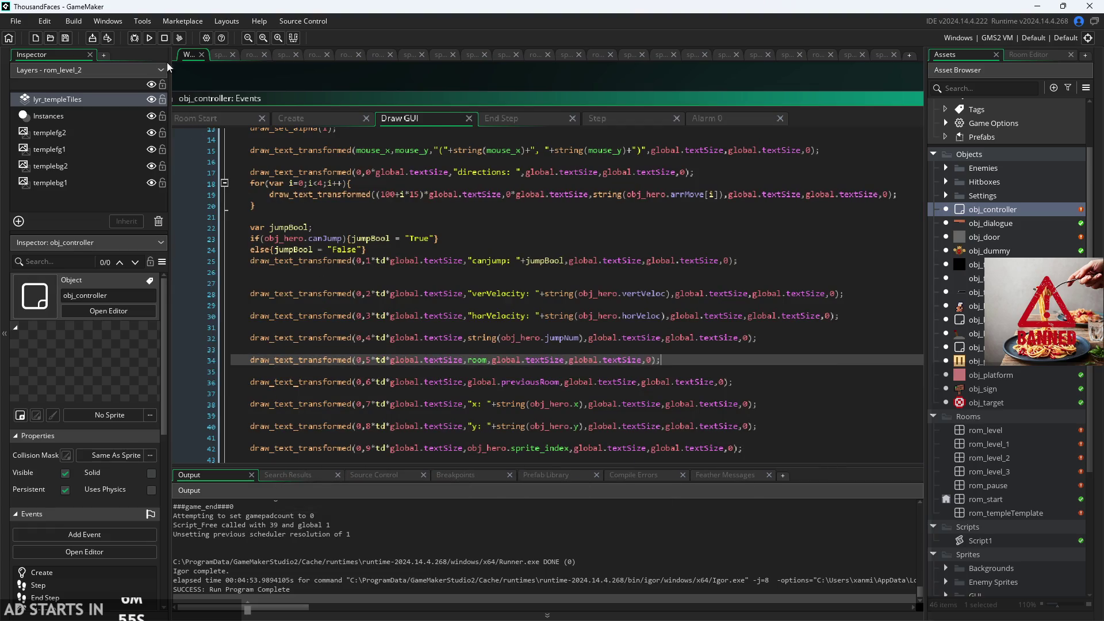
pyautogui.click(149, 37)
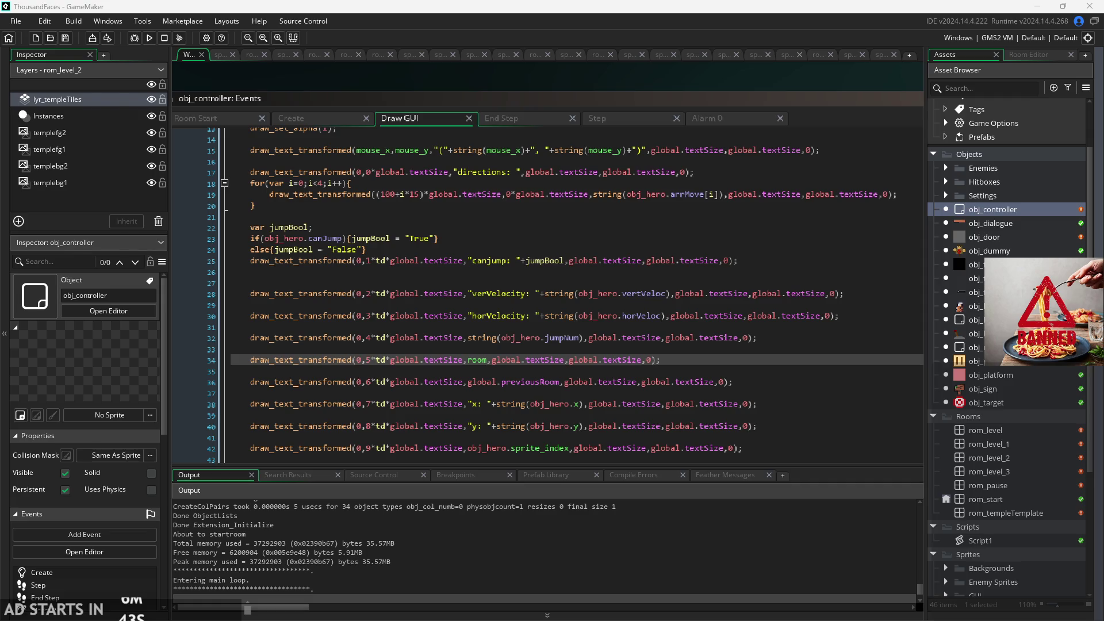
# - Start the game from the start screen and run and jump the hero to check canjump
pyautogui.hotkey('alt', 'Tab')
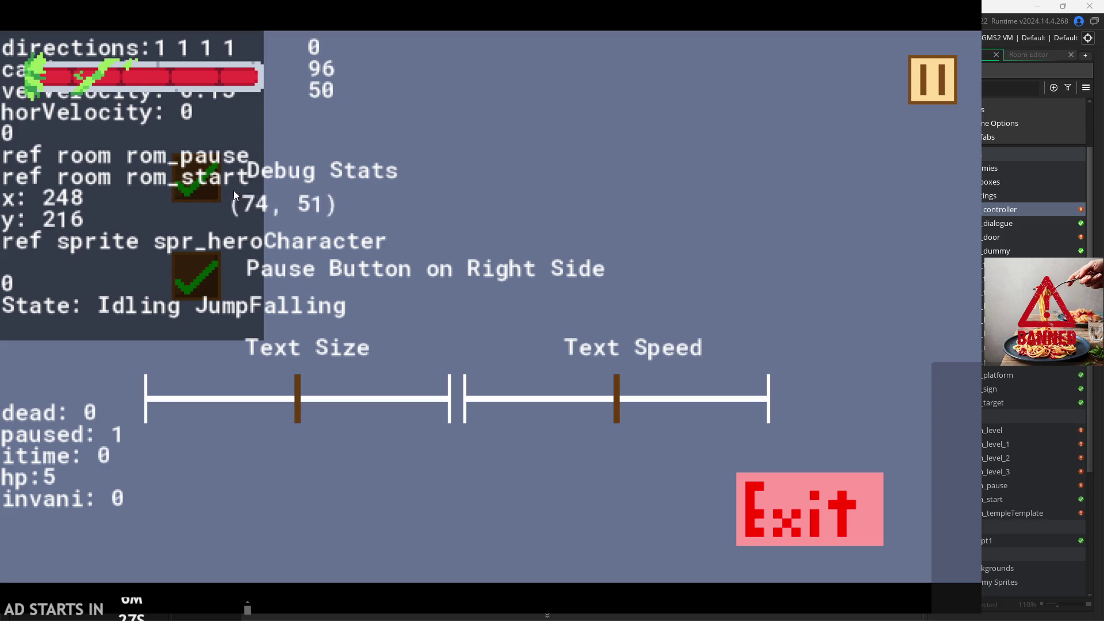
pyautogui.click(923, 84)
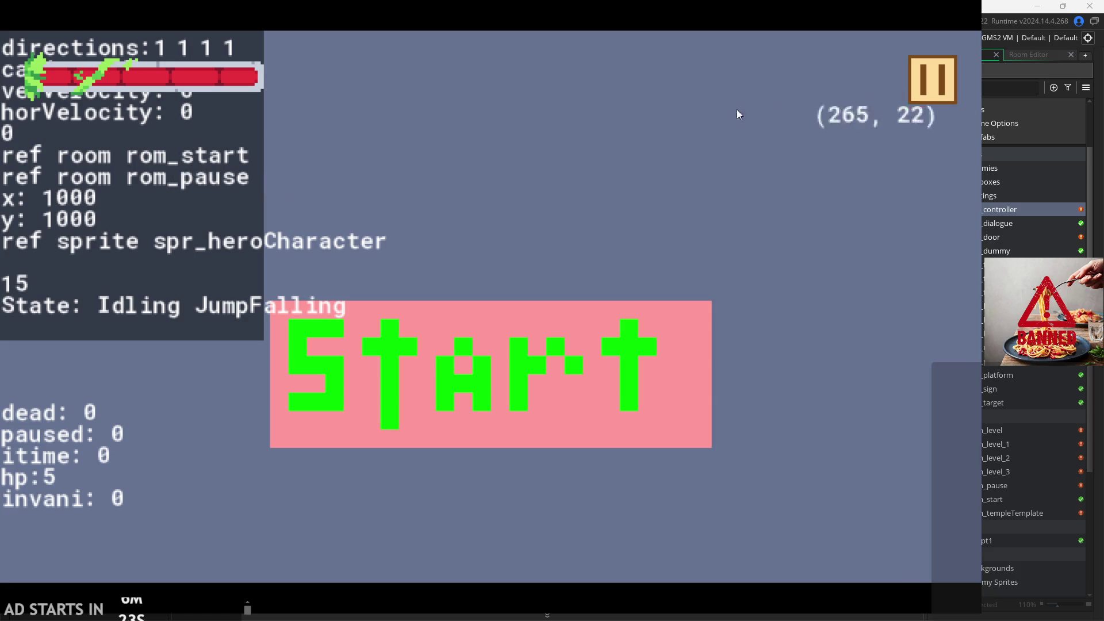
pyautogui.click(434, 337)
pyautogui.press('Right')
pyautogui.press('space')
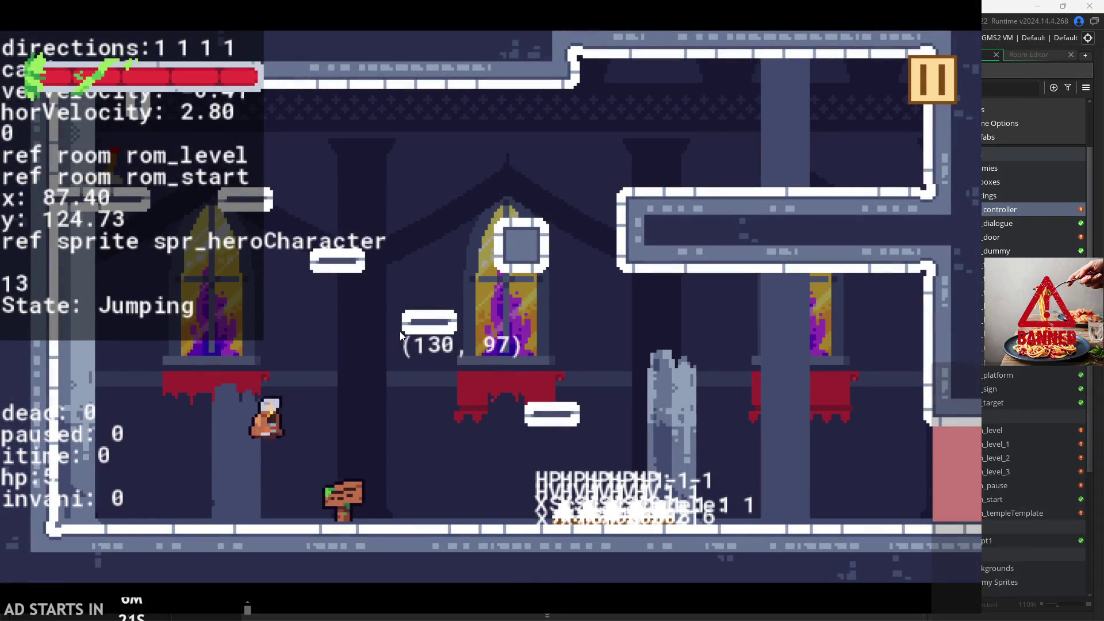
pyautogui.press('Left')
pyautogui.press('Right')
pyautogui.press('space')
pyautogui.press('Left')
# - Wall-jump and cross the level, then pause and exit back to the editor
pyautogui.press('space')
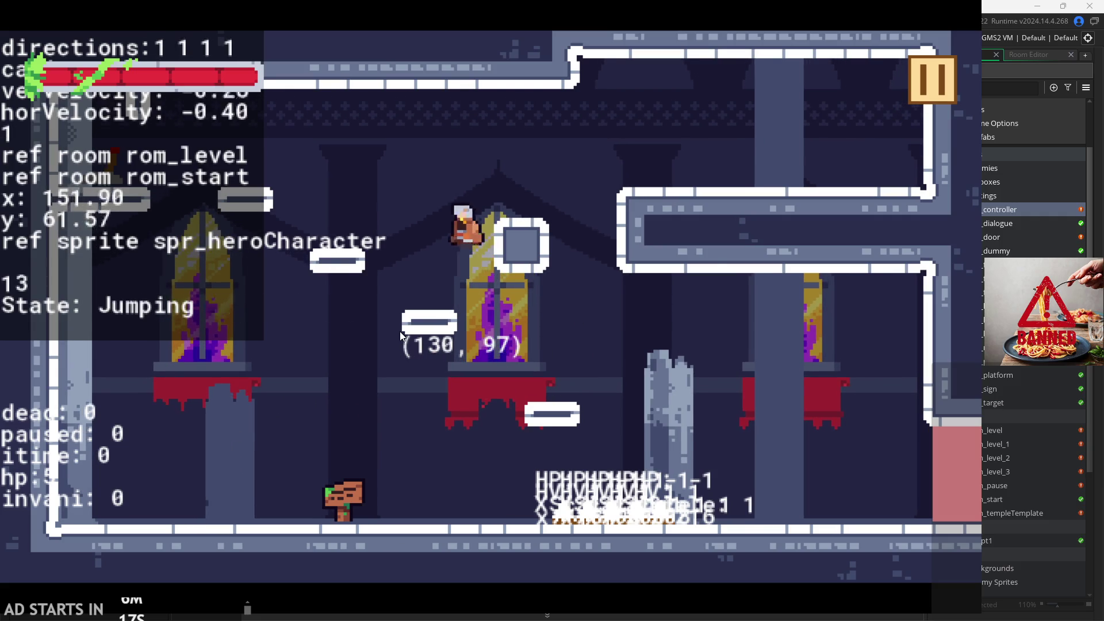
pyautogui.press('space')
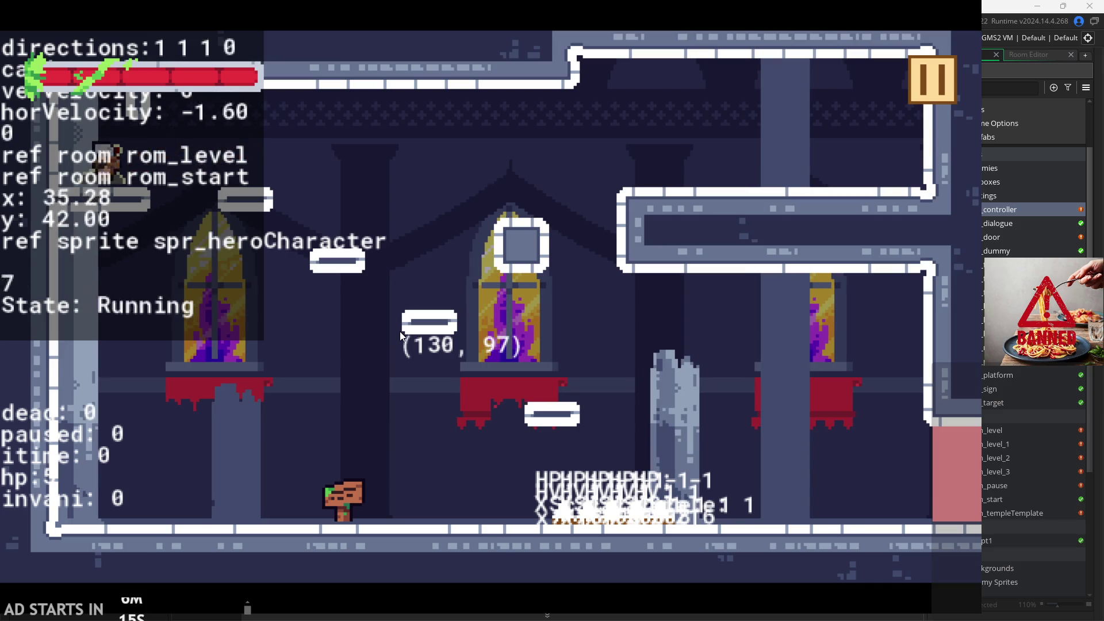
pyautogui.press('Right')
pyautogui.press('space')
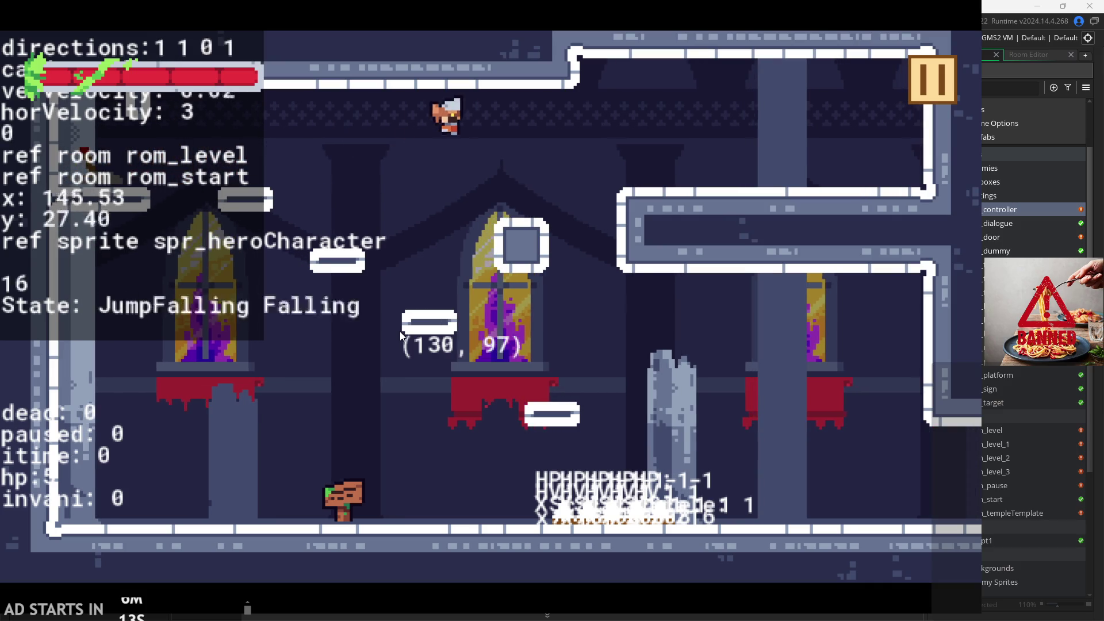
pyautogui.press('space')
pyautogui.press('Left')
pyautogui.press('space')
pyautogui.press('Left')
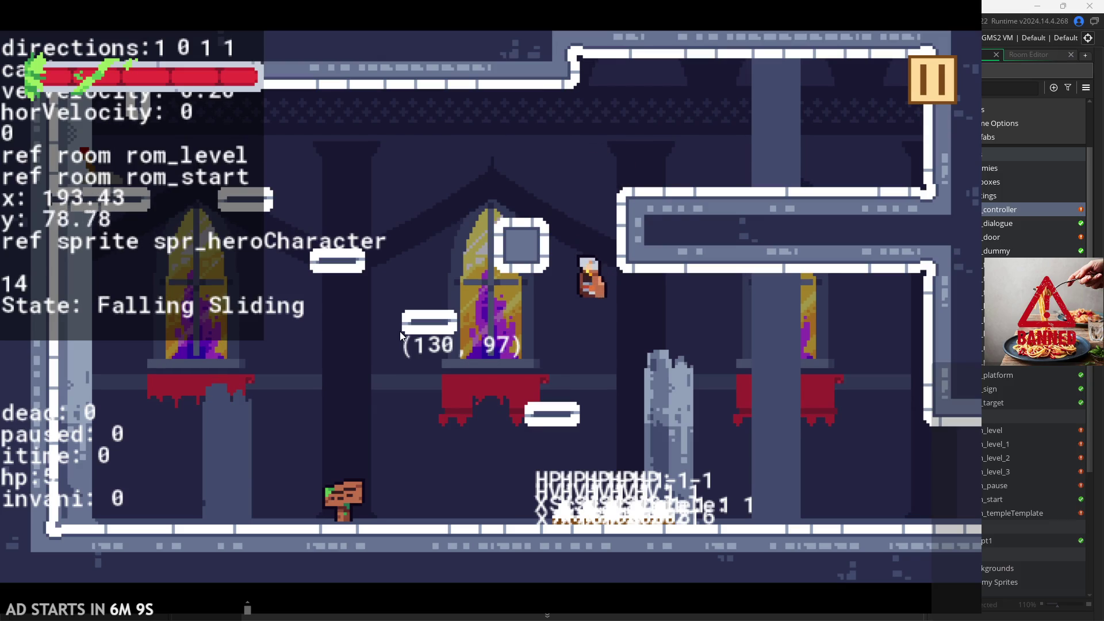
pyautogui.press('Right')
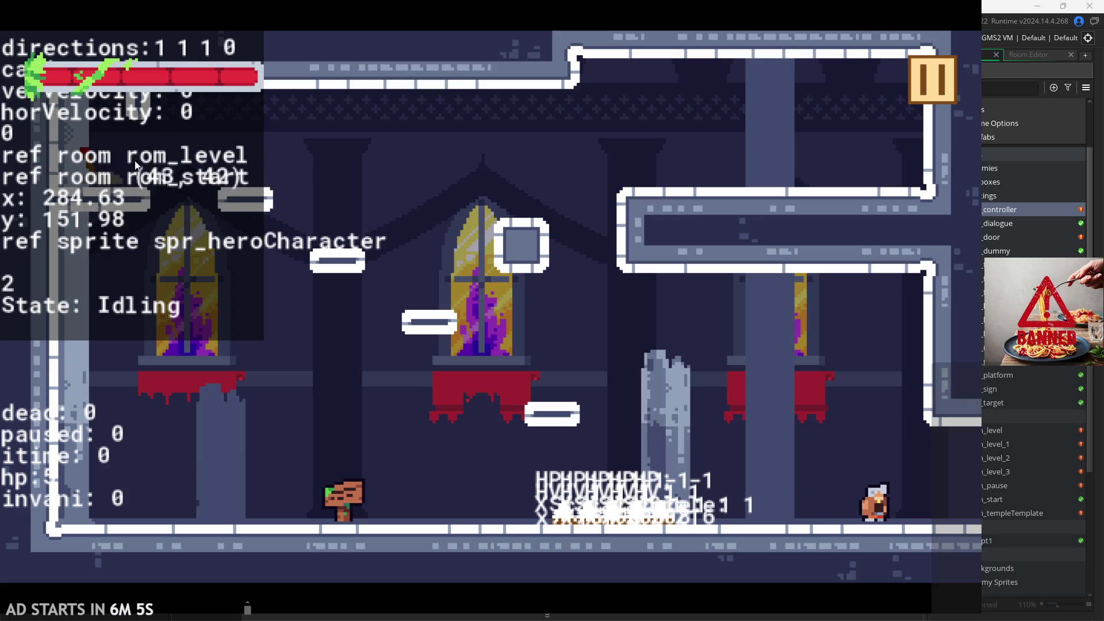
pyautogui.click(932, 80)
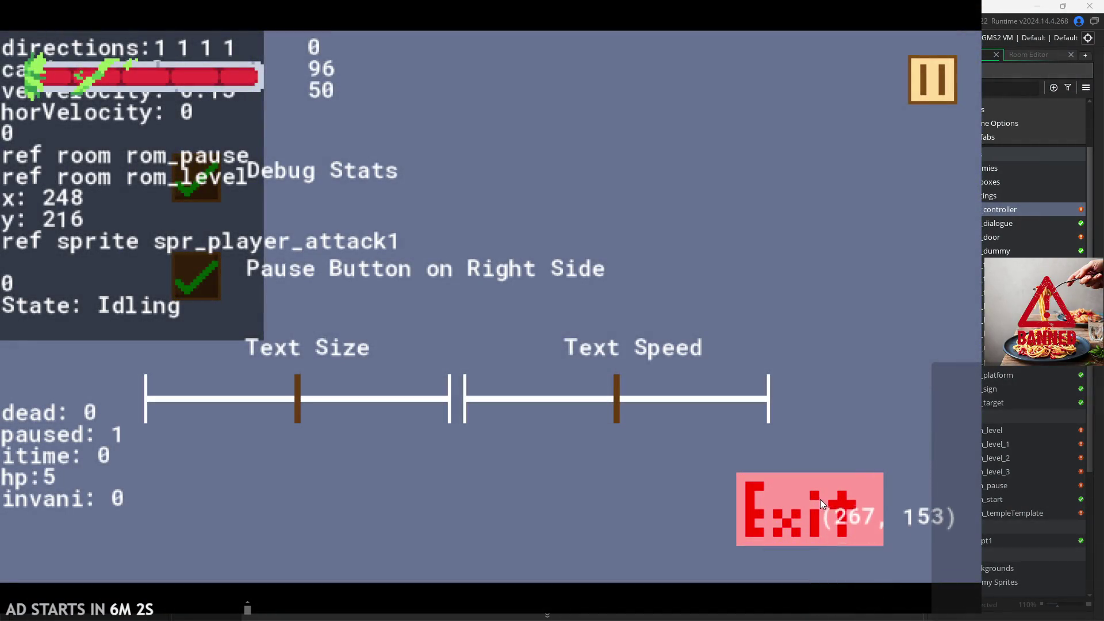
pyautogui.click(823, 499)
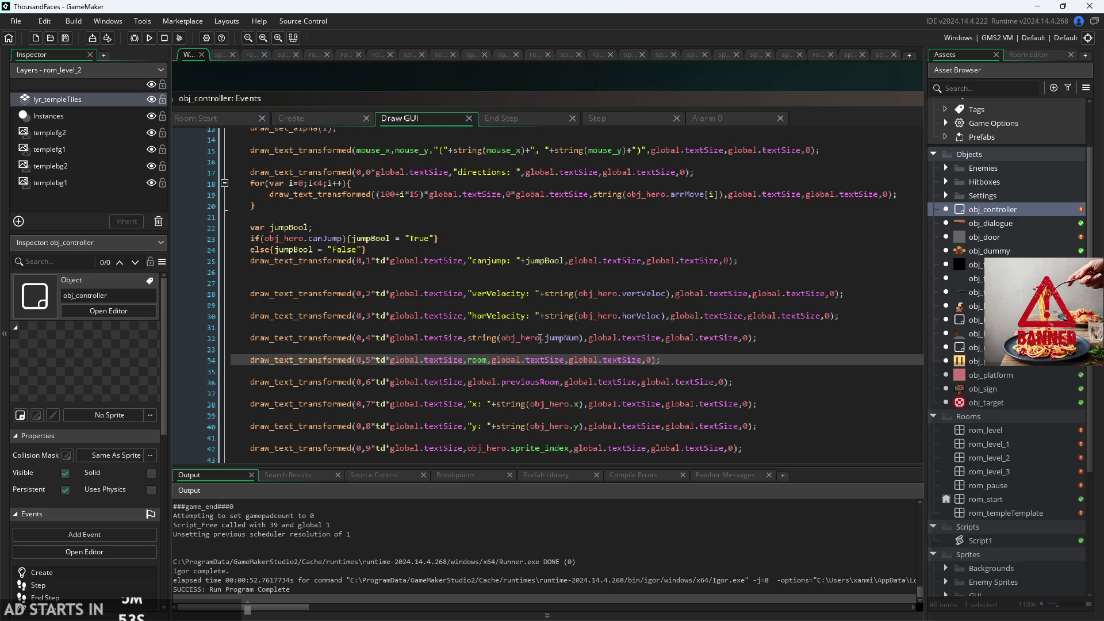
# - Wrap the room debug line in asset_get_index(room)
pyautogui.keyDown('ctrl'); pyautogui.scroll(5, 472, 359); pyautogui.keyUp('ctrl')
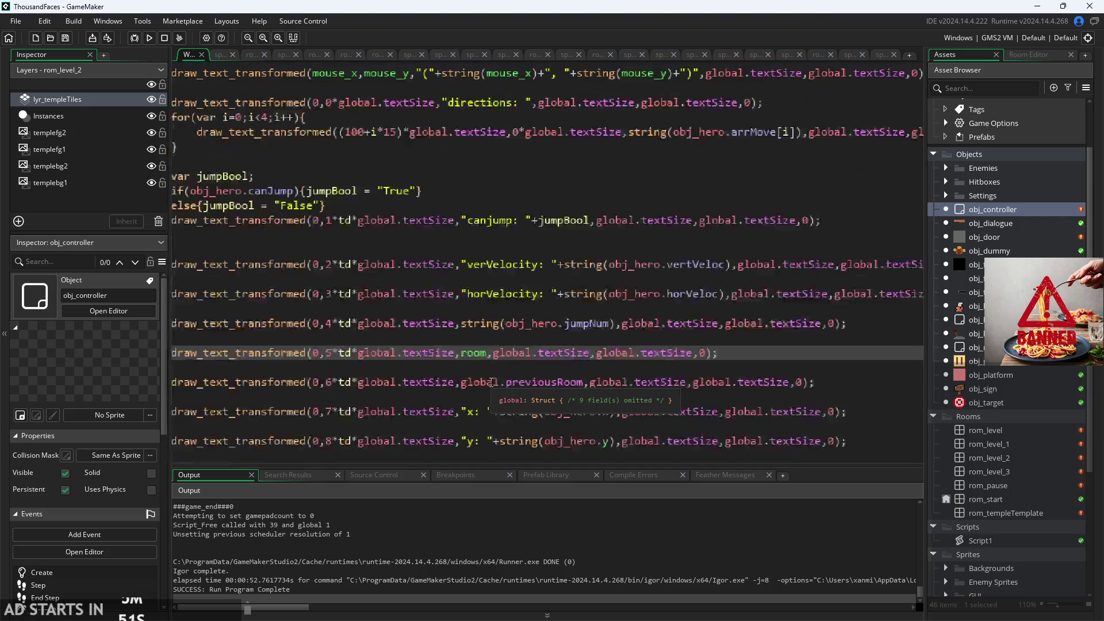
pyautogui.write('asset')
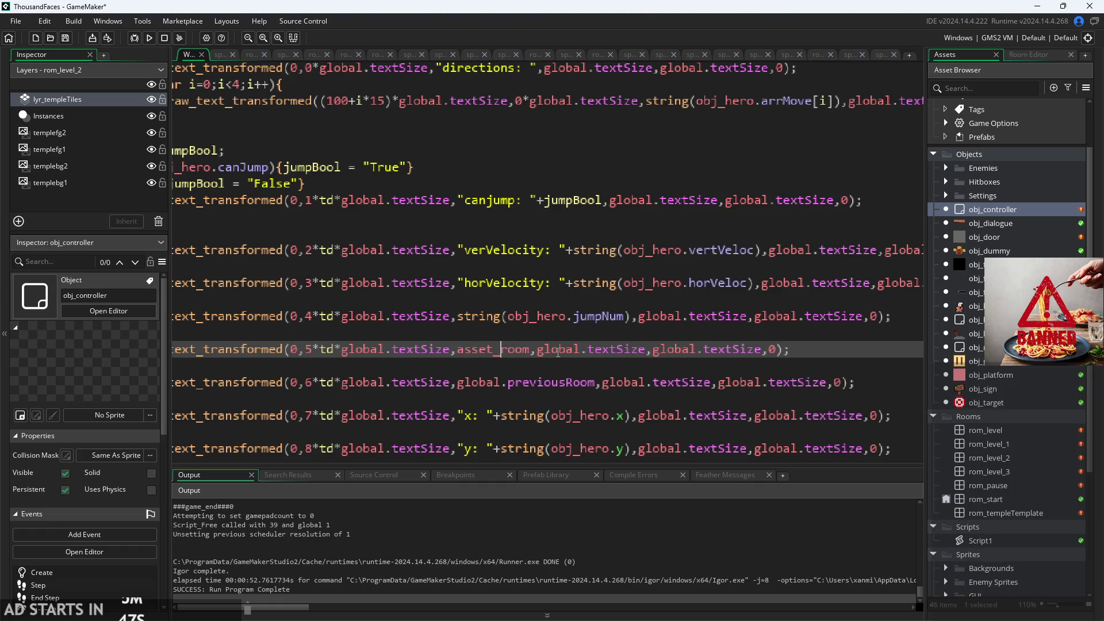
pyautogui.write(' _get')
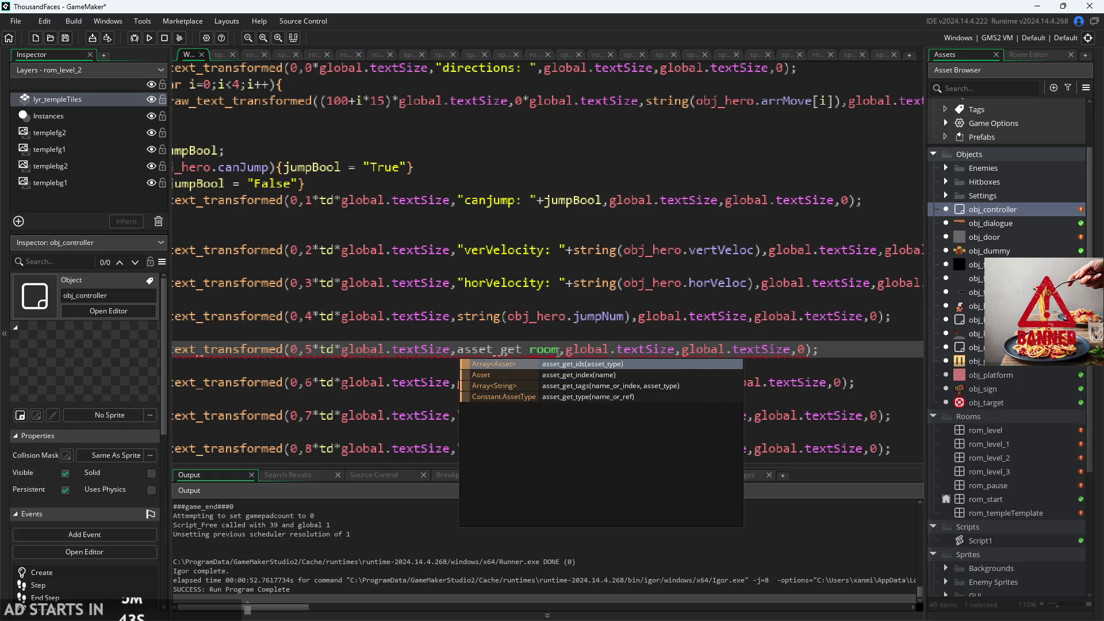
pyautogui.press('Down')
pyautogui.press('Return')
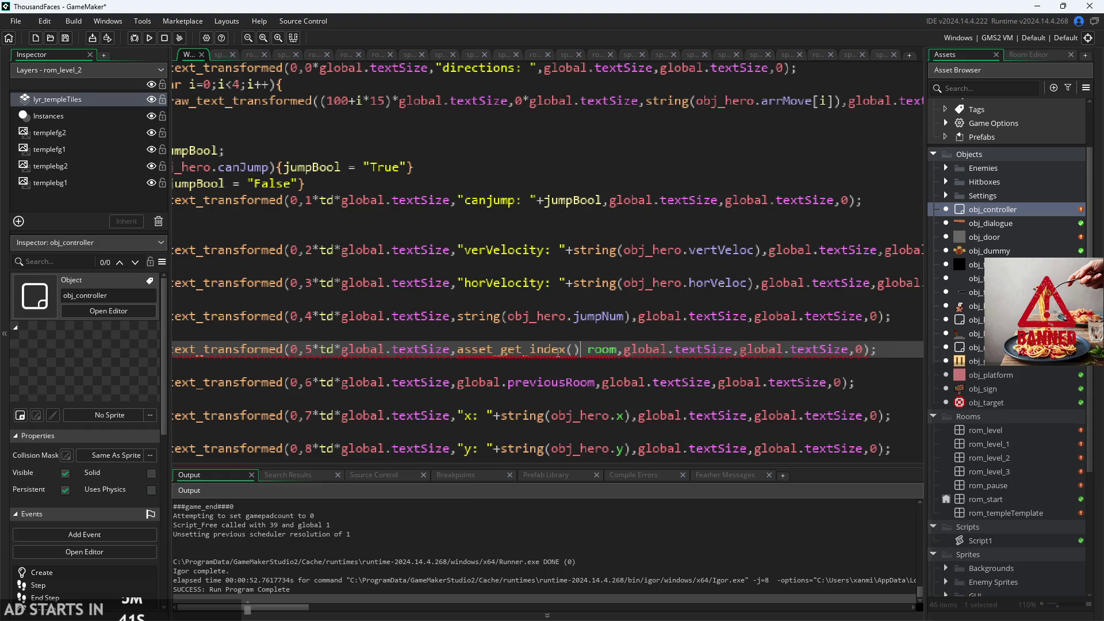
pyautogui.press('BackSpace')
pyautogui.press('BackSpace')
pyautogui.press('Right')
pyautogui.press('Right')
pyautogui.press('Right')
pyautogui.write(')')
# - Wrap global.previousRoom in asset_get_index(global.previousRoom) too, then run the game
pyautogui.scroll(-3, 568, 361)
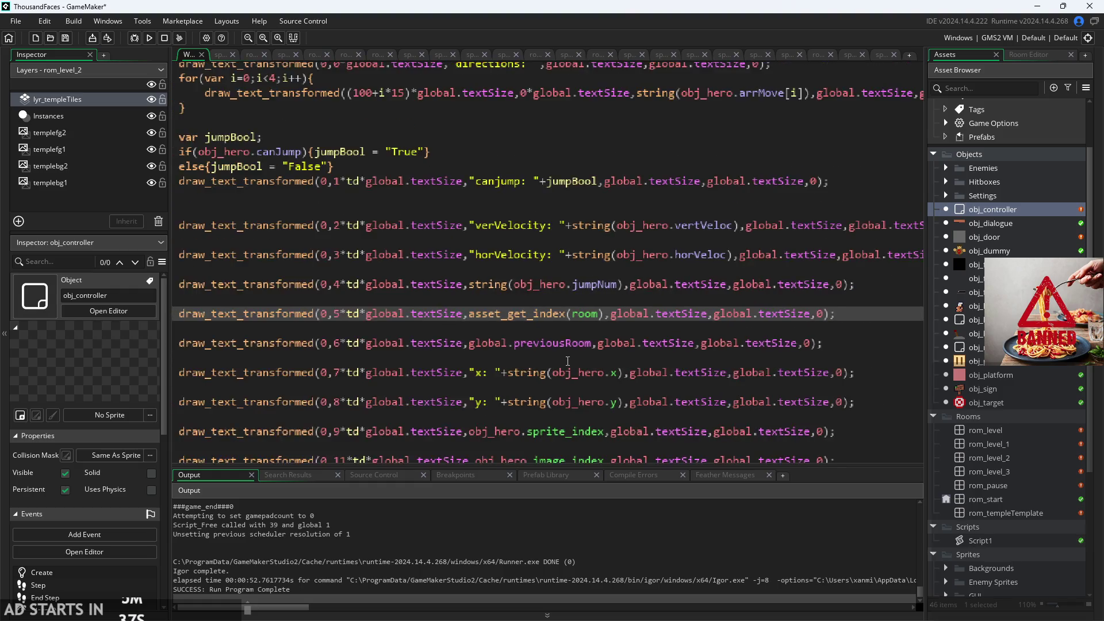
pyautogui.scroll(3, 577, 345)
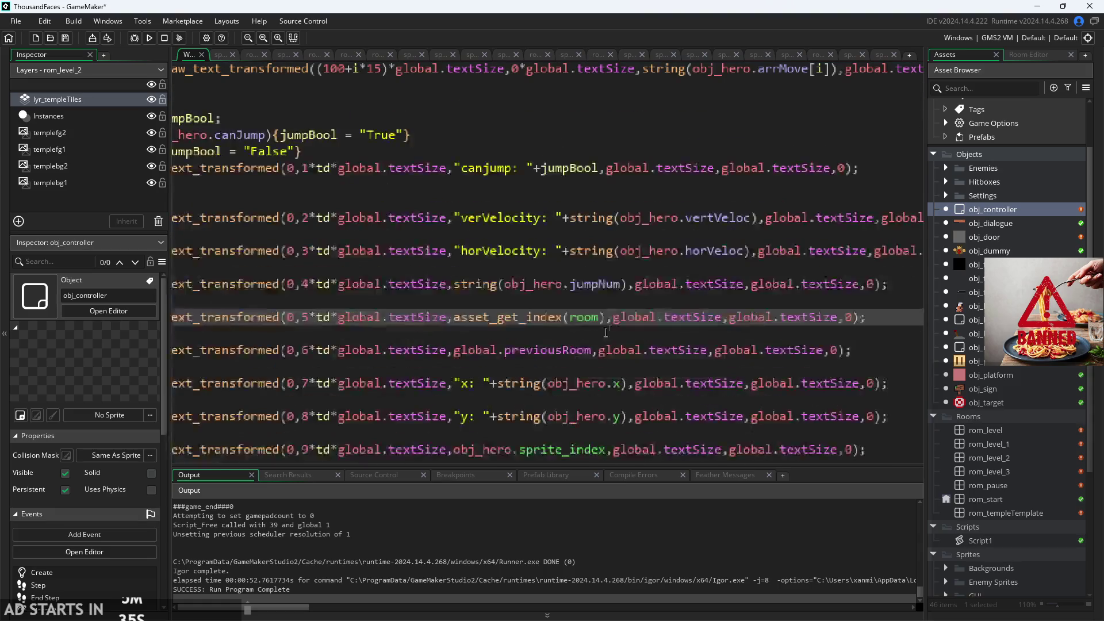
pyautogui.moveTo(572, 321); pyautogui.dragTo(465, 321)
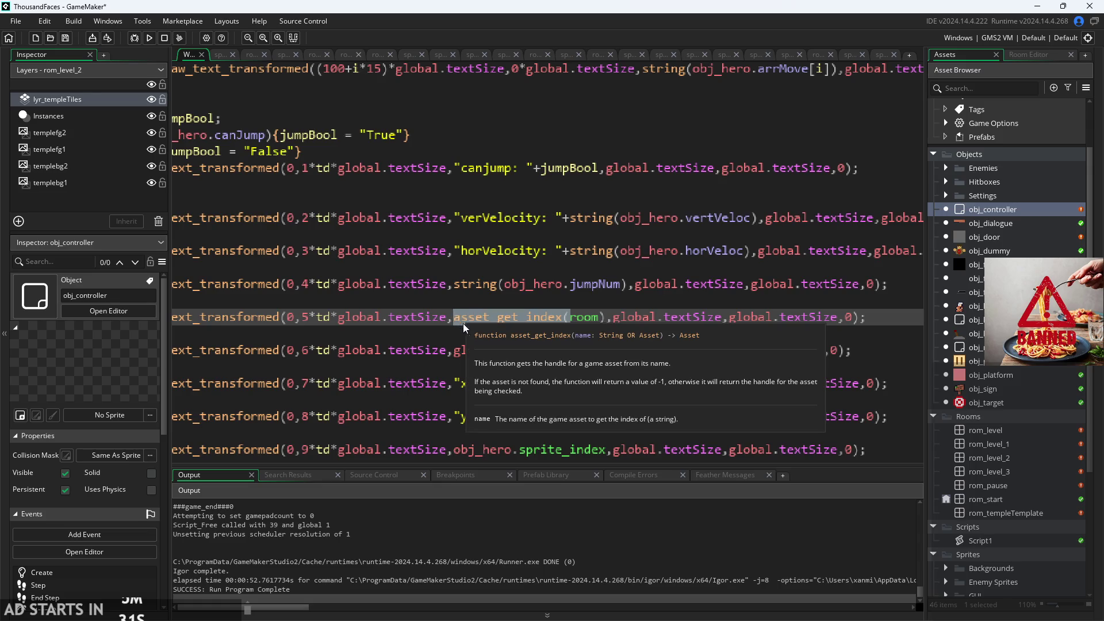
pyautogui.click(460, 350)
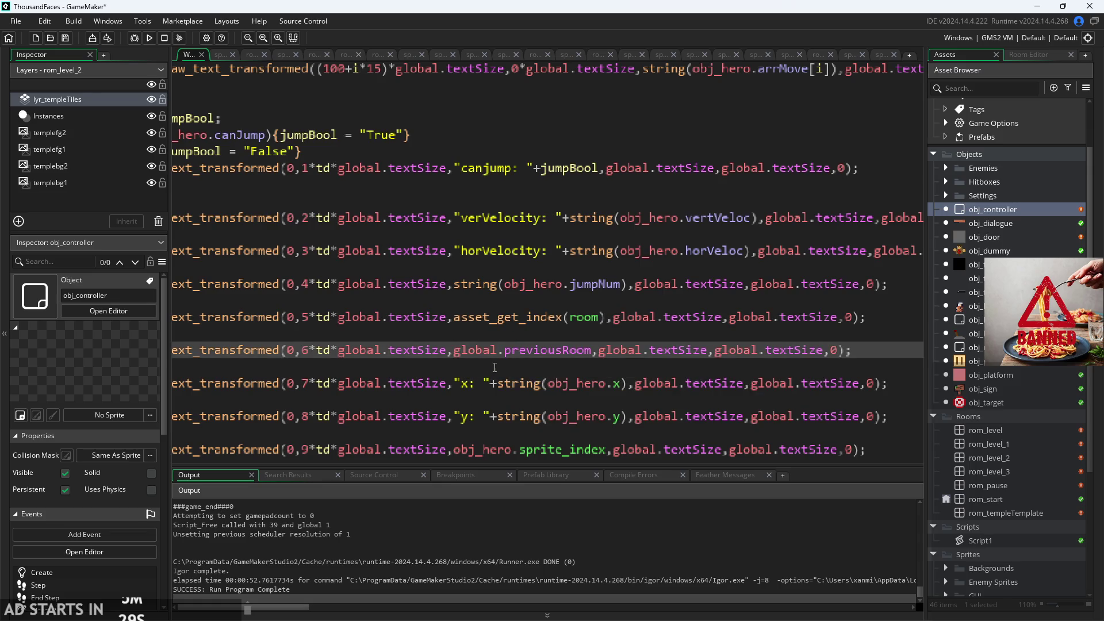
pyautogui.write('asset_get_index(')
pyautogui.hotkey('ctrl', 'Right')
pyautogui.hotkey('ctrl', 'Right')
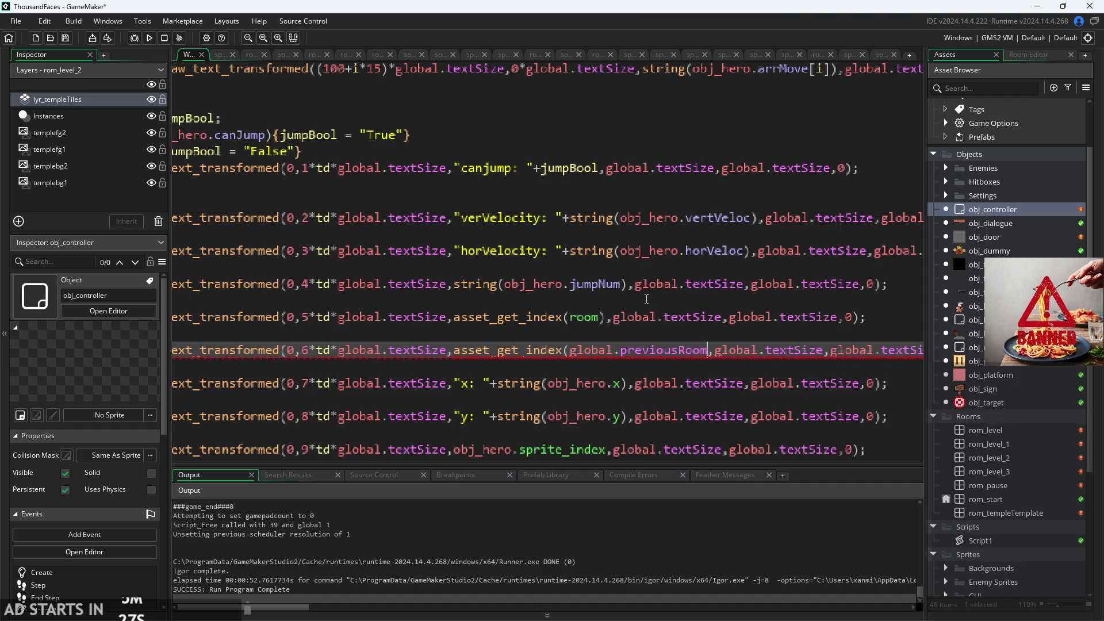
pyautogui.write(')')
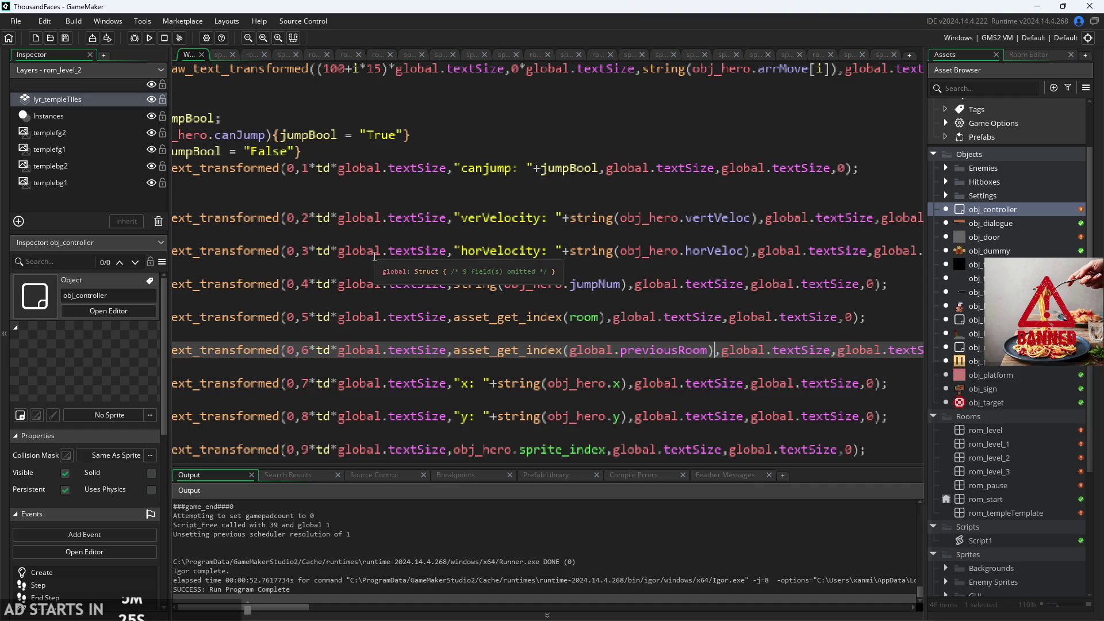
pyautogui.click(149, 38)
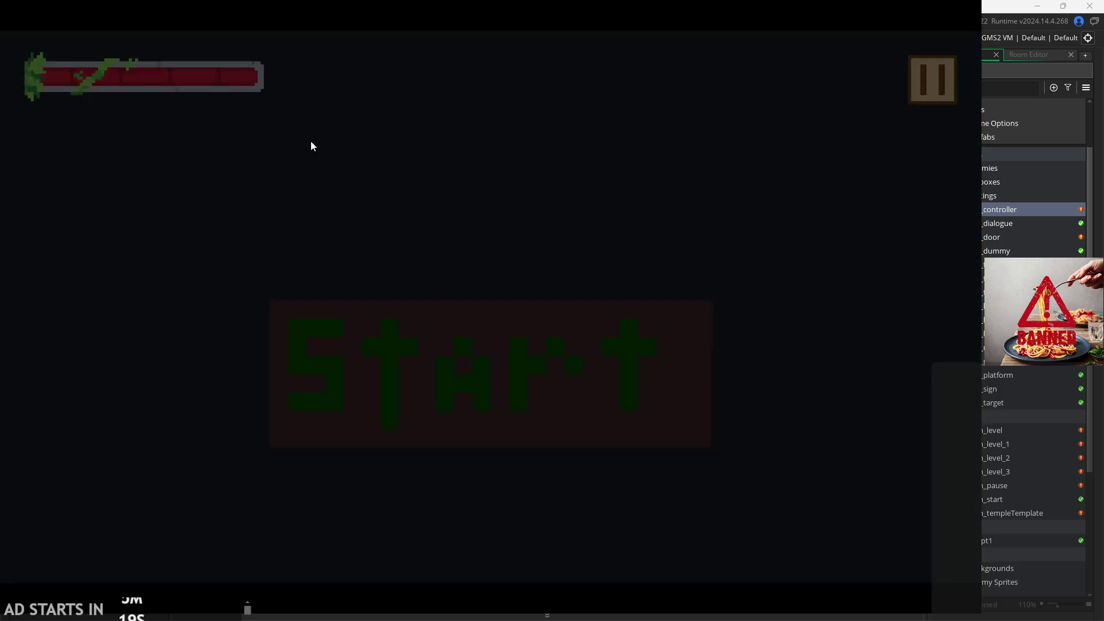
# - Turn on Debug Stats in the settings and start the castle level
pyautogui.click(191, 178)
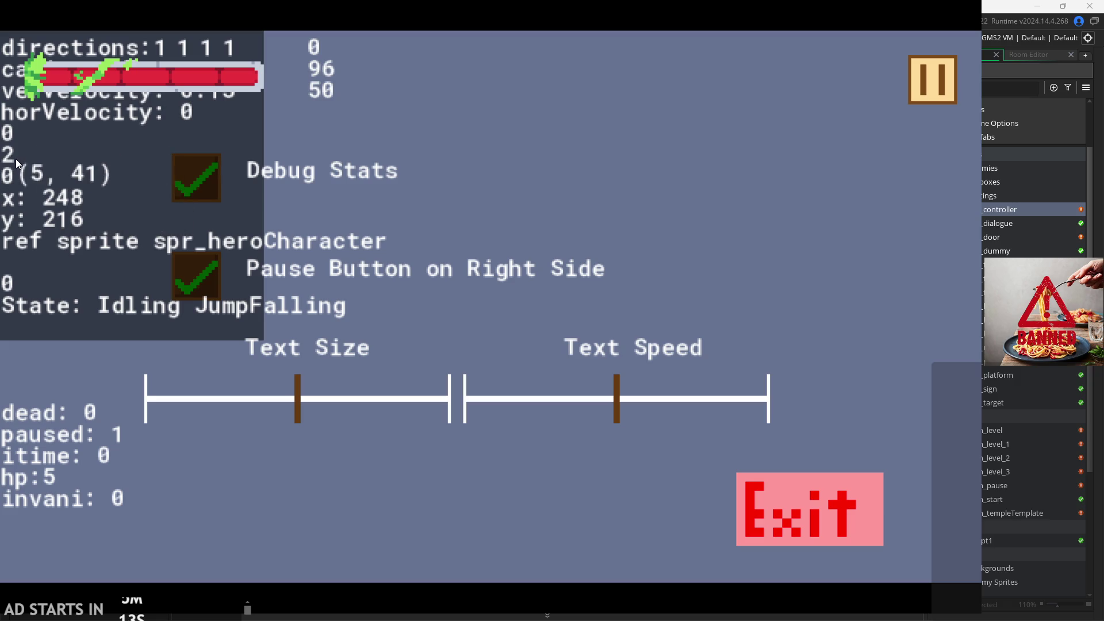
pyautogui.click(938, 95)
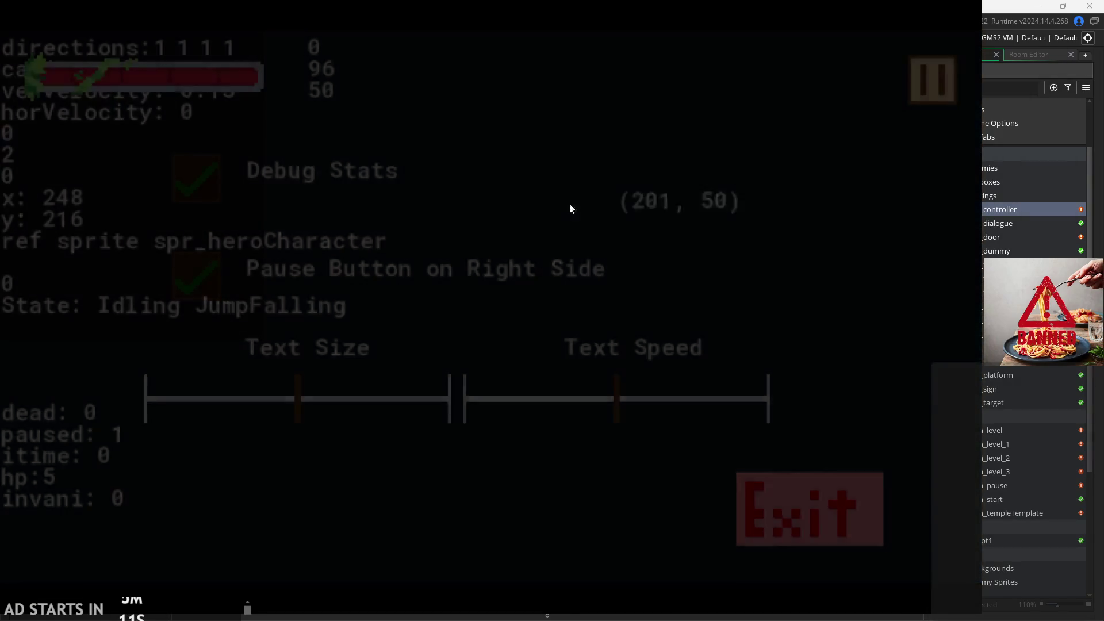
pyautogui.click(401, 349)
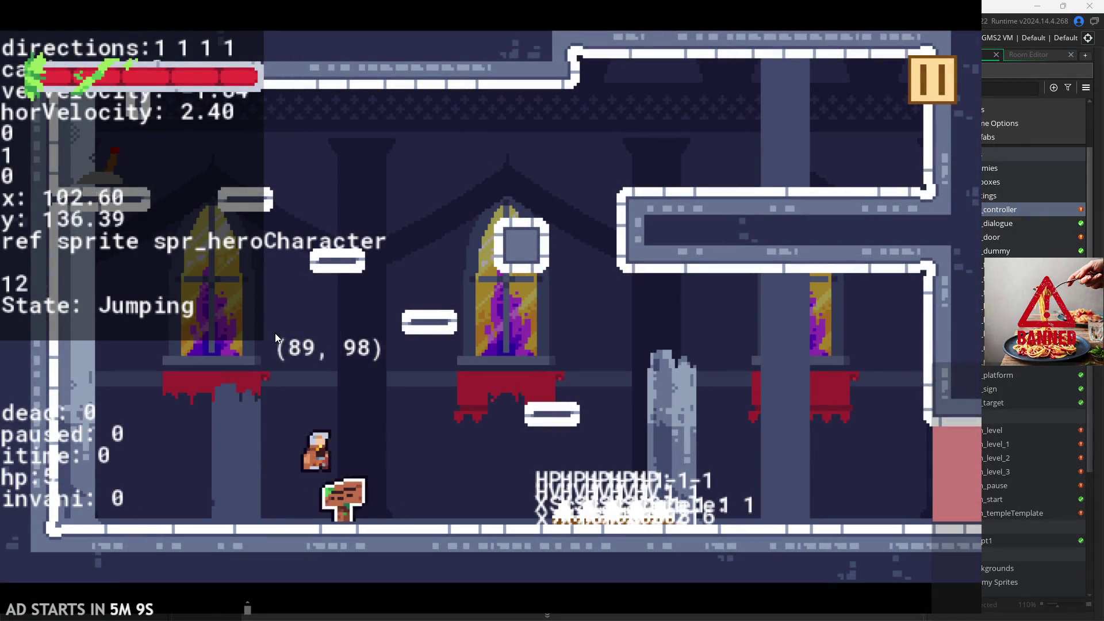
# - Wall-jump the hero around the left and middle walls to watch the debug room lines
pyautogui.press('Left')
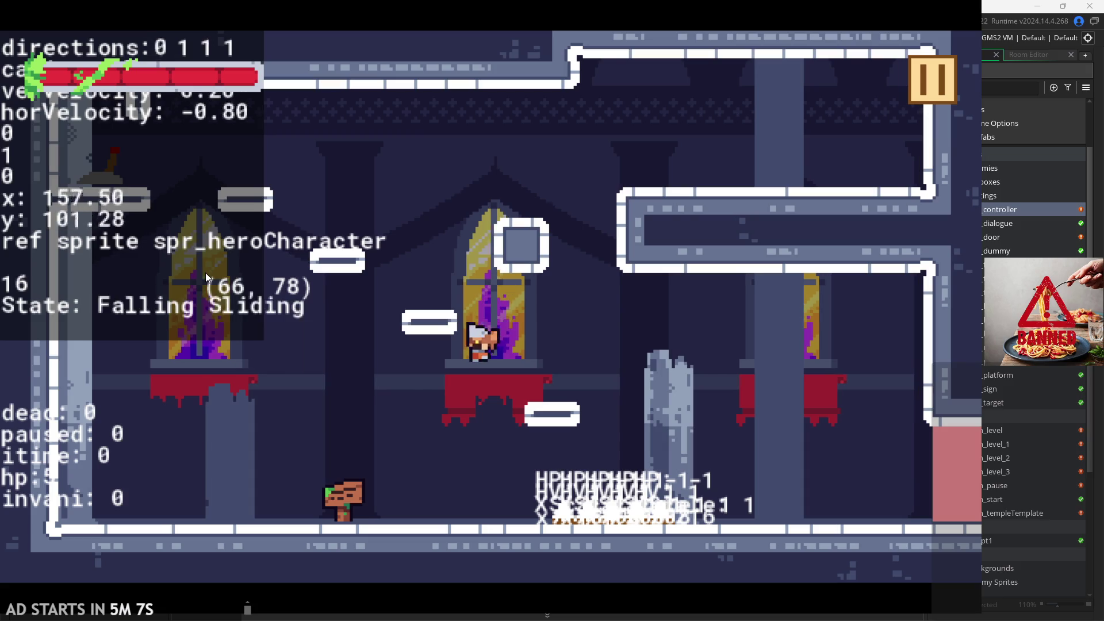
pyautogui.press('space')
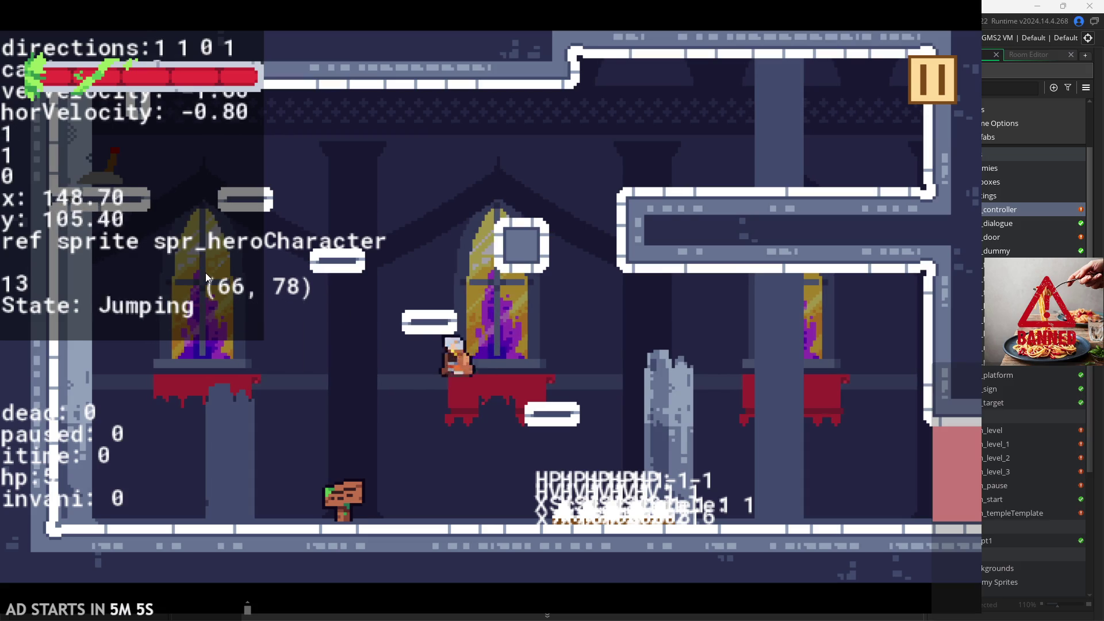
pyautogui.press('Left')
pyautogui.press('space')
pyautogui.press('Right')
pyautogui.press('space')
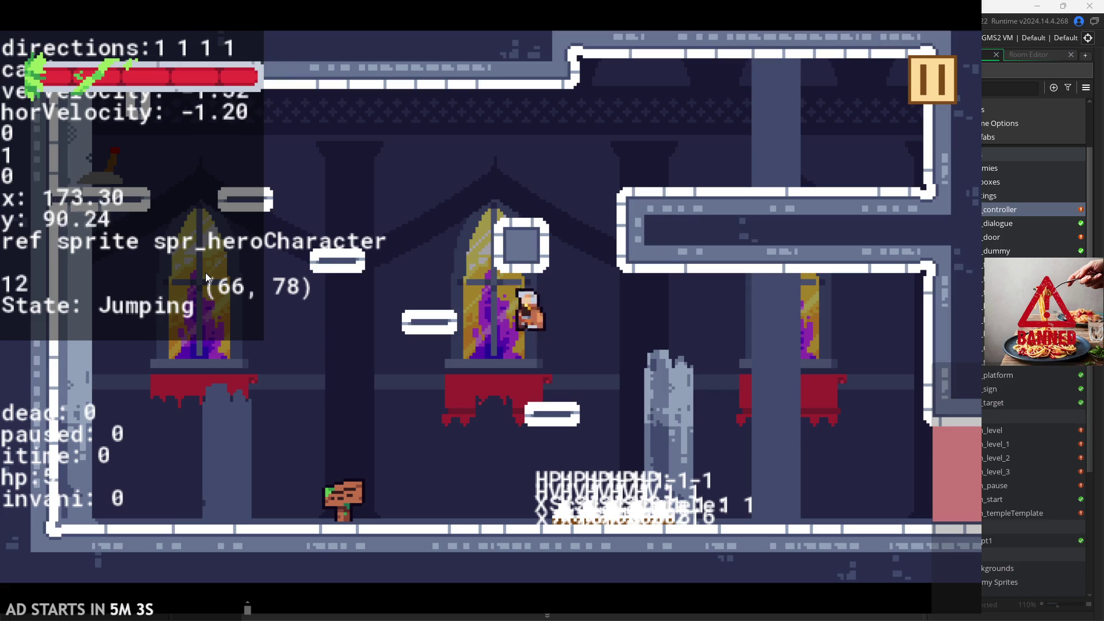
pyautogui.press('Right')
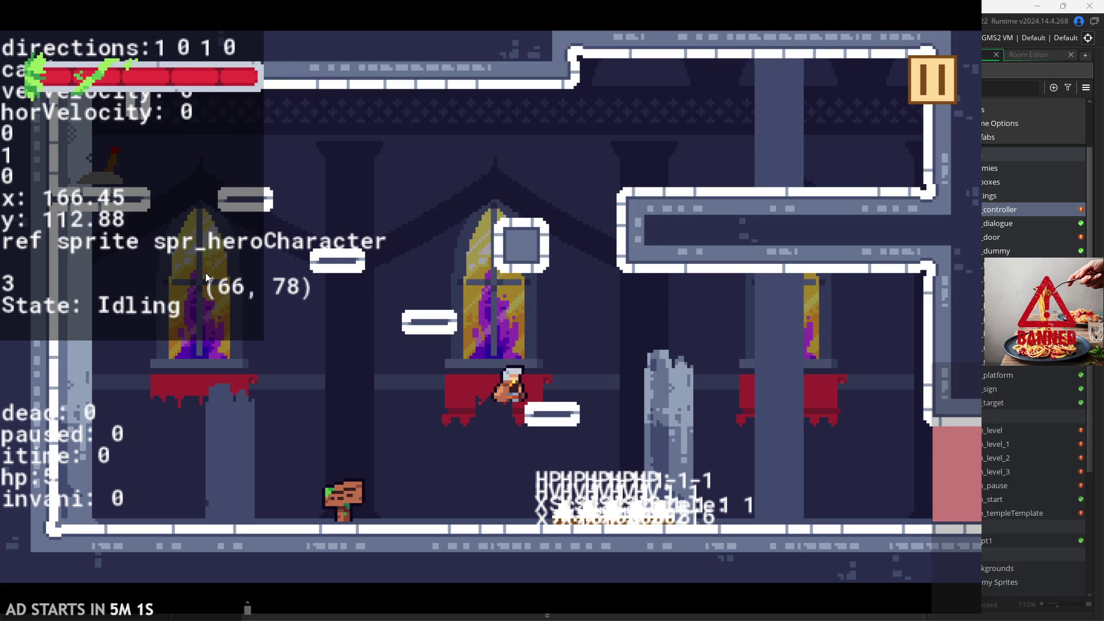
pyautogui.press('space')
# - Climb the hero onto the upper-left ledge, then pause and exit the game
pyautogui.press('Left')
pyautogui.press('space')
pyautogui.press('space')
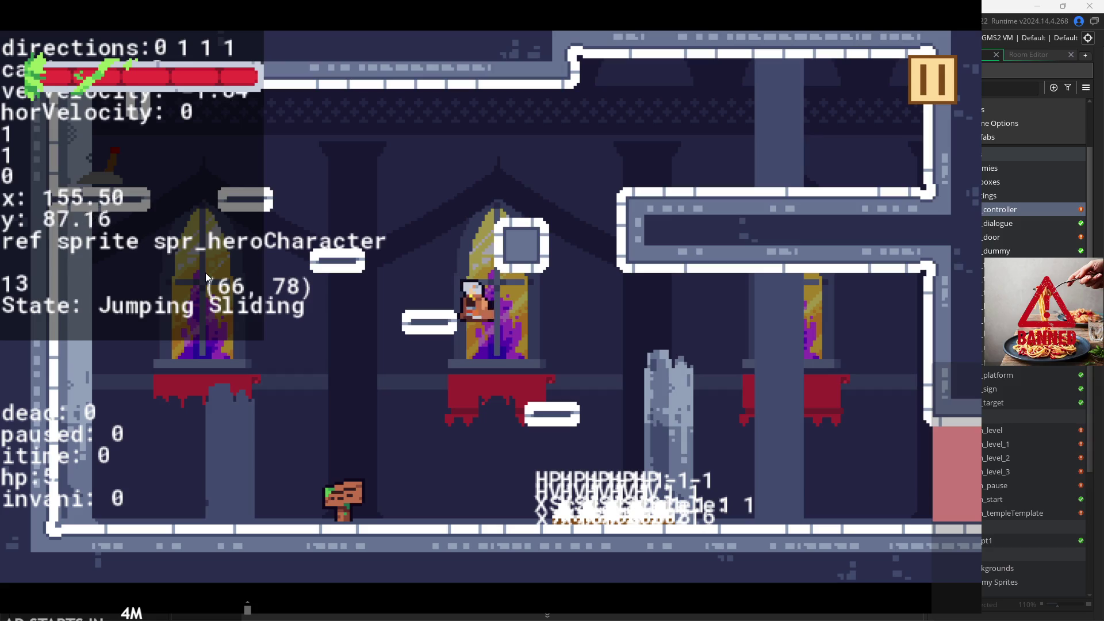
pyautogui.press('space')
pyautogui.press('Left')
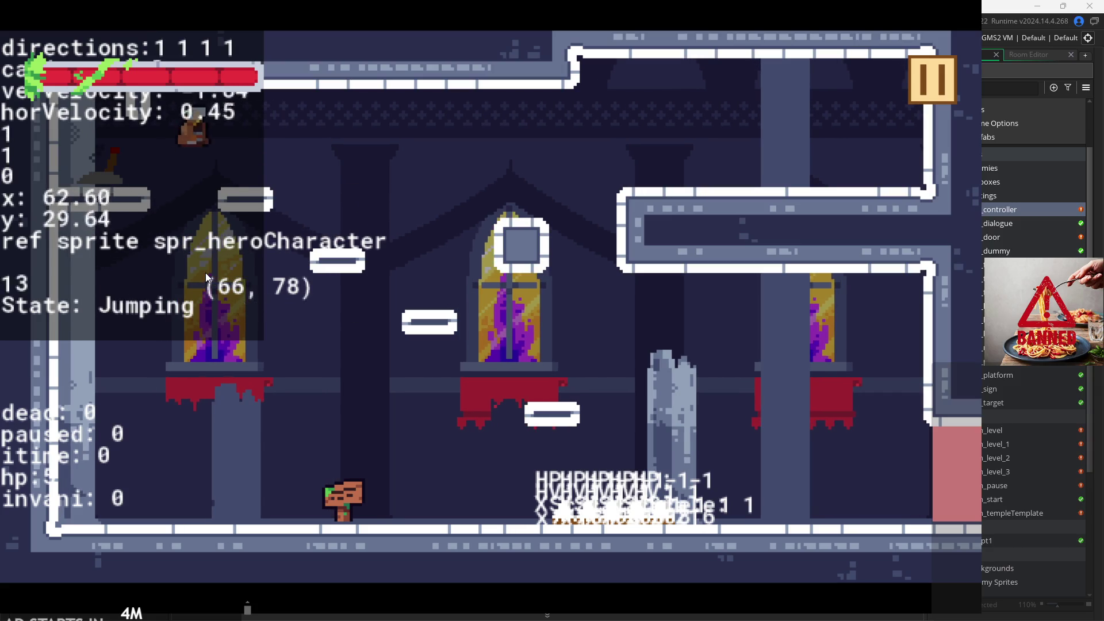
pyautogui.press('Right')
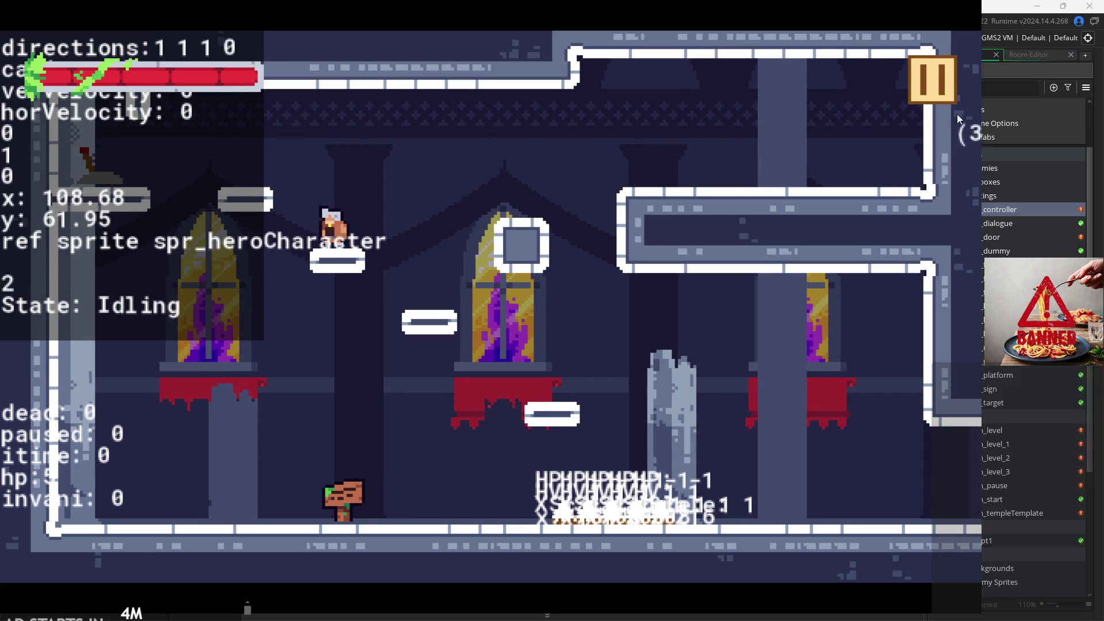
pyautogui.click(945, 84)
pyautogui.click(801, 524)
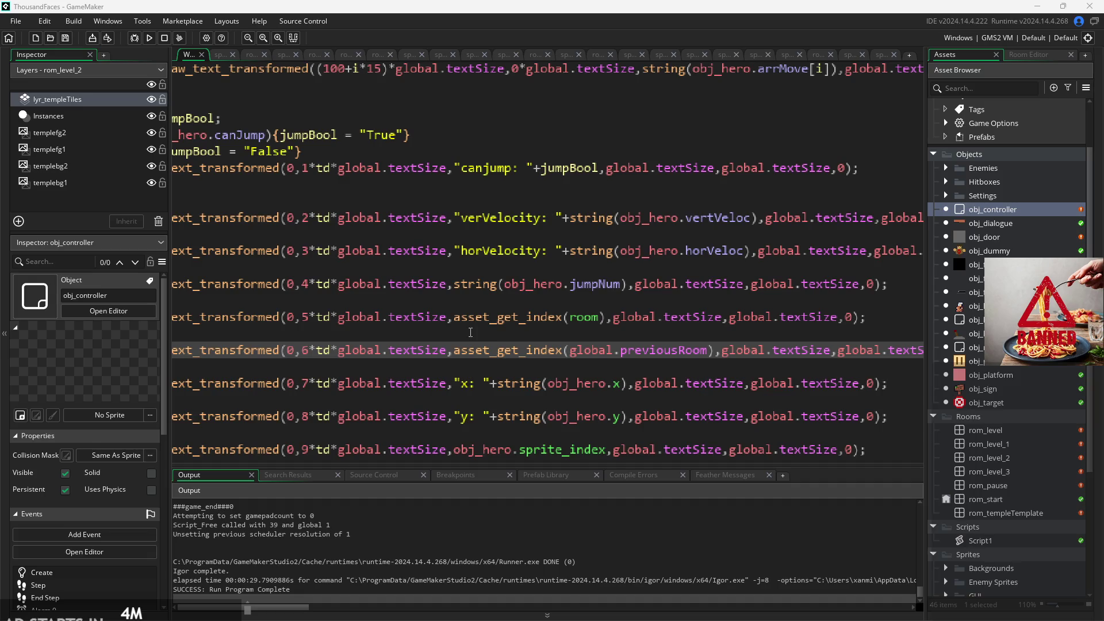
# - Replace asset_get_index with room_get_name on the current-room debug line using autocomplete
pyautogui.click(553, 317)
pyautogui.press('BackSpace')
pyautogui.press('BackSpace')
pyautogui.press('BackSpace')
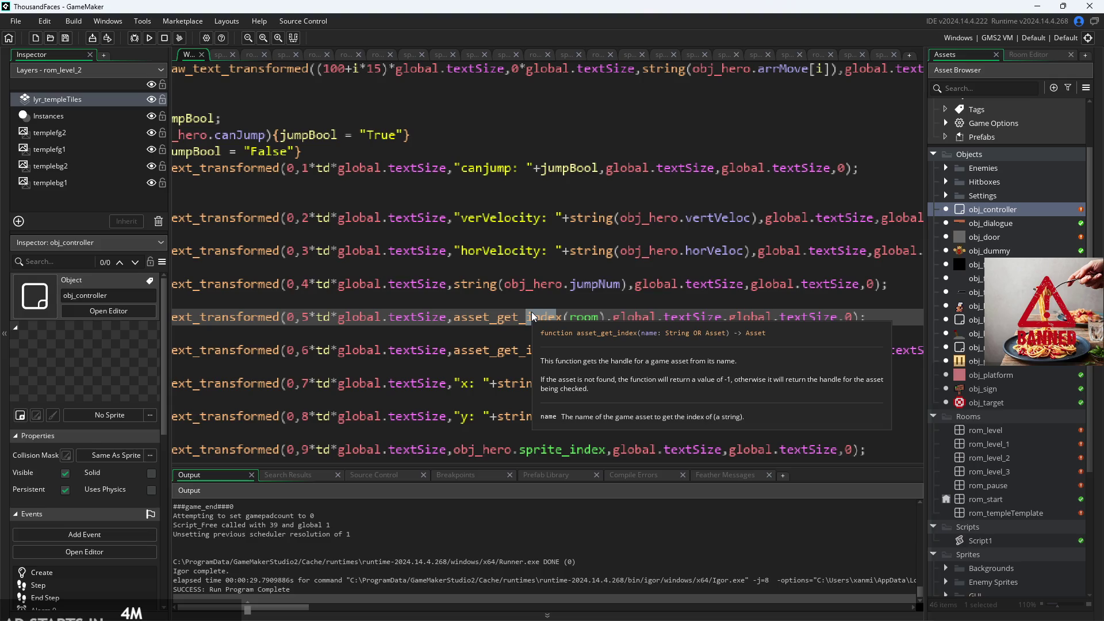
pyautogui.press('Delete')
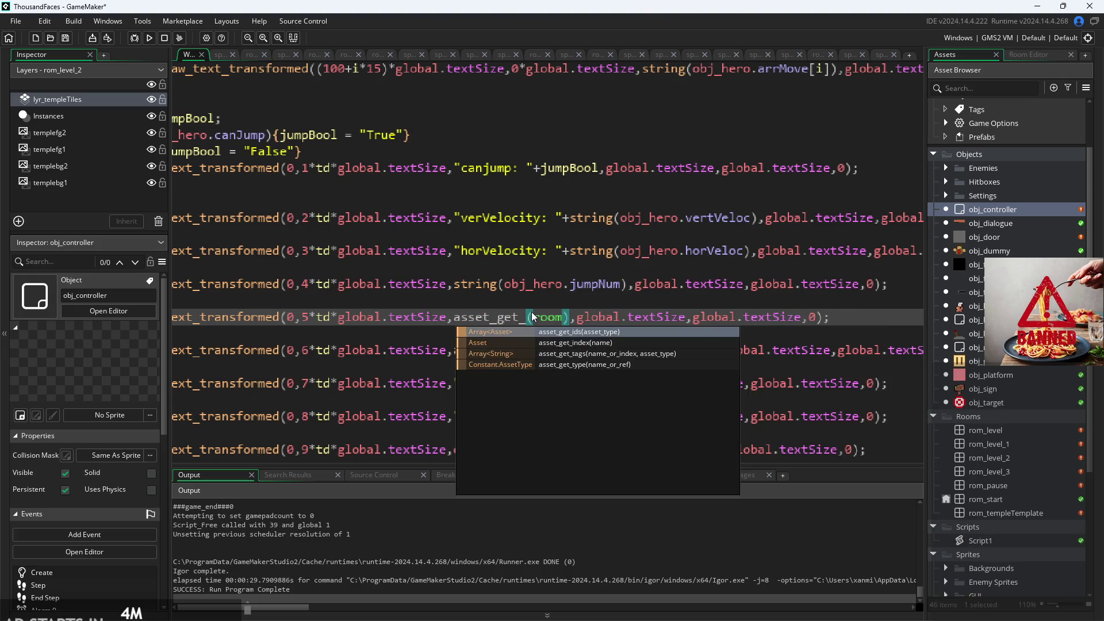
pyautogui.press('Down')
pyautogui.press('Down')
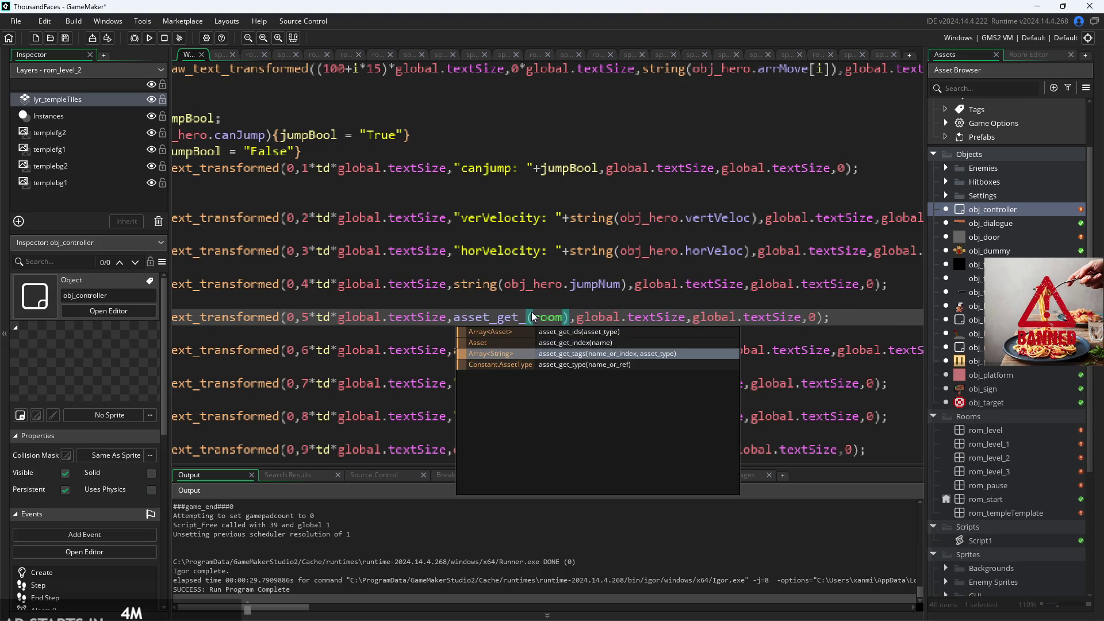
pyautogui.press('BackSpace')
pyautogui.press('BackSpace')
pyautogui.press('BackSpace')
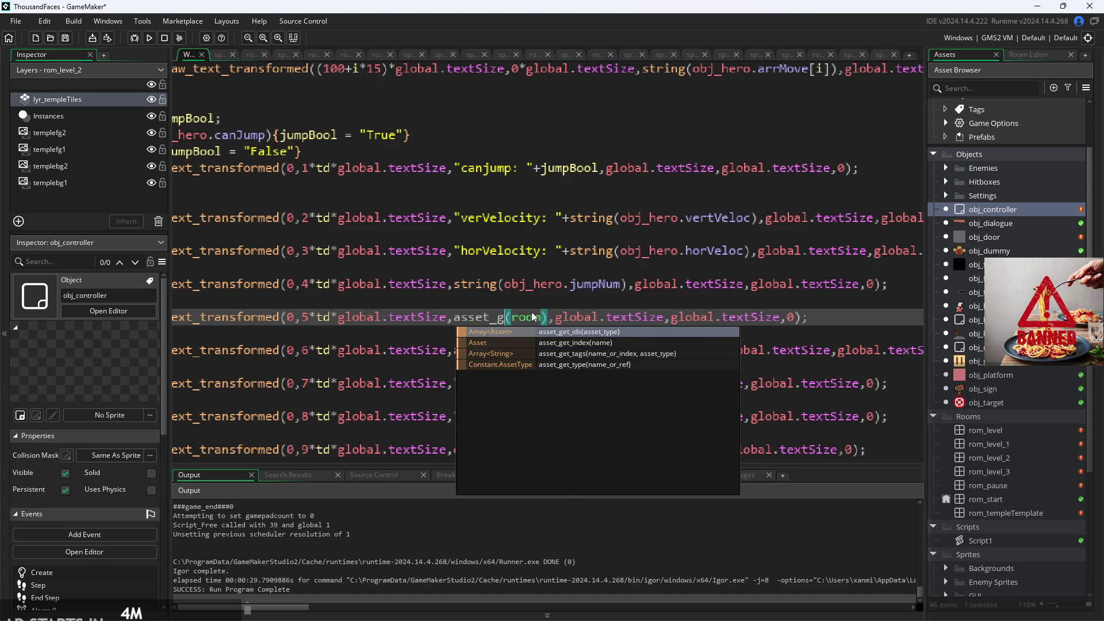
pyautogui.press('BackSpace')
pyautogui.press('BackSpace')
pyautogui.press('BackSpace')
pyautogui.write('get+')
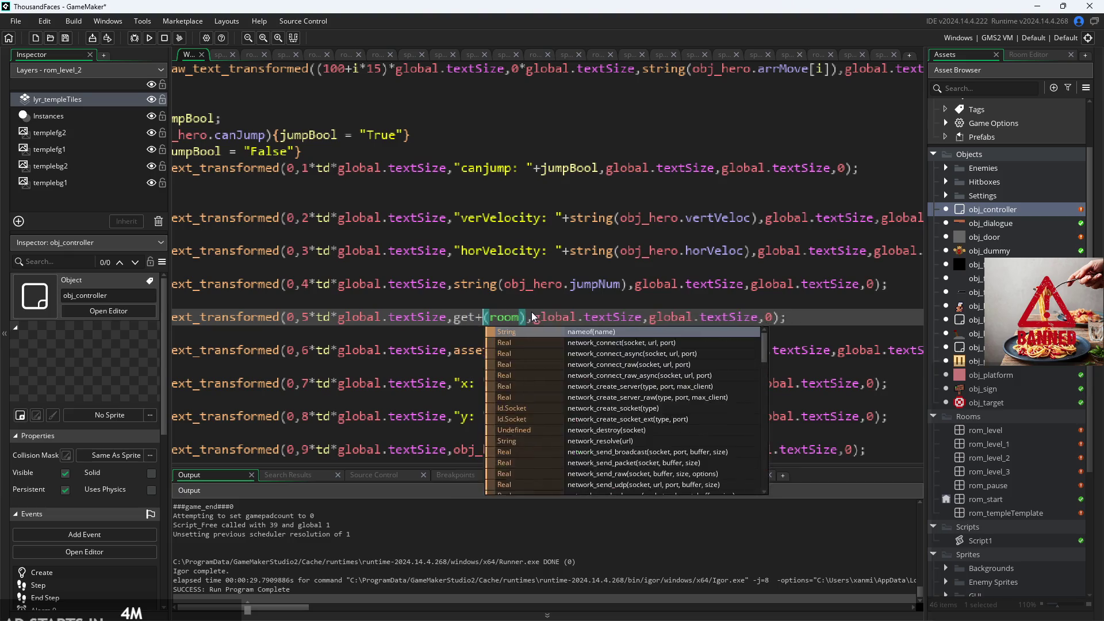
pyautogui.press('BackSpace')
pyautogui.write('_name')
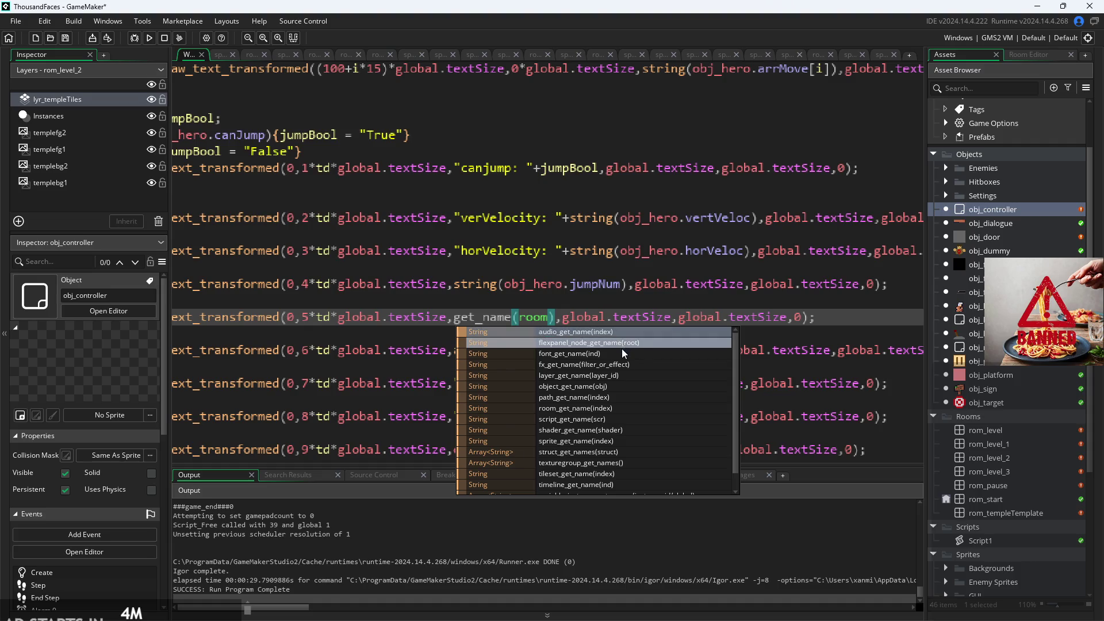
pyautogui.scroll(-1, 622, 349)
pyautogui.click(623, 388)
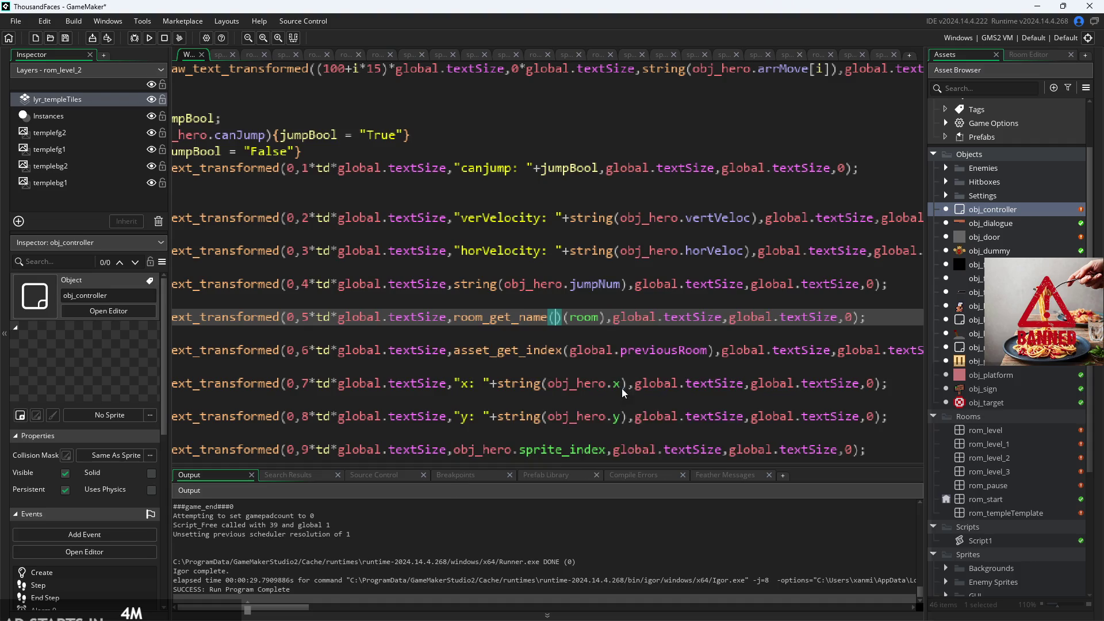
pyautogui.press('BackSpace')
pyautogui.press('Delete')
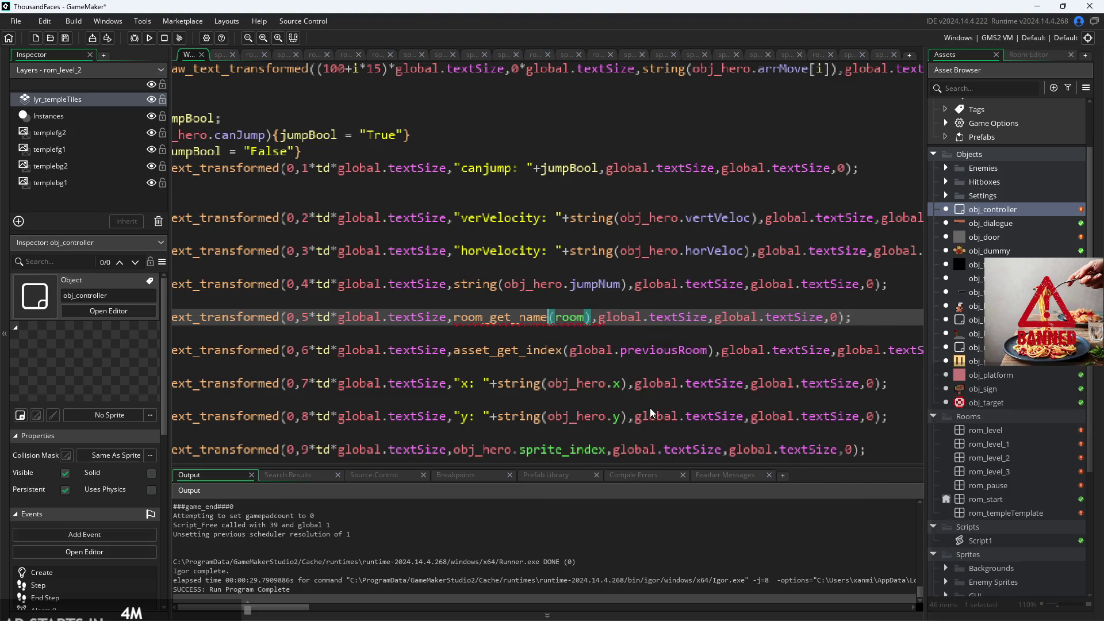
# - Retype the current-room call's function name as room_get_name
pyautogui.click(564, 316)
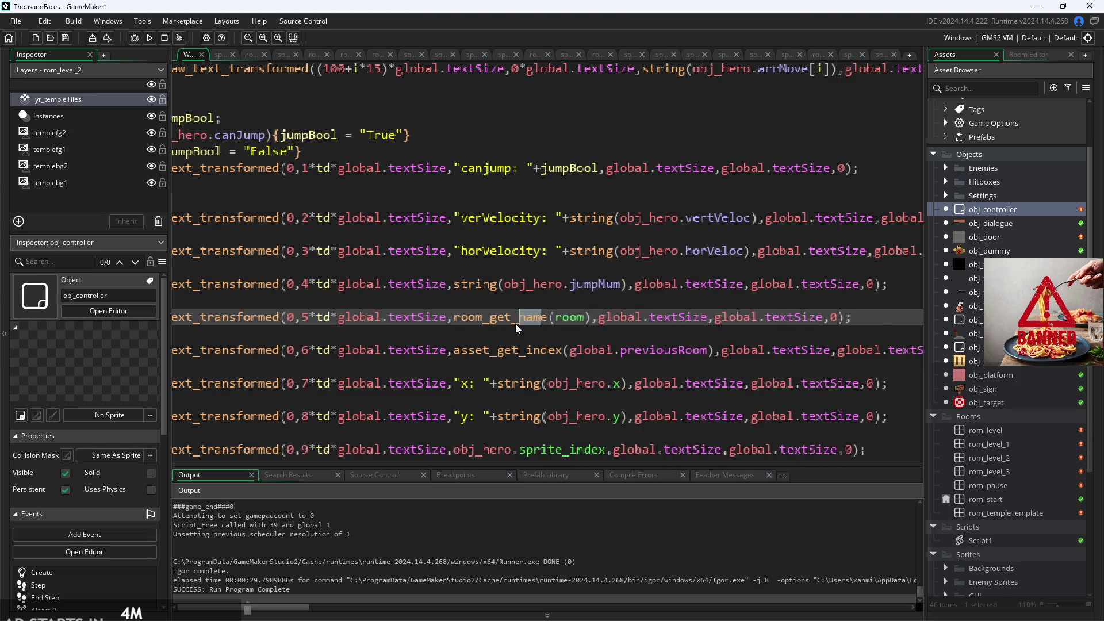
pyautogui.moveTo(544, 320)
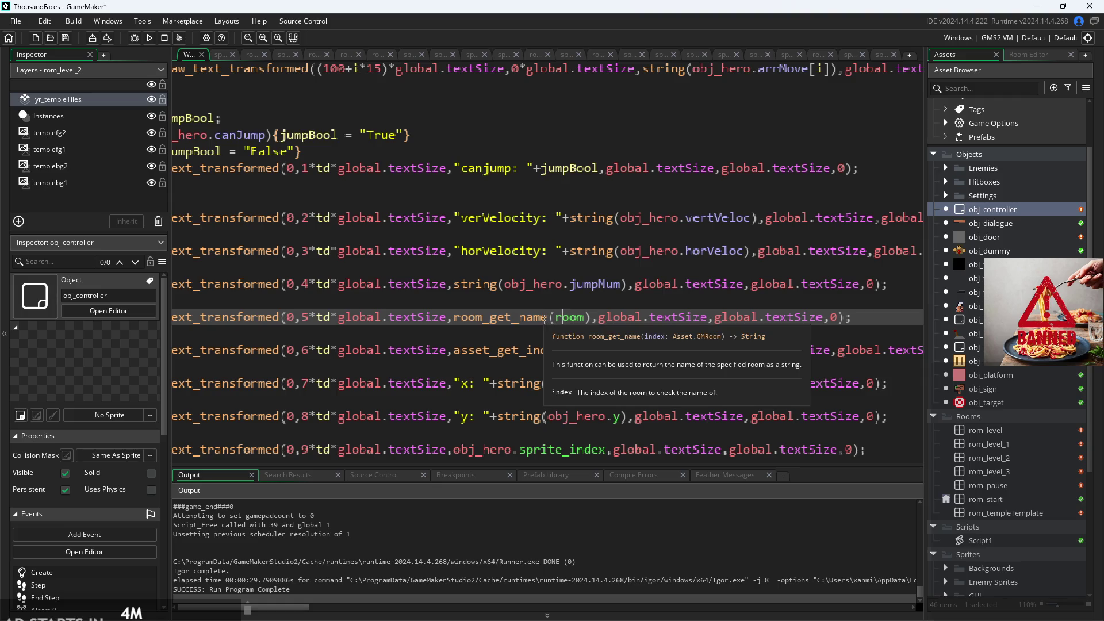
pyautogui.moveTo(549, 318); pyautogui.dragTo(489, 318)
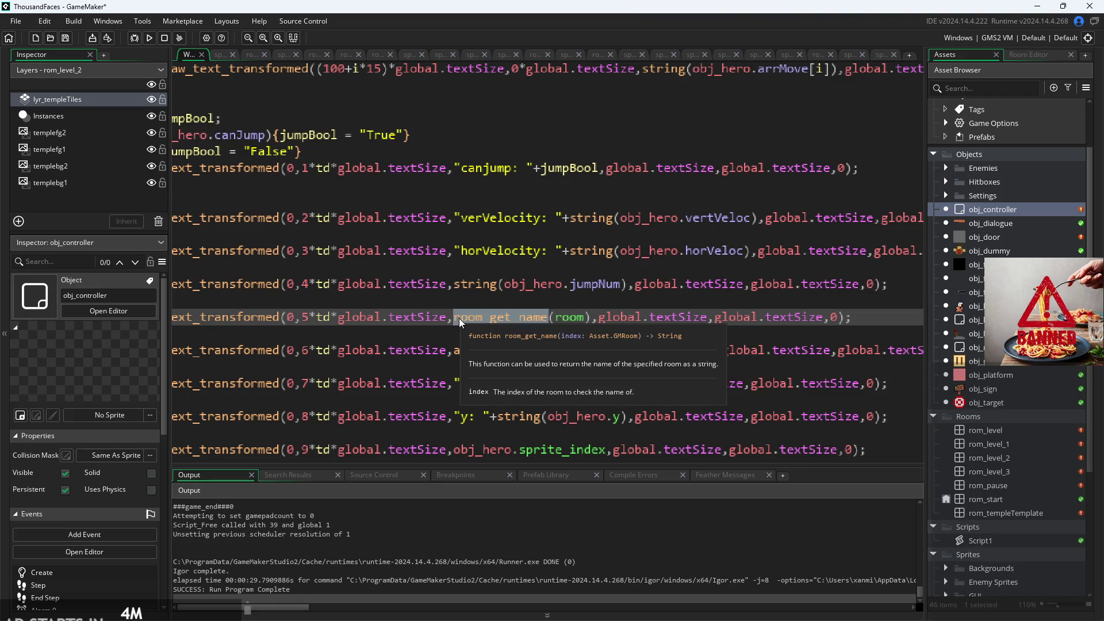
pyautogui.press('BackSpace')
pyautogui.write('room_get_name')
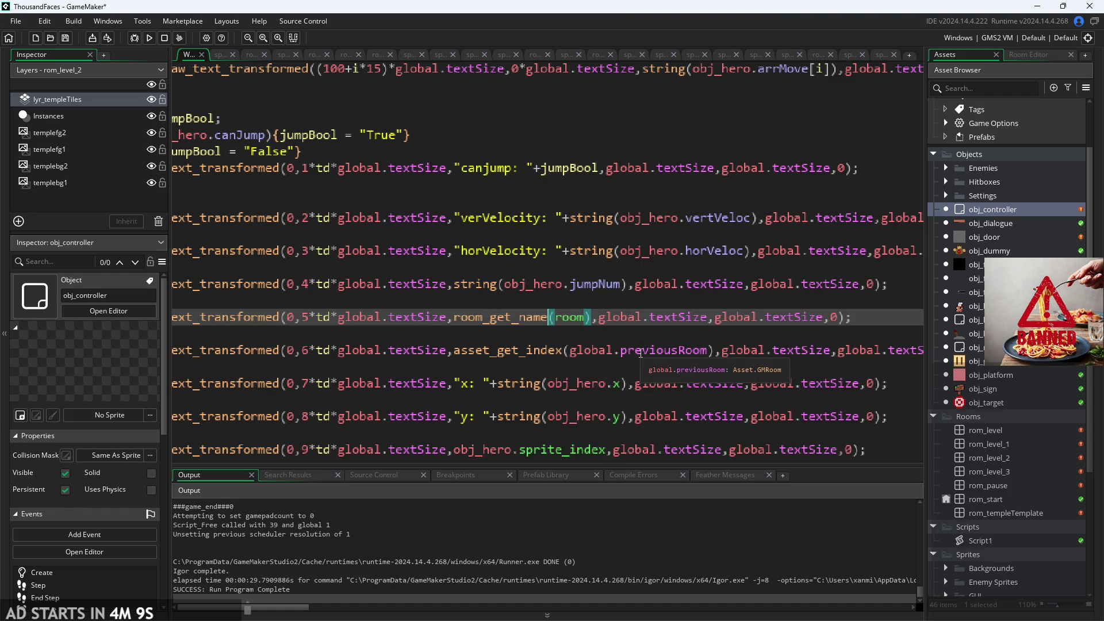
# - Switch the previous-room line to room_get_name(global.previousRoom) and run the game
pyautogui.click(564, 352)
pyautogui.moveTo(564, 352); pyautogui.dragTo(458, 354)
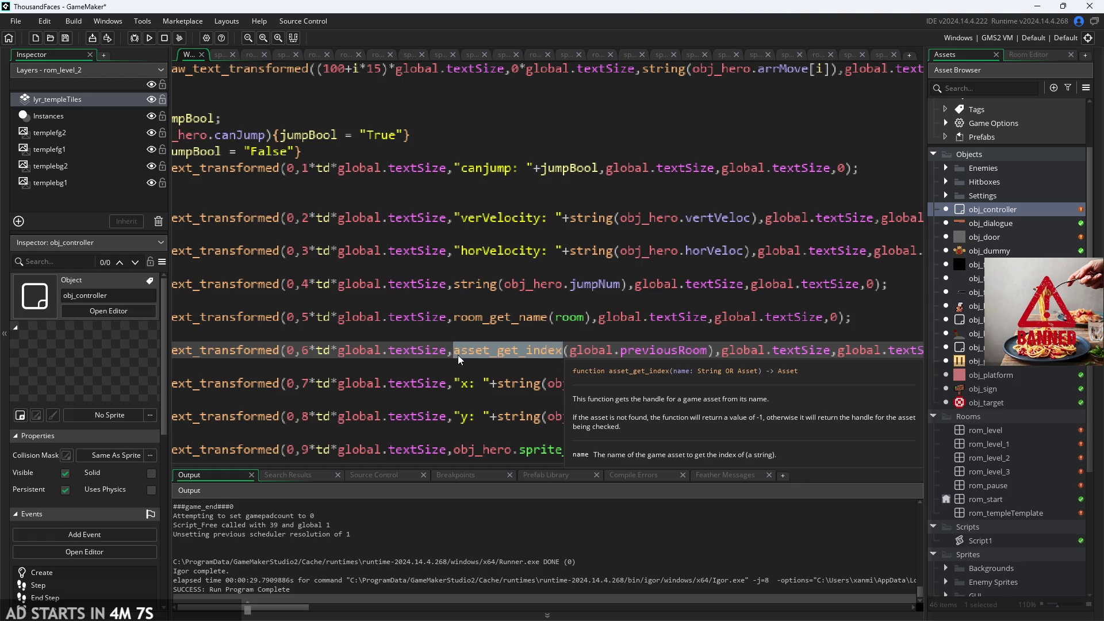
pyautogui.write('room_get_name')
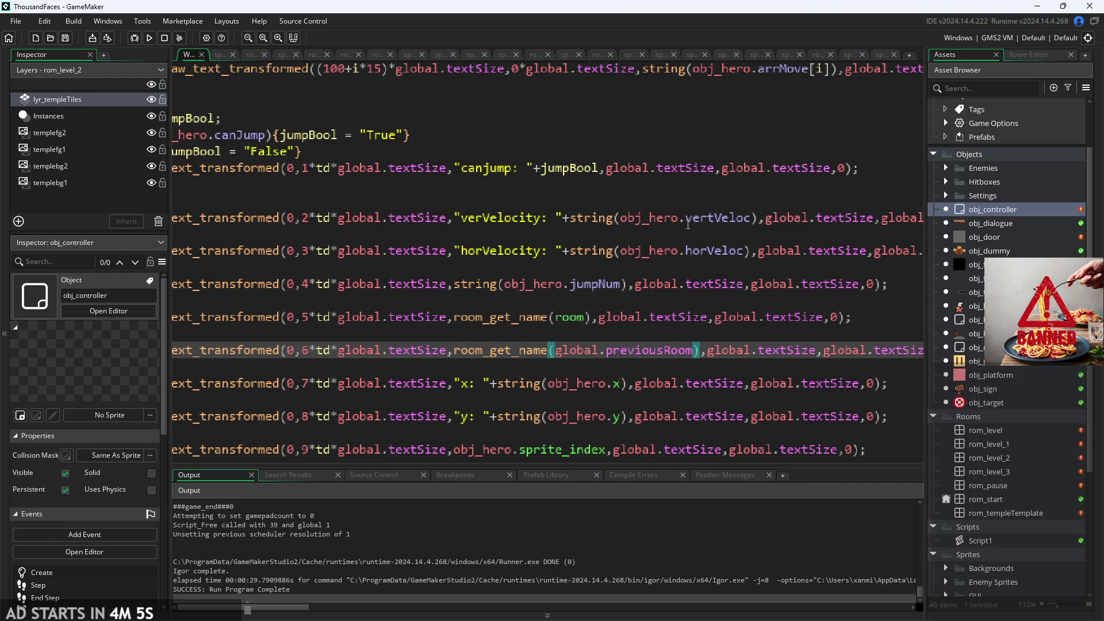
pyautogui.click(148, 37)
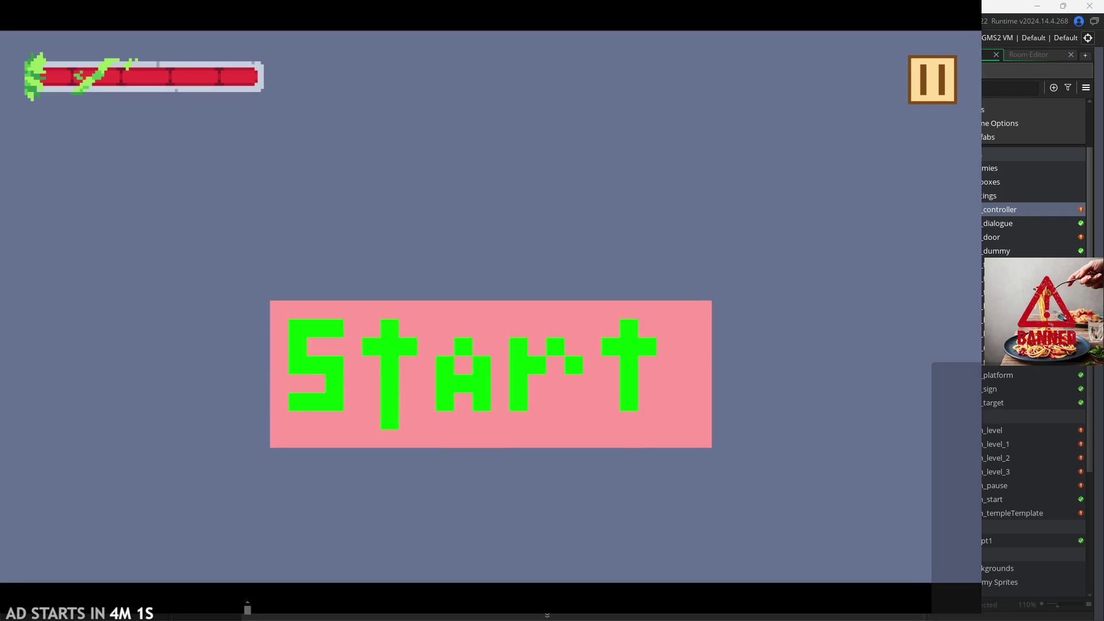
pyautogui.click(665, 340)
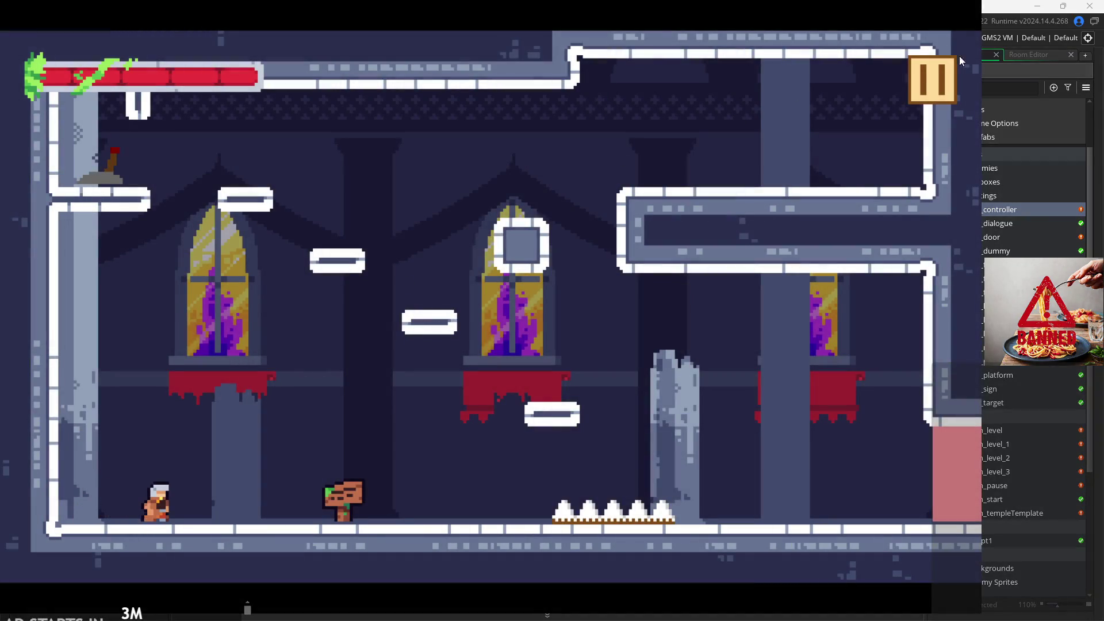
pyautogui.click(932, 92)
pyautogui.click(199, 169)
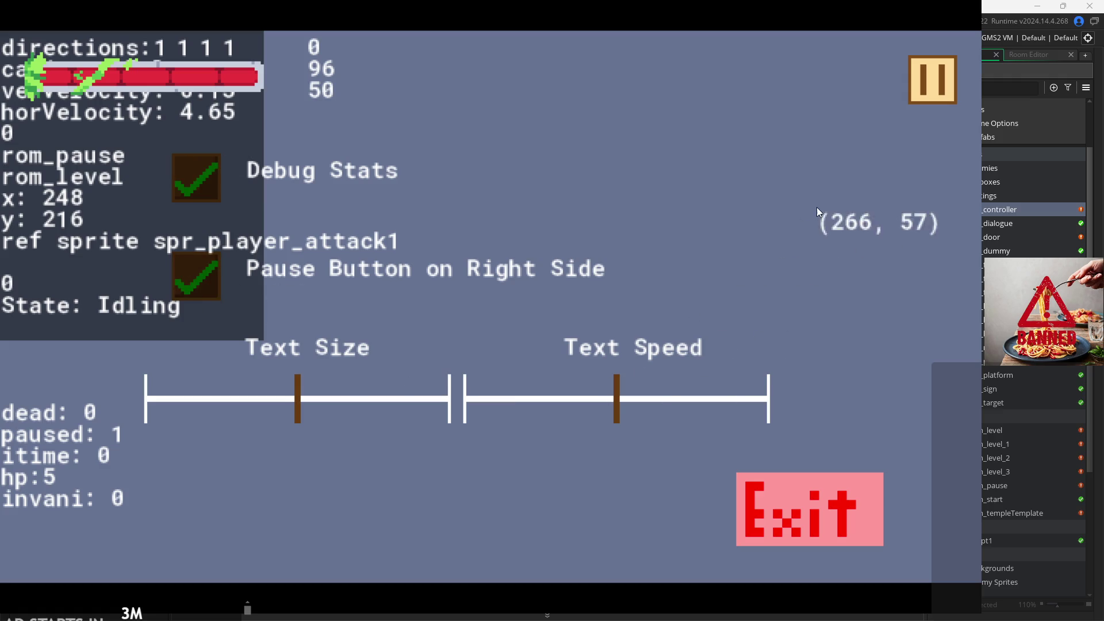
pyautogui.click(771, 521)
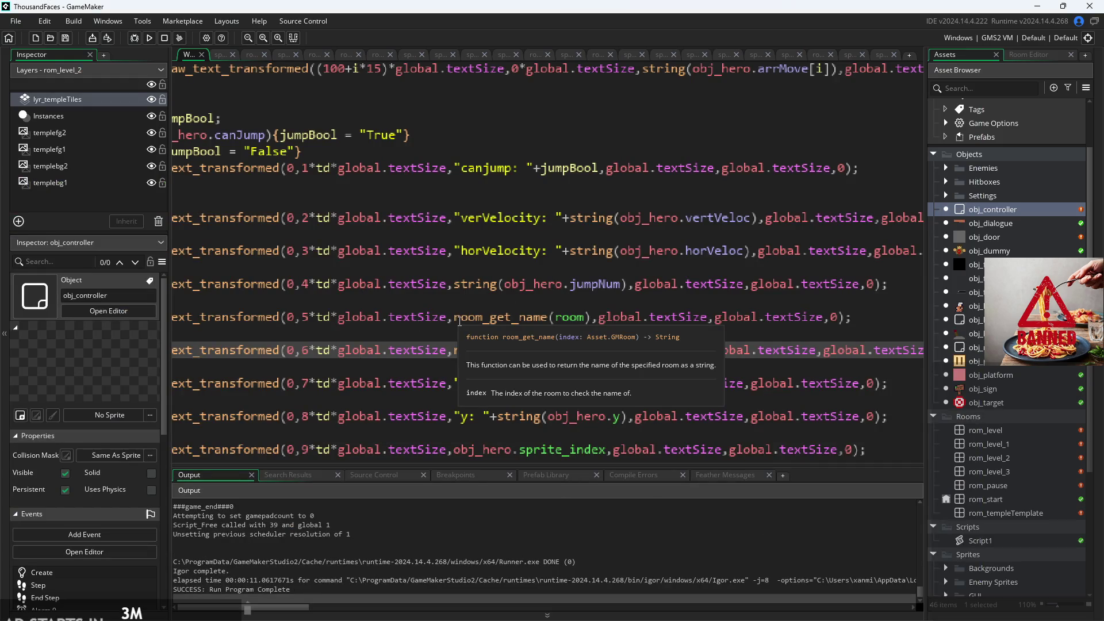
# - Prefix the room lines with "Room: "+ and "Prev Room: "+ before each room_get_name call
pyautogui.click(459, 321)
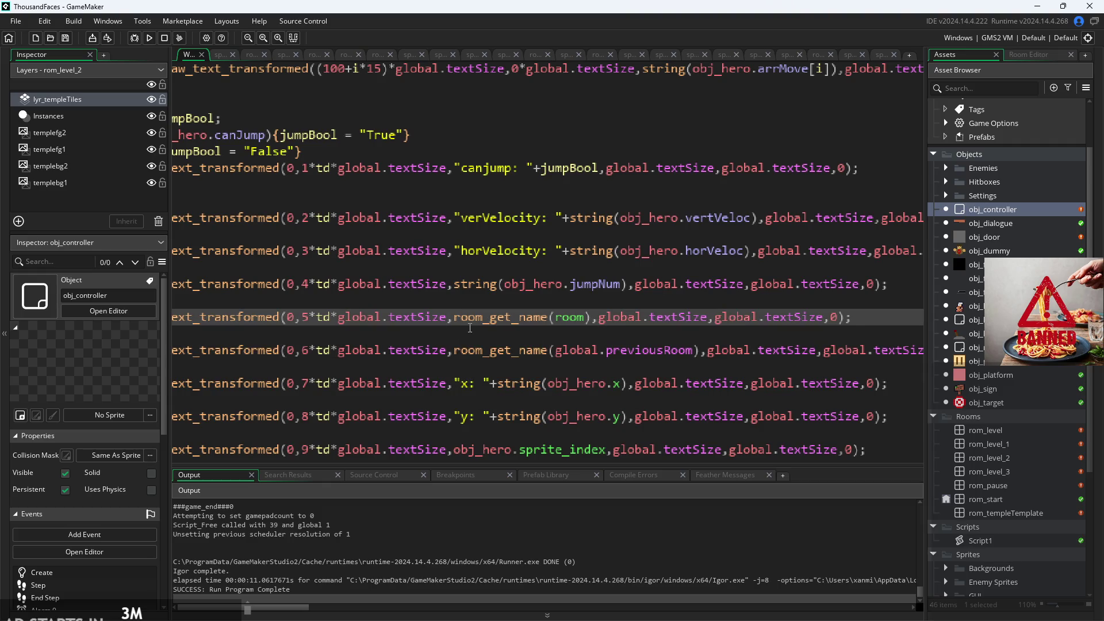
pyautogui.write('"Room')
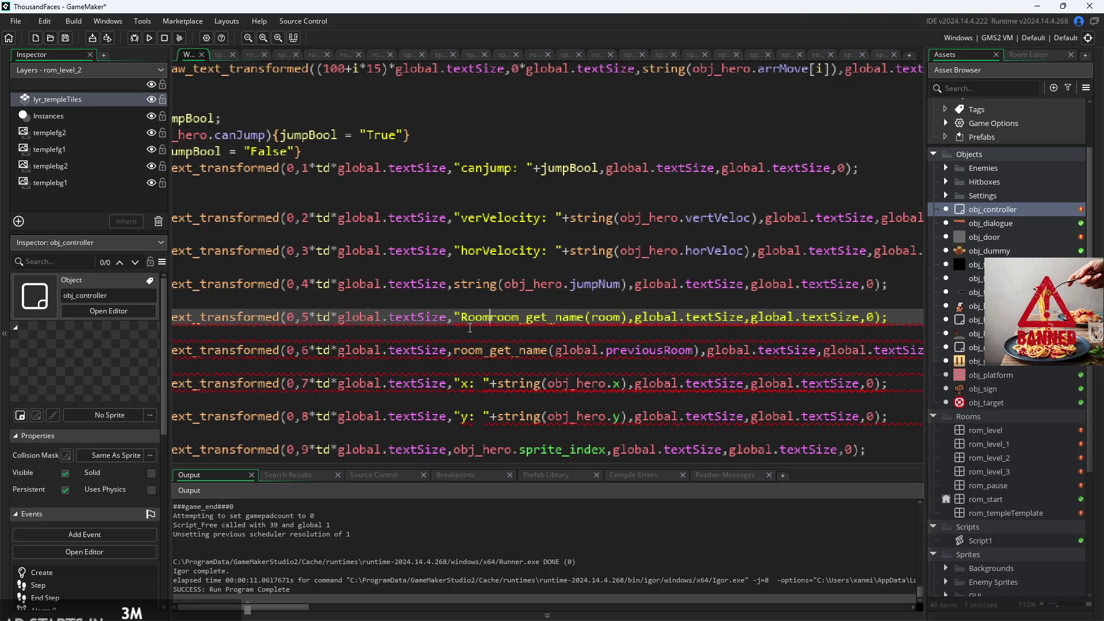
pyautogui.write(':')
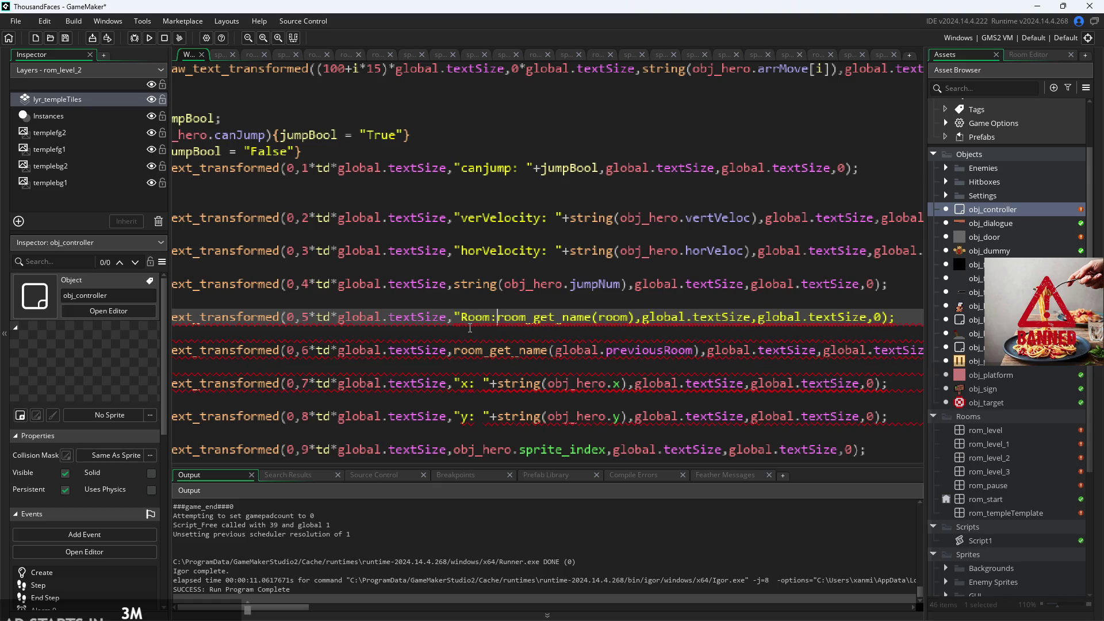
pyautogui.write(' "+')
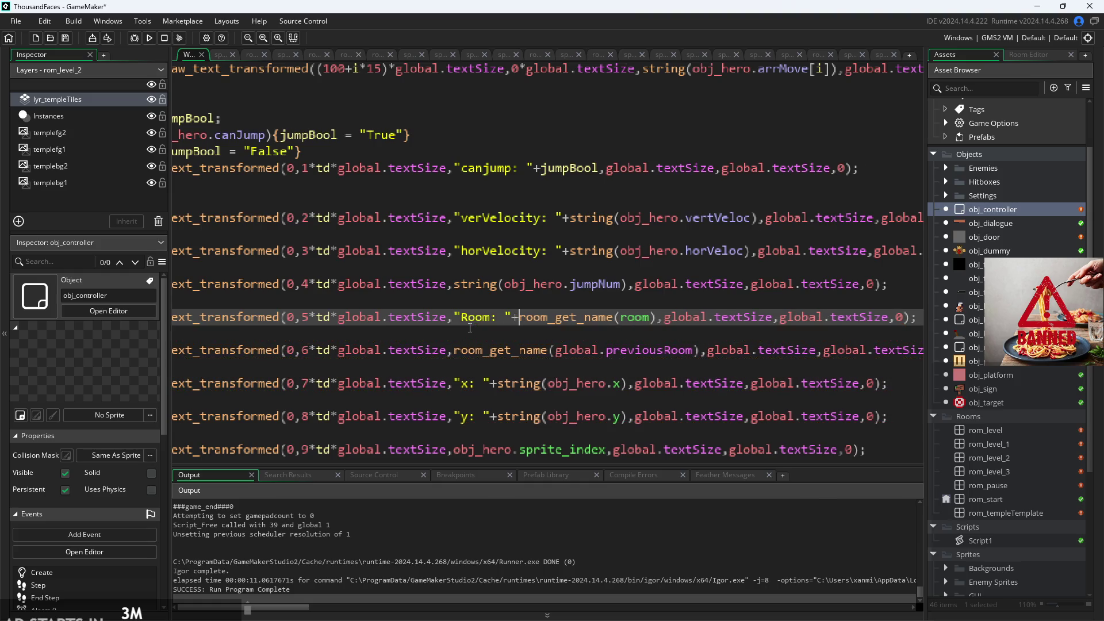
pyautogui.hscroll(-3, 517, 339)
pyautogui.click(529, 347)
pyautogui.click(564, 348)
pyautogui.write('"Pre')
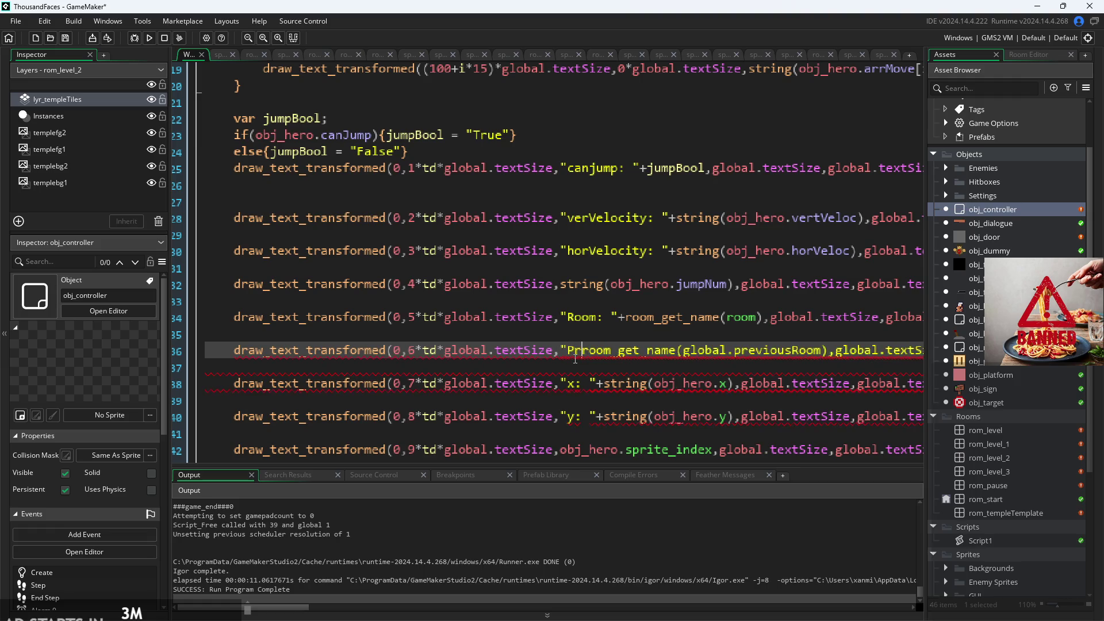
pyautogui.write('v Room')
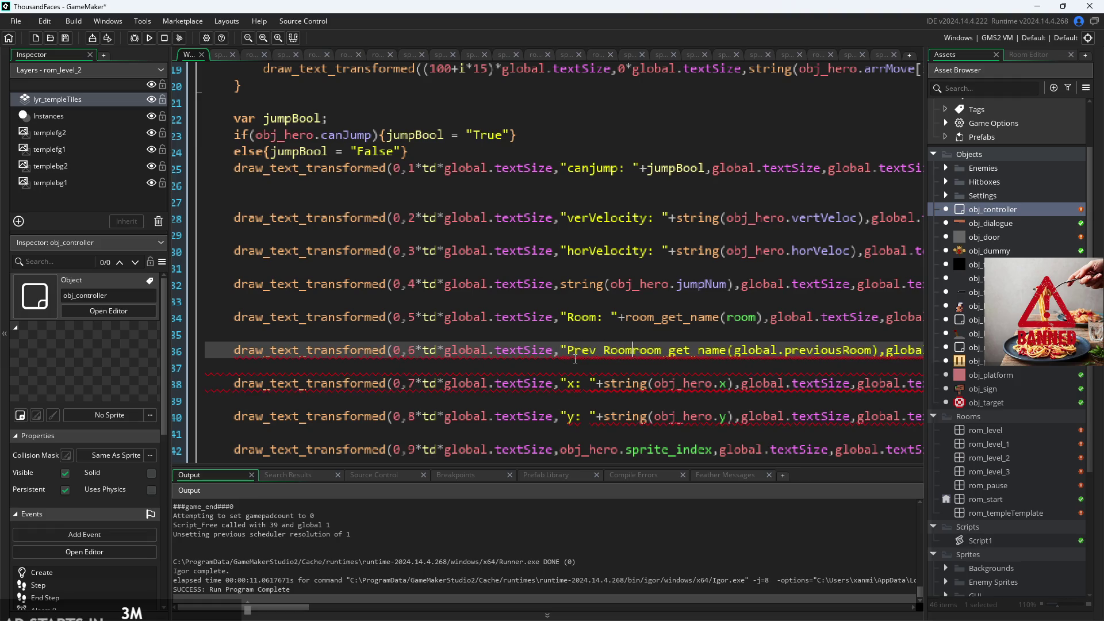
pyautogui.write(': "')
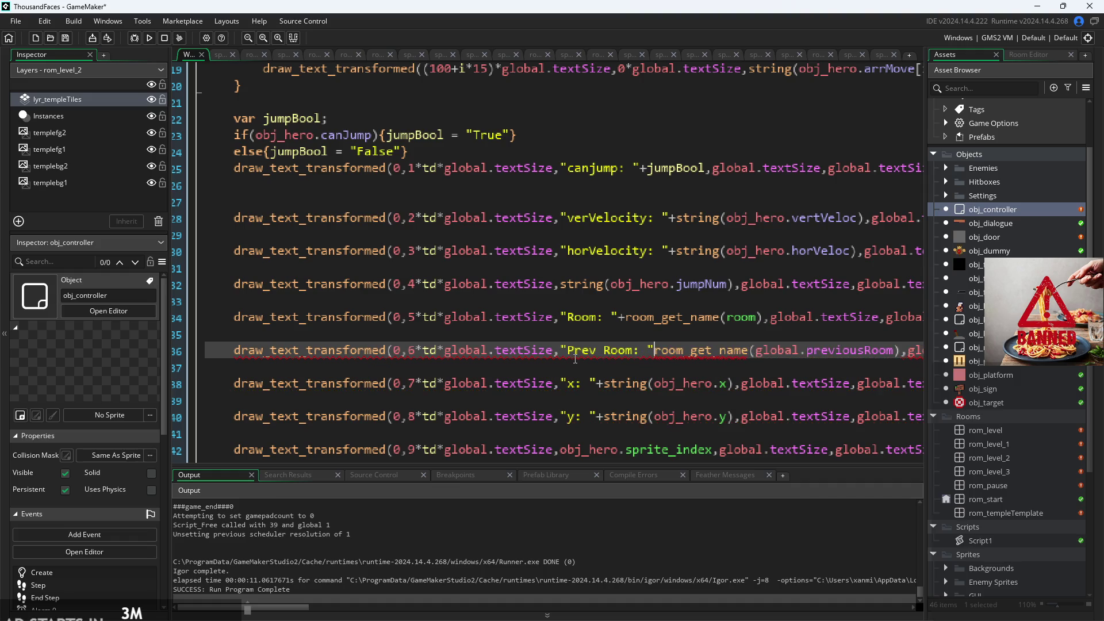
pyautogui.write('+')
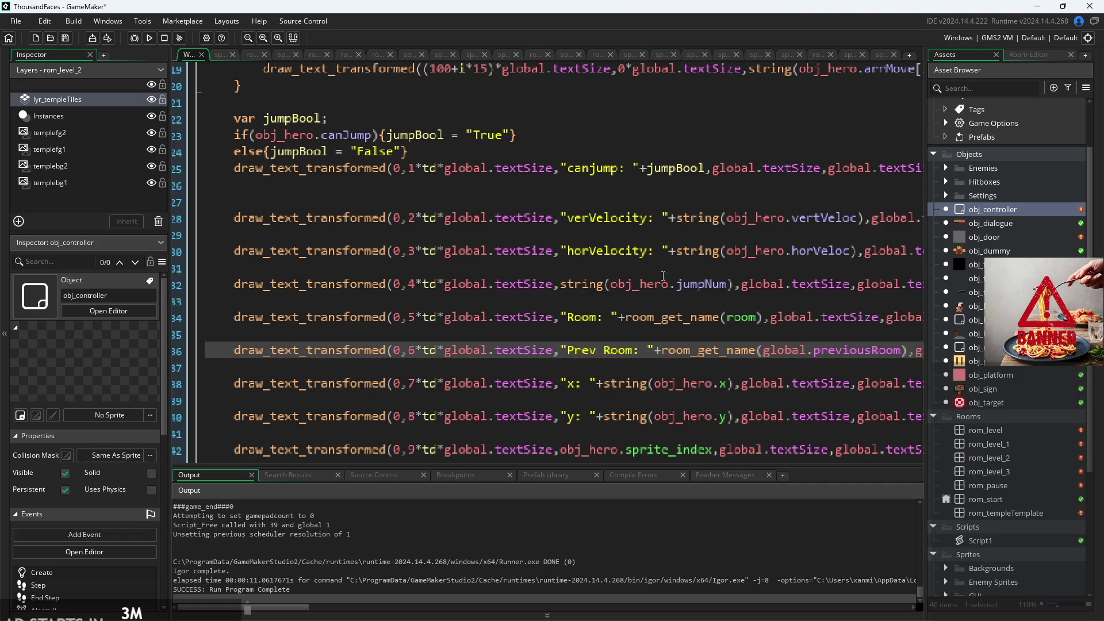
pyautogui.click(684, 233)
pyautogui.scroll(-3, 653, 241)
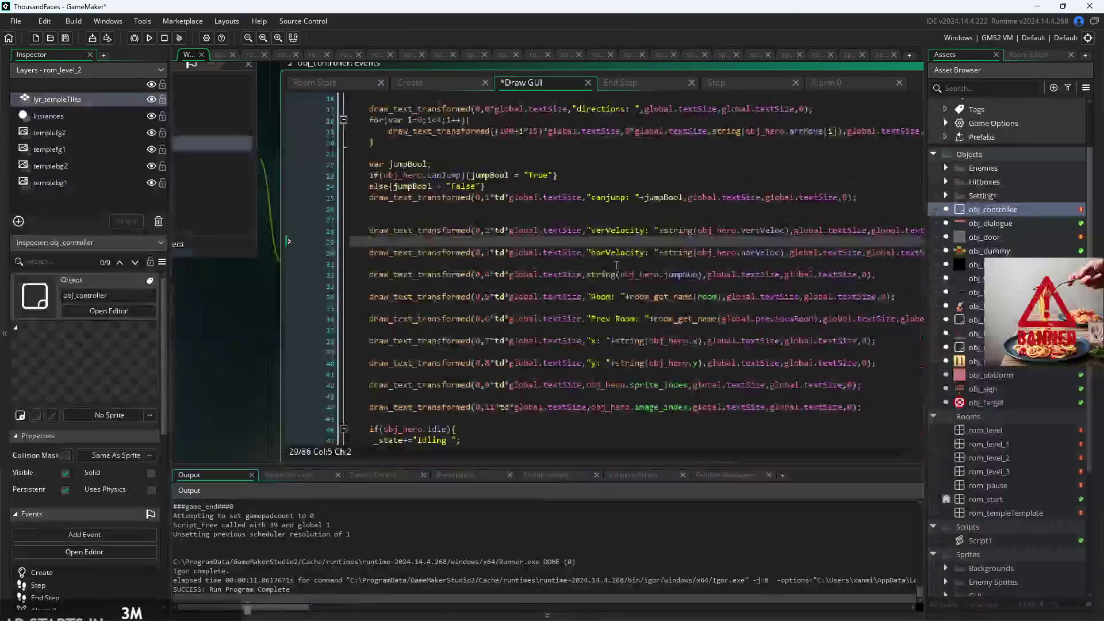
# - Review the directions debug text and its arrMove loop in obj_controller's code
pyautogui.scroll(3, 497, 260)
pyautogui.press('Down')
pyautogui.press('Down')
pyautogui.press('Down')
pyautogui.scroll(3, 497, 260)
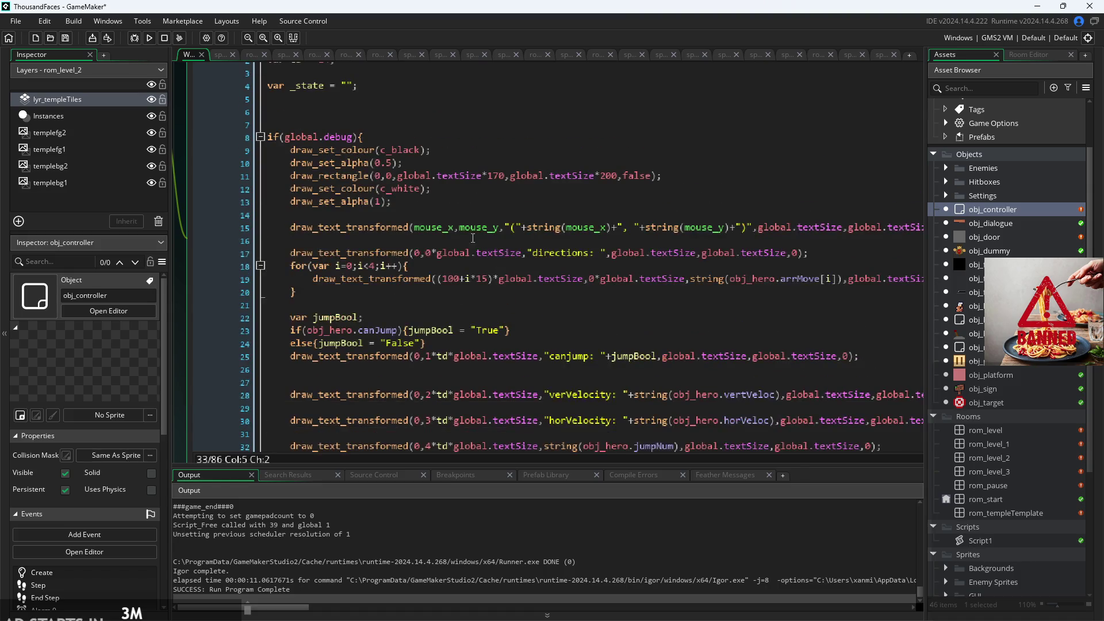
pyautogui.click(470, 266)
pyautogui.click(567, 253)
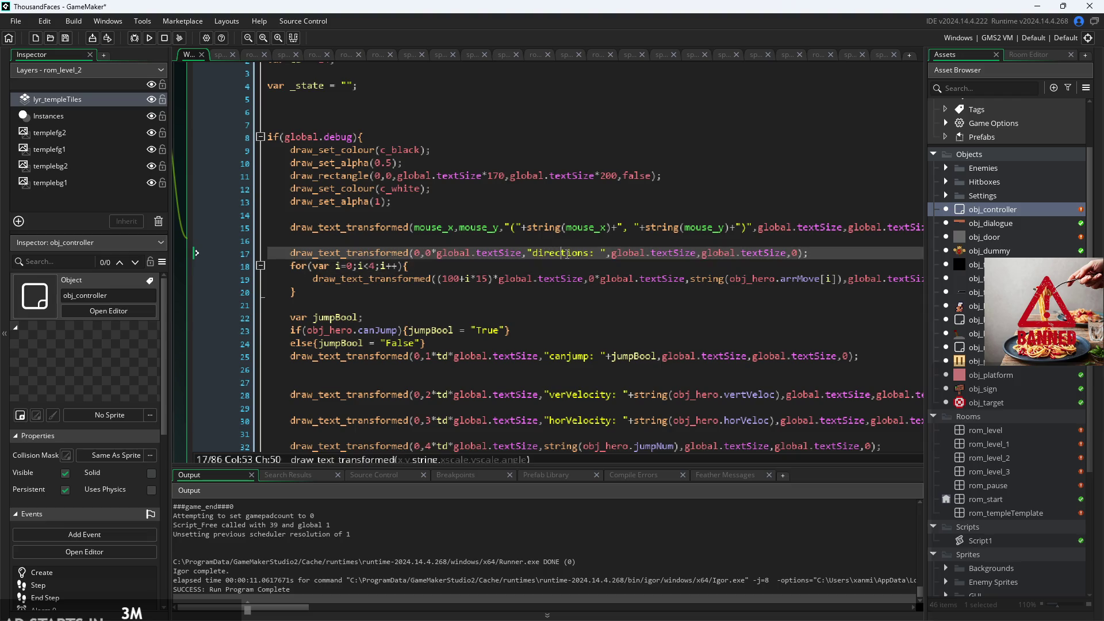
pyautogui.click(620, 246)
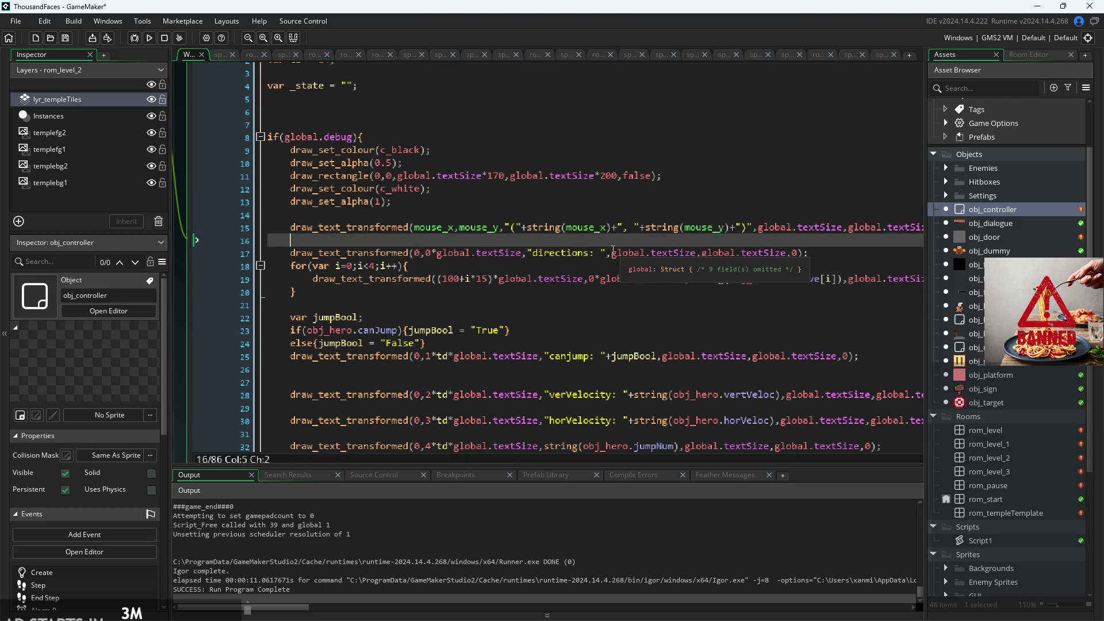
pyautogui.keyDown('ctrl'); pyautogui.scroll(-3, 184, 326); pyautogui.keyUp('ctrl')
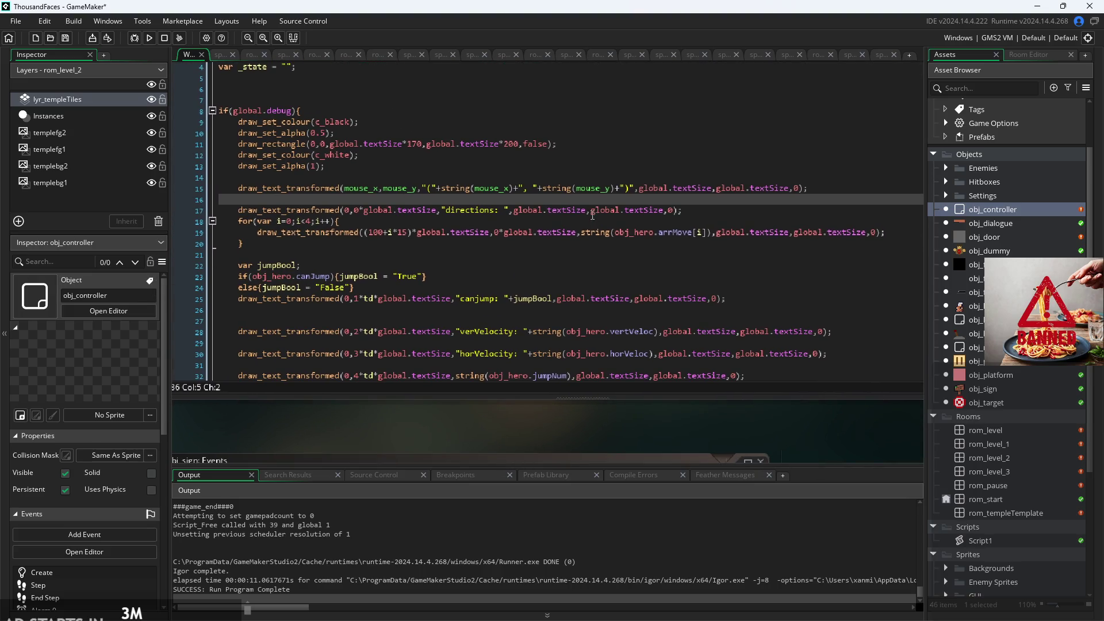
pyautogui.click(576, 220)
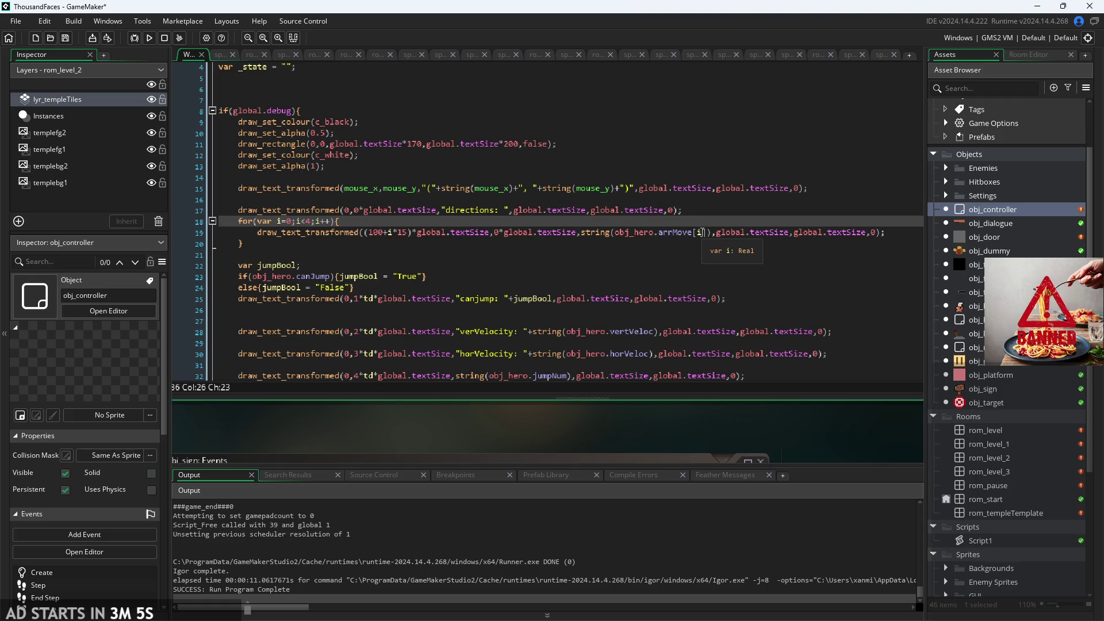
pyautogui.click(703, 232)
pyautogui.click(717, 220)
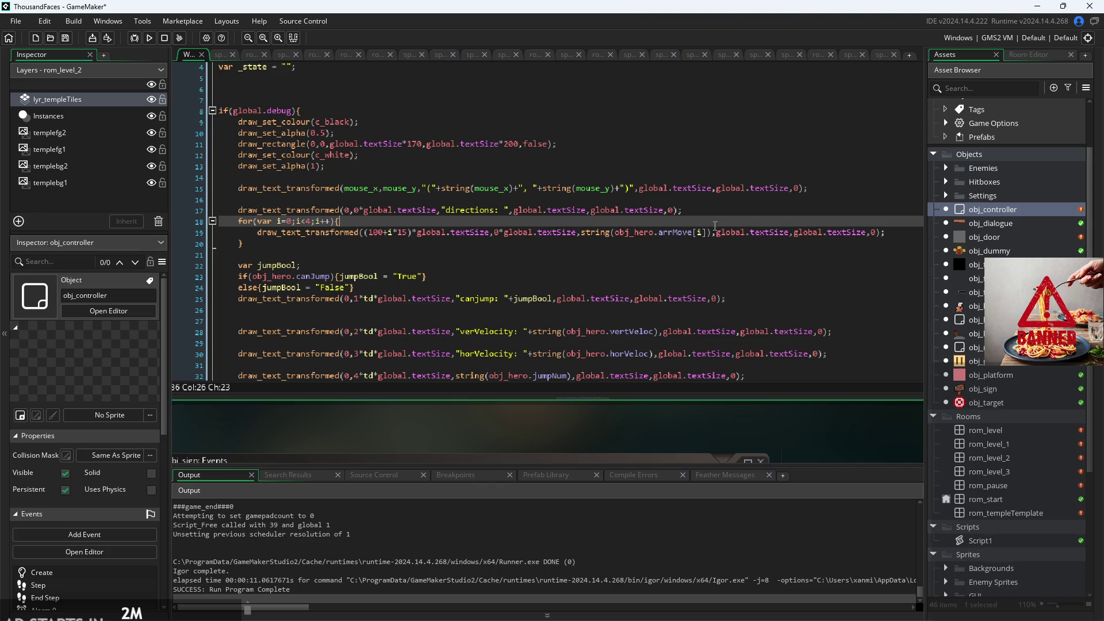
pyautogui.click(702, 245)
pyautogui.click(714, 251)
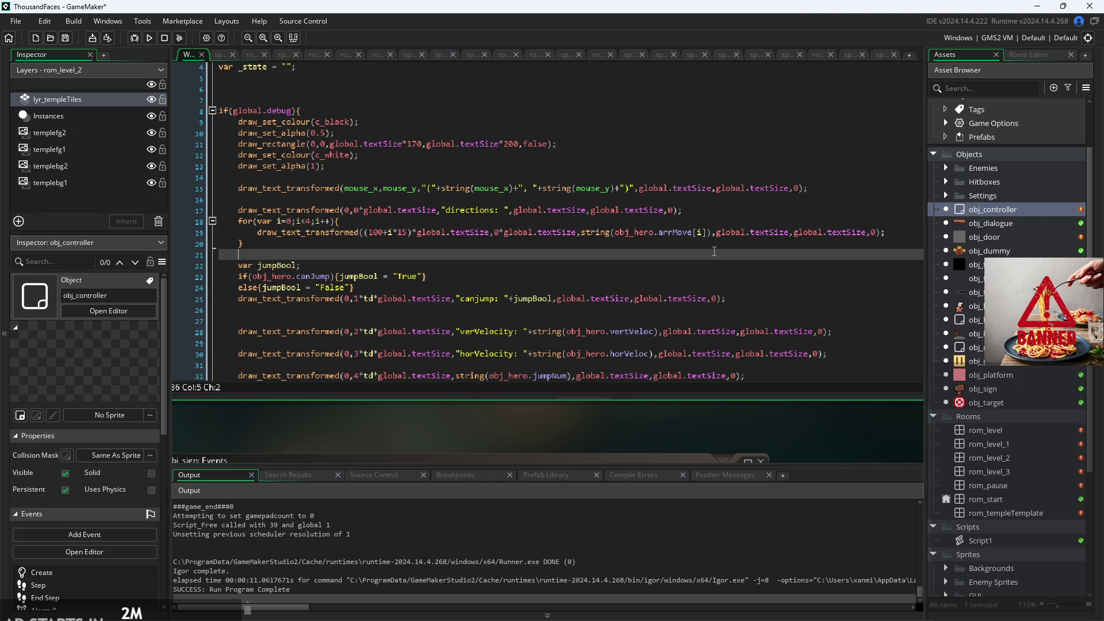
pyautogui.scroll(-2, 716, 249)
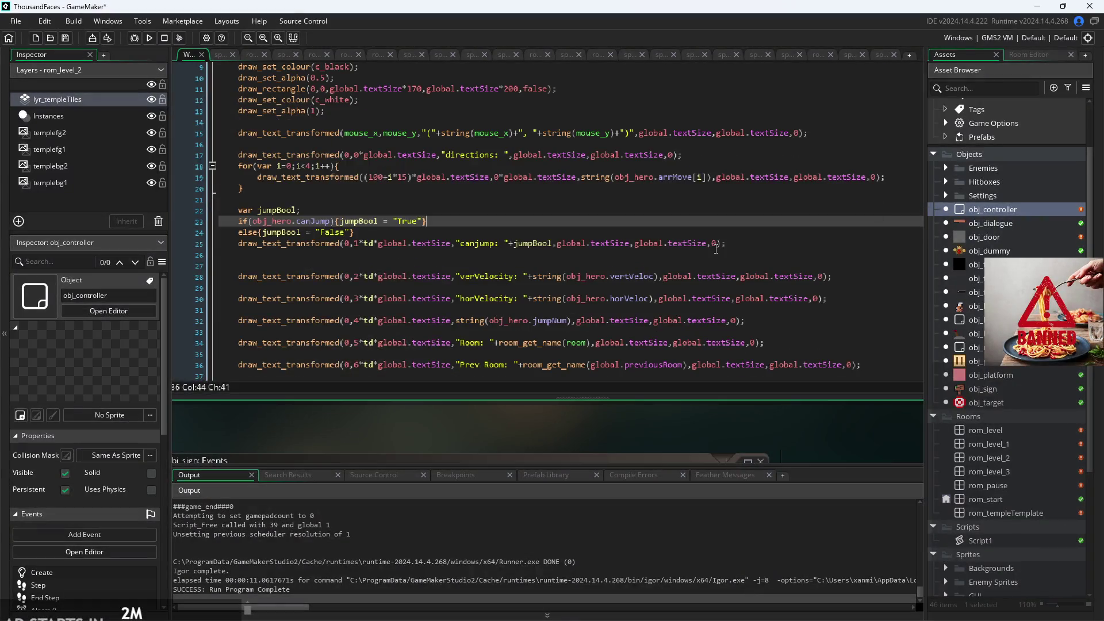
# - Look over the jumpBool lines, then begin typing sprite_get_n before obj_hero.sprite_index
pyautogui.click(717, 243)
pyautogui.moveTo(718, 233); pyautogui.dragTo(238, 211)
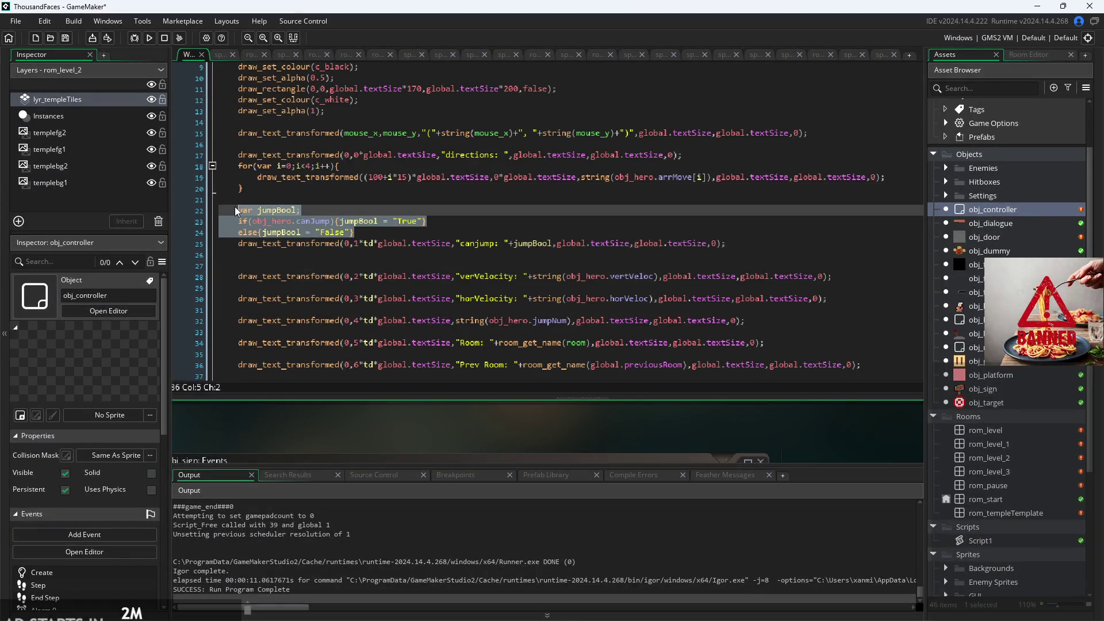
pyautogui.click(441, 145)
pyautogui.scroll(-3, 641, 194)
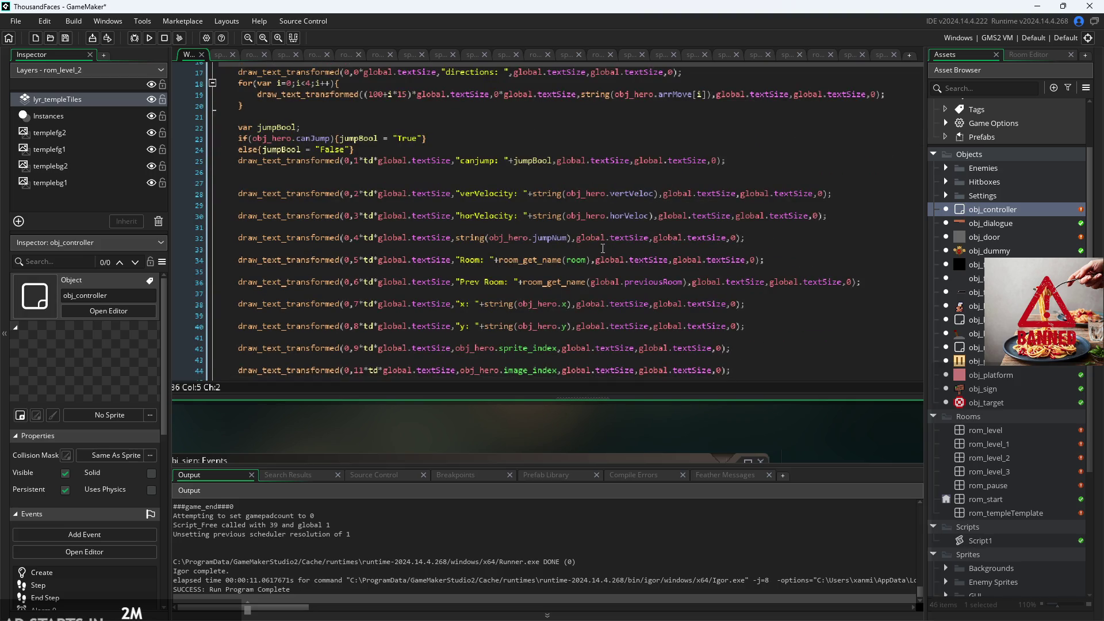
pyautogui.scroll(-1, 603, 306)
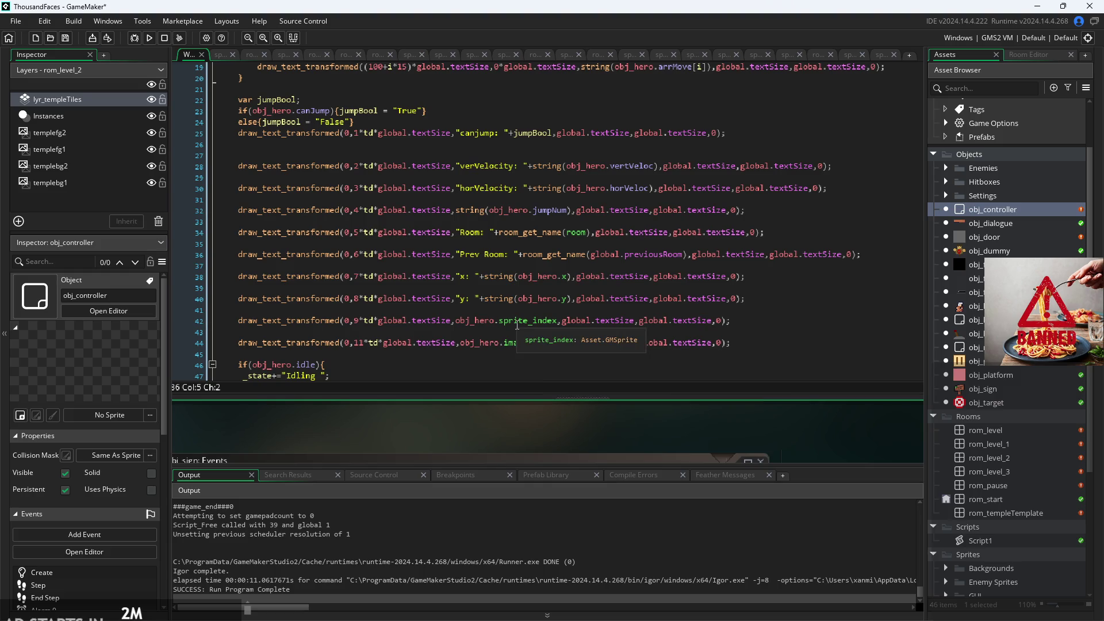
pyautogui.click(457, 321)
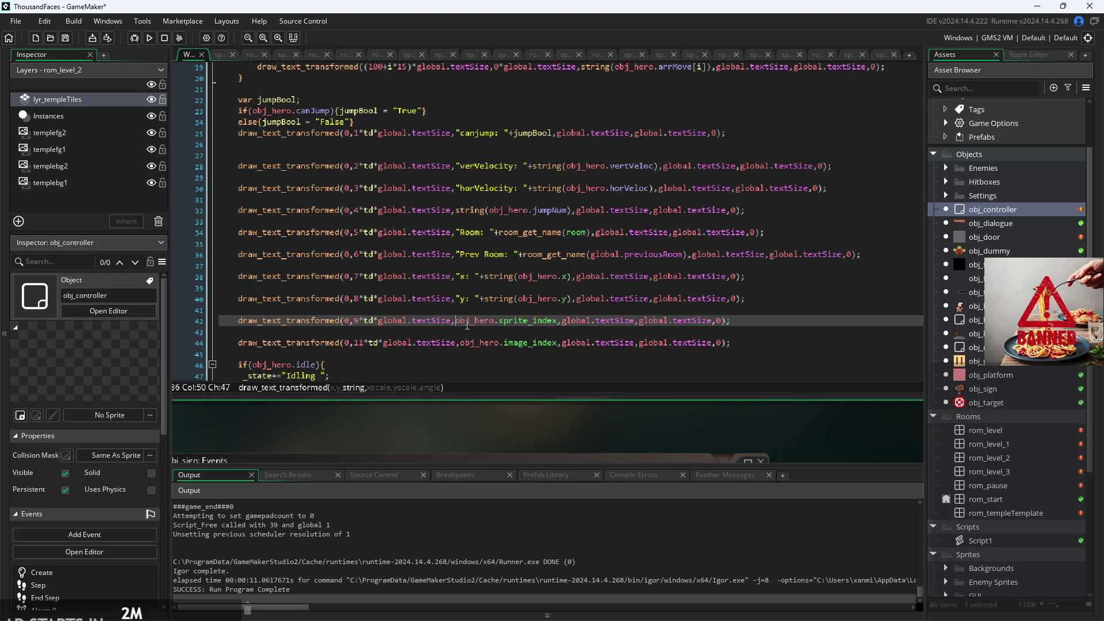
pyautogui.scroll(2, 467, 325)
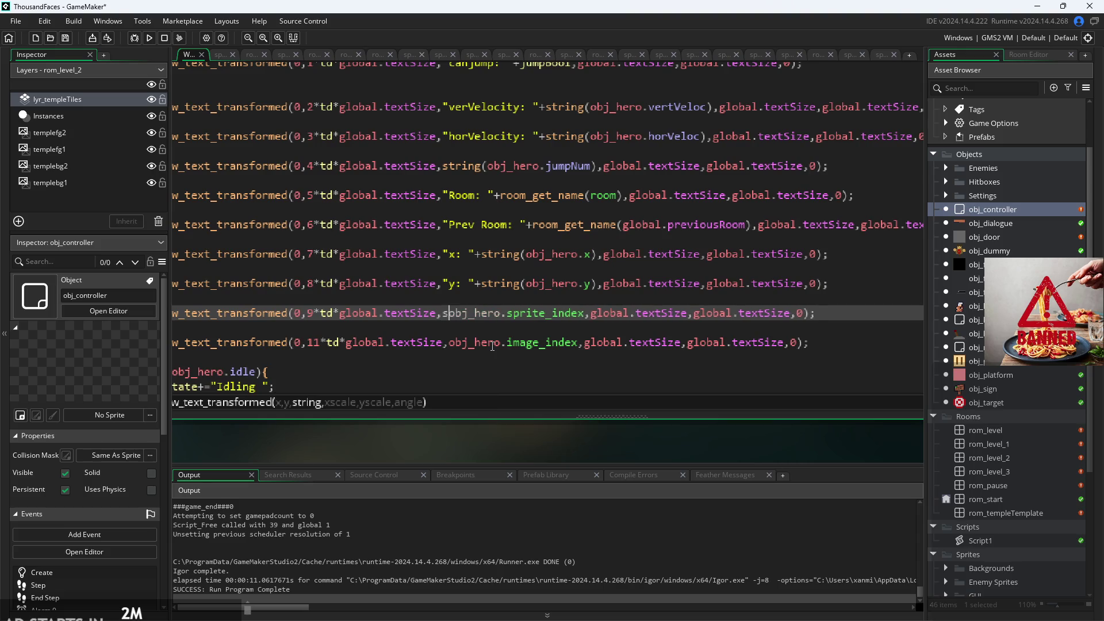
pyautogui.write('sprite_g')
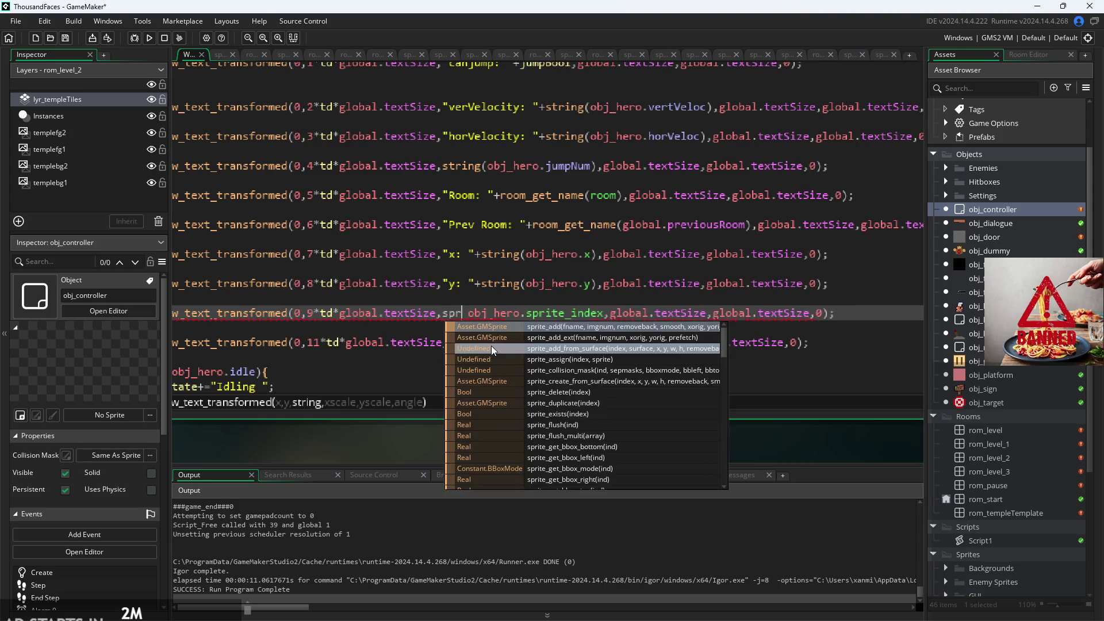
pyautogui.write('et_n')
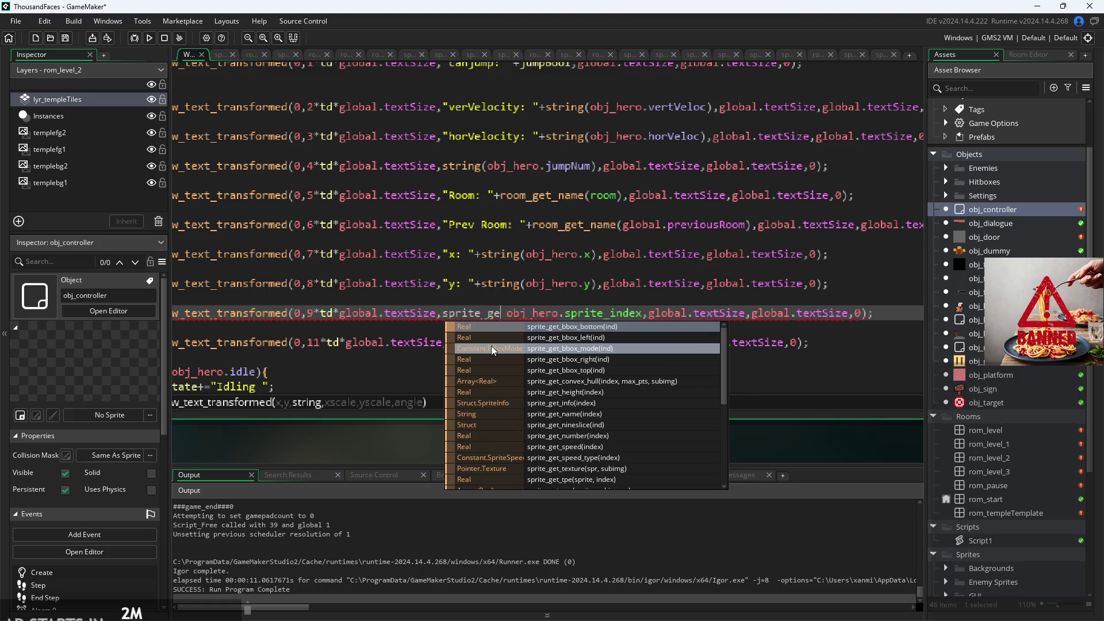
# - Wrap obj_hero.sprite_index in sprite_get_name and prefix it with "Sprite: "+
pyautogui.press('Return')
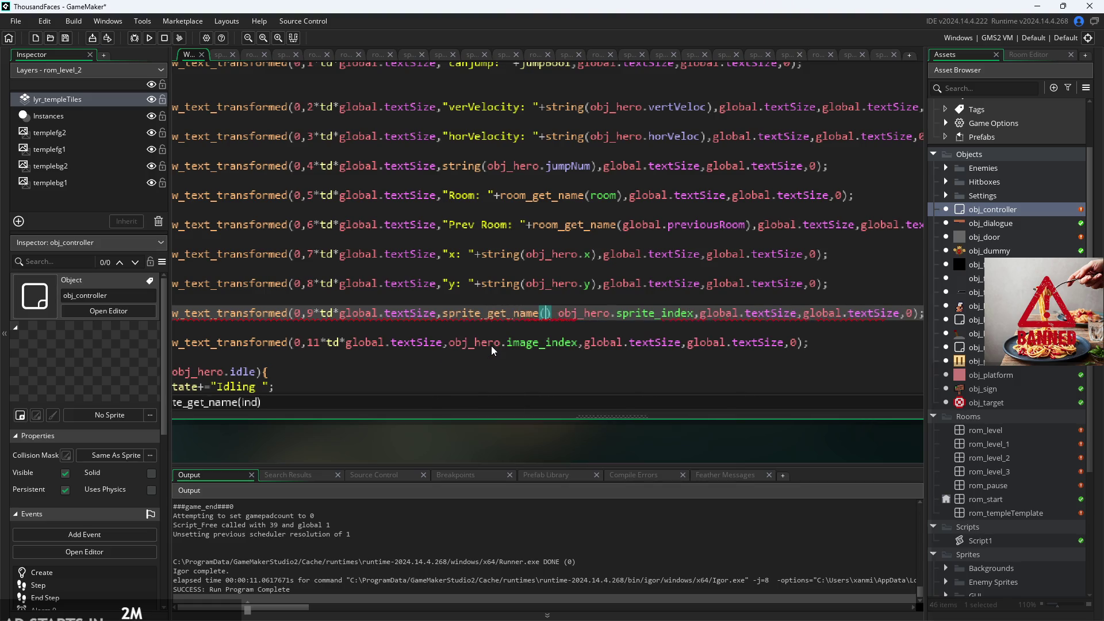
pyautogui.write('(')
pyautogui.hotkey('ctrl', 'Right')
pyautogui.hotkey('ctrl', 'Right')
pyautogui.hotkey('ctrl', 'Right')
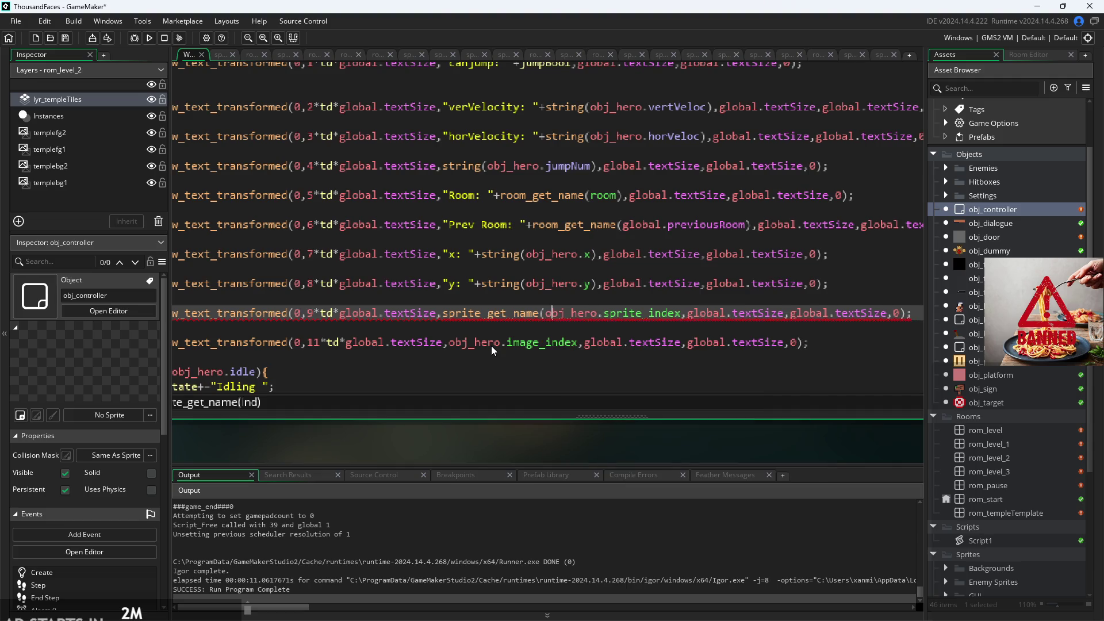
pyautogui.write(')')
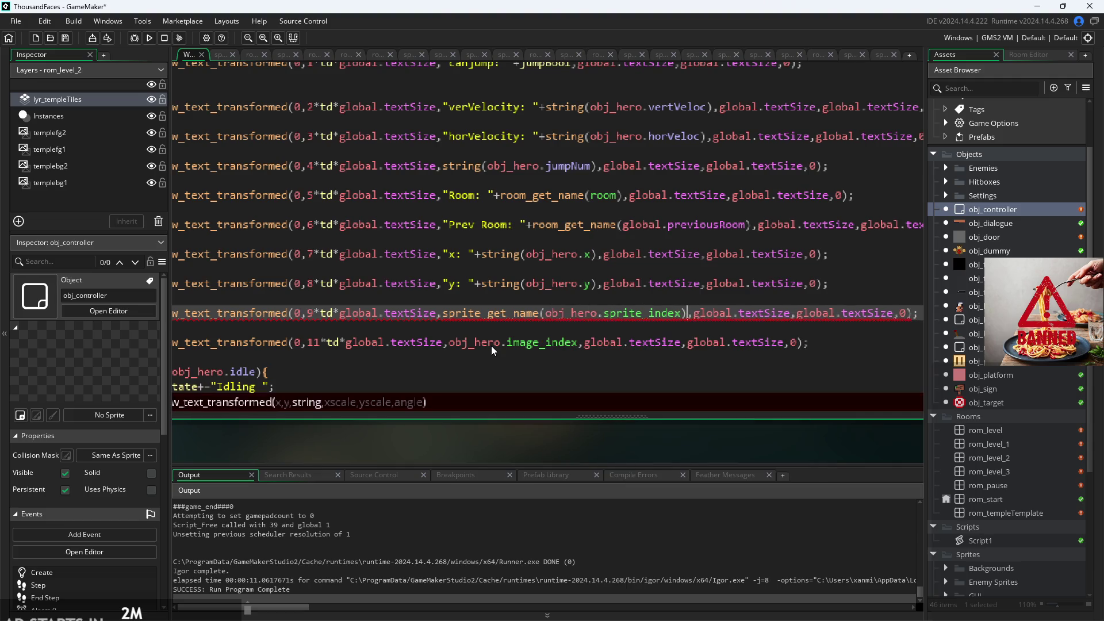
pyautogui.click(443, 313)
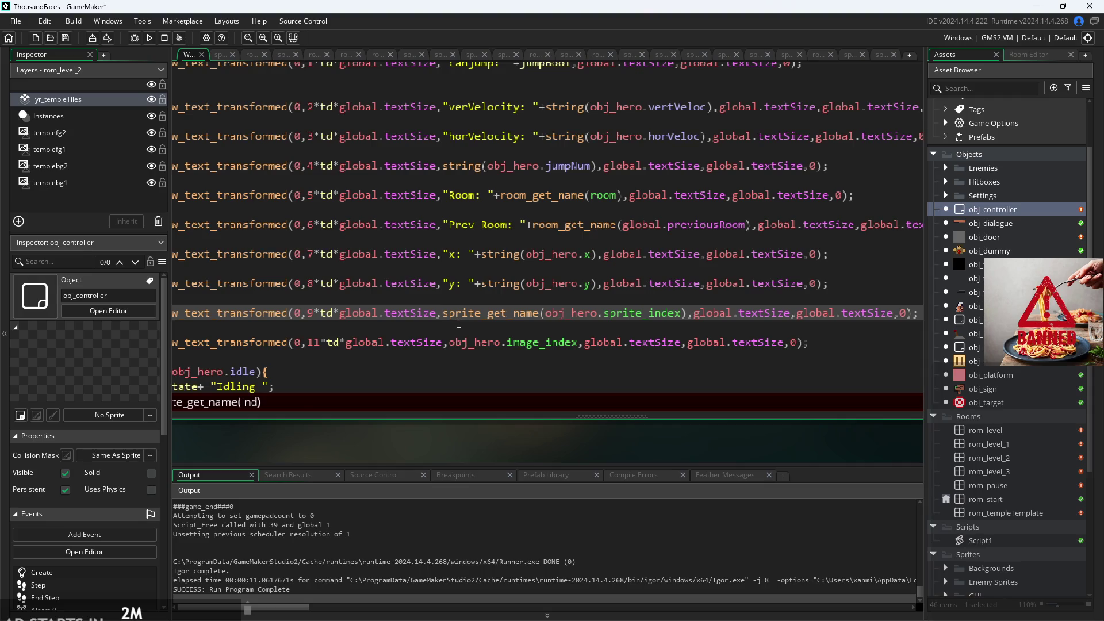
pyautogui.write('"Sprite:')
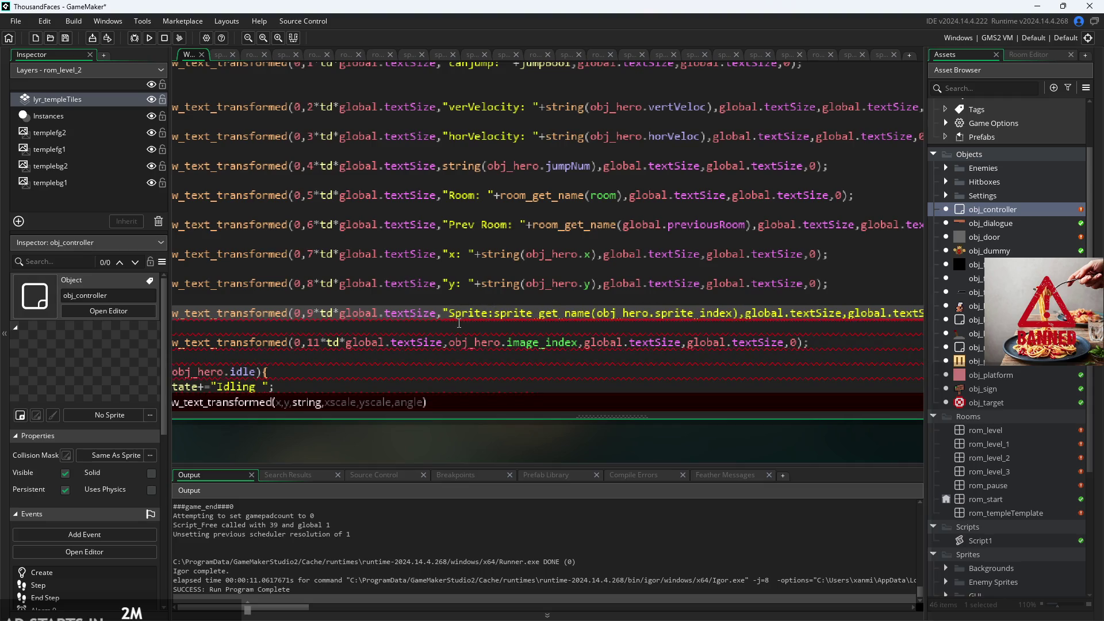
pyautogui.write(' "+')
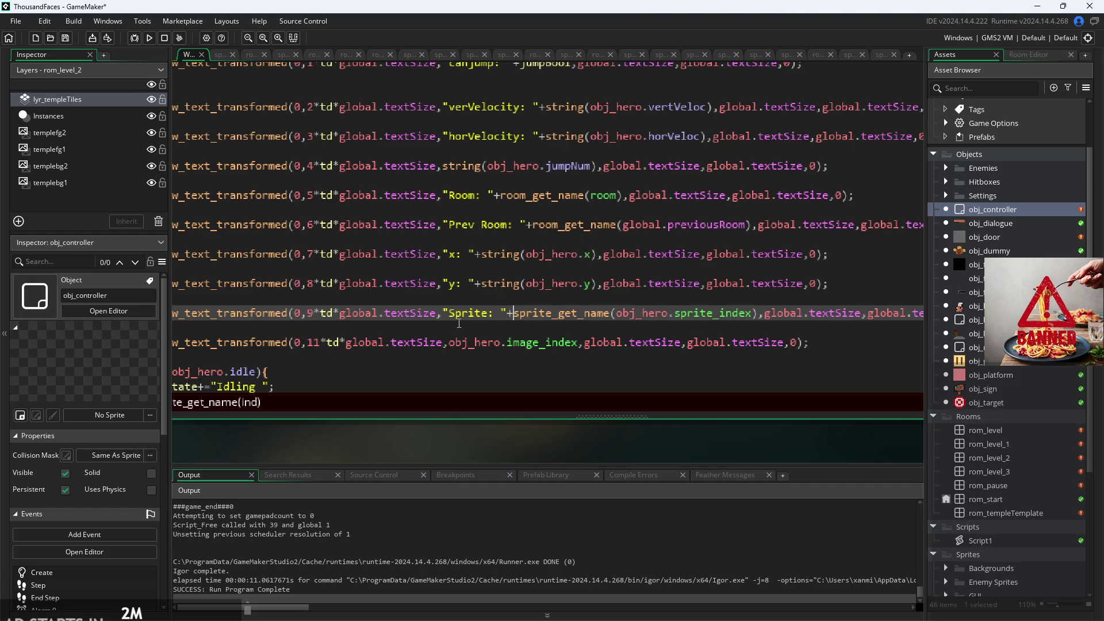
# - Make the image line read "Image Index: "+string(obj_hero.image_index)
pyautogui.click(448, 345)
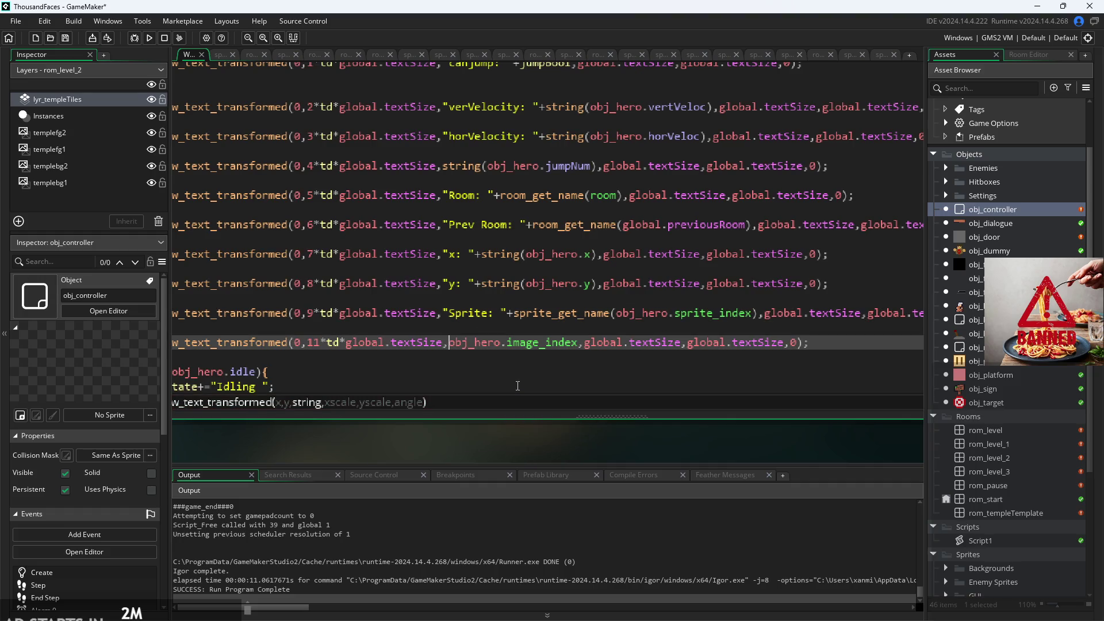
pyautogui.write('"Im')
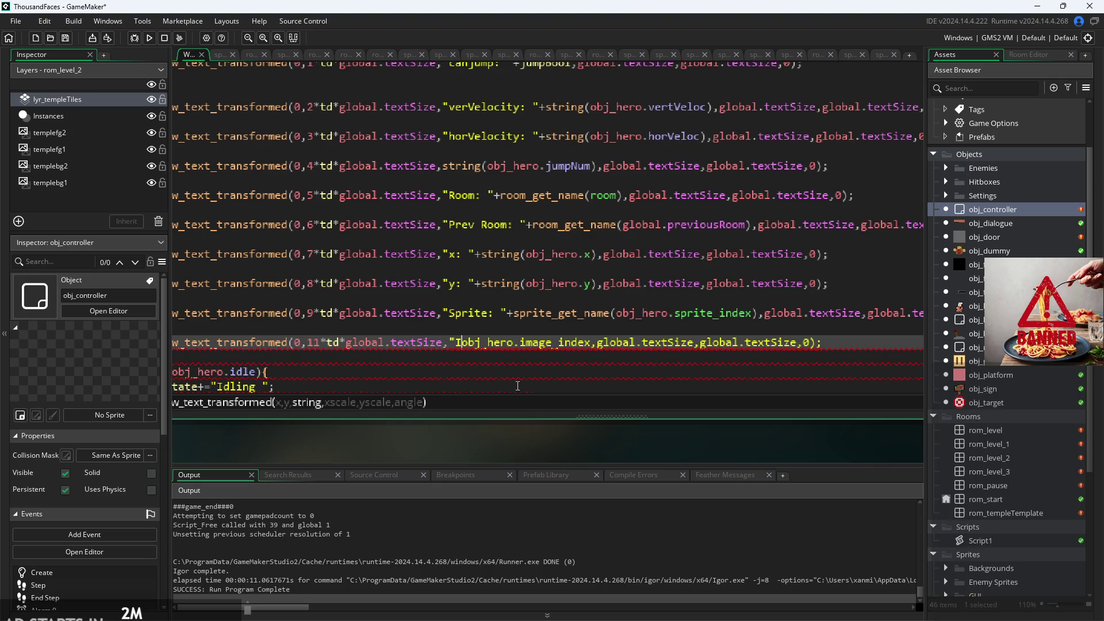
pyautogui.write('age')
pyautogui.press('BackSpace')
pyautogui.press('BackSpace')
pyautogui.press('BackSpace')
pyautogui.write('ndex')
pyautogui.write('Image')
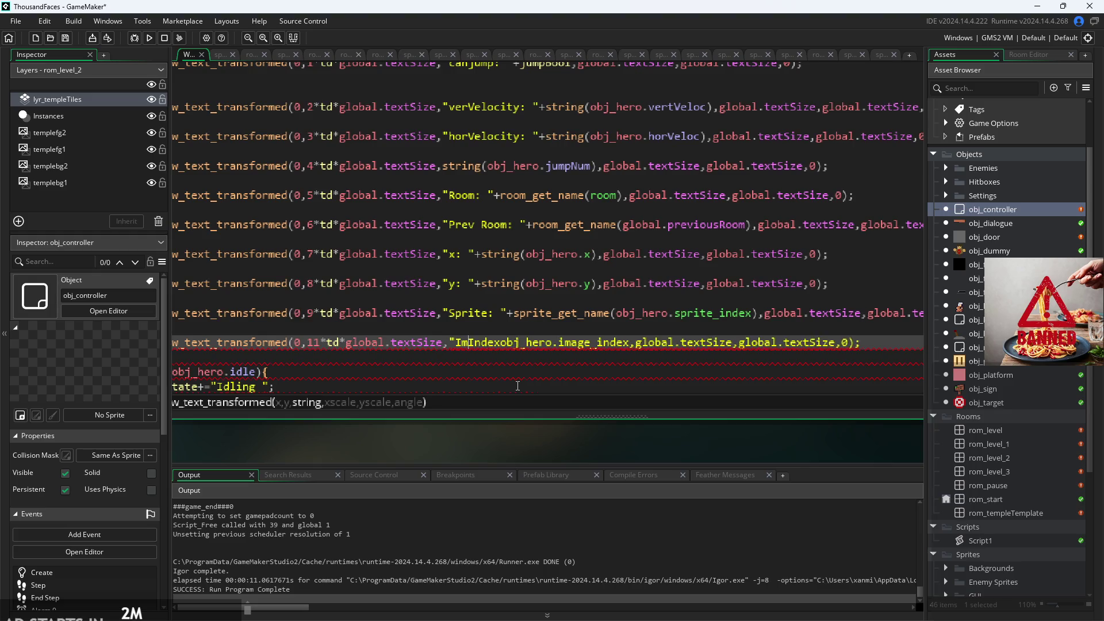
pyautogui.press('Right')
pyautogui.press('Right')
pyautogui.press('Right')
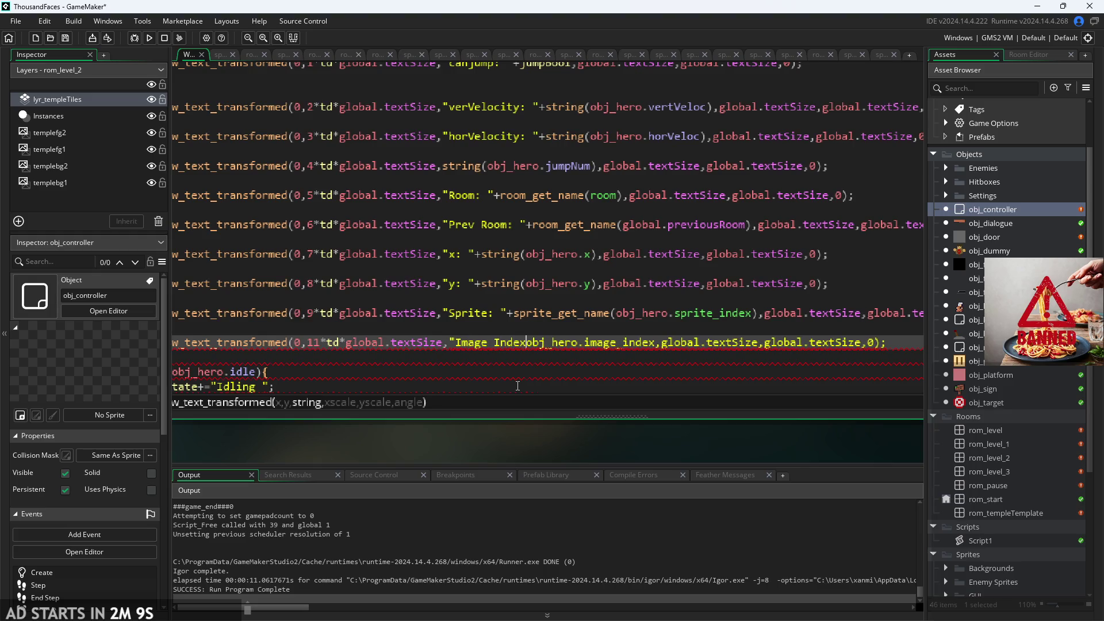
pyautogui.write(': "')
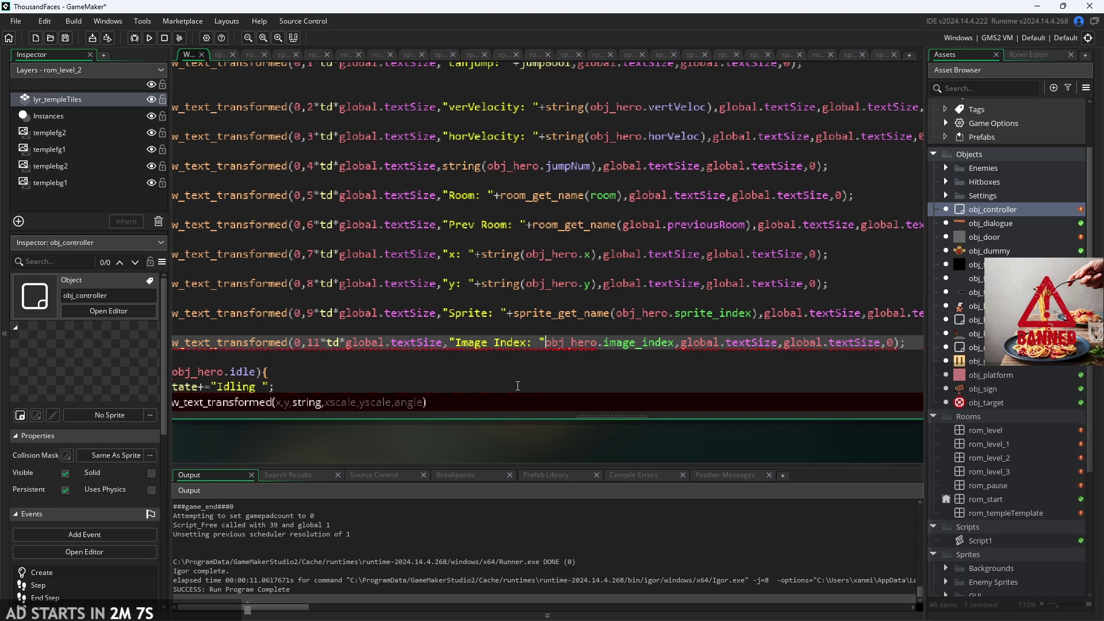
pyautogui.write('+S')
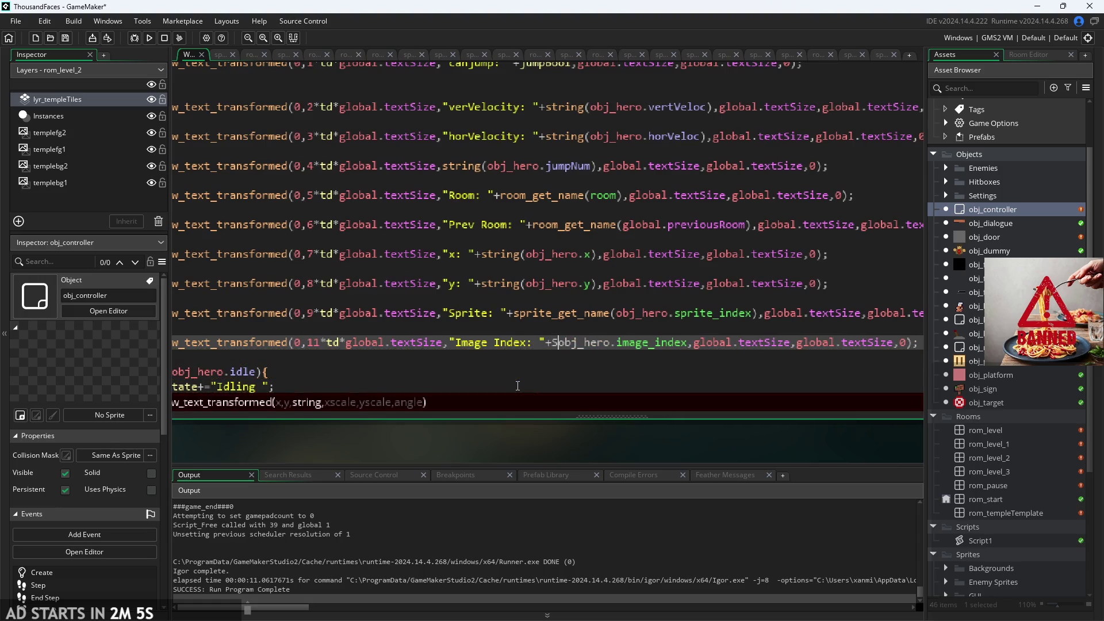
pyautogui.press('BackSpace')
pyautogui.write('string')
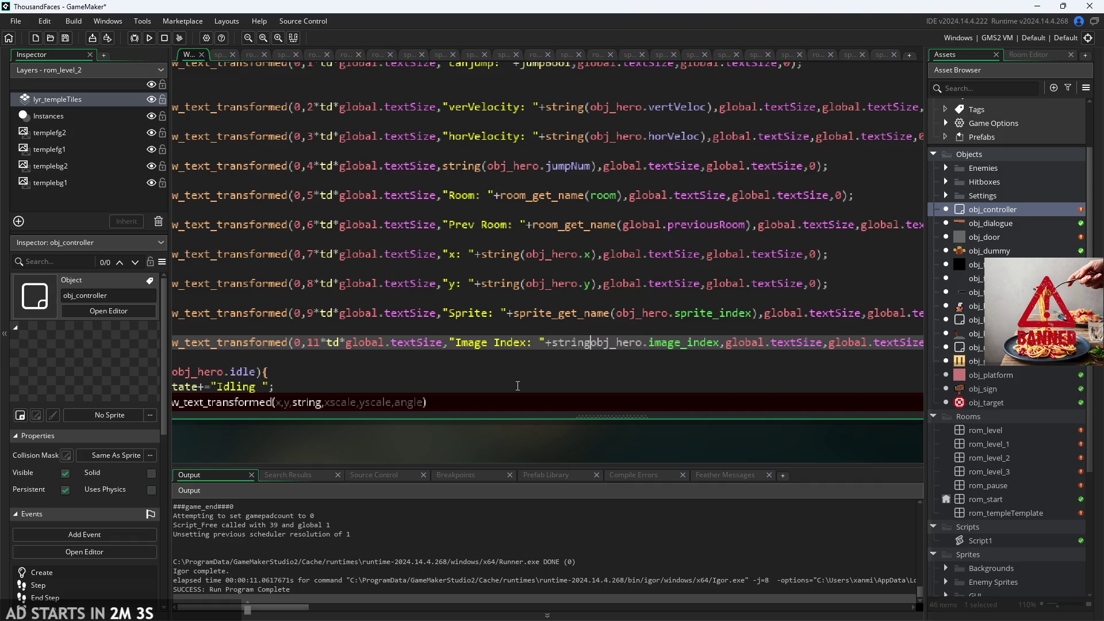
pyautogui.write('(')
pyautogui.hotkey('ctrl', 'Right')
pyautogui.hotkey('ctrl', 'Right')
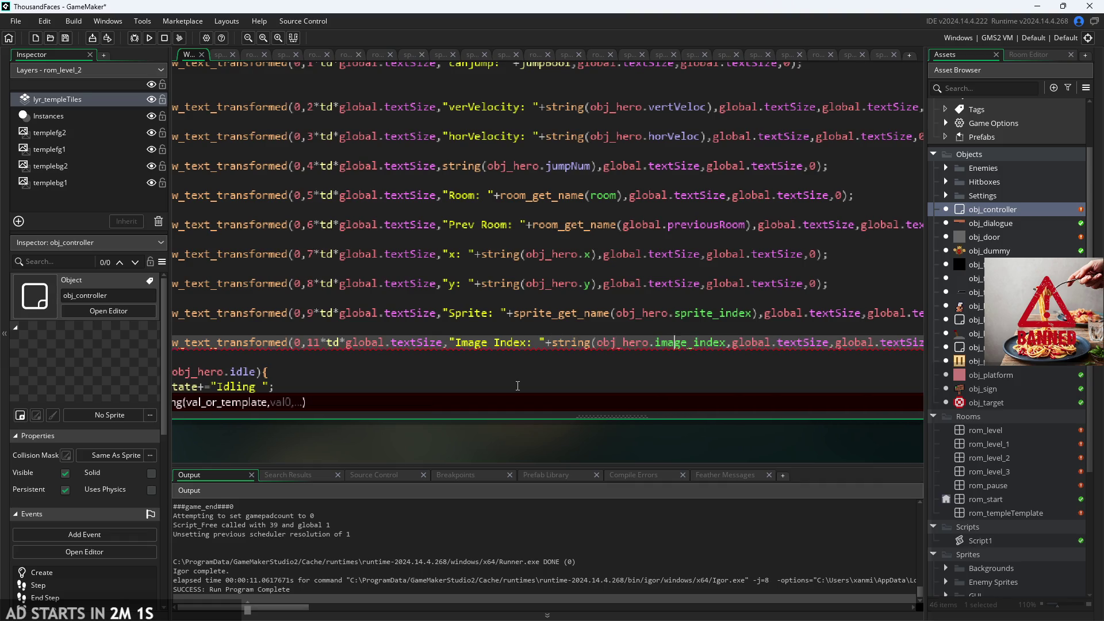
pyautogui.write(')')
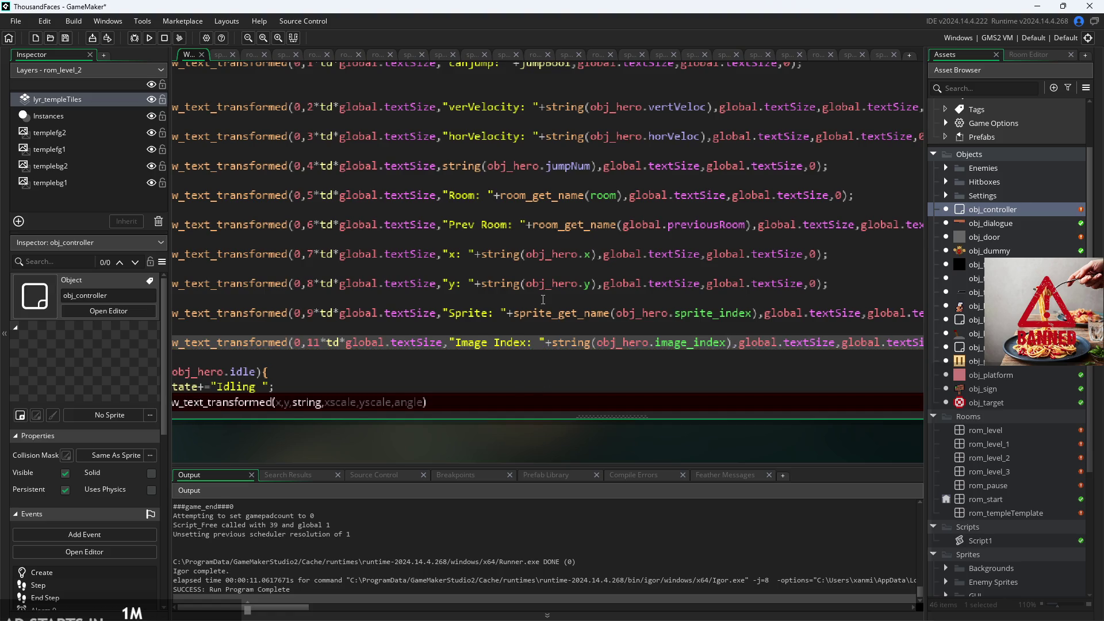
pyautogui.scroll(-3, 543, 299)
# - Label the jump count line with "JumpNum: "+
pyautogui.scroll(-2, 483, 406)
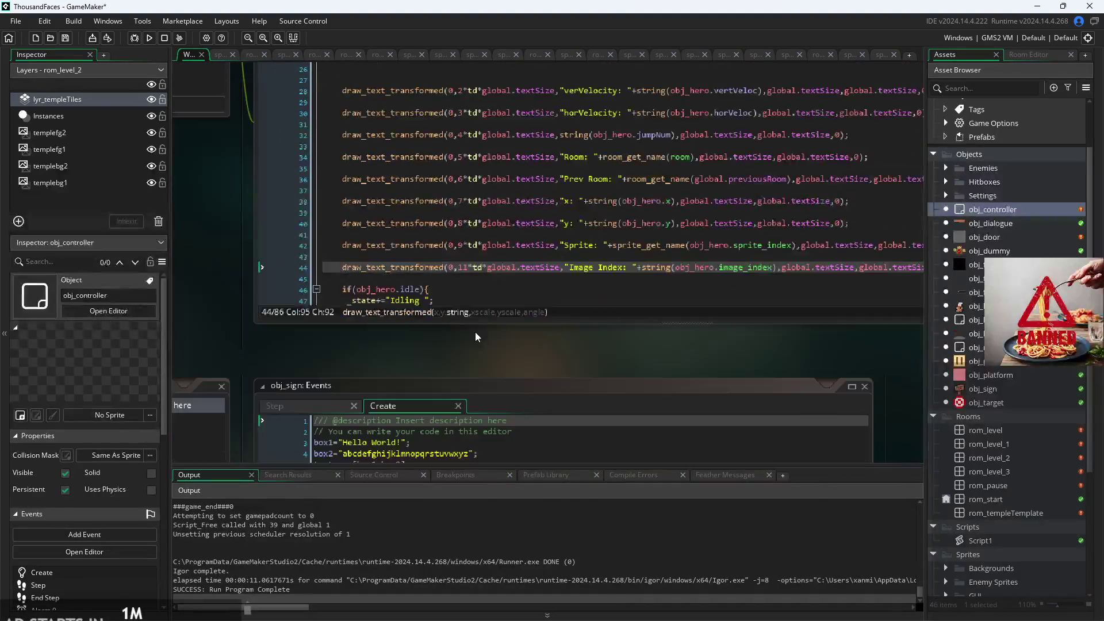
pyautogui.scroll(1, 537, 317)
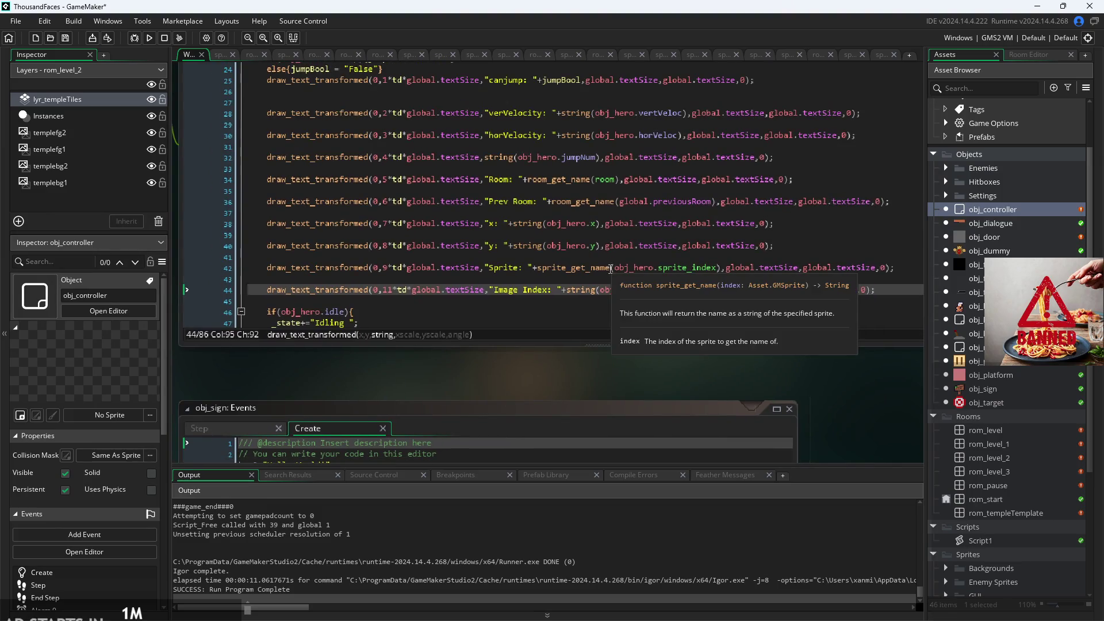
pyautogui.moveTo(590, 254)
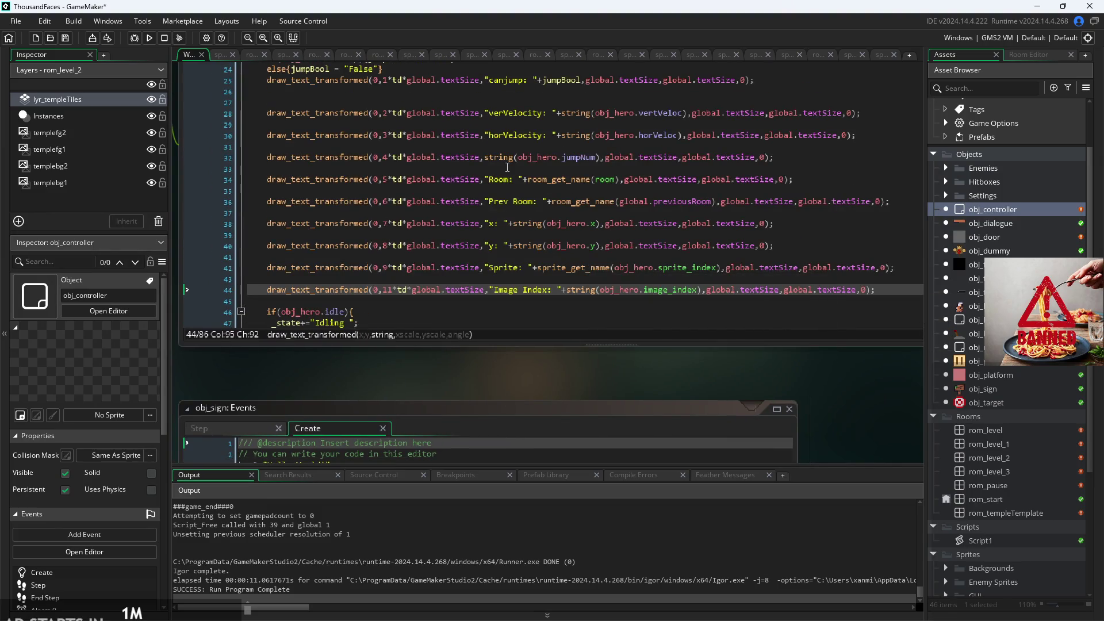
pyautogui.click(488, 157)
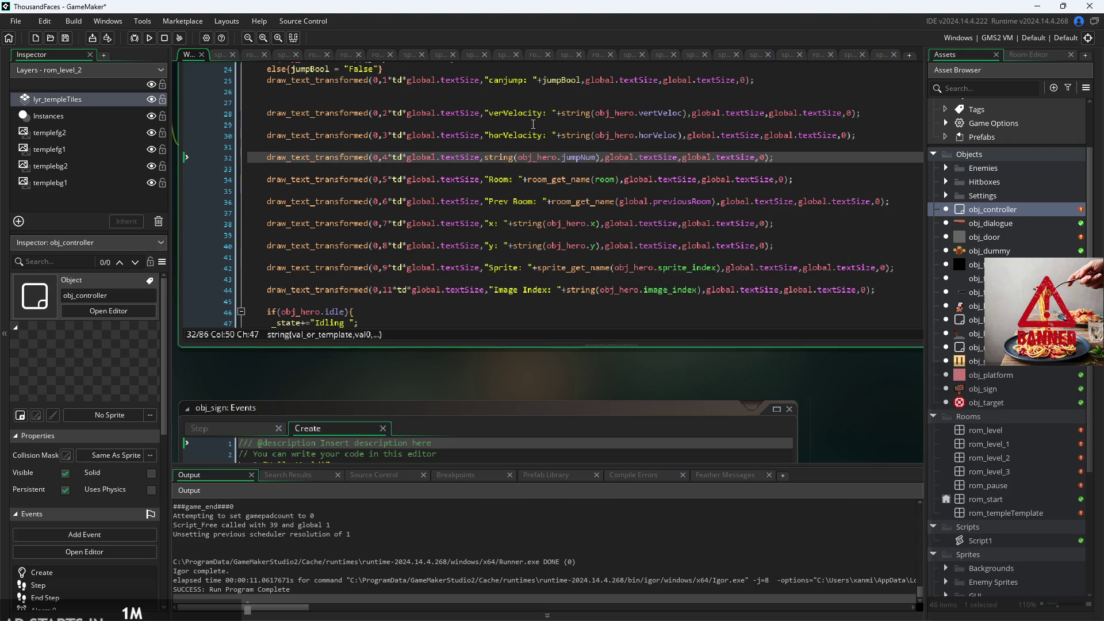
pyautogui.write('"Jump num')
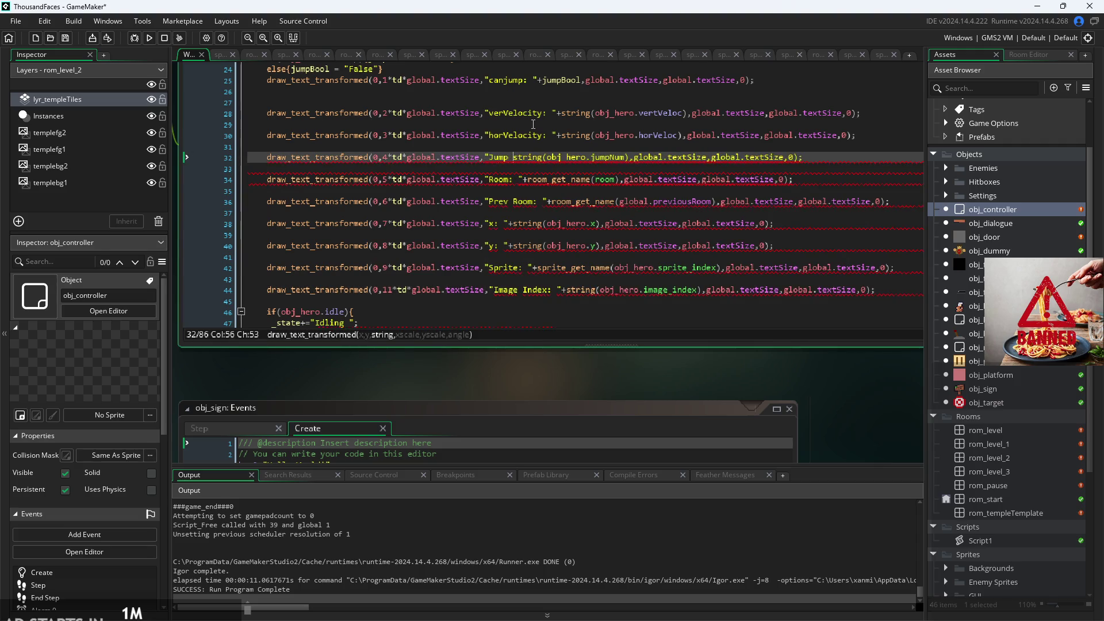
pyautogui.press('BackSpace')
pyautogui.press('BackSpace')
pyautogui.press('BackSpace')
pyautogui.press('BackSpace')
pyautogui.write('Num')
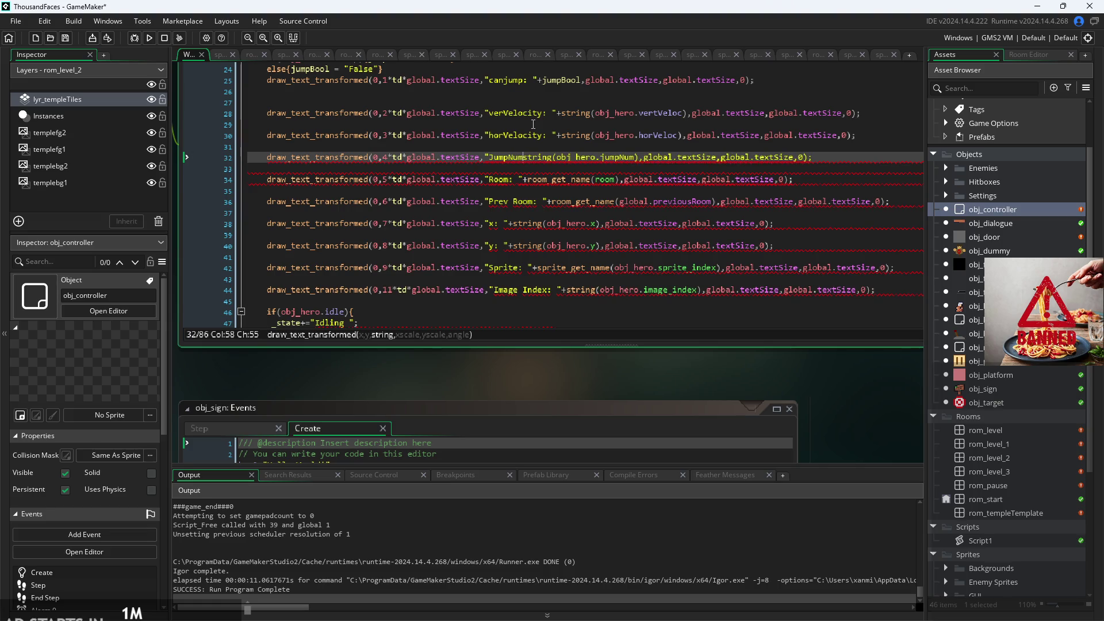
pyautogui.write(': "')
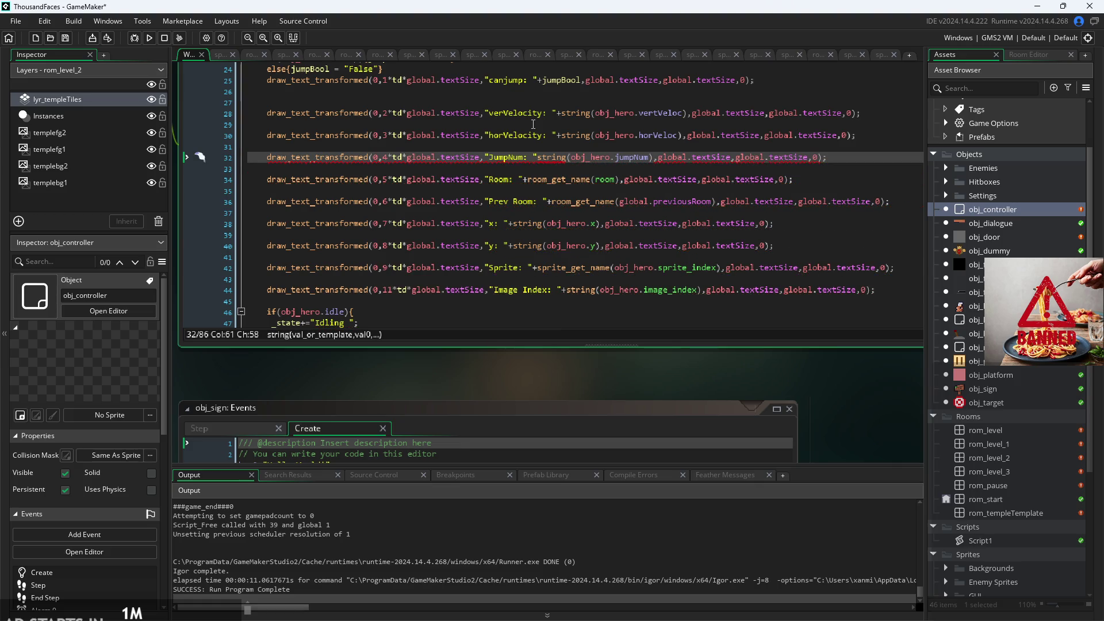
pyautogui.write('+')
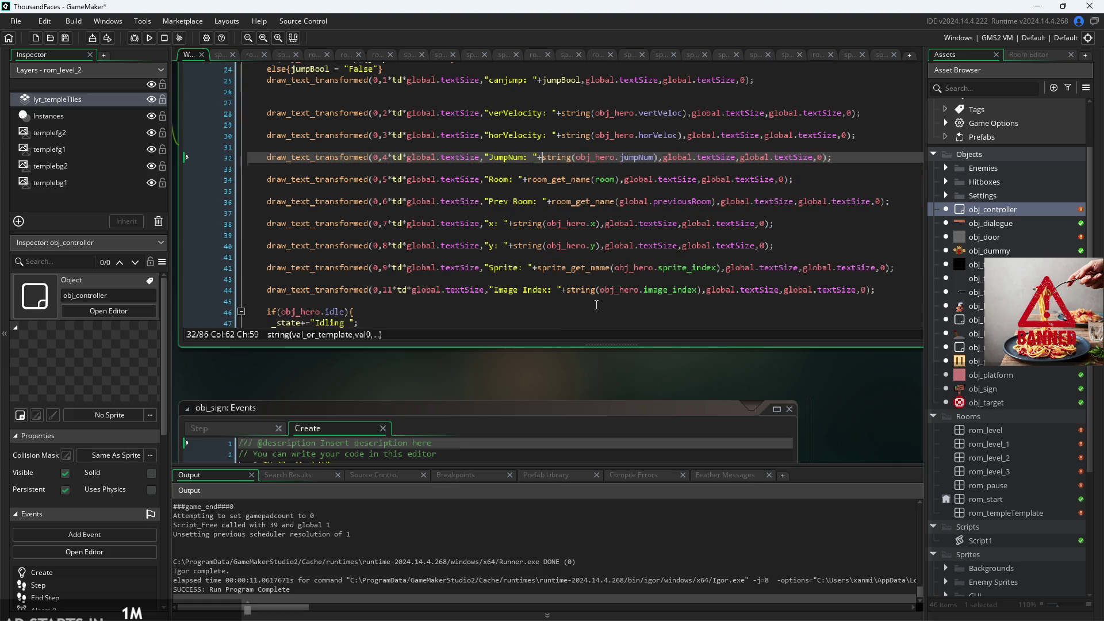
# - Insert a new empty line between the "State: " line and the "dead: " line
pyautogui.scroll(-3, 505, 312)
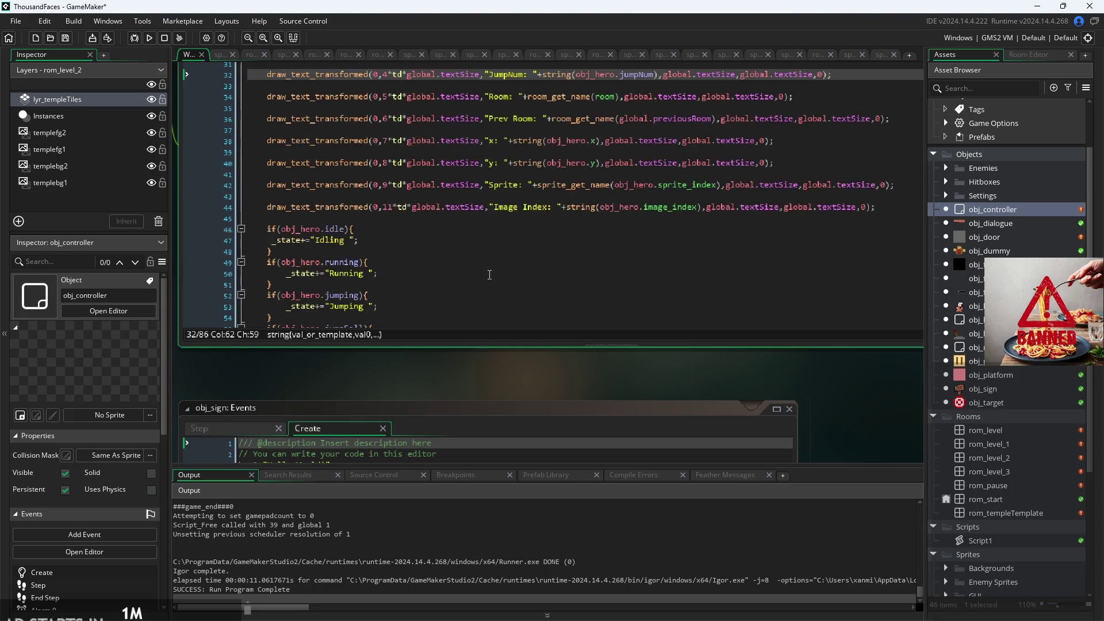
pyautogui.scroll(-6, 478, 251)
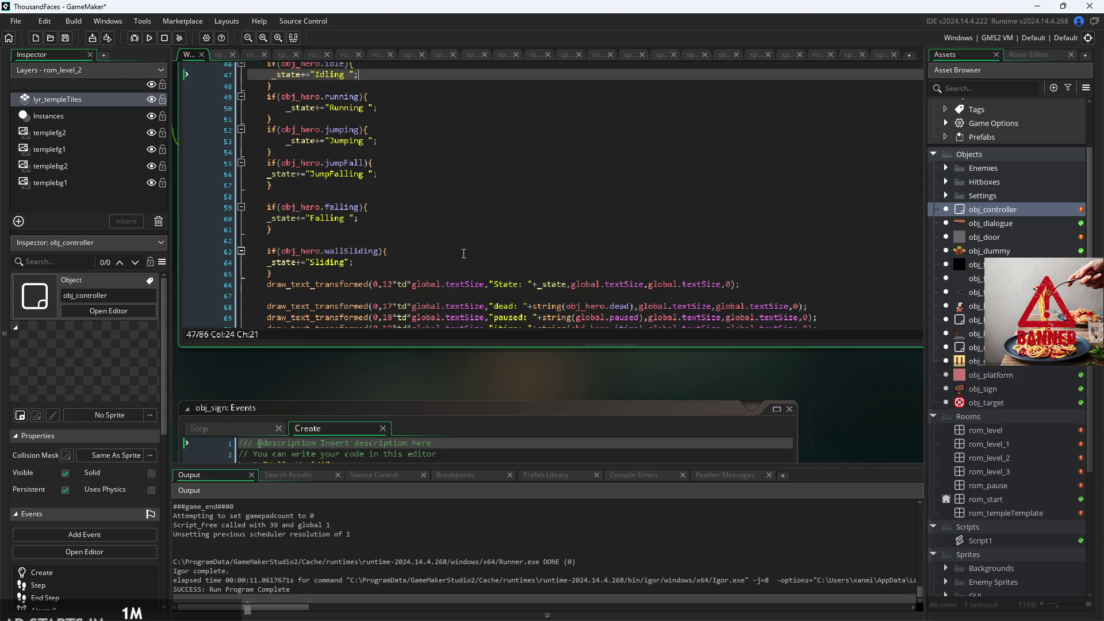
pyautogui.click(459, 269)
pyautogui.click(475, 284)
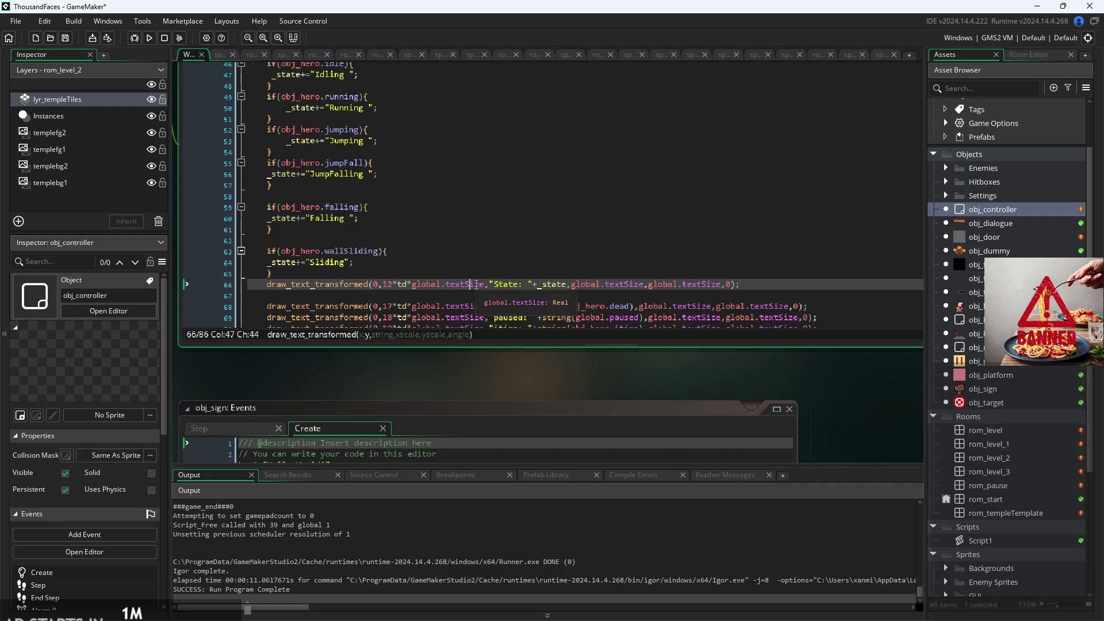
pyautogui.scroll(-2, 476, 284)
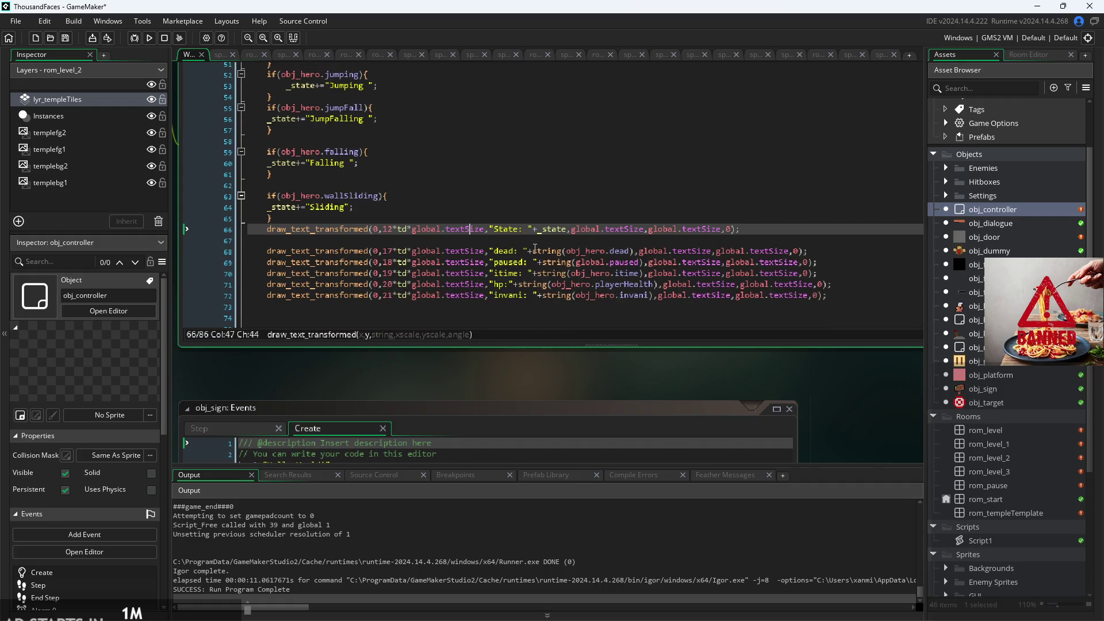
pyautogui.click(523, 251)
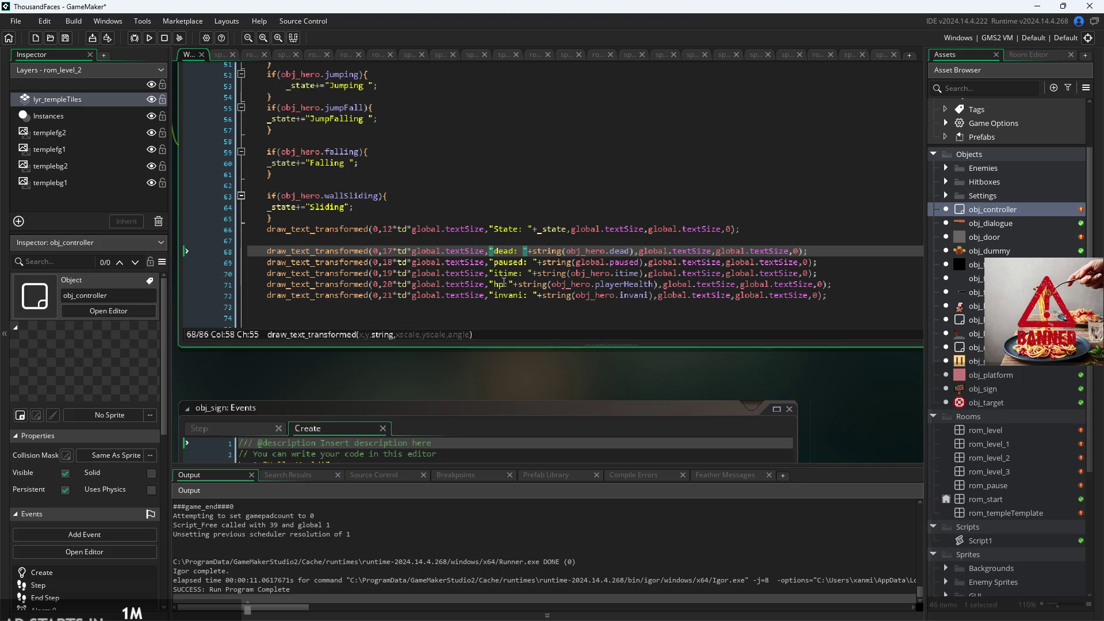
pyautogui.scroll(1, 504, 288)
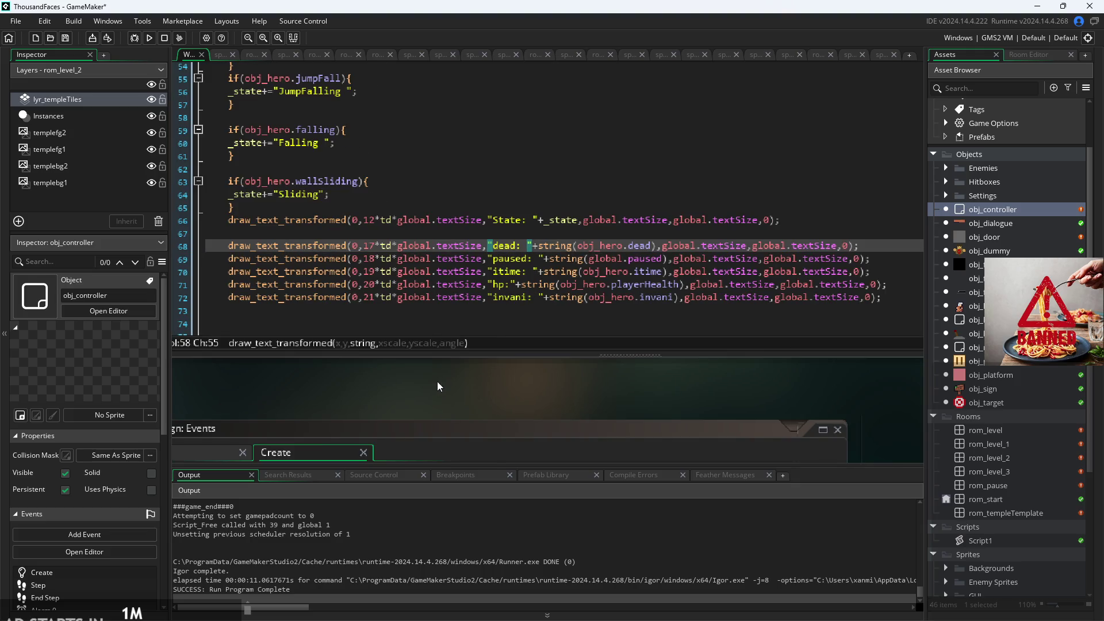
pyautogui.click(566, 236)
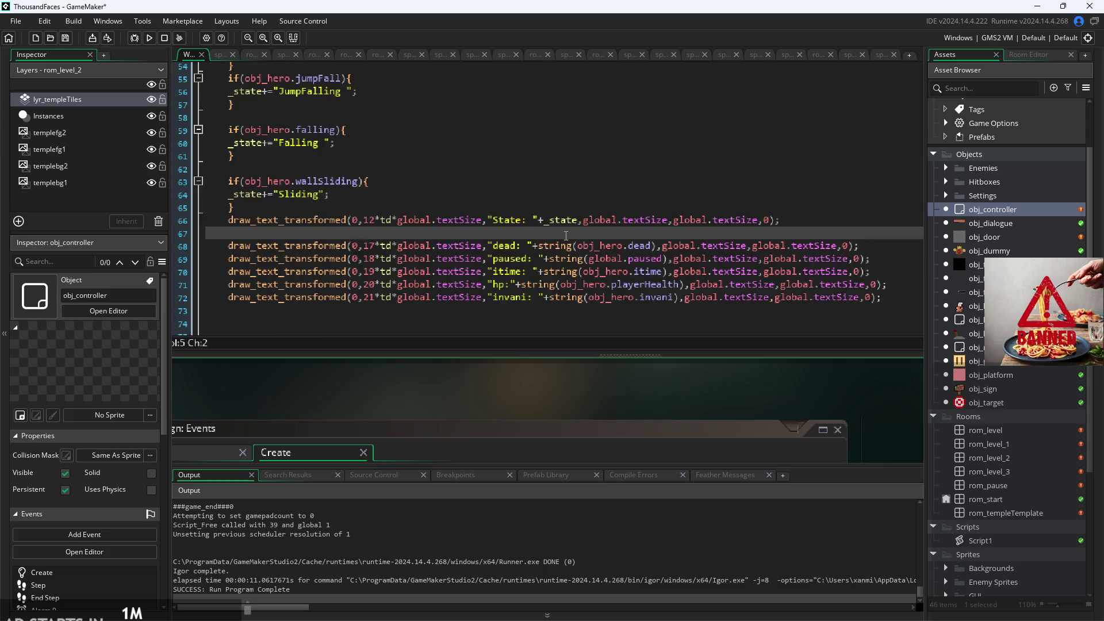
pyautogui.scroll(1, 536, 240)
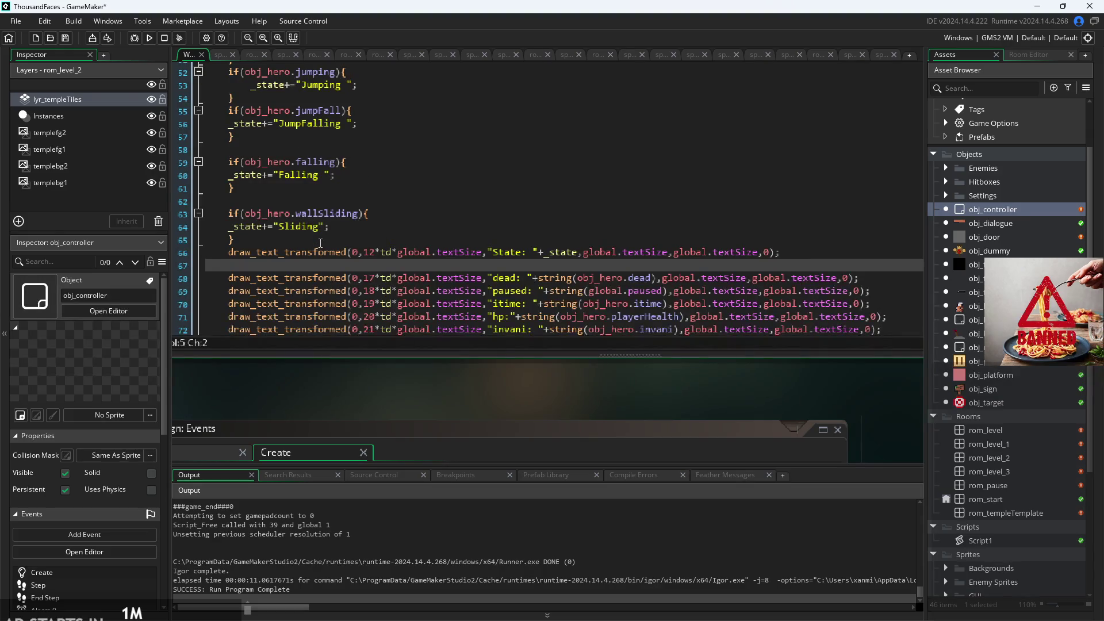
pyautogui.press('Return')
pyautogui.write('room_get_name')
pyautogui.hotkey('ctrl', 'z')
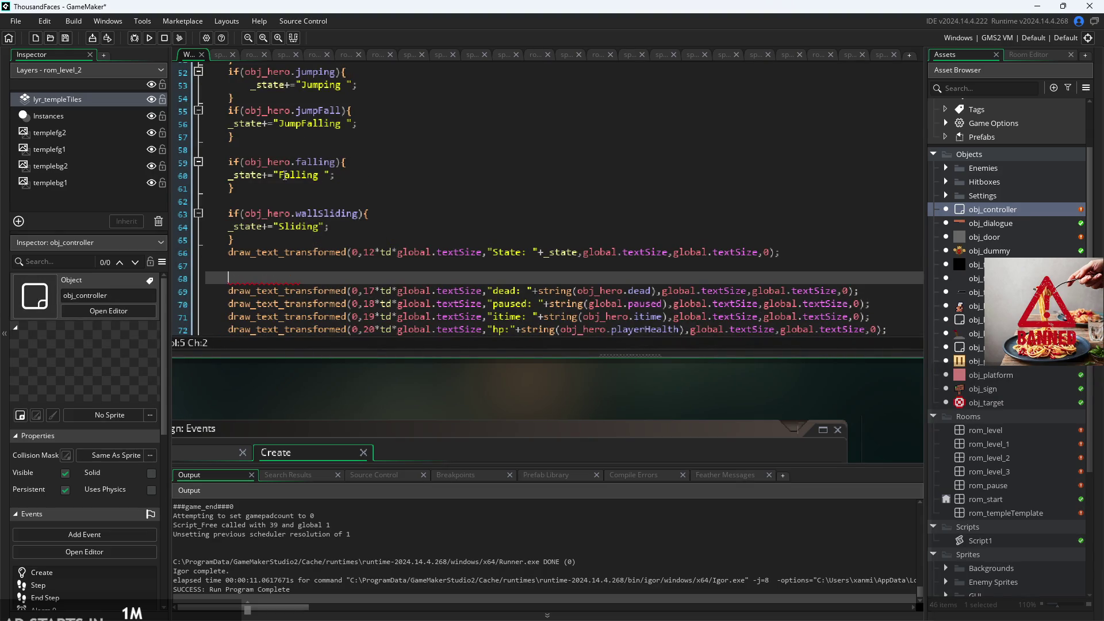
# - Paste a copy of the jumpBool if/else block above the dead: line and rename its variable to dead
pyautogui.scroll(13, 278, 179)
pyautogui.moveTo(364, 227)
pyautogui.mouseDown()
pyautogui.moveTo(230, 227)
pyautogui.moveTo(229, 200)
pyautogui.mouseUp()
pyautogui.hotkey('ctrl', 'c')
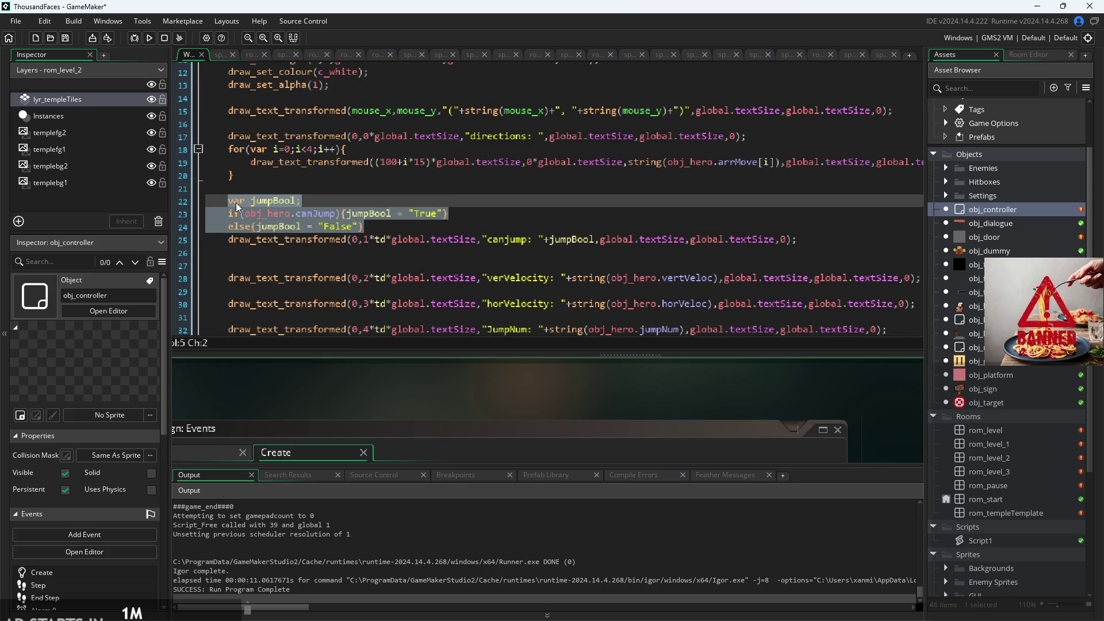
pyautogui.scroll(-12, 320, 220)
pyautogui.scroll(-3, 320, 220)
pyautogui.click(316, 215)
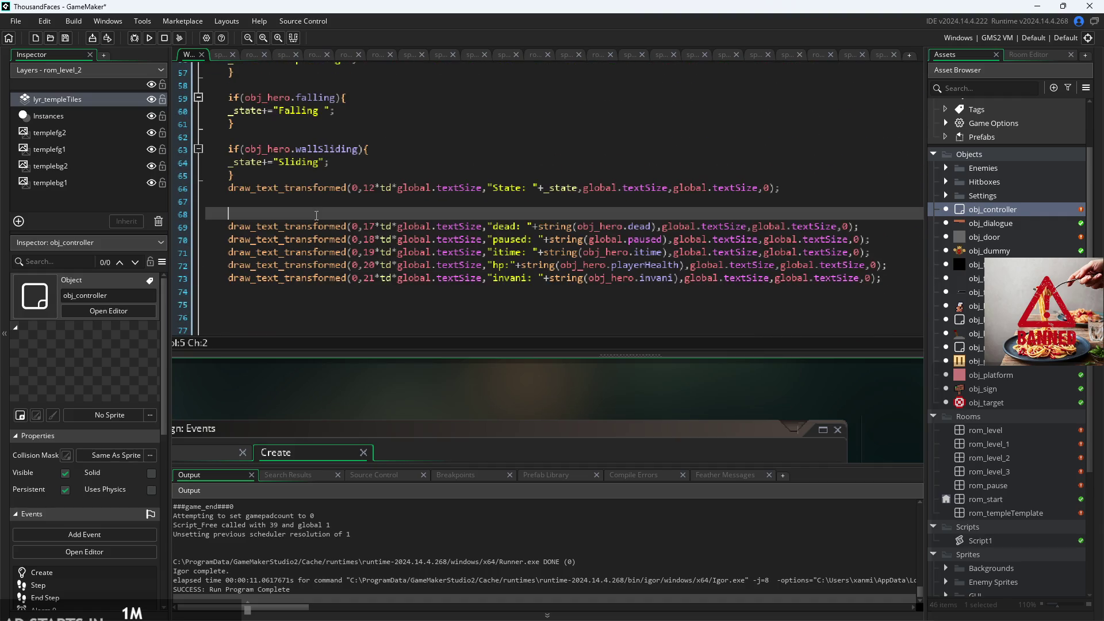
pyautogui.hotkey('ctrl', 'v')
pyautogui.press('Up')
pyautogui.press('Up')
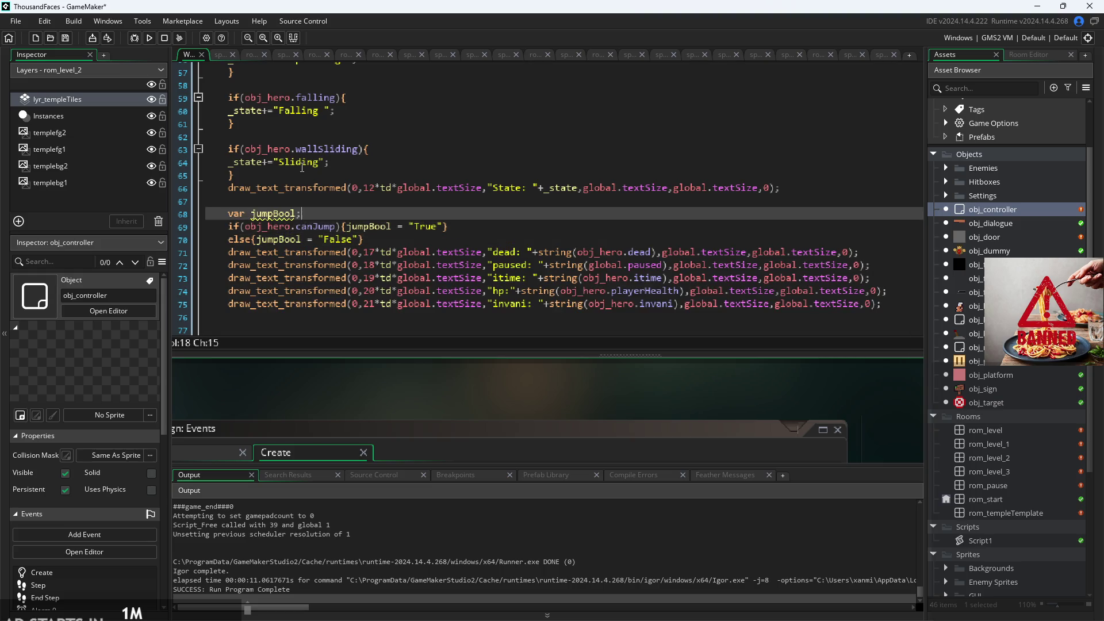
pyautogui.press('BackSpace')
pyautogui.press('BackSpace')
pyautogui.press('BackSpace')
pyautogui.write('dead;')
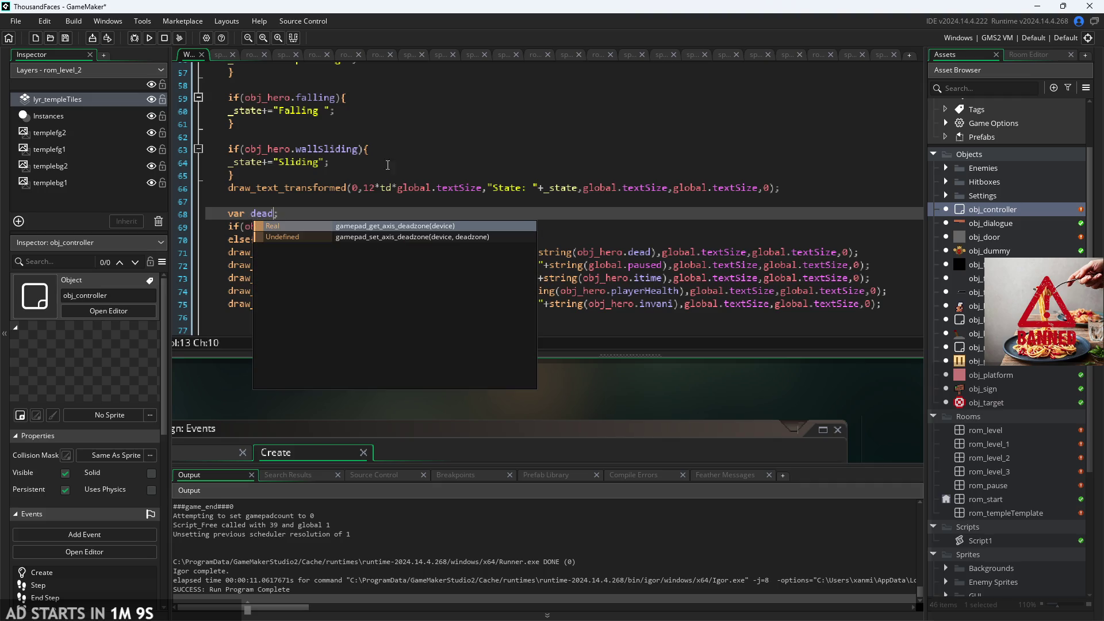
# - Replace canJump and jumpBool with dead throughout the pasted if/else block
pyautogui.click(534, 235)
pyautogui.click(534, 230)
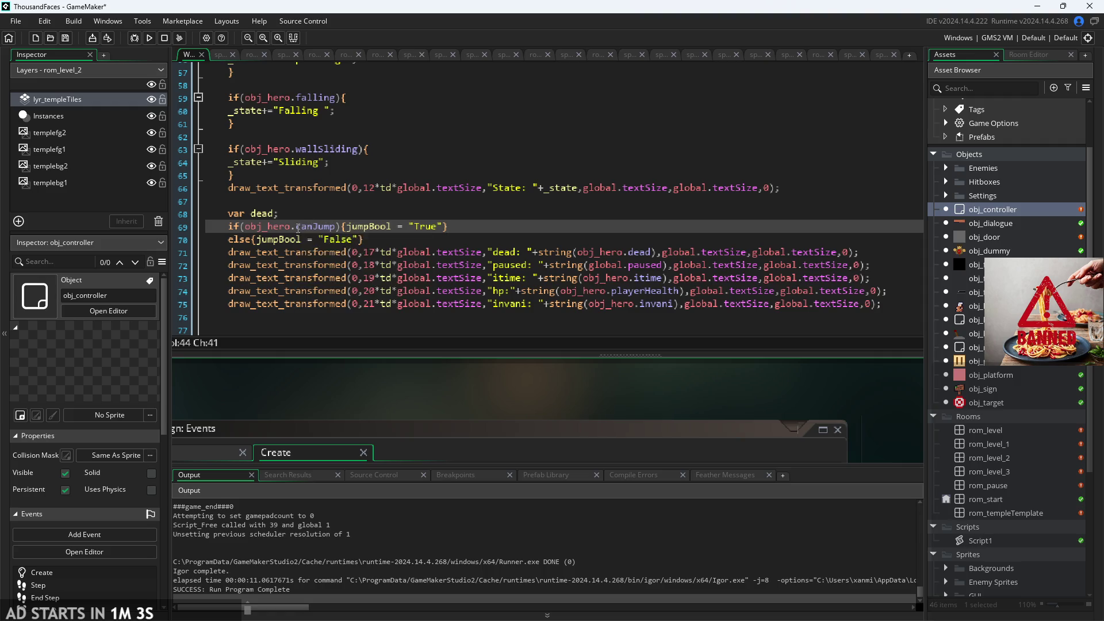
pyautogui.moveTo(296, 227); pyautogui.dragTo(335, 230)
pyautogui.press('BackSpace')
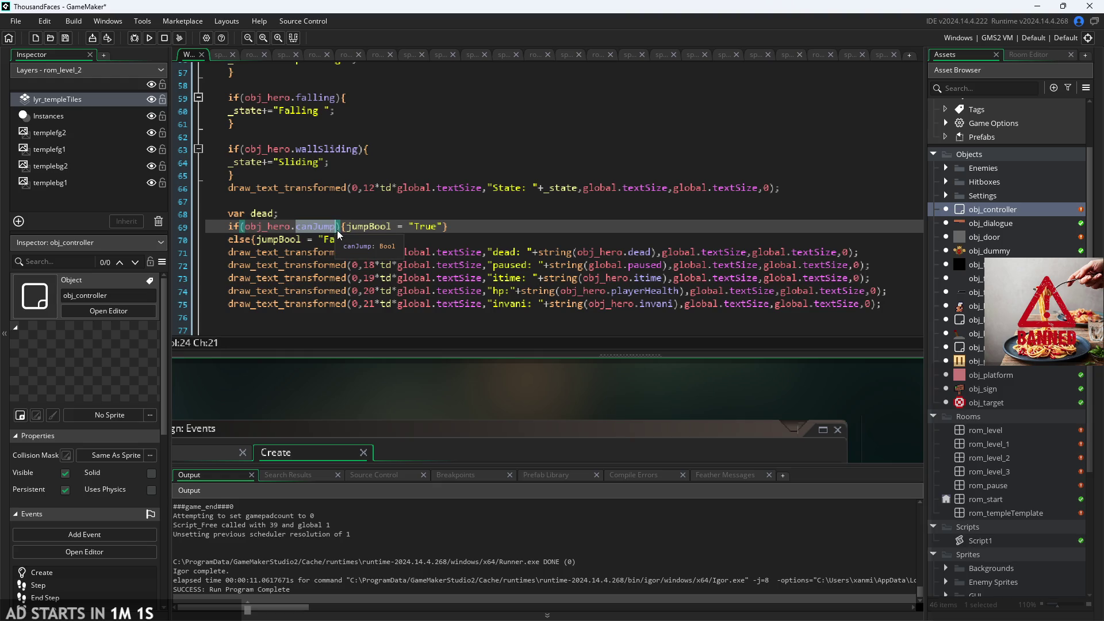
pyautogui.write('dead')
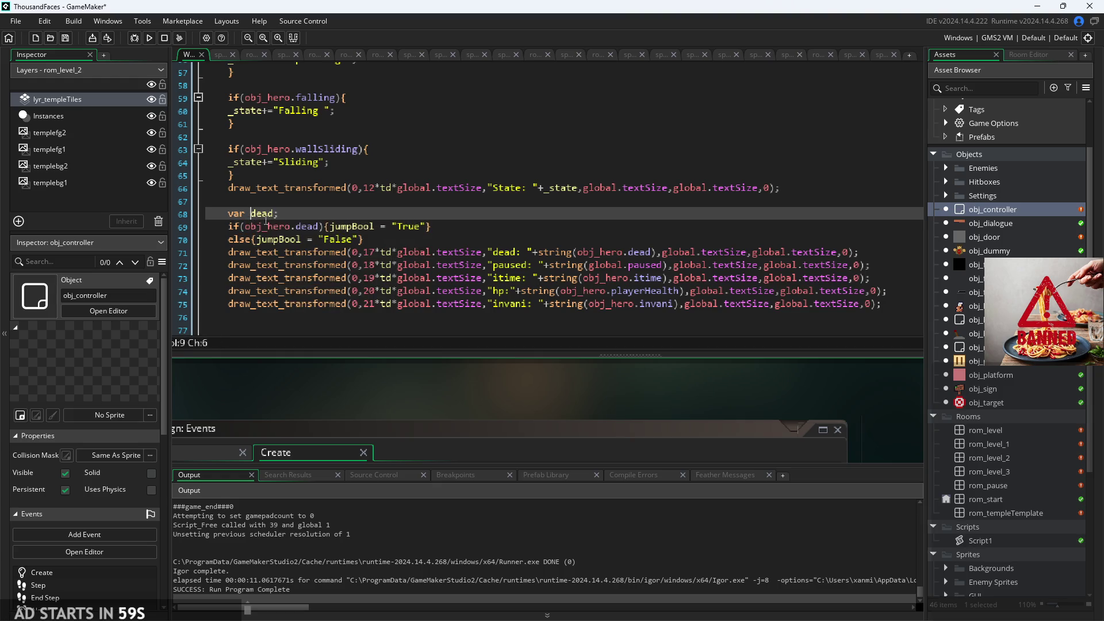
pyautogui.doubleClick(331, 226)
pyautogui.write('dead')
pyautogui.click(302, 240)
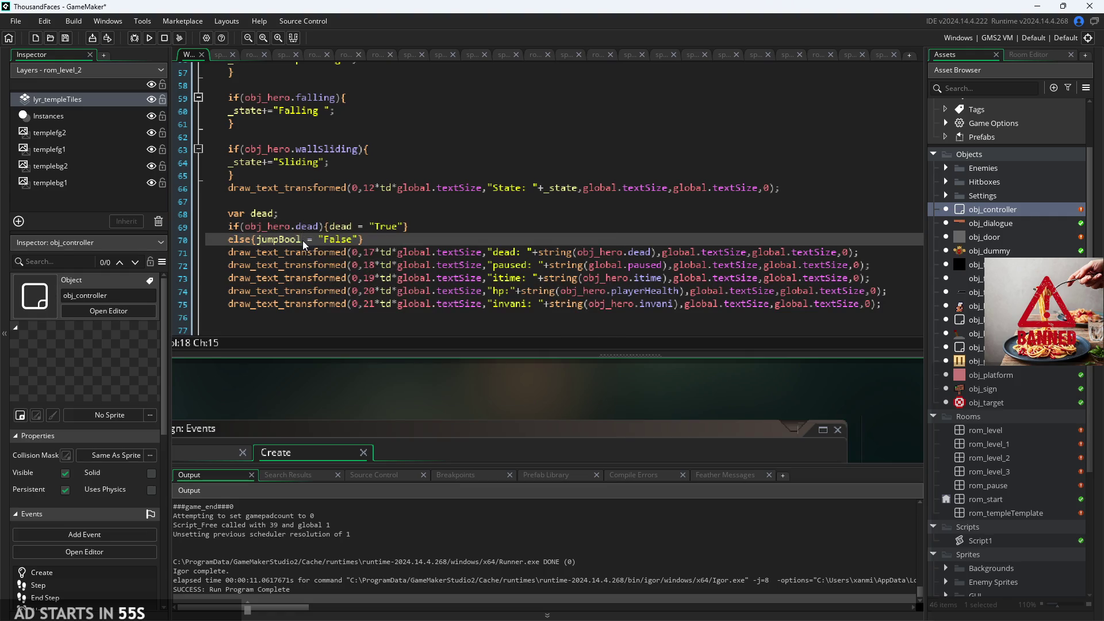
pyautogui.click(257, 240)
pyautogui.doubleClick(260, 240)
pyautogui.write('dead')
pyautogui.click(418, 230)
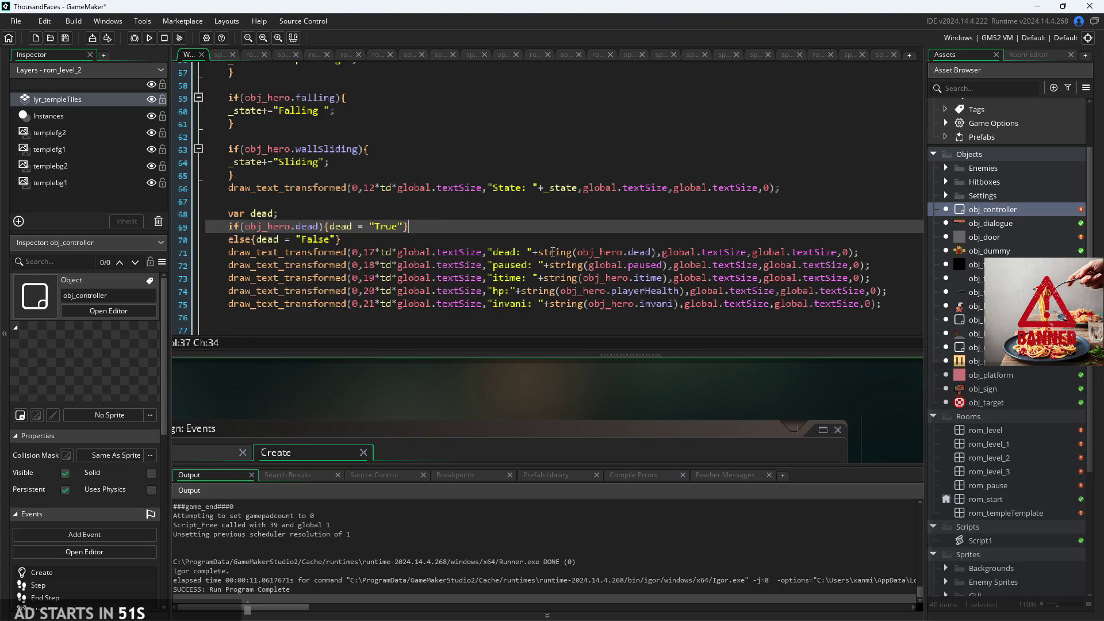
# - Show the dead variable in the "dead: " draw line and remove the "paused: " draw statement
pyautogui.moveTo(653, 253)
pyautogui.moveTo(653, 253); pyautogui.dragTo(578, 252)
pyautogui.write('dead')
pyautogui.press('Escape')
pyautogui.click(629, 264)
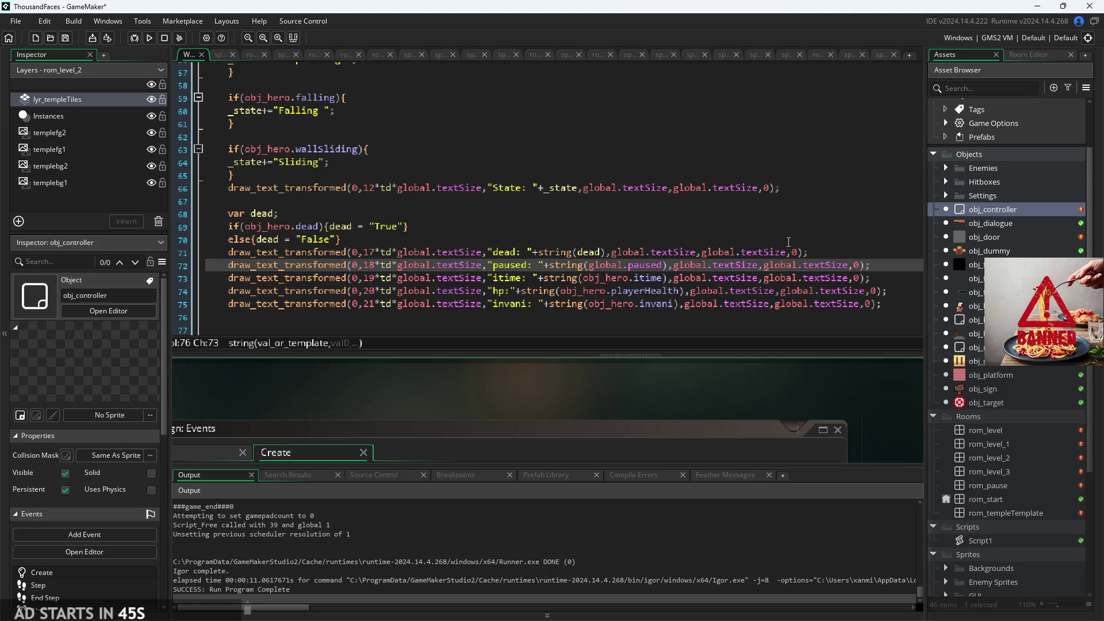
pyautogui.moveTo(880, 265)
pyautogui.mouseDown()
pyautogui.moveTo(517, 282)
pyautogui.moveTo(345, 253)
pyautogui.moveTo(170, 265)
pyautogui.mouseUp()
pyautogui.hotkey('ctrl', 'c')
pyautogui.press('Delete')
pyautogui.click(358, 213)
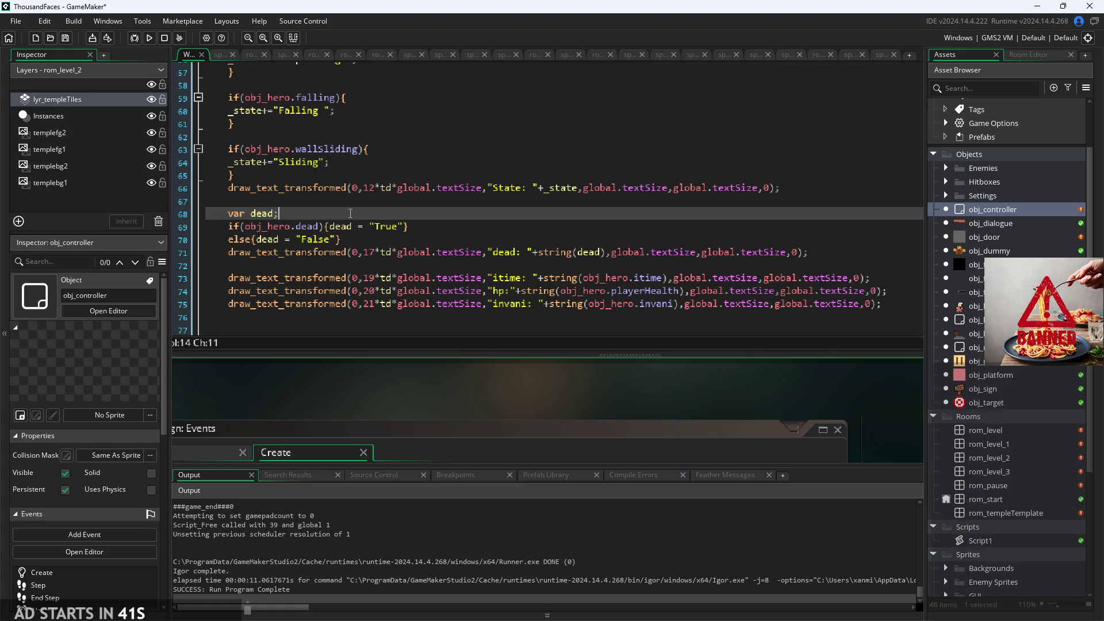
pyautogui.click(363, 196)
# - Paste the paused: draw statement back above the dead block and fix its indentation
pyautogui.press('Return')
pyautogui.press('Return')
pyautogui.press('Return')
pyautogui.press('Up')
pyautogui.hotkey('ctrl', 'v')
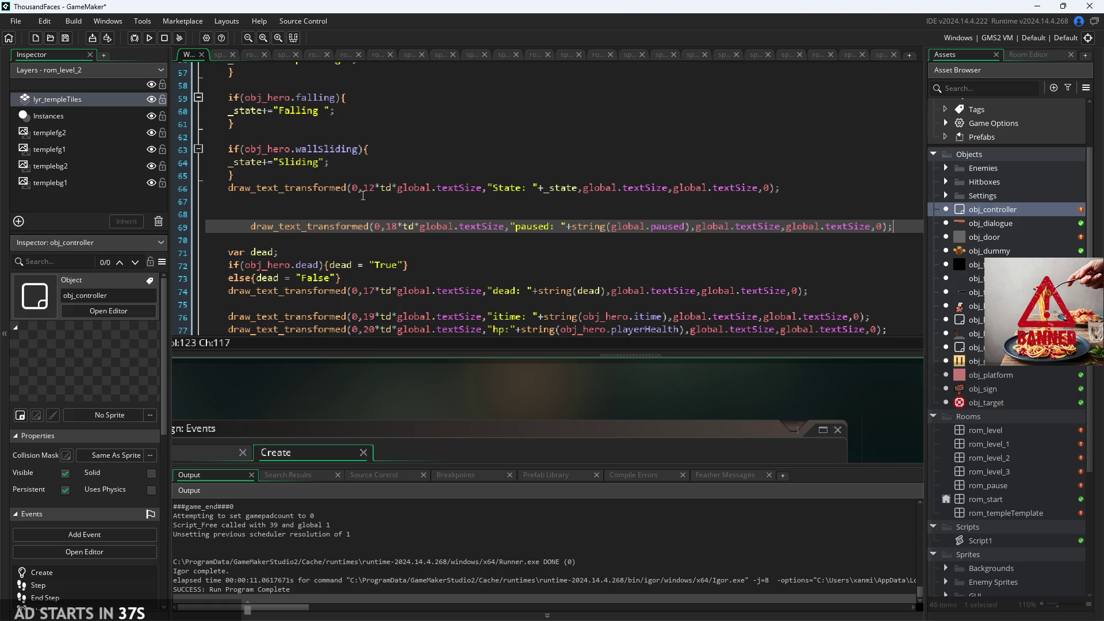
pyautogui.press('Home')
pyautogui.press('BackSpace')
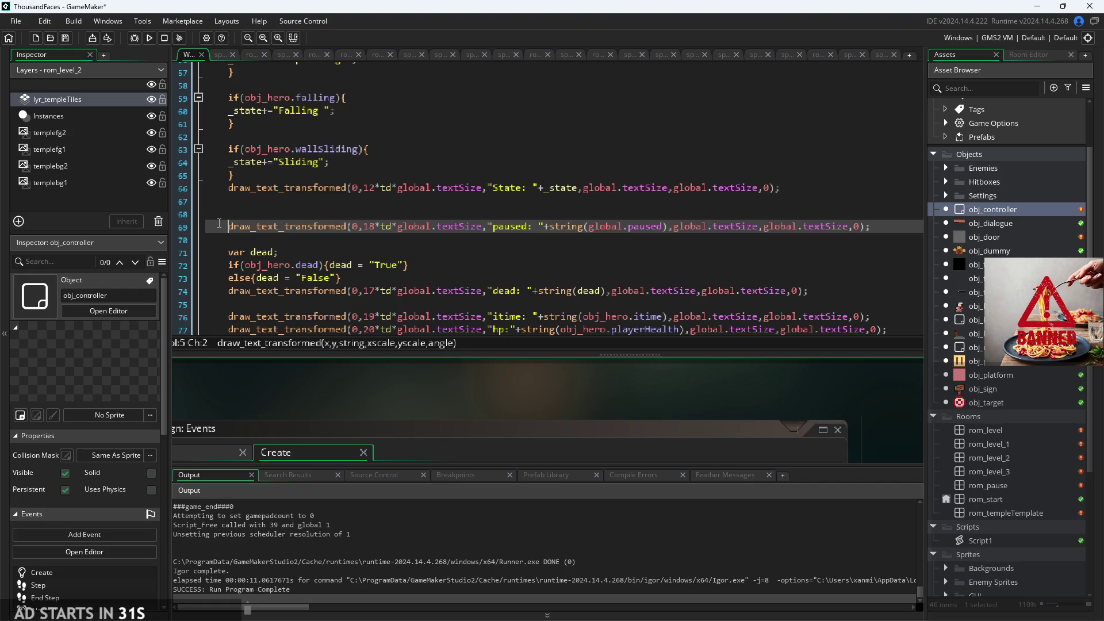
pyautogui.press('Up')
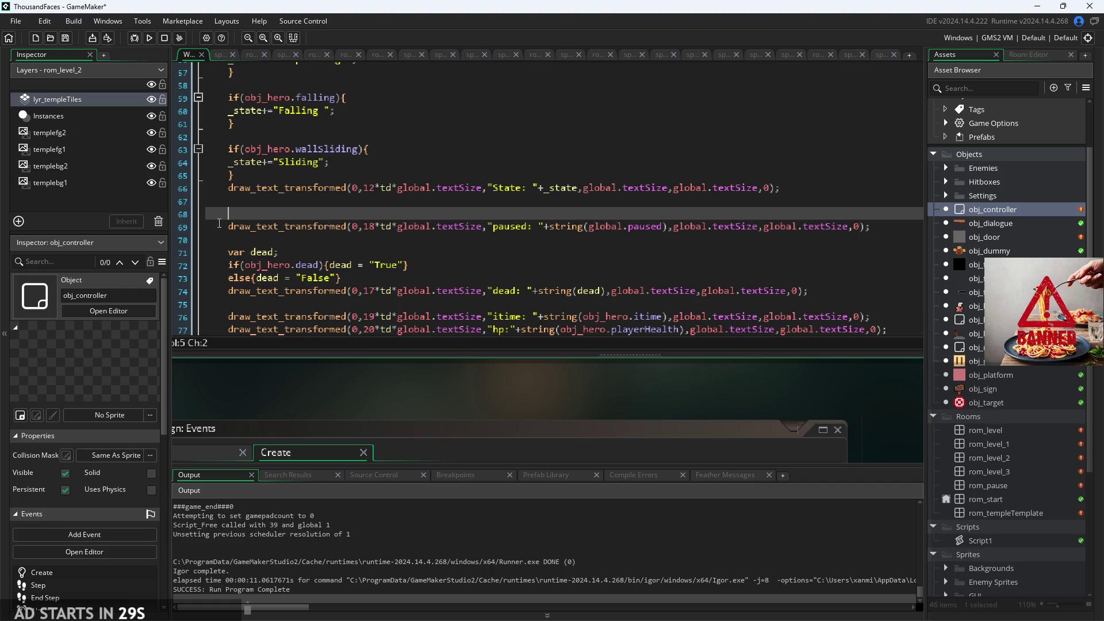
pyautogui.hotkey('ctrl', 'v')
pyautogui.hotkey('ctrl', 'z')
# - Duplicate the var dead declaration block above the paused: line and rename it paused
pyautogui.moveTo(341, 277); pyautogui.dragTo(236, 257)
pyautogui.hotkey('ctrl', 'c')
pyautogui.click(269, 213)
pyautogui.hotkey('ctrl', 'v')
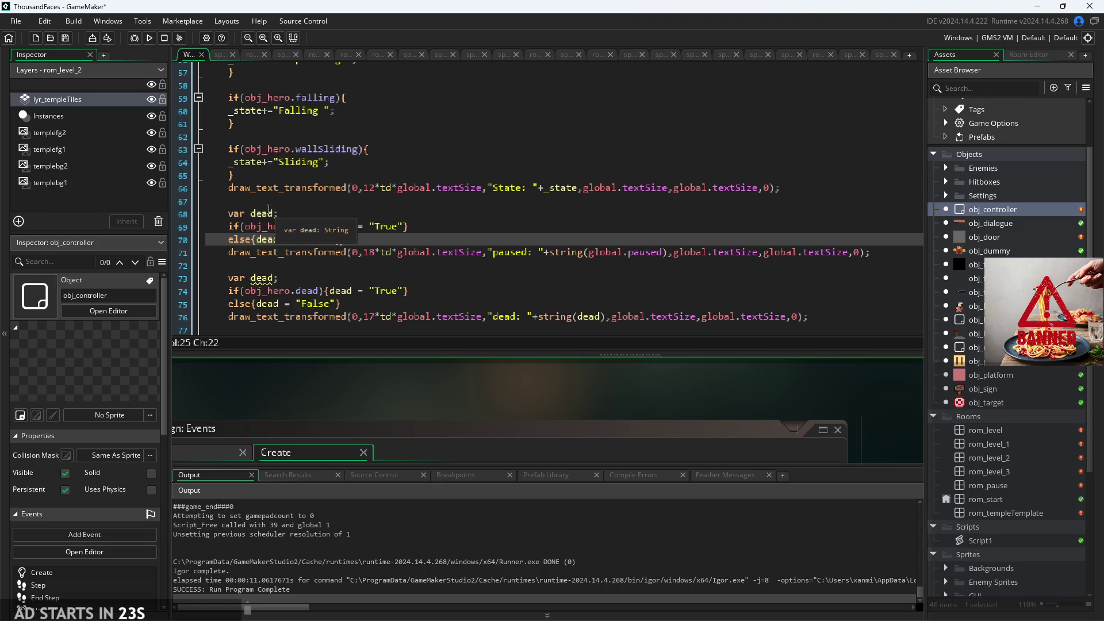
pyautogui.click(256, 213)
pyautogui.hotkey('ctrl', 'shift', 'Right')
pyautogui.write('pasue')
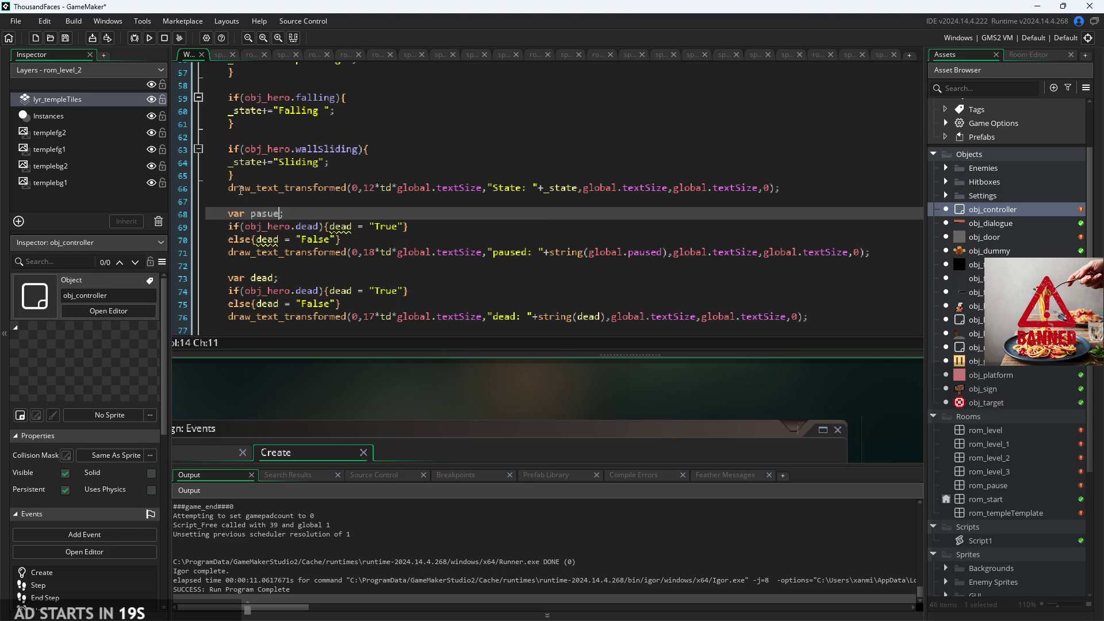
pyautogui.press('BackSpace')
pyautogui.press('BackSpace')
pyautogui.press('BackSpace')
pyautogui.write('used')
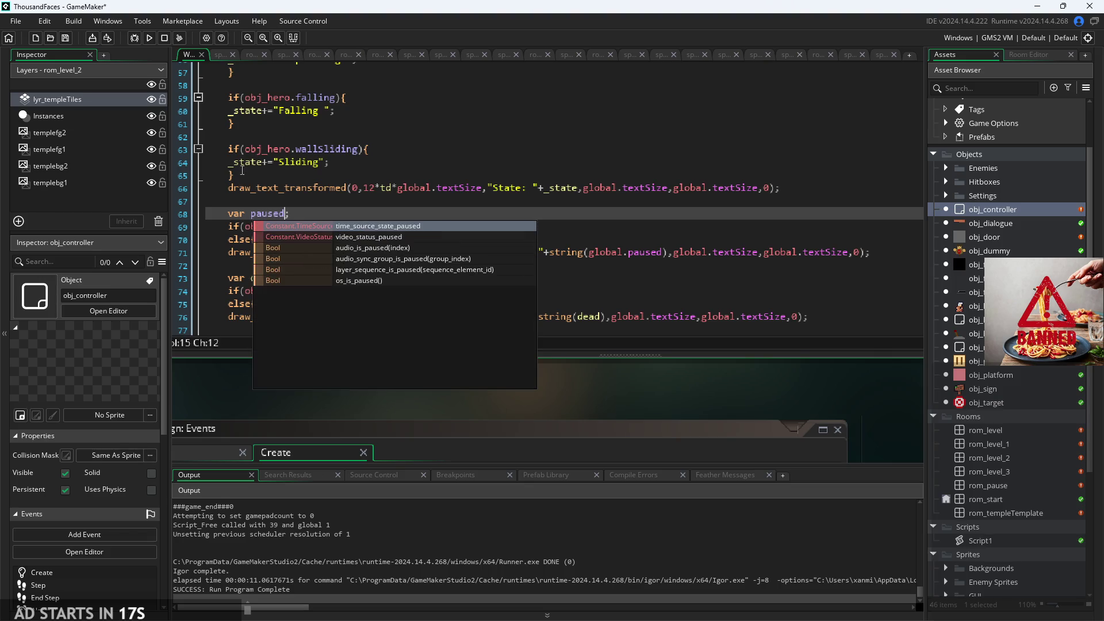
pyautogui.press('Up')
pyautogui.press('Up')
pyautogui.click(253, 213)
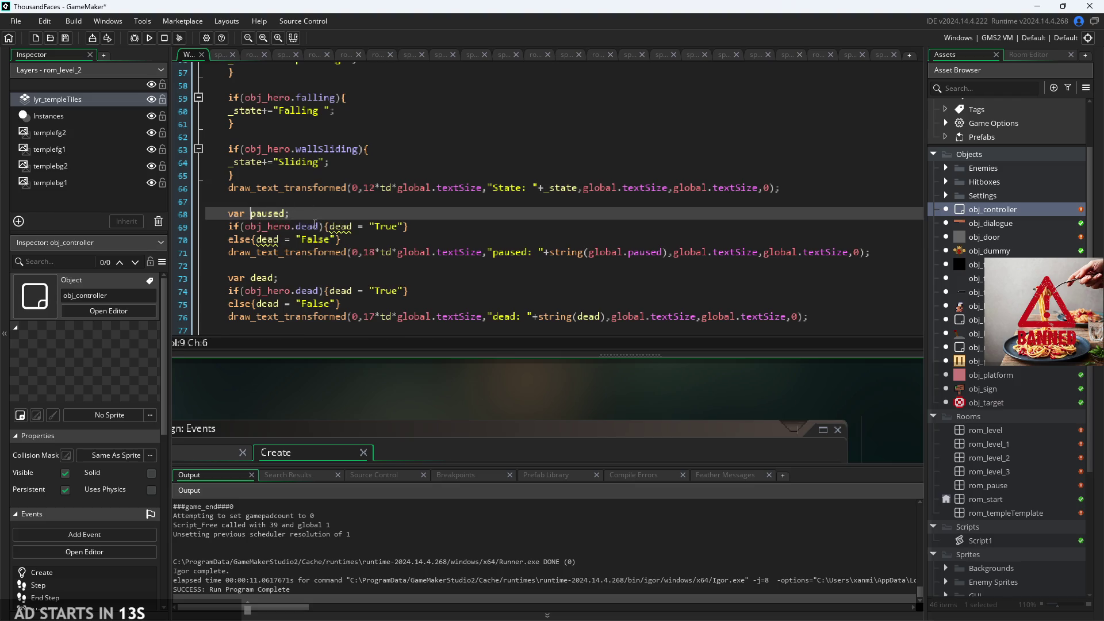
# - Make the copied block test global.paused and assign the paused variable in both branches
pyautogui.moveTo(318, 226); pyautogui.dragTo(251, 231)
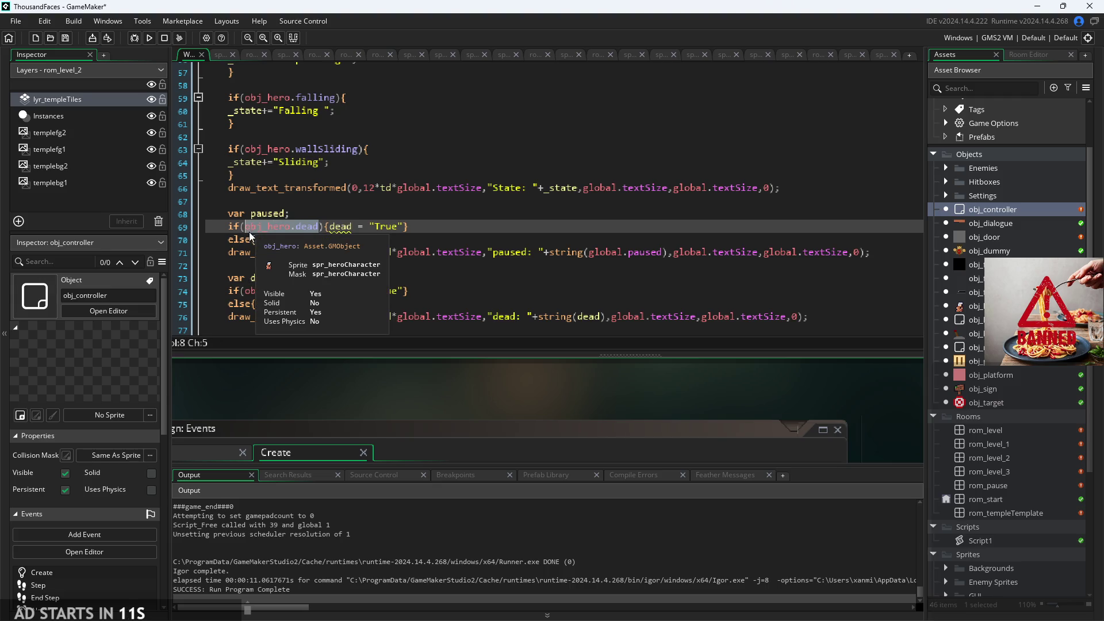
pyautogui.write('global.pa')
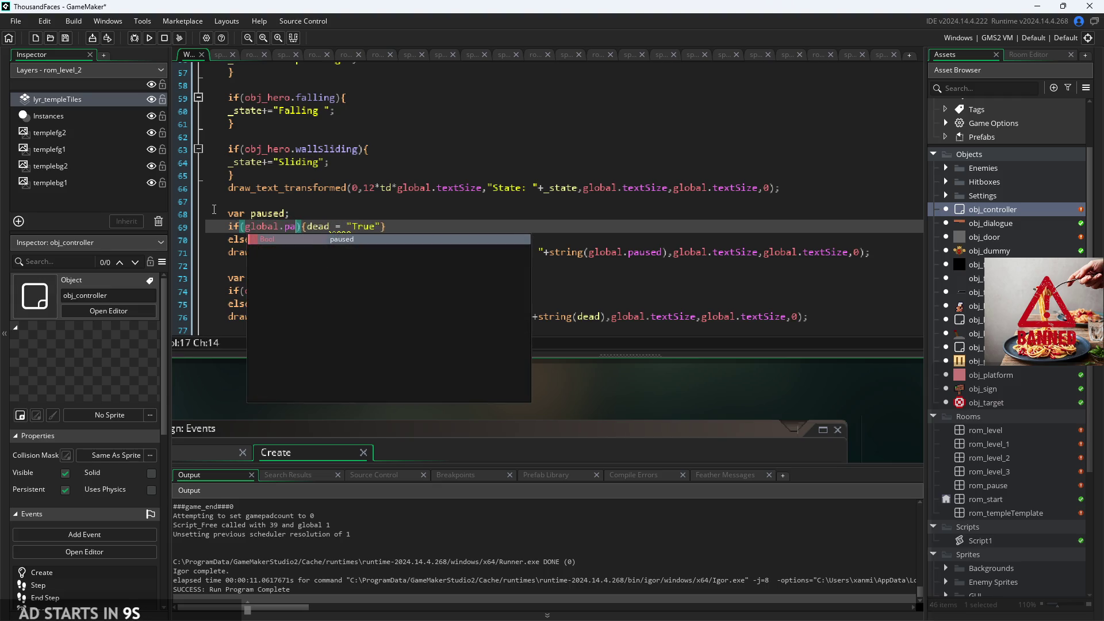
pyautogui.press('Return')
pyautogui.press('Right')
pyautogui.press('Right')
pyautogui.press('Delete')
pyautogui.press('Delete')
pyautogui.press('Delete')
pyautogui.write('paused')
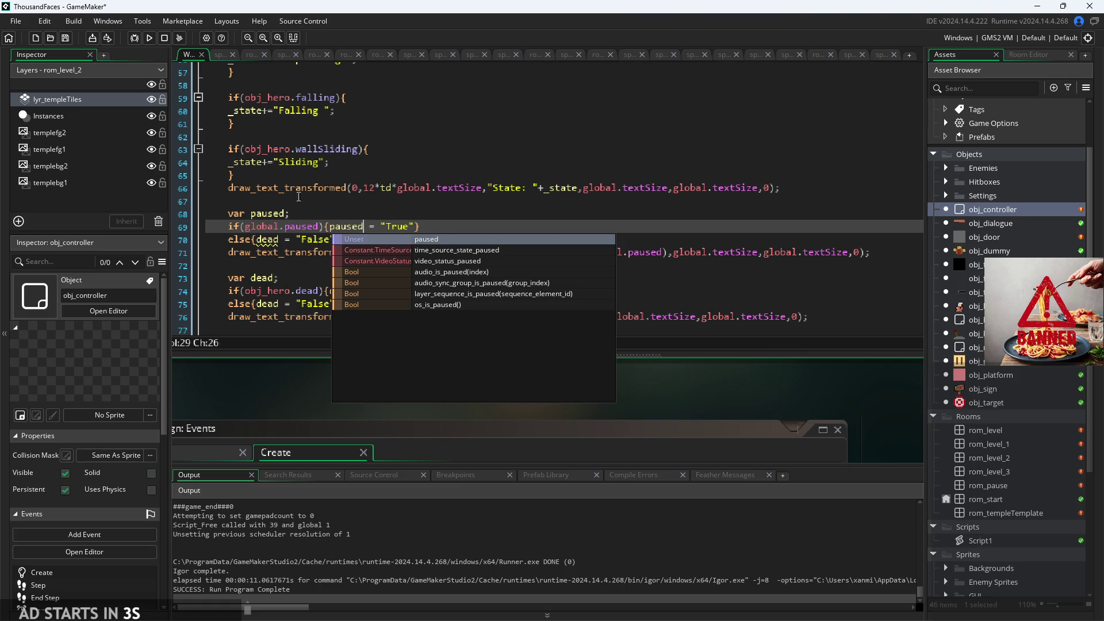
pyautogui.click(279, 239)
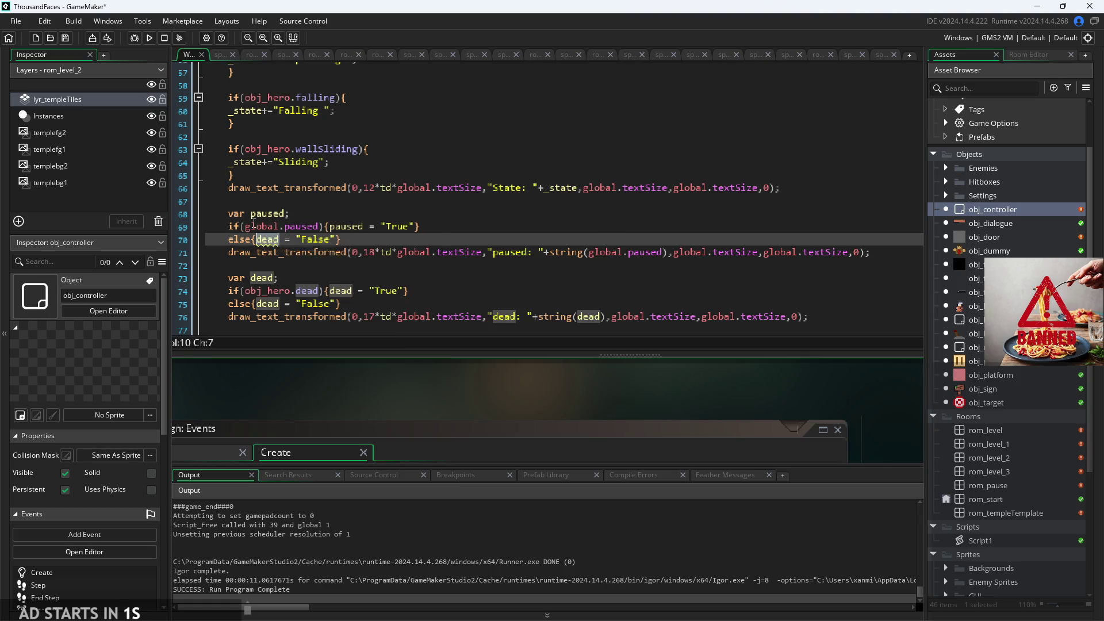
pyautogui.press('BackSpace')
pyautogui.press('Delete')
pyautogui.press('Delete')
pyautogui.press('Delete')
pyautogui.write('pa')
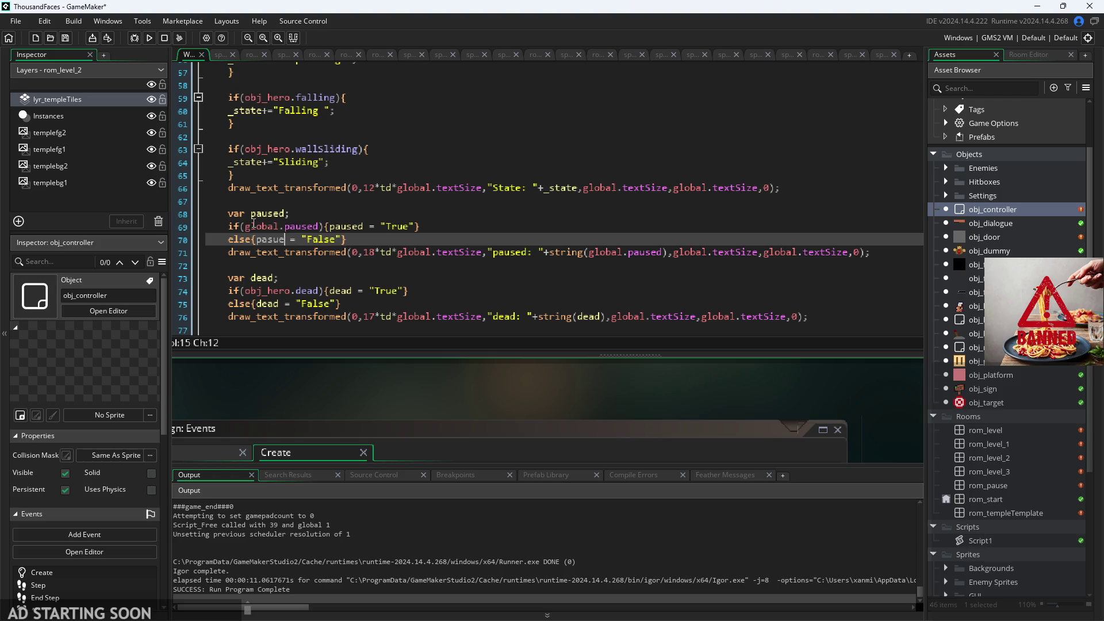
pyautogui.write('used')
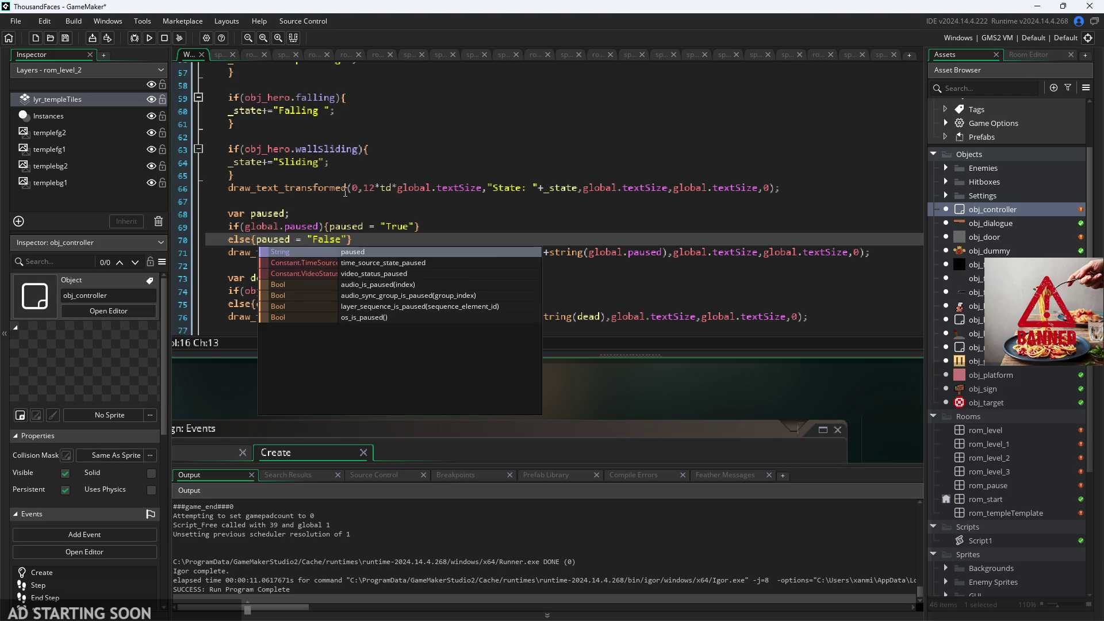
pyautogui.click(346, 187)
# - Draw paused instead of string(global.paused) and remove the string() wrapper around dead
pyautogui.click(371, 252)
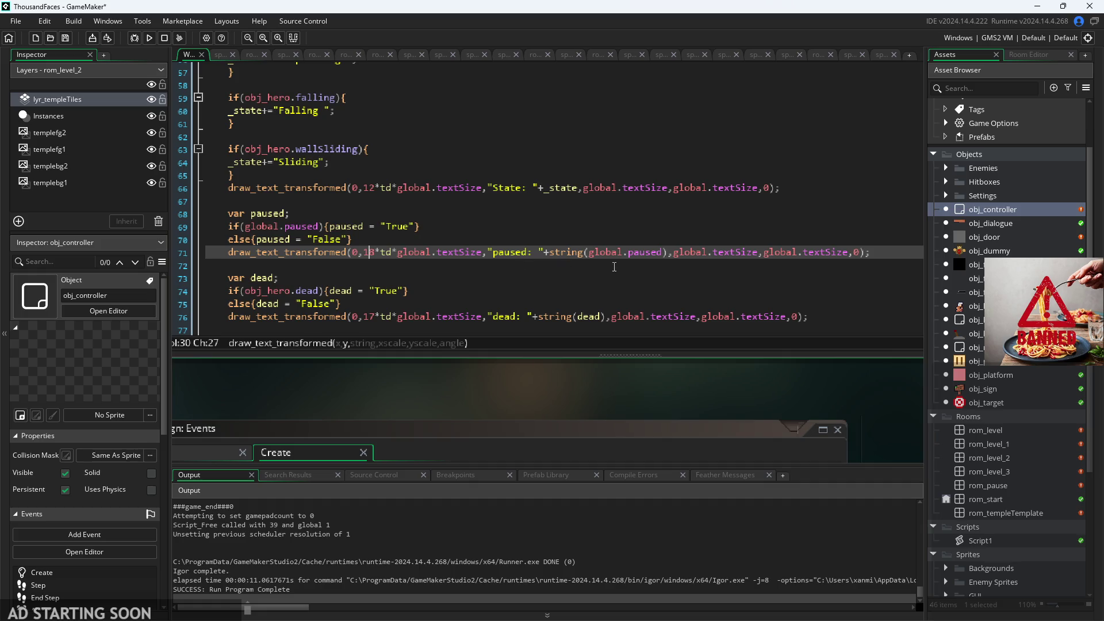
pyautogui.moveTo(556, 253)
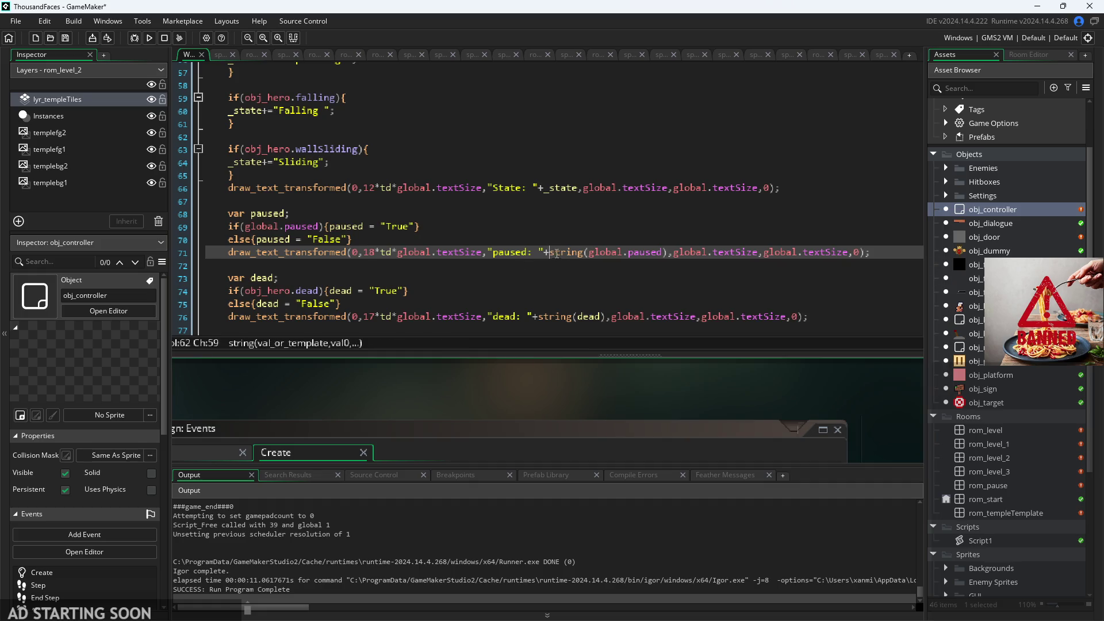
pyautogui.moveTo(550, 253); pyautogui.dragTo(667, 253)
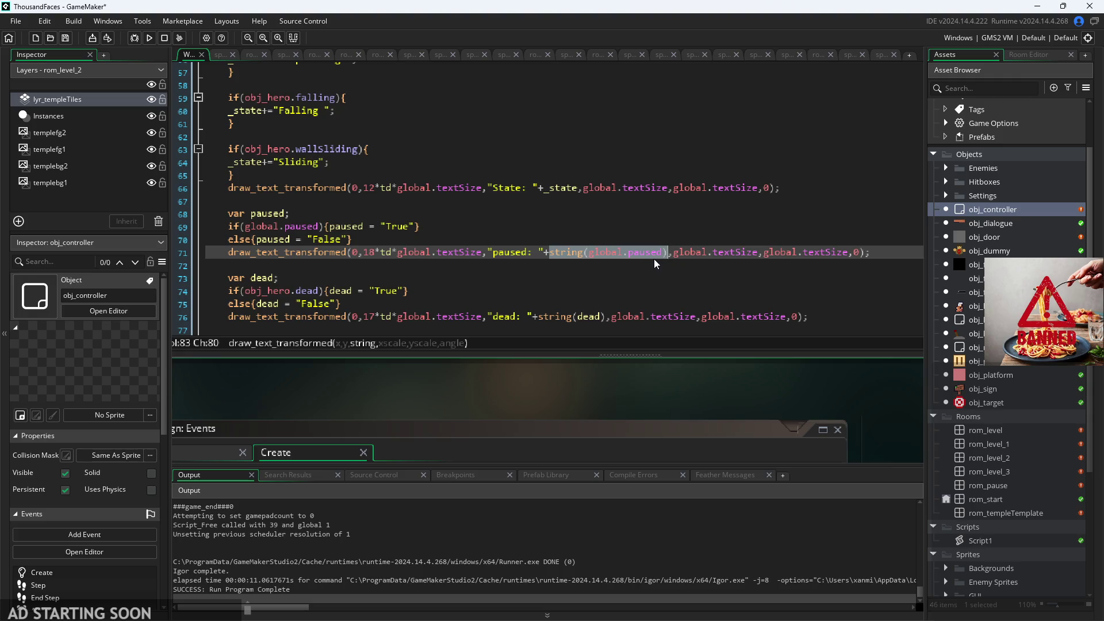
pyautogui.write('[')
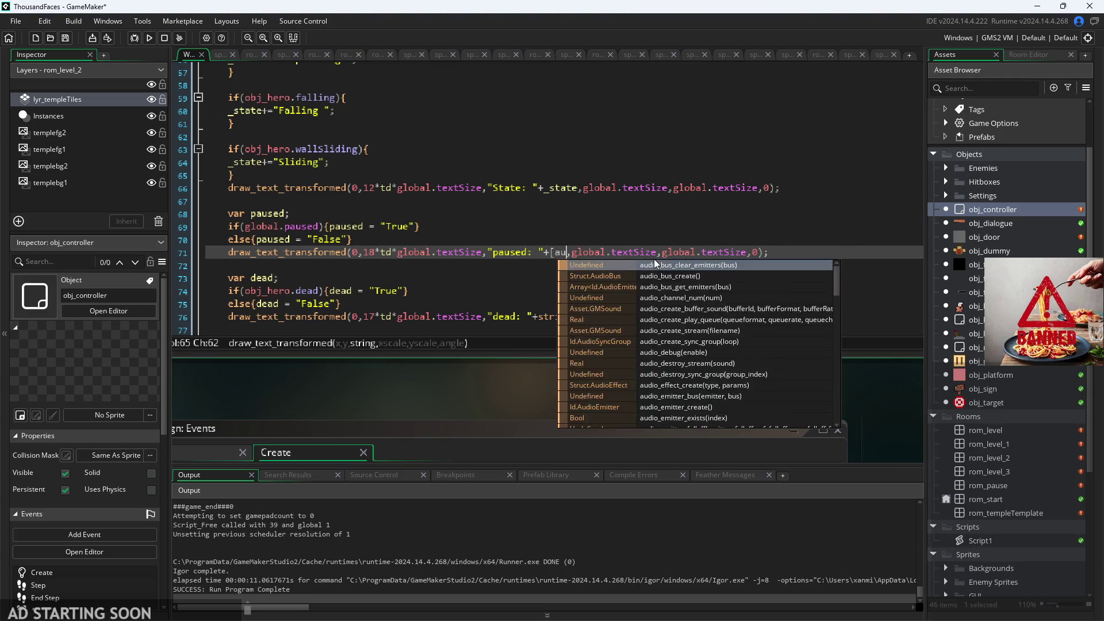
pyautogui.press('BackSpace')
pyautogui.write('paused')
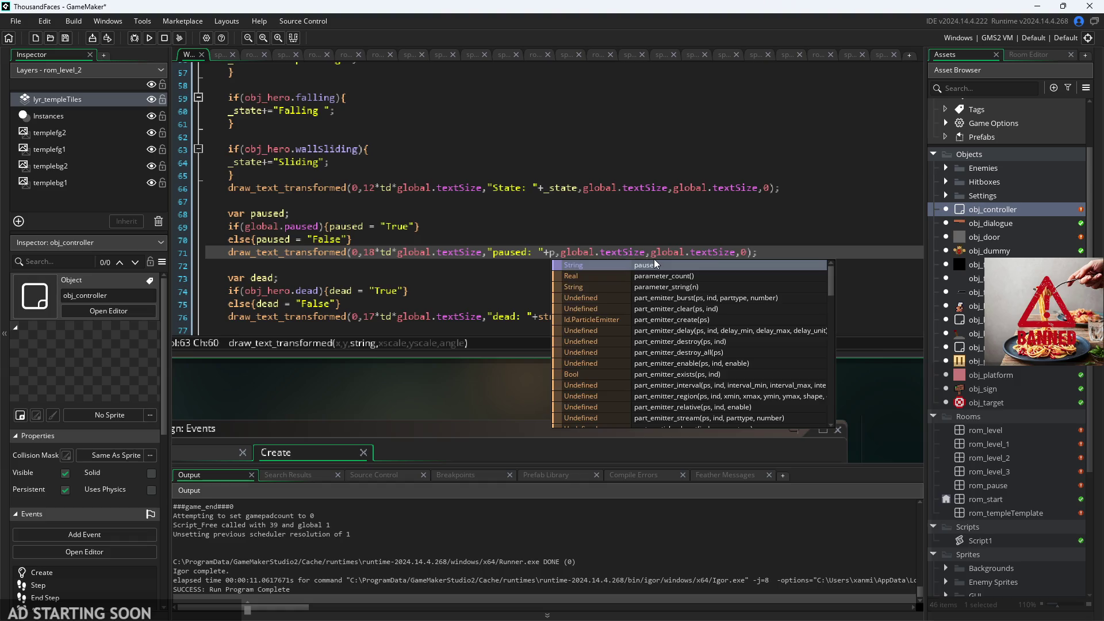
pyautogui.click(579, 316)
pyautogui.press('BackSpace')
pyautogui.press('BackSpace')
pyautogui.press('BackSpace')
pyautogui.click(567, 317)
pyautogui.press('BackSpace')
pyautogui.click(575, 226)
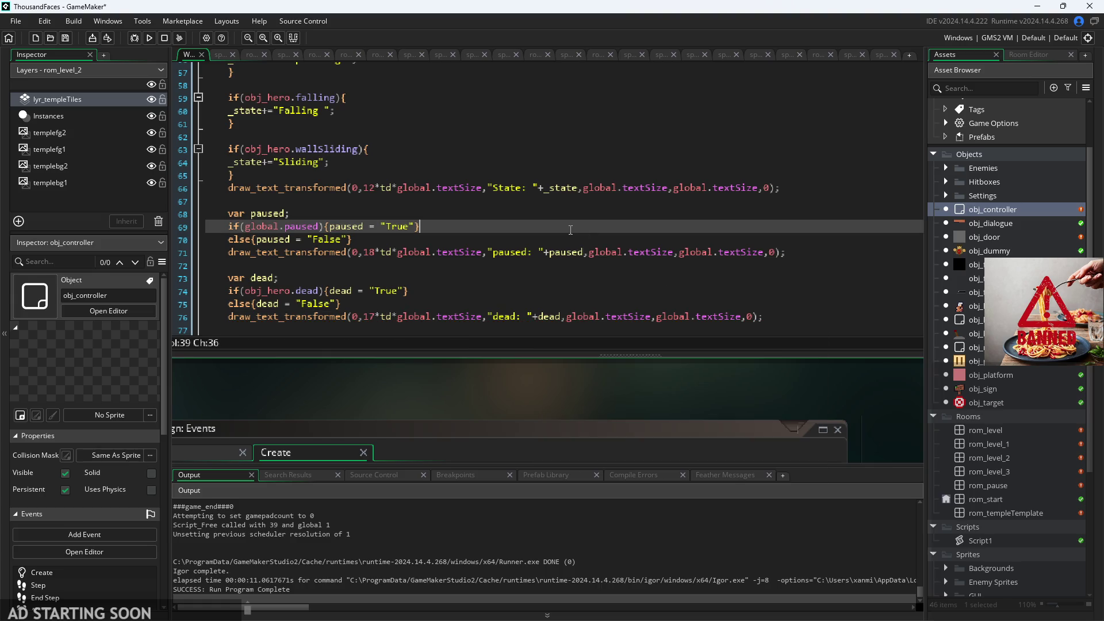
pyautogui.click(523, 296)
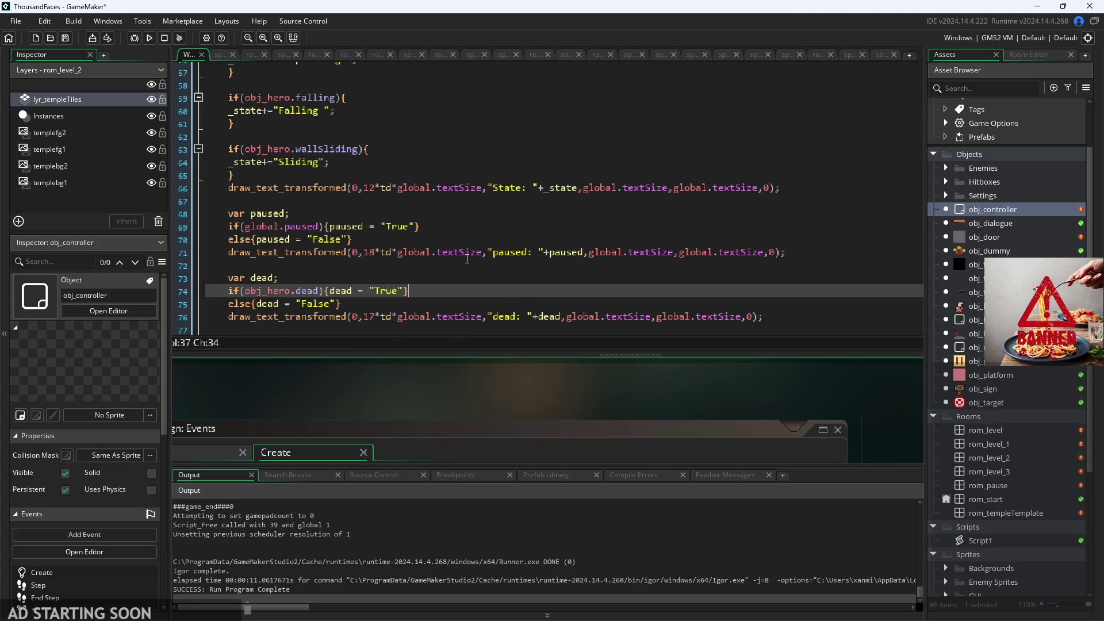
pyautogui.scroll(5, 326, 183)
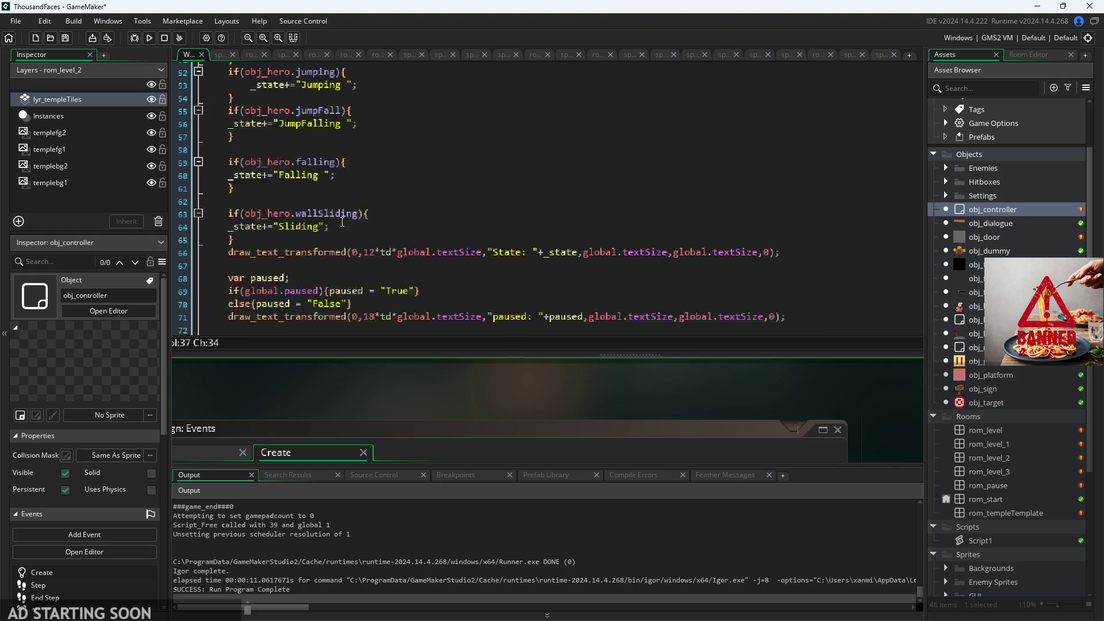
# - Fold the idle, running, jumping, jumpFall, falling and wallSliding check blocks
pyautogui.scroll(-2, 350, 241)
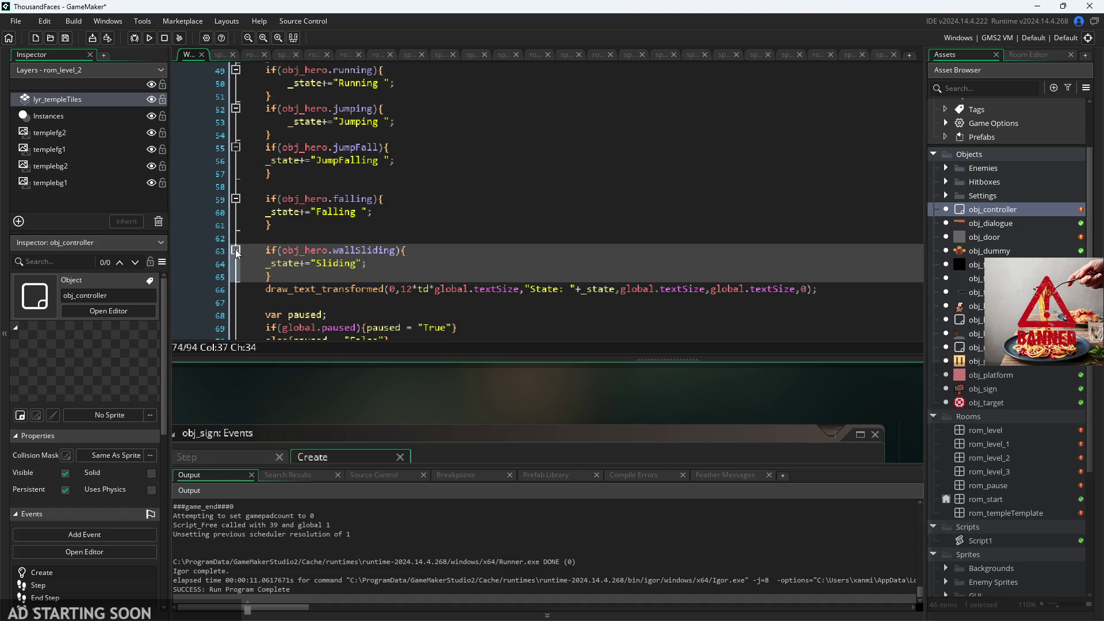
pyautogui.click(235, 251)
pyautogui.click(235, 199)
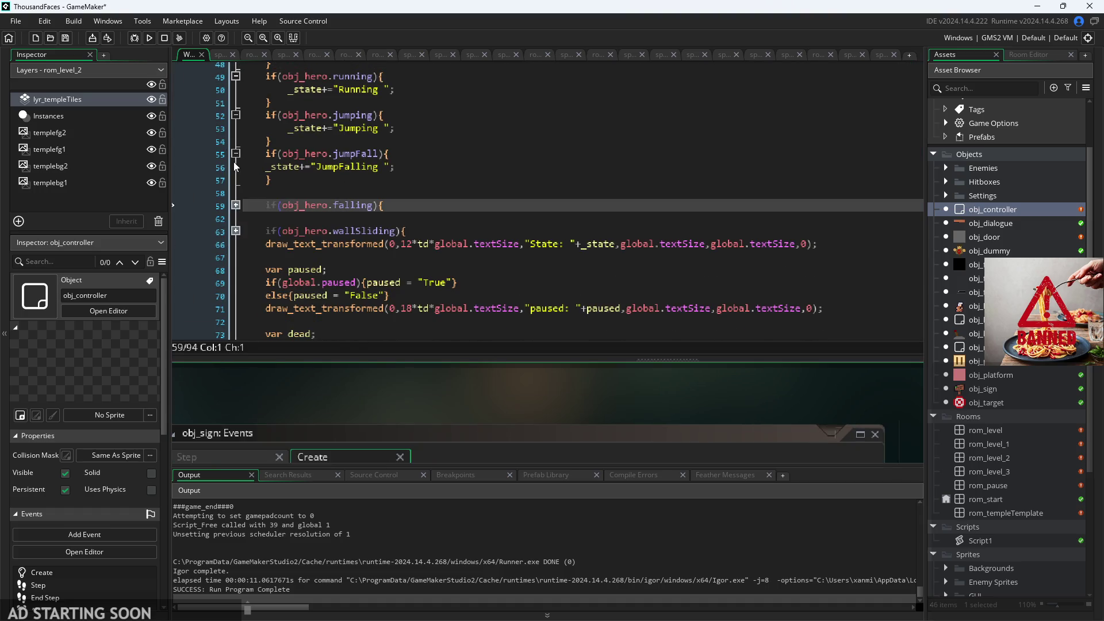
pyautogui.click(236, 148)
pyautogui.scroll(2, 234, 157)
pyautogui.click(235, 179)
pyautogui.click(235, 141)
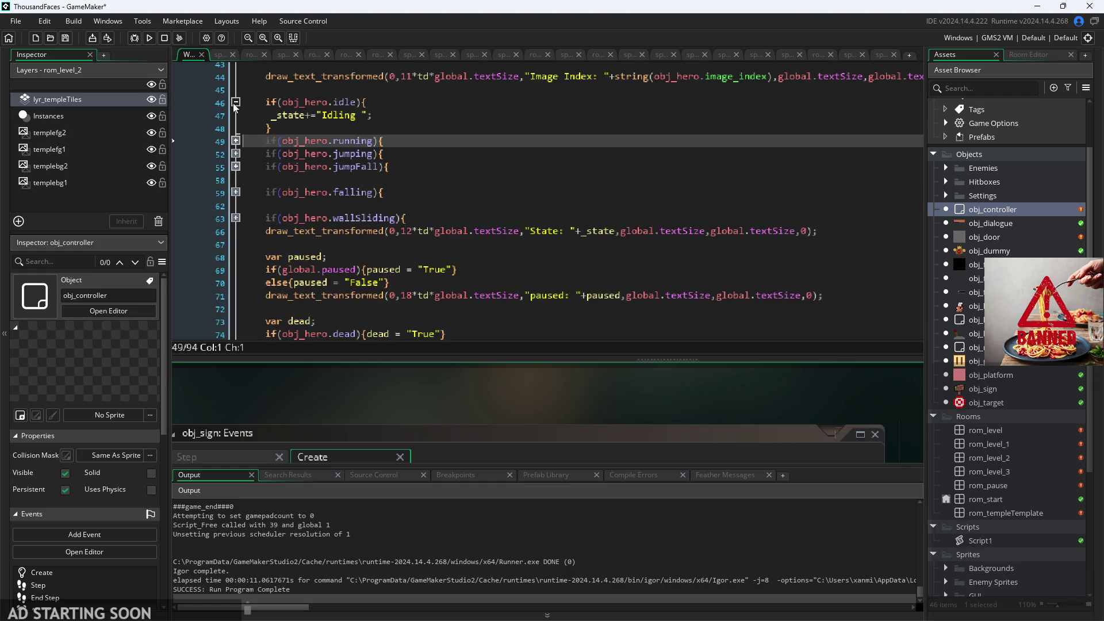
pyautogui.click(235, 102)
# - Delete the blank lines above the falling and wallSliding checks and refold the blocks
pyautogui.click(304, 164)
pyautogui.click(305, 156)
pyautogui.press('BackSpace')
pyautogui.click(297, 194)
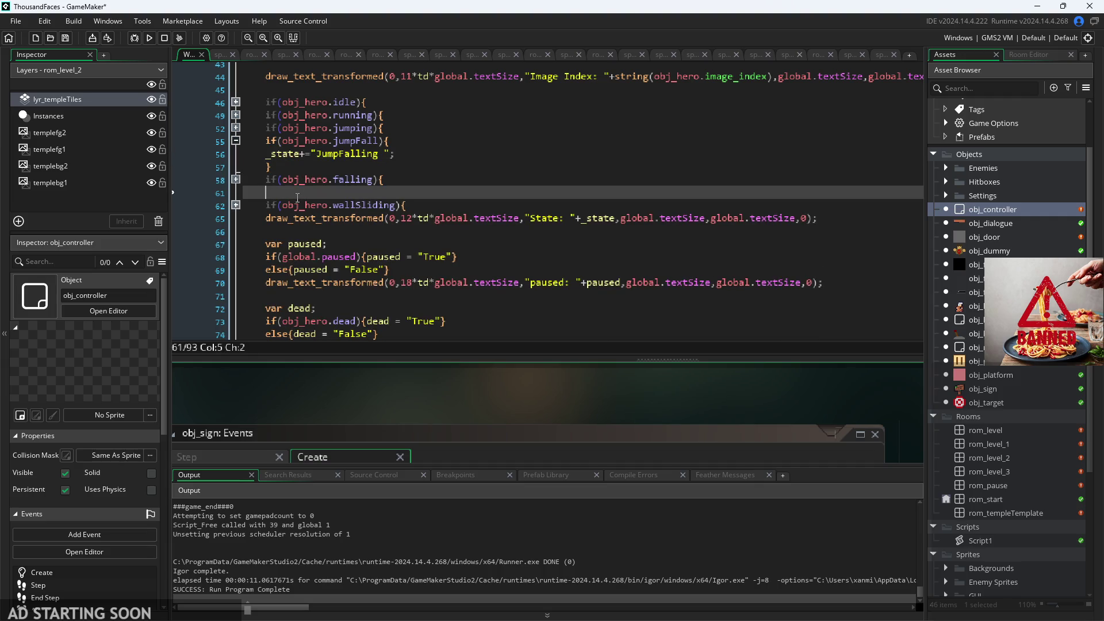
pyautogui.press('BackSpace')
pyautogui.click(235, 178)
pyautogui.click(236, 140)
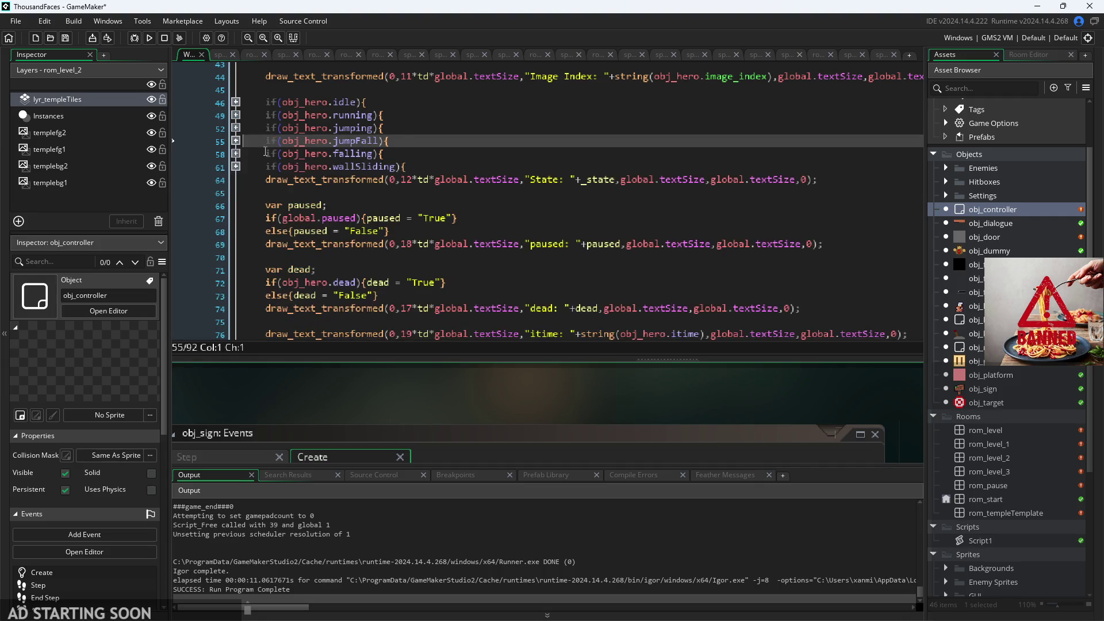
pyautogui.click(456, 153)
pyautogui.click(456, 166)
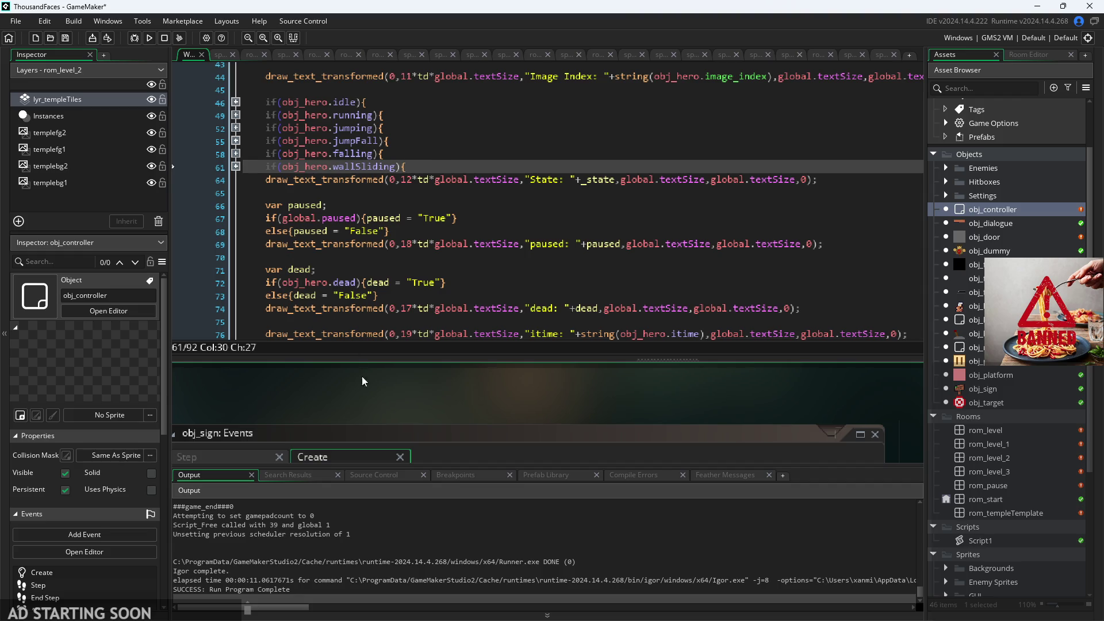
pyautogui.scroll(3, 362, 381)
pyautogui.scroll(4, 408, 316)
pyautogui.scroll(3, 409, 301)
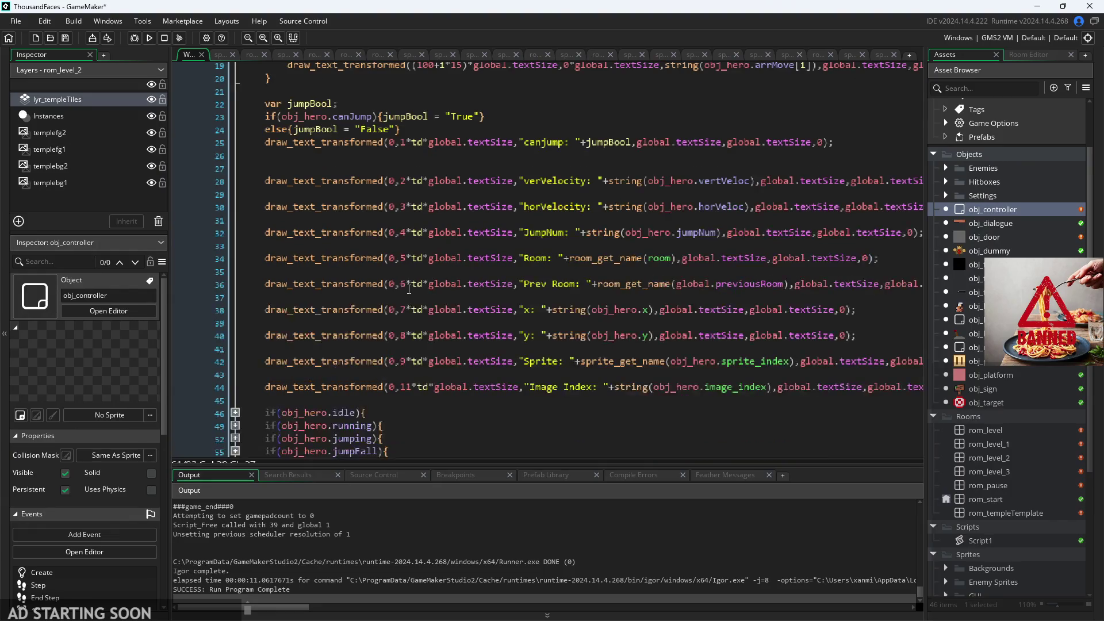
pyautogui.click(563, 128)
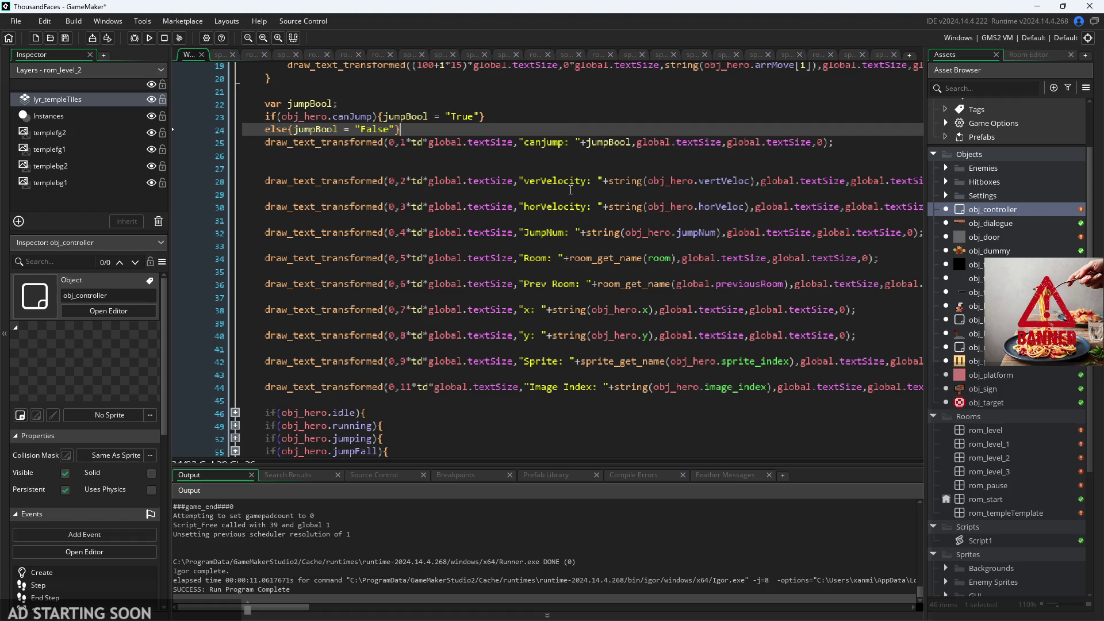
pyautogui.hotkey('alt', 'Return')
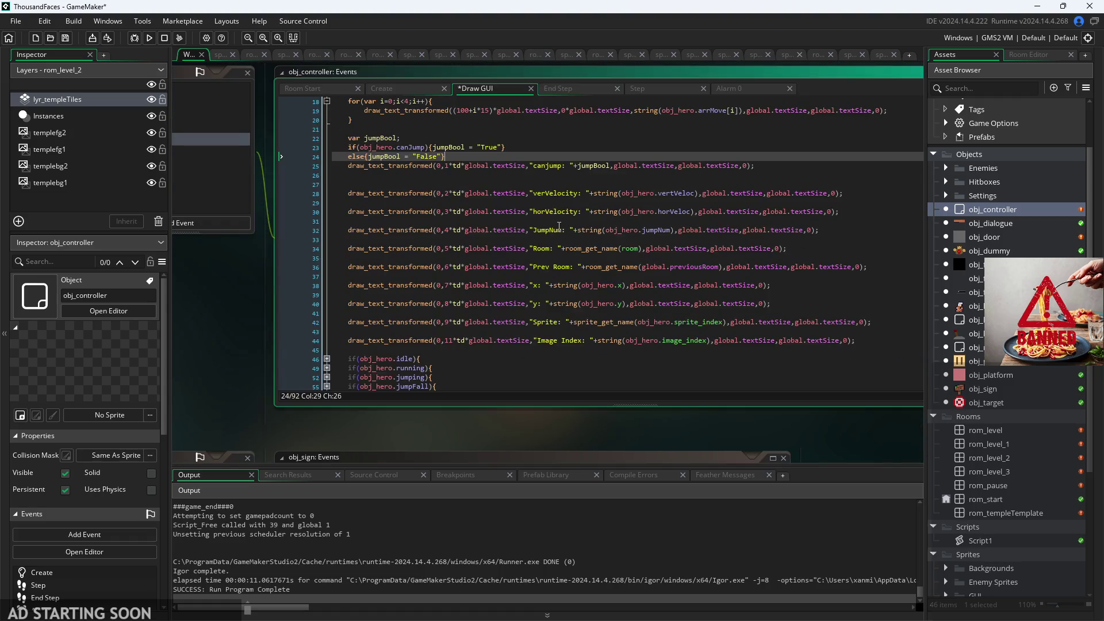
pyautogui.moveTo(248, 358); pyautogui.dragTo(219, 377)
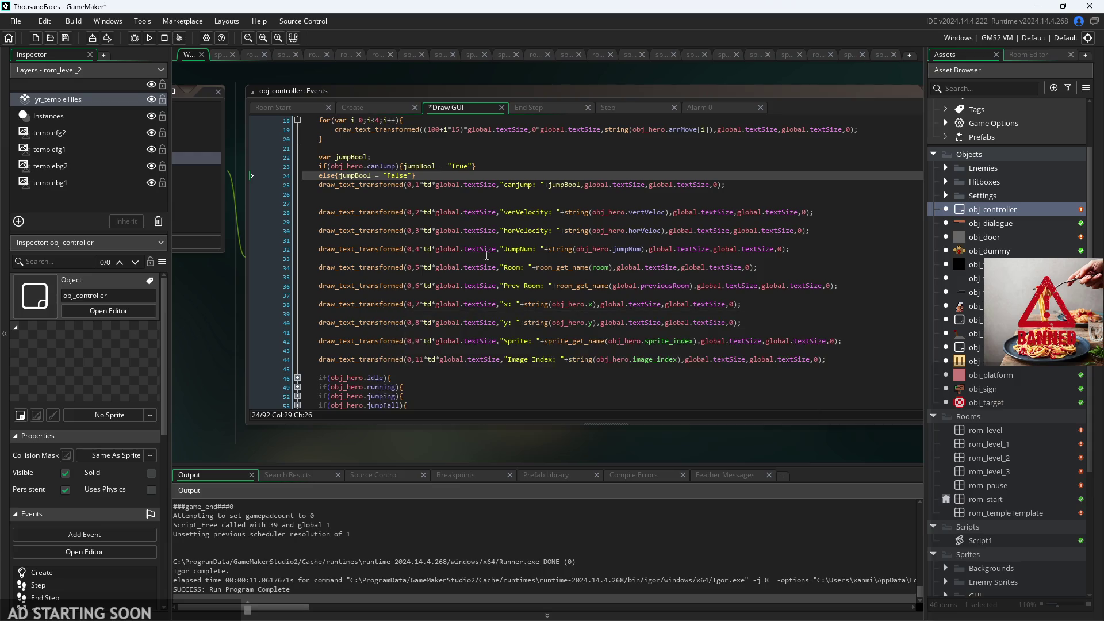
pyautogui.hotkey('alt', 'Return')
pyautogui.click(648, 215)
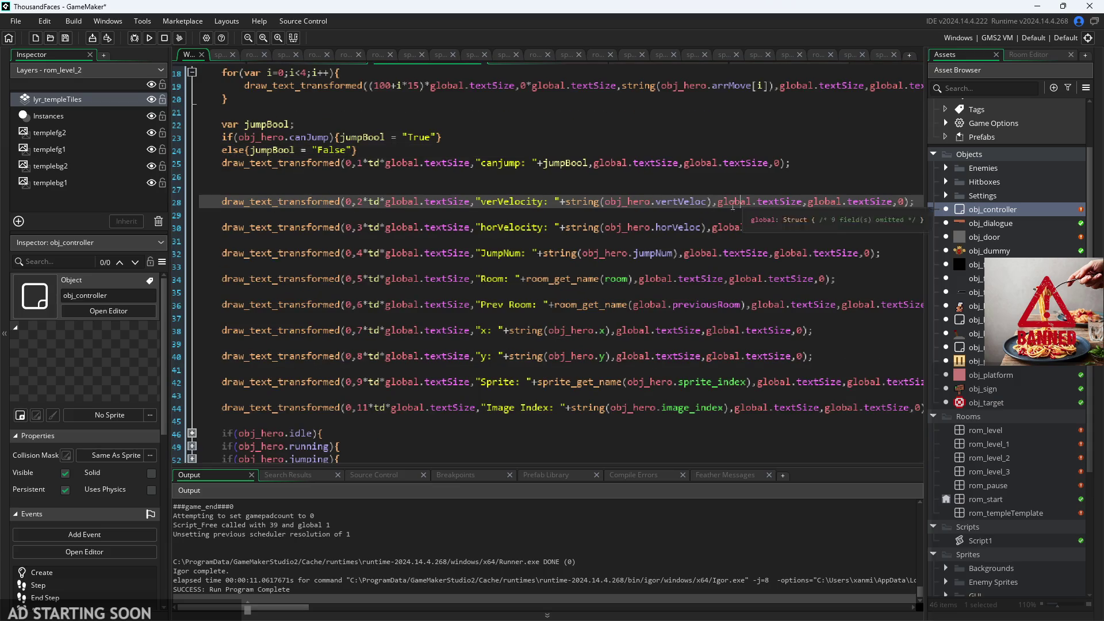
pyautogui.click(653, 233)
pyautogui.click(658, 228)
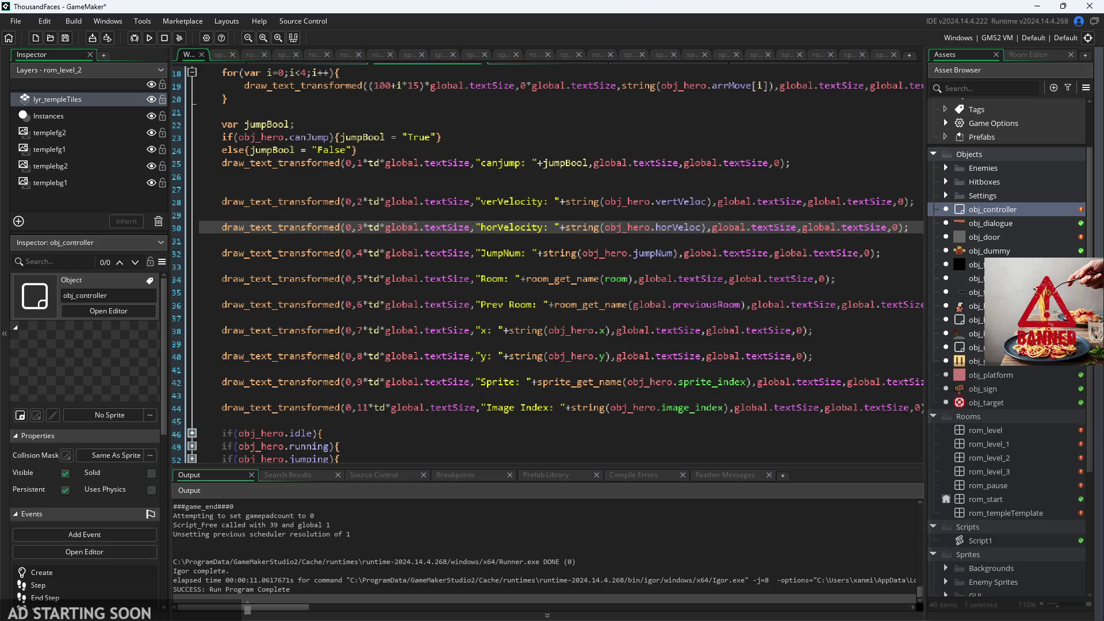
pyautogui.click(626, 278)
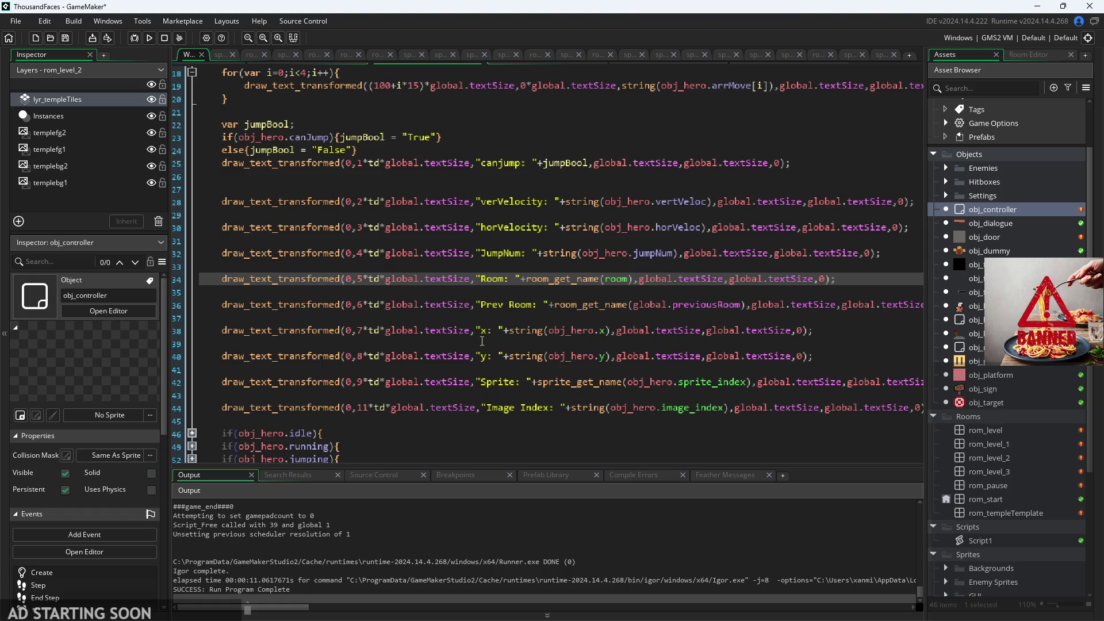
pyautogui.click(610, 267)
pyautogui.click(615, 280)
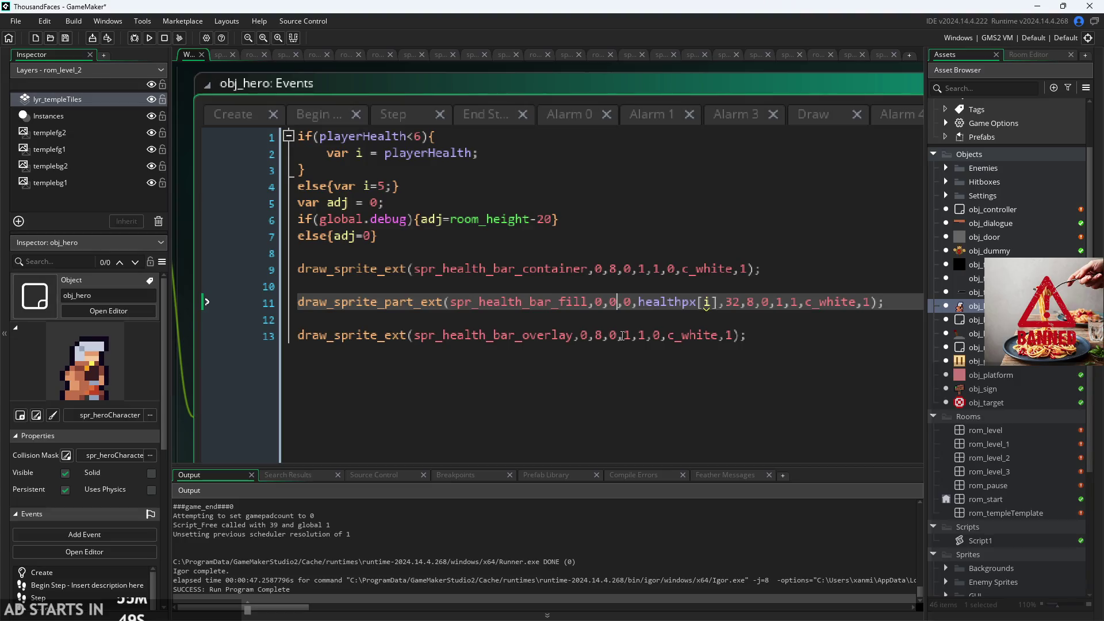
# - Replace the fixed 0 y values of the container, fill and overlay health bar sprites with adj
pyautogui.click(632, 270)
pyautogui.press('BackSpace')
pyautogui.write('adj')
pyautogui.doubleClick(628, 302)
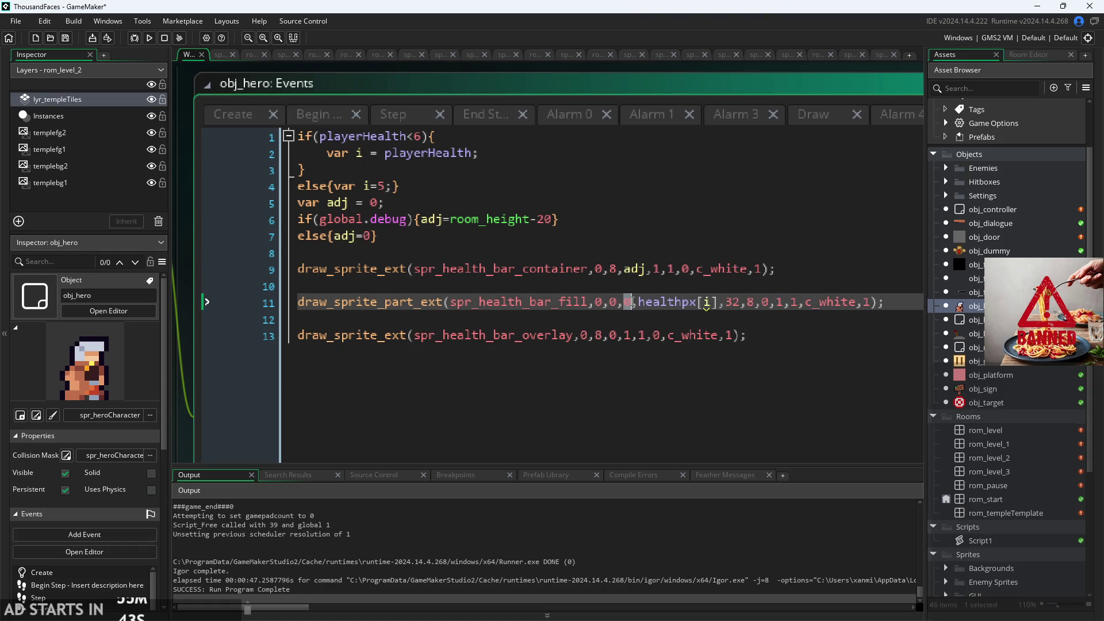
pyautogui.write('adj')
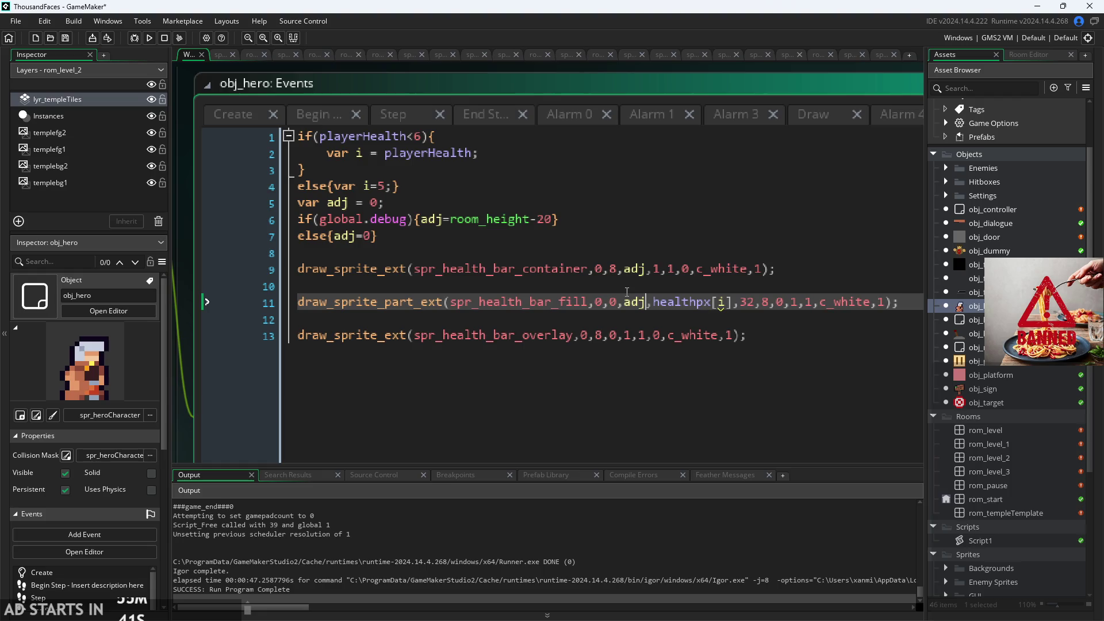
pyautogui.click(611, 335)
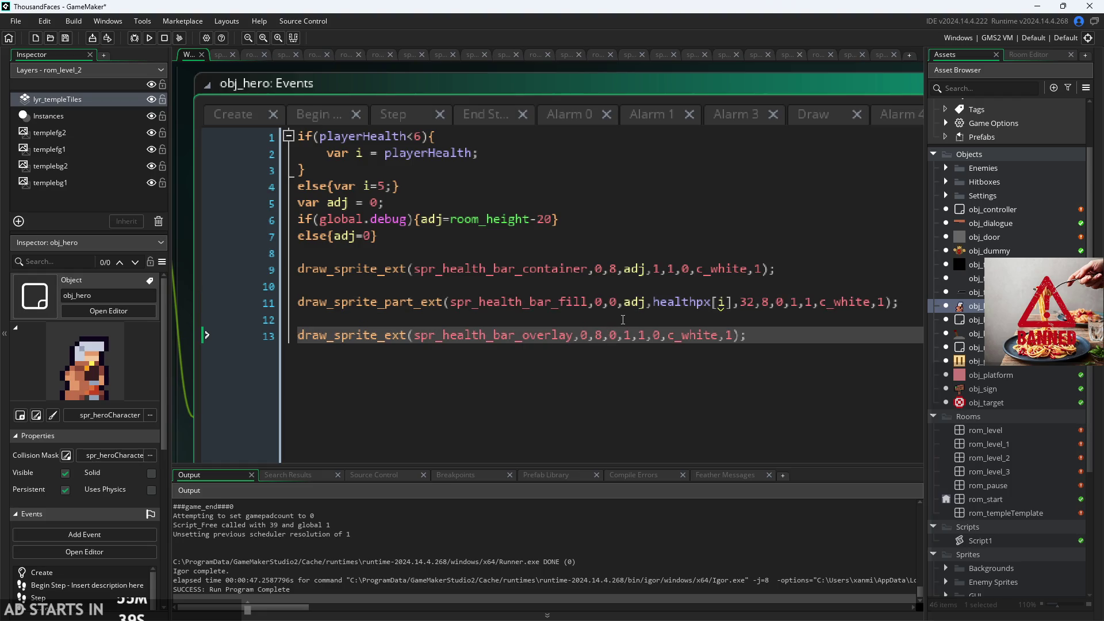
pyautogui.press('BackSpace')
pyautogui.write('adj')
pyautogui.scroll(-1, 614, 299)
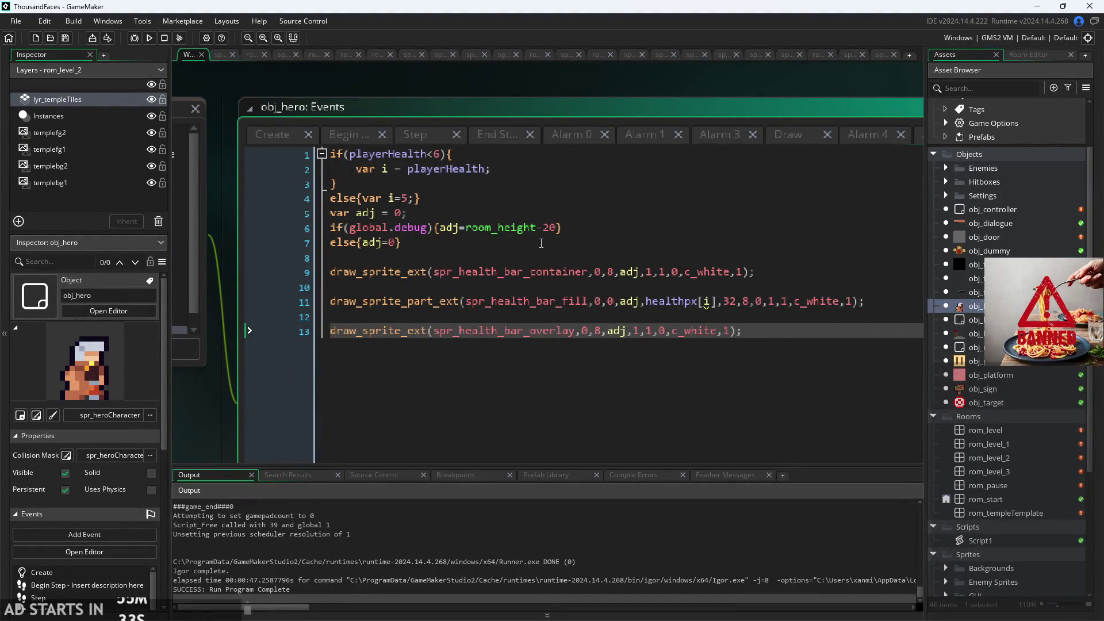
# - Run the game, enable Debug Stats from the pause menu to check the bar, then exit
pyautogui.click(149, 38)
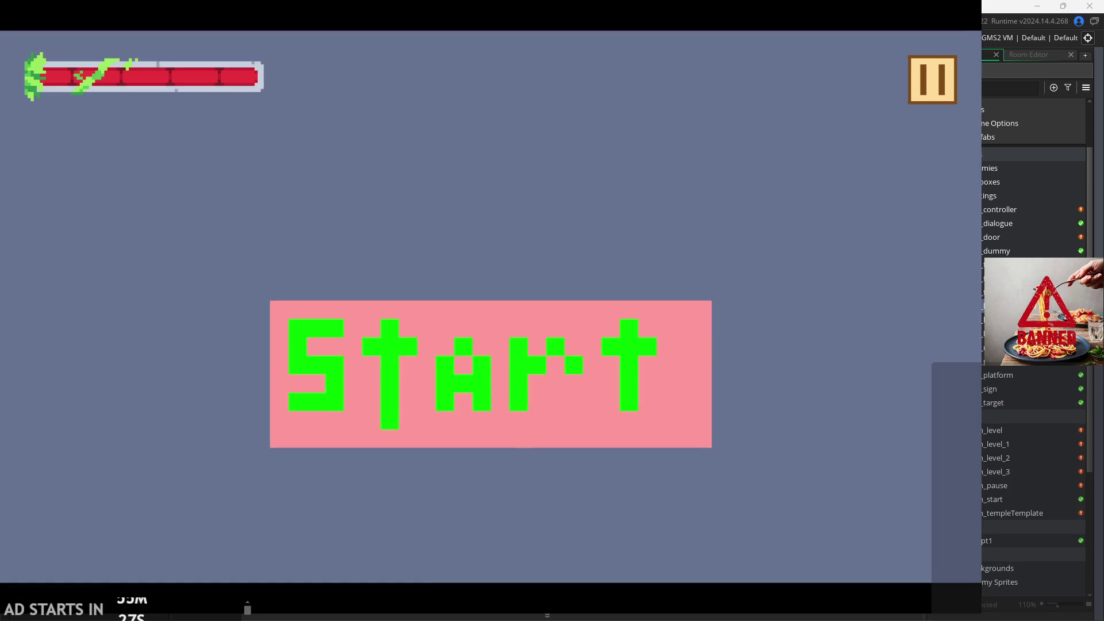
pyautogui.click(939, 99)
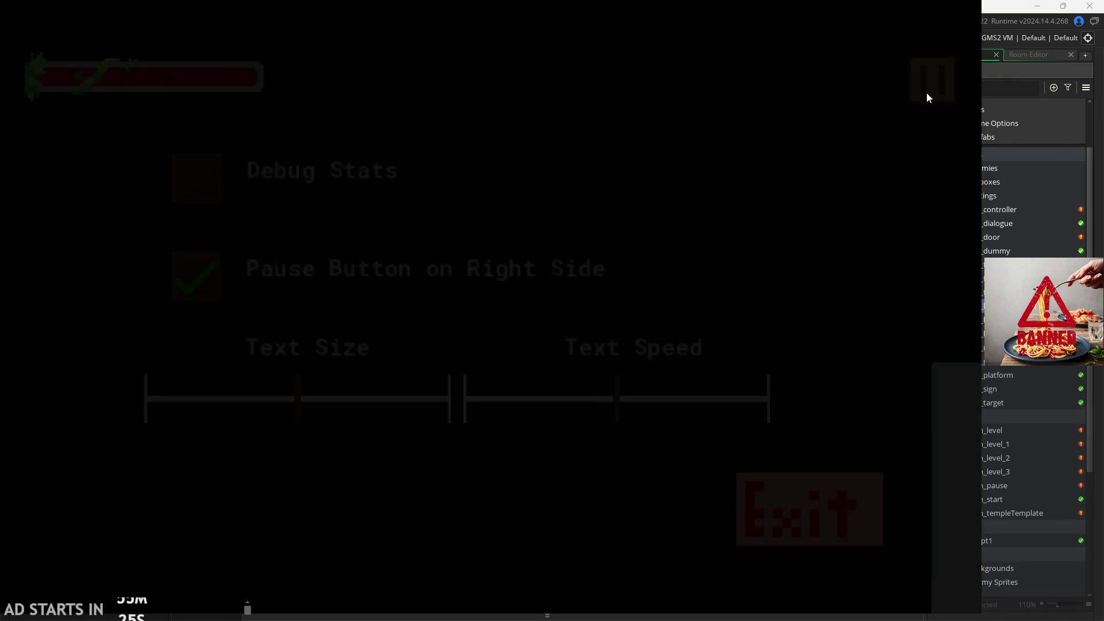
pyautogui.click(181, 159)
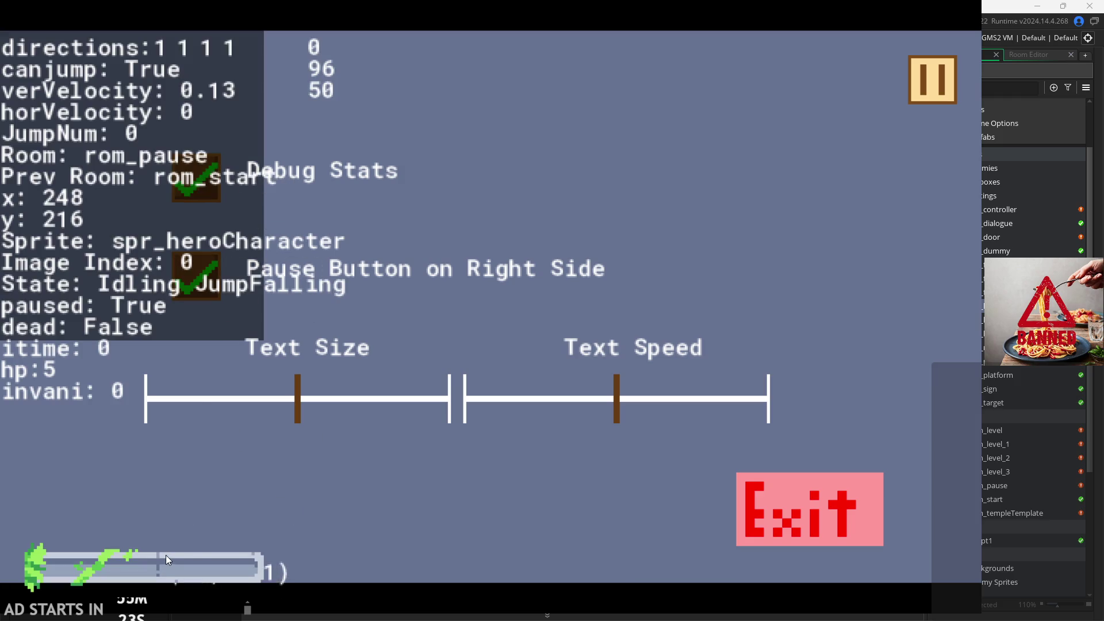
pyautogui.click(764, 499)
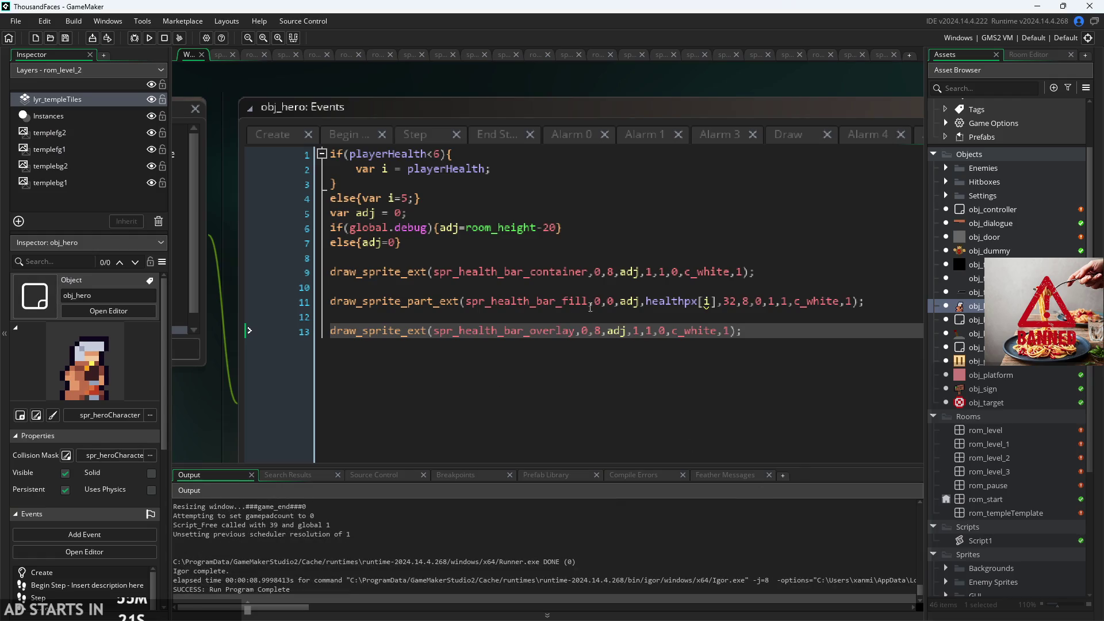
pyautogui.click(641, 308)
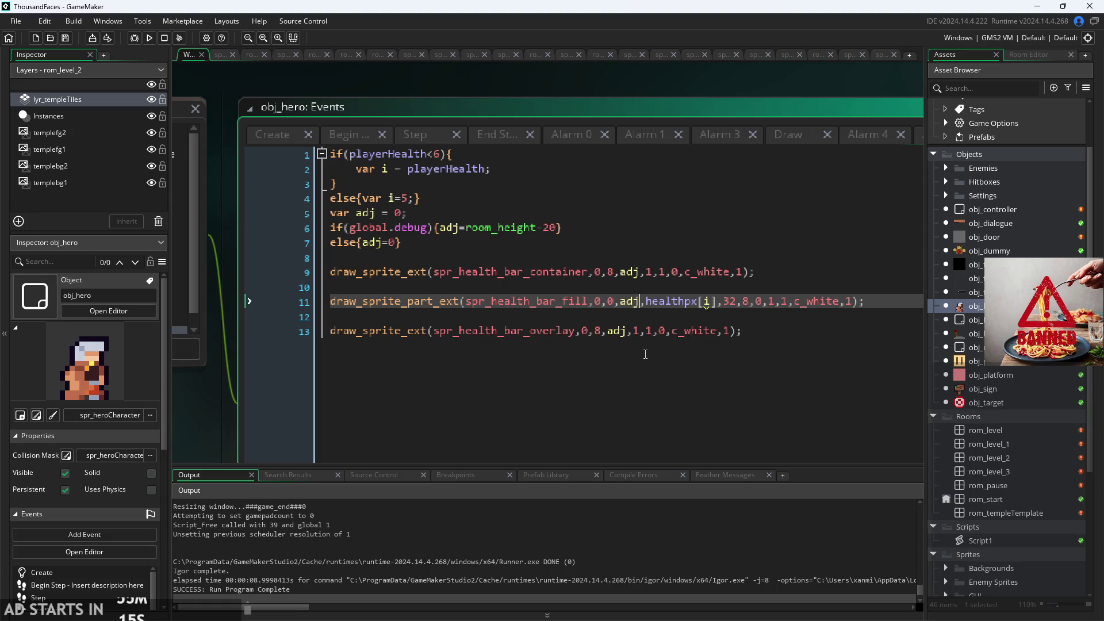
# - Briefly undo and redo the adj edits in the health bar draw calls
pyautogui.hotkey('ctrl', 'z')
pyautogui.hotkey('ctrl', 'z')
pyautogui.hotkey('ctrl', 'z')
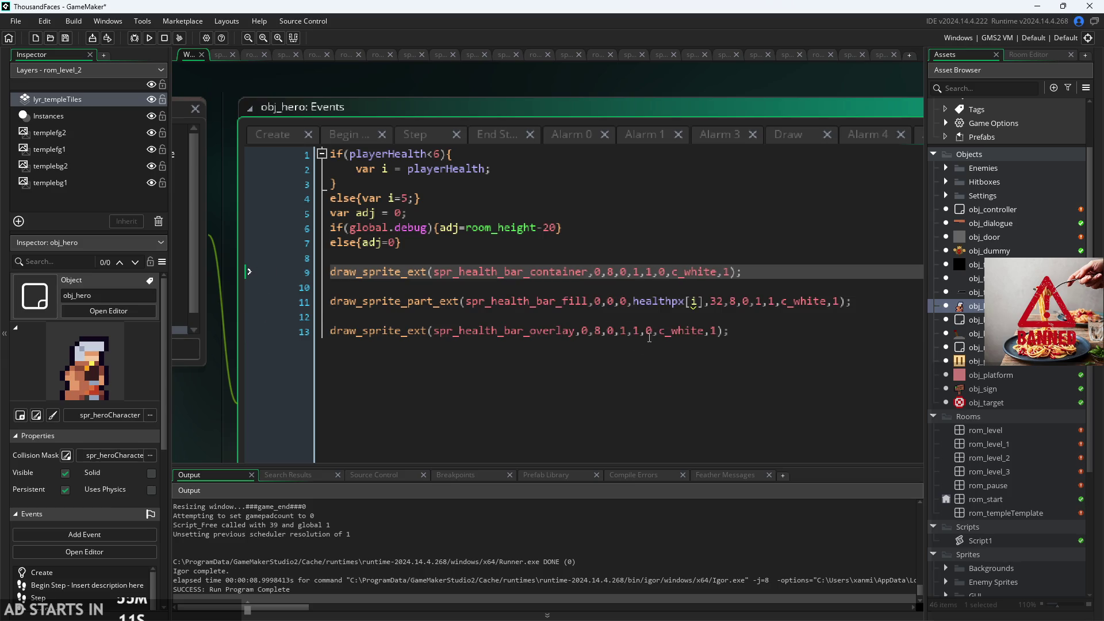
pyautogui.hotkey('ctrl', 'y')
pyautogui.hotkey('ctrl', 'y')
pyautogui.hotkey('ctrl', 'y')
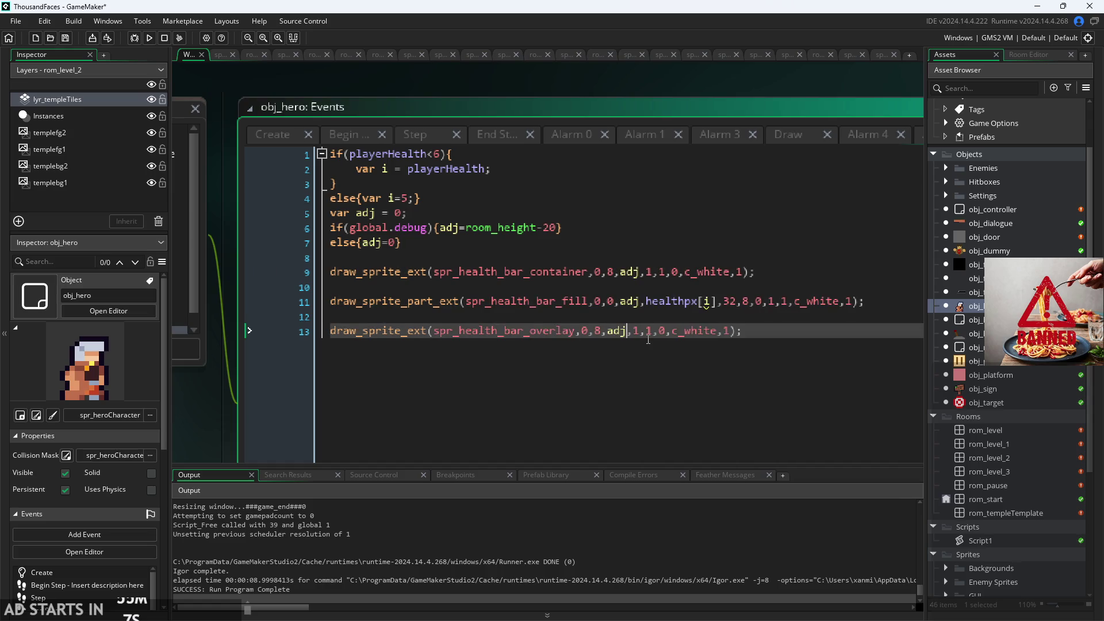
pyautogui.click(640, 303)
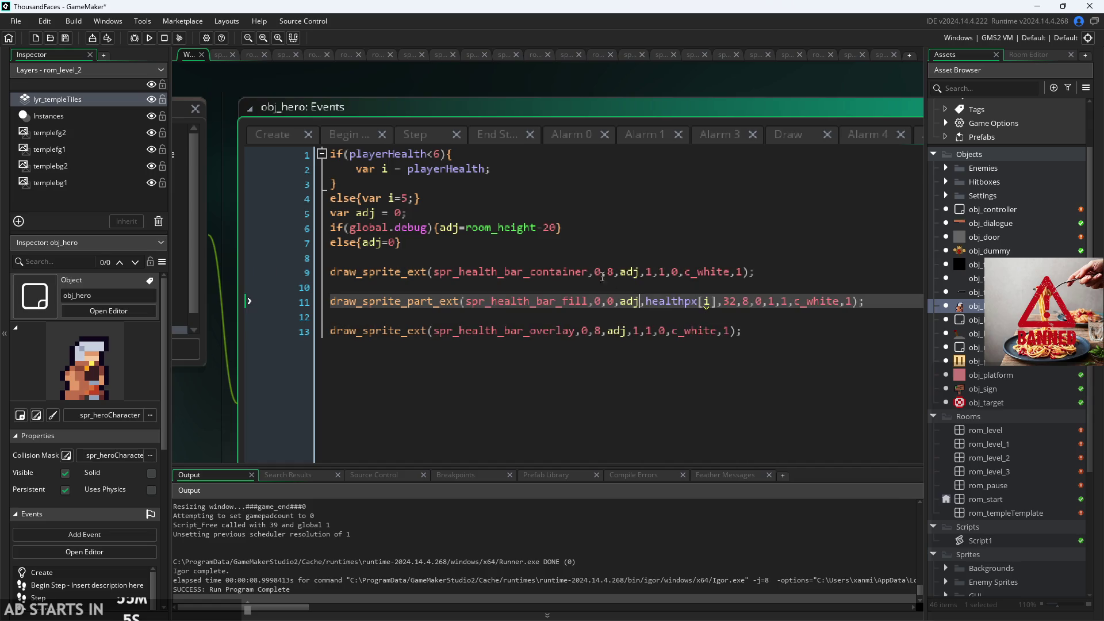
pyautogui.click(519, 239)
pyautogui.scroll(2, 511, 236)
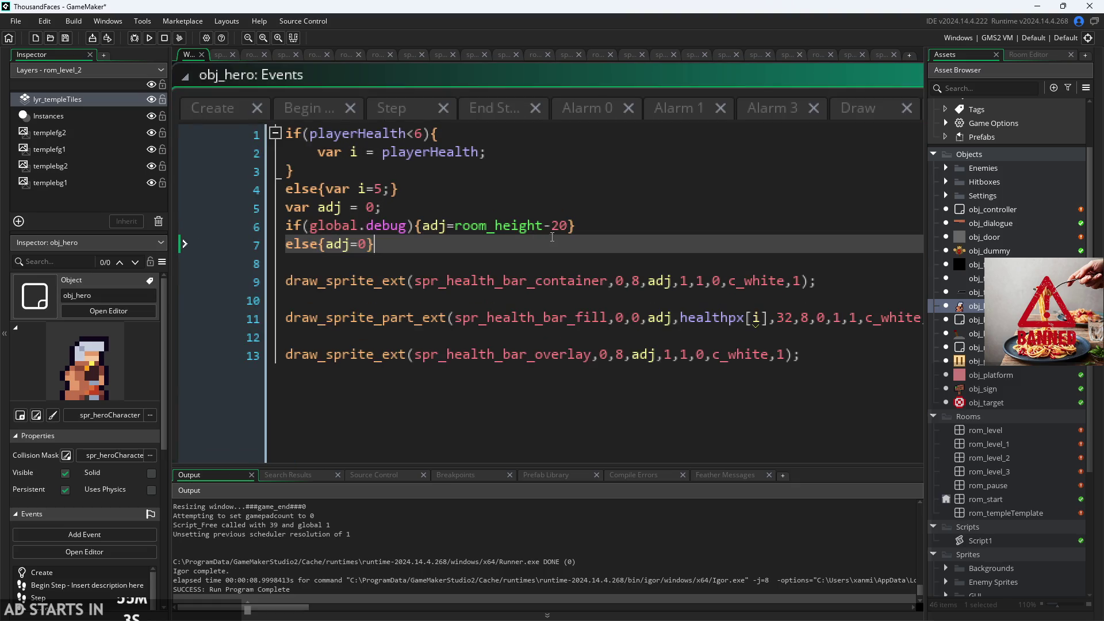
# - Change the line 6 debug offset to room_height-50, then stop and rerun the game
pyautogui.click(555, 230)
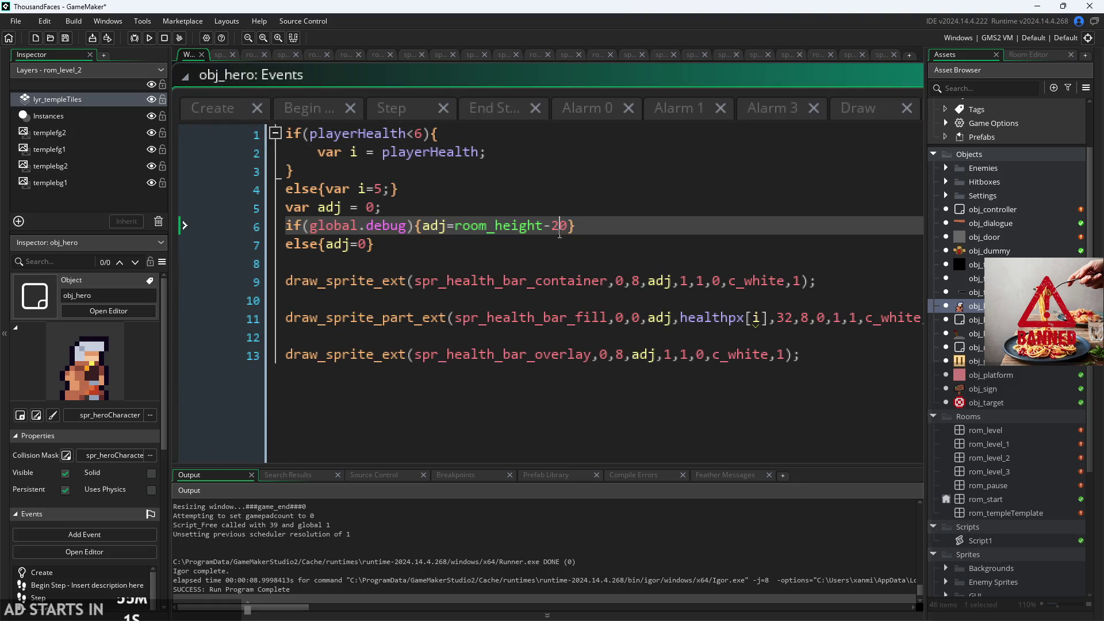
pyautogui.click(567, 232)
pyautogui.press('BackSpace')
pyautogui.press('BackSpace')
pyautogui.write('50')
pyautogui.click(164, 38)
pyautogui.click(150, 38)
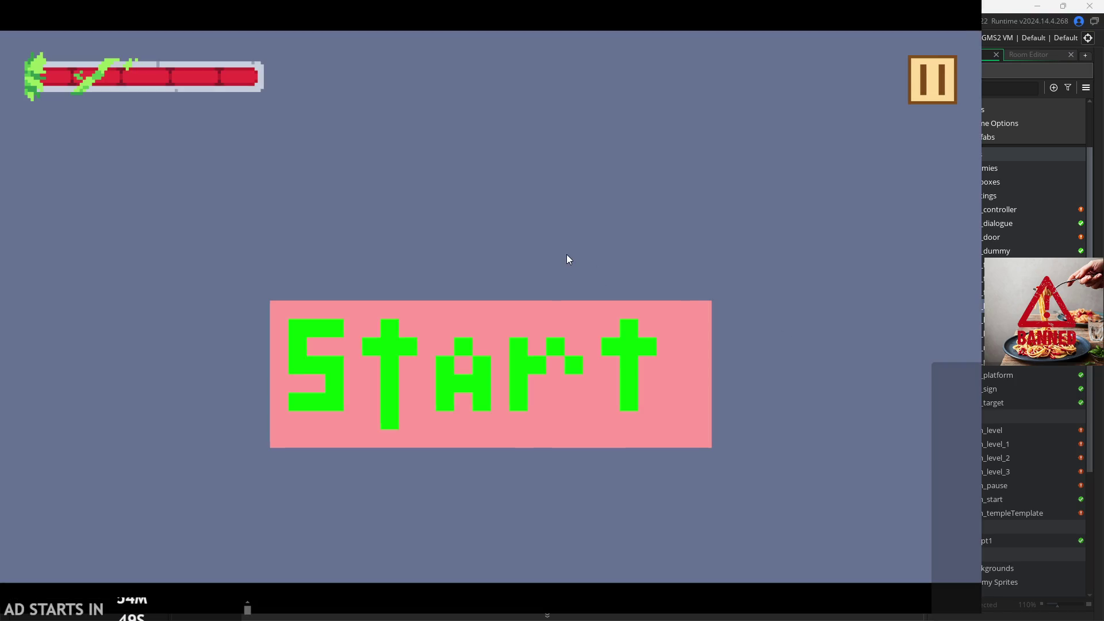
# - Start the game, enable Debug Stats, move and jump the player, then exit to the editor
pyautogui.click(526, 326)
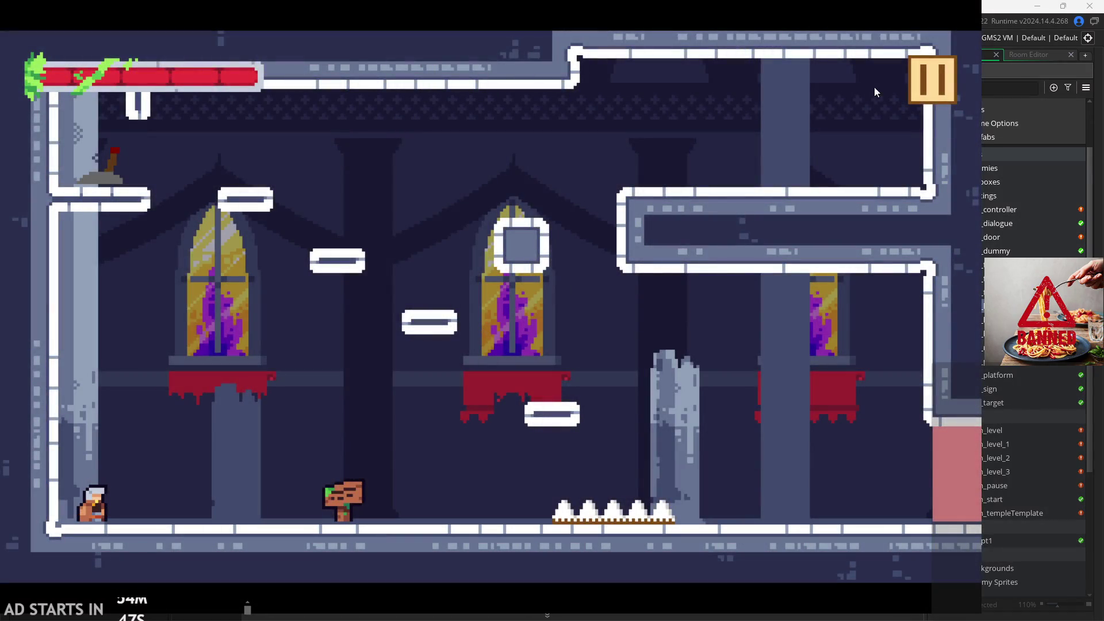
pyautogui.press('Escape')
pyautogui.click(205, 181)
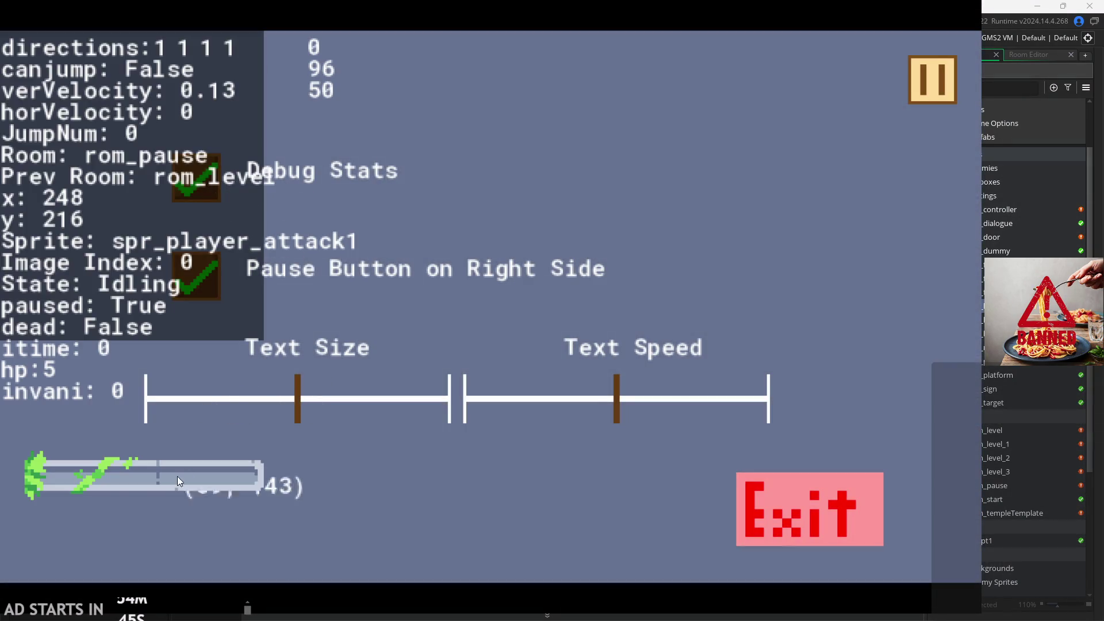
pyautogui.click(932, 80)
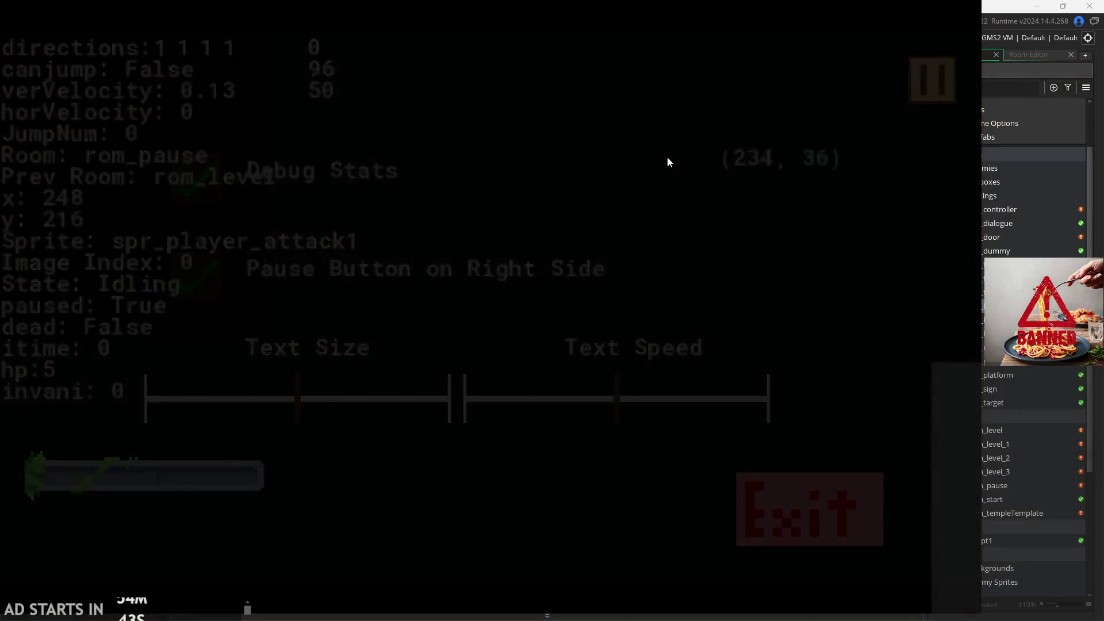
pyautogui.press('Right')
pyautogui.press('space')
pyautogui.press('Left')
pyautogui.press('space')
pyautogui.click(932, 79)
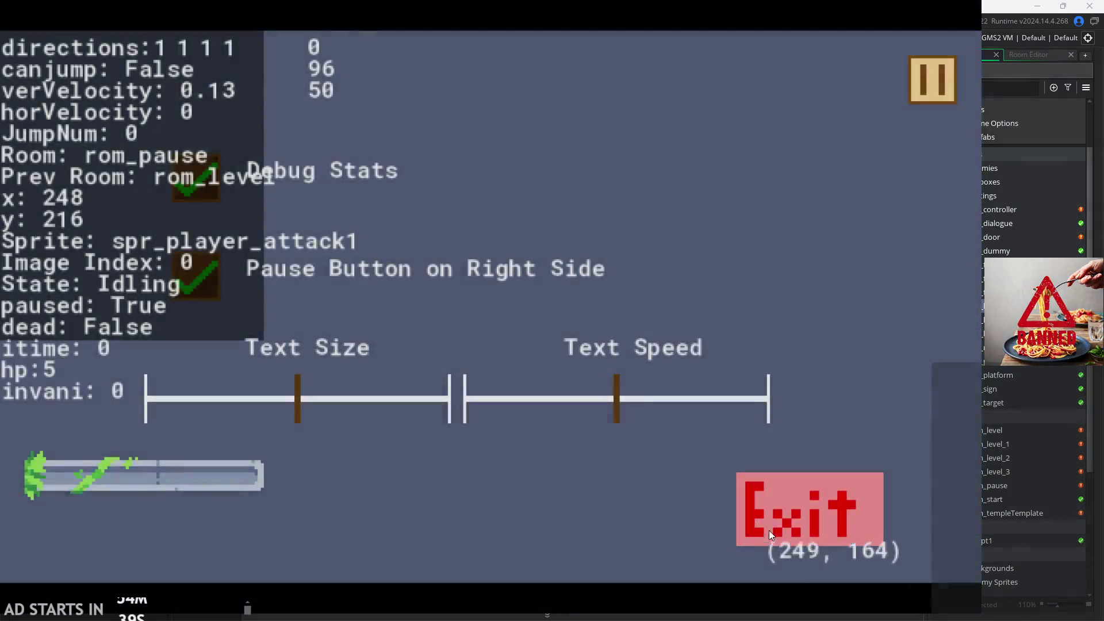
pyautogui.click(771, 535)
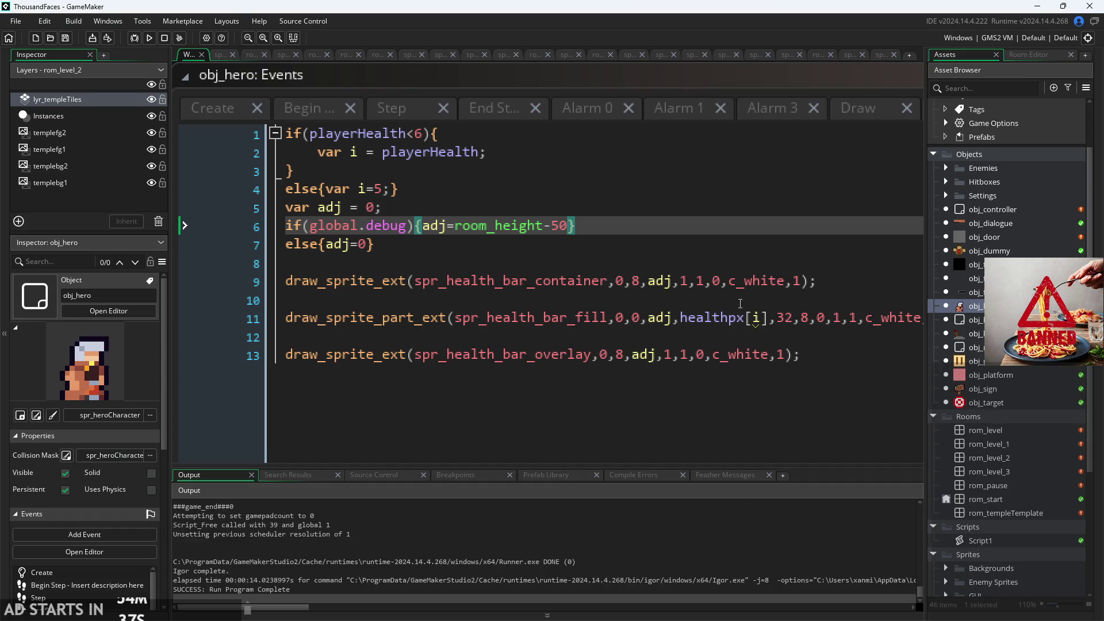
# - On line 11, move adj from the fill's x argument to its y argument and run the game
pyautogui.click(723, 317)
pyautogui.scroll(-2, 723, 317)
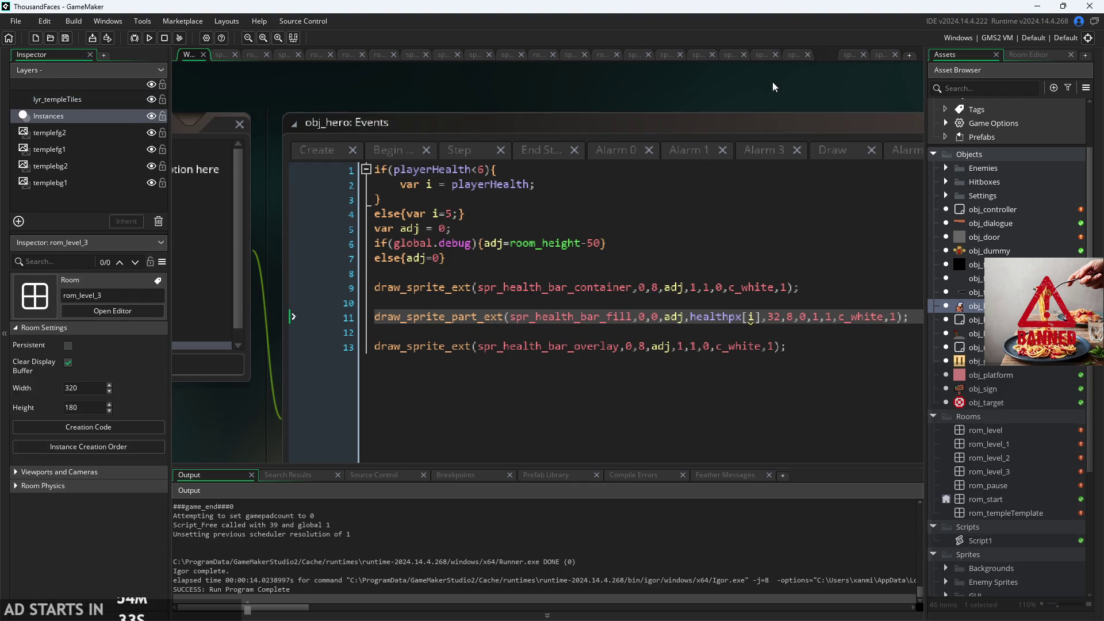
pyautogui.moveTo(443, 310)
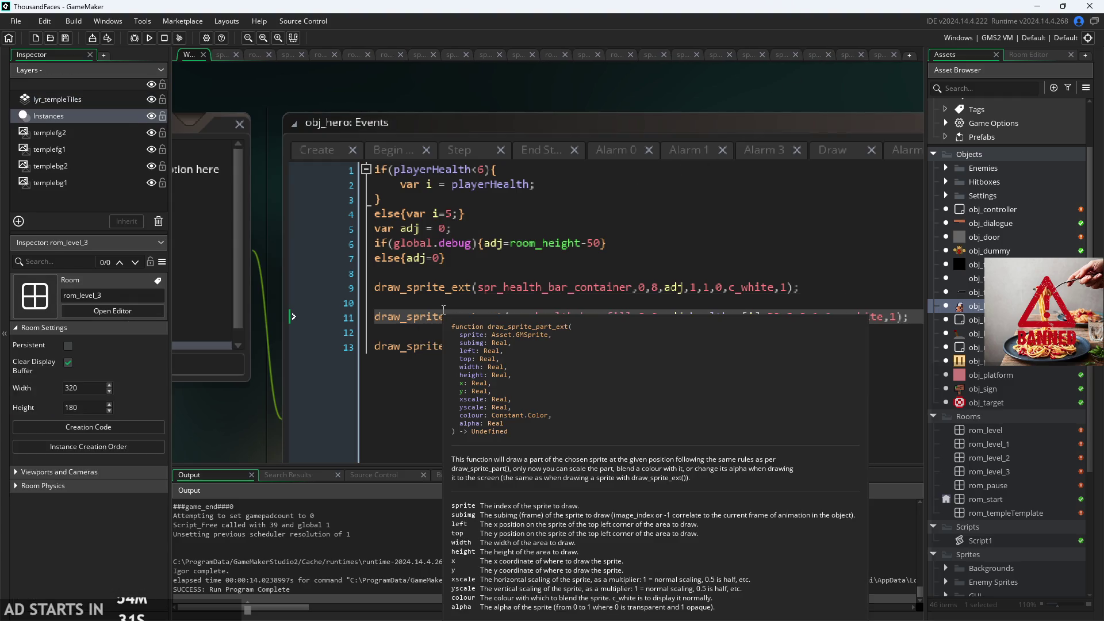
pyautogui.scroll(2, 721, 353)
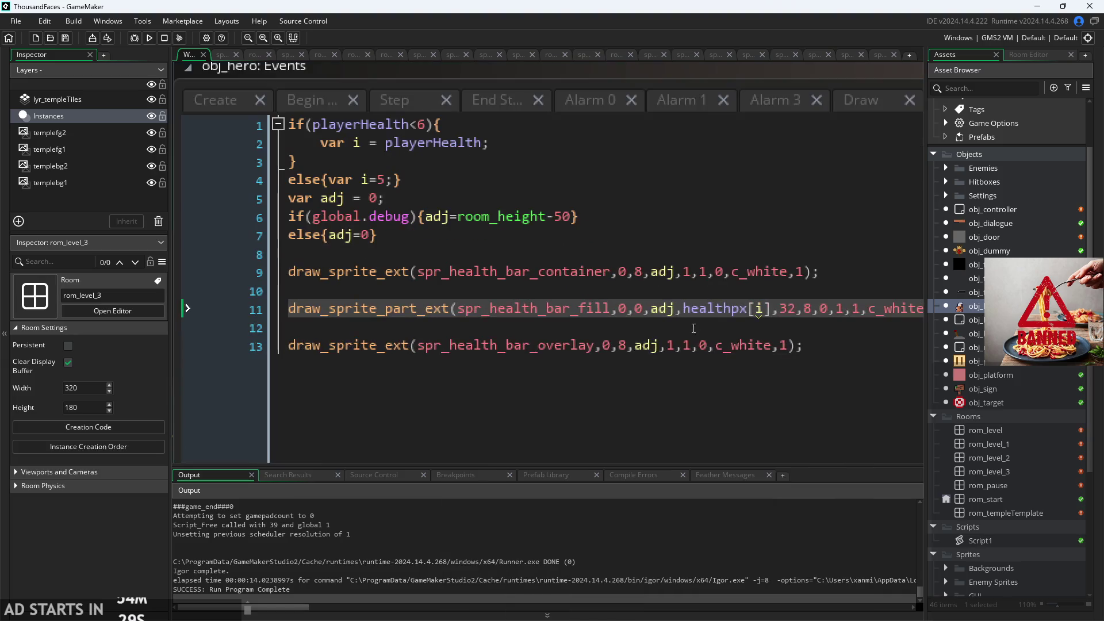
pyautogui.doubleClick(662, 309)
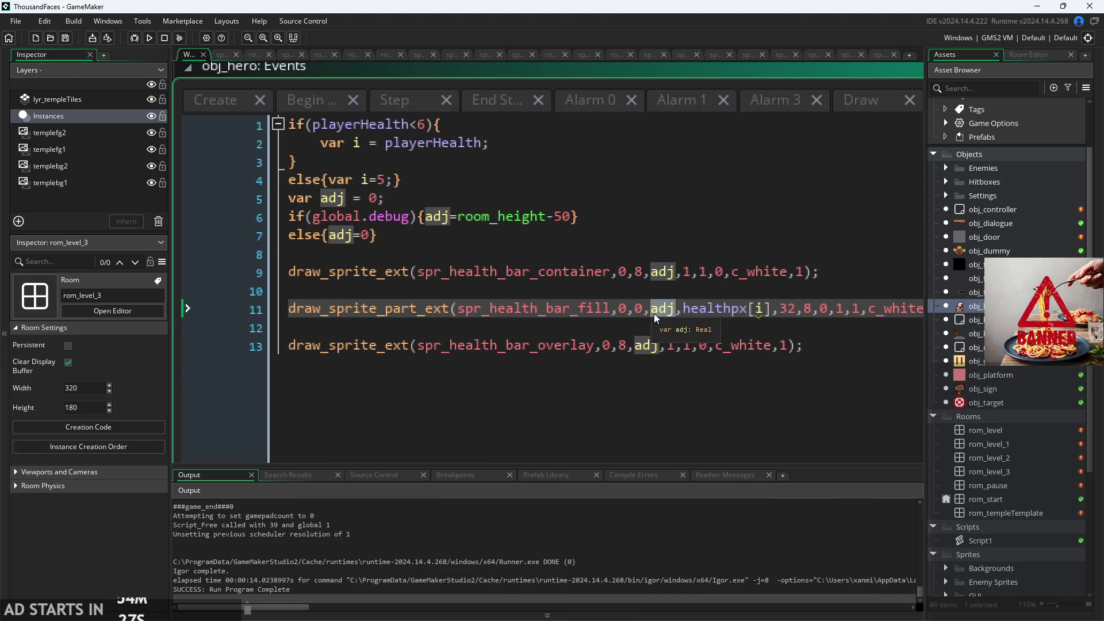
pyautogui.press('BackSpace')
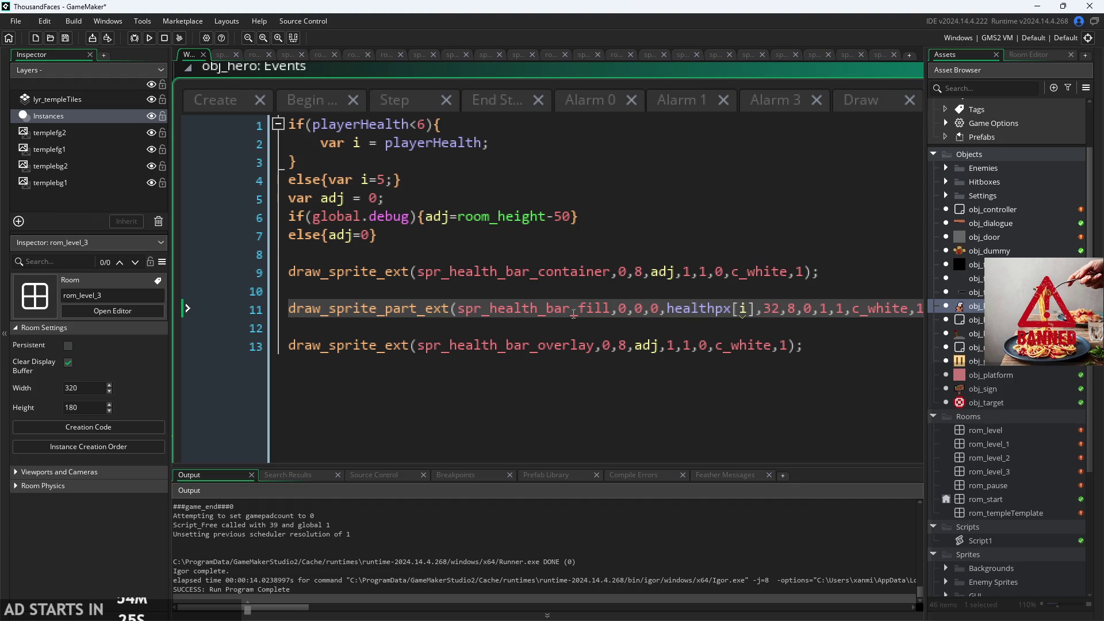
pyautogui.moveTo(404, 305)
pyautogui.write('adj')
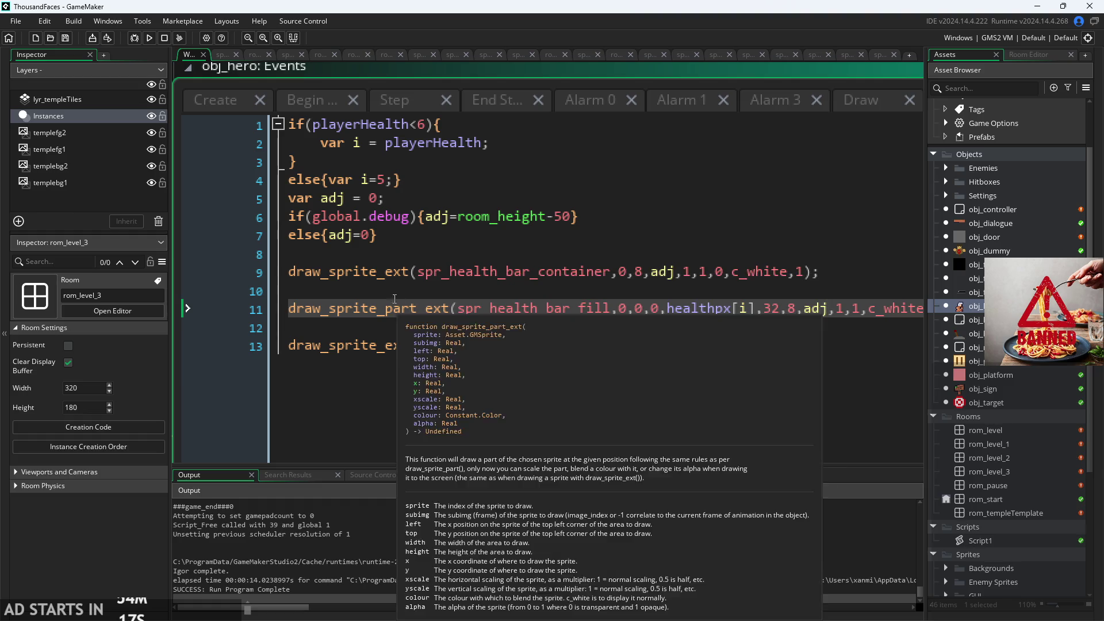
pyautogui.click(147, 39)
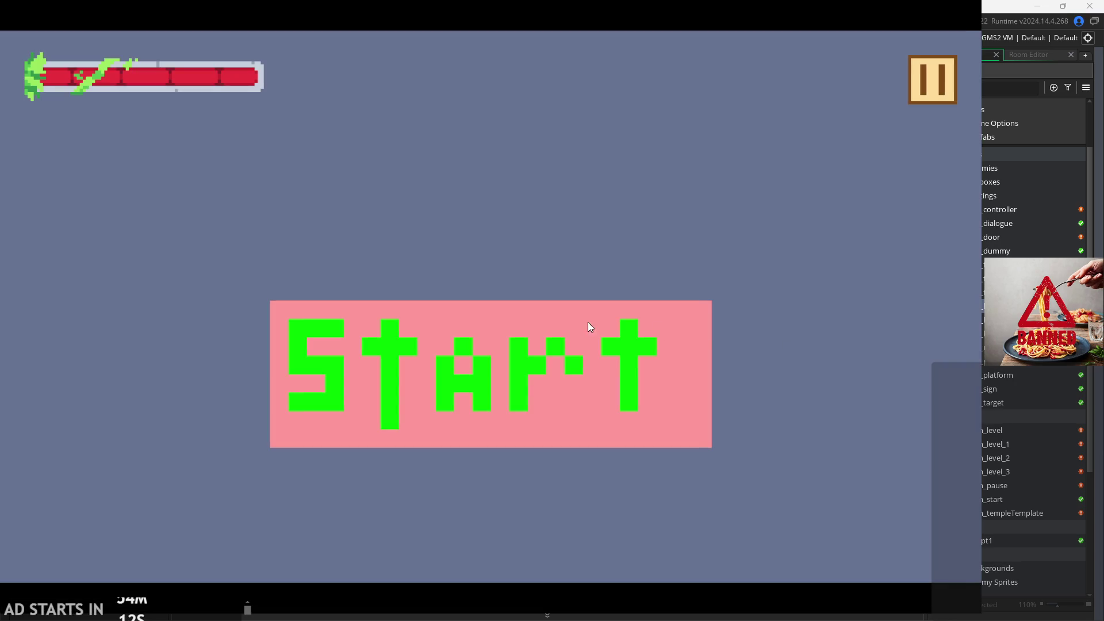
# - Start the game, enable Debug Stats to check the red fill, then exit
pyautogui.click(589, 327)
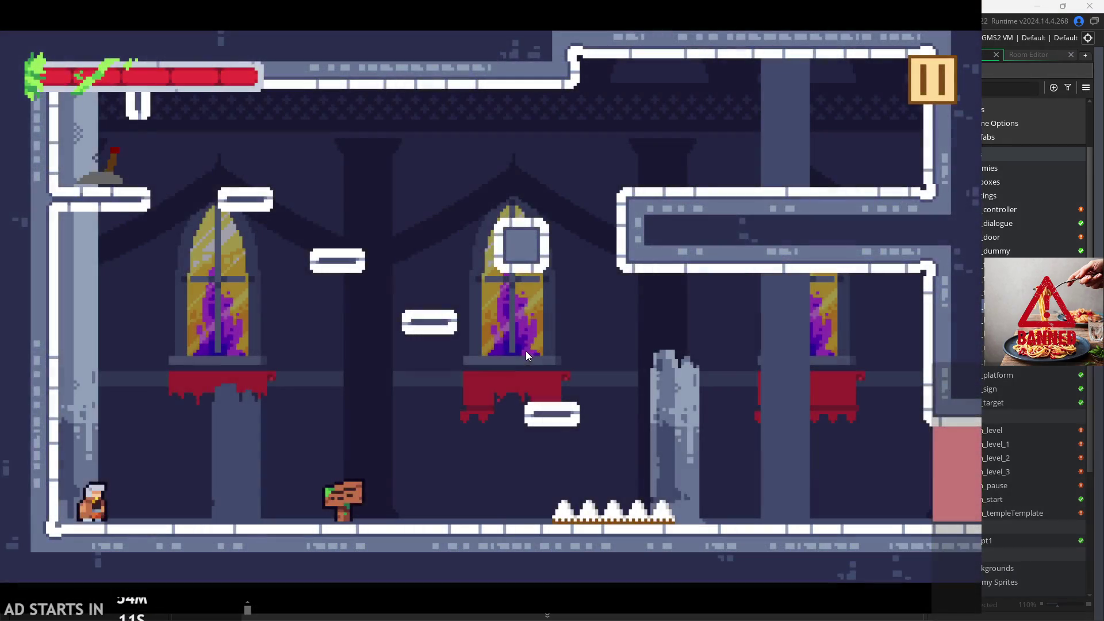
pyautogui.click(894, 68)
pyautogui.click(230, 170)
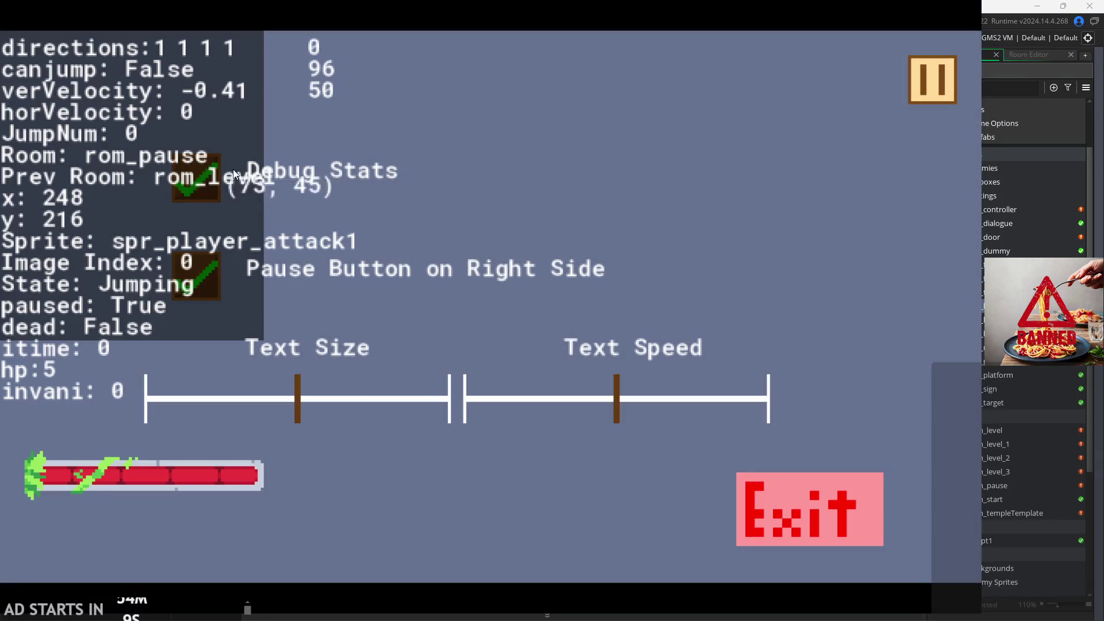
pyautogui.click(750, 525)
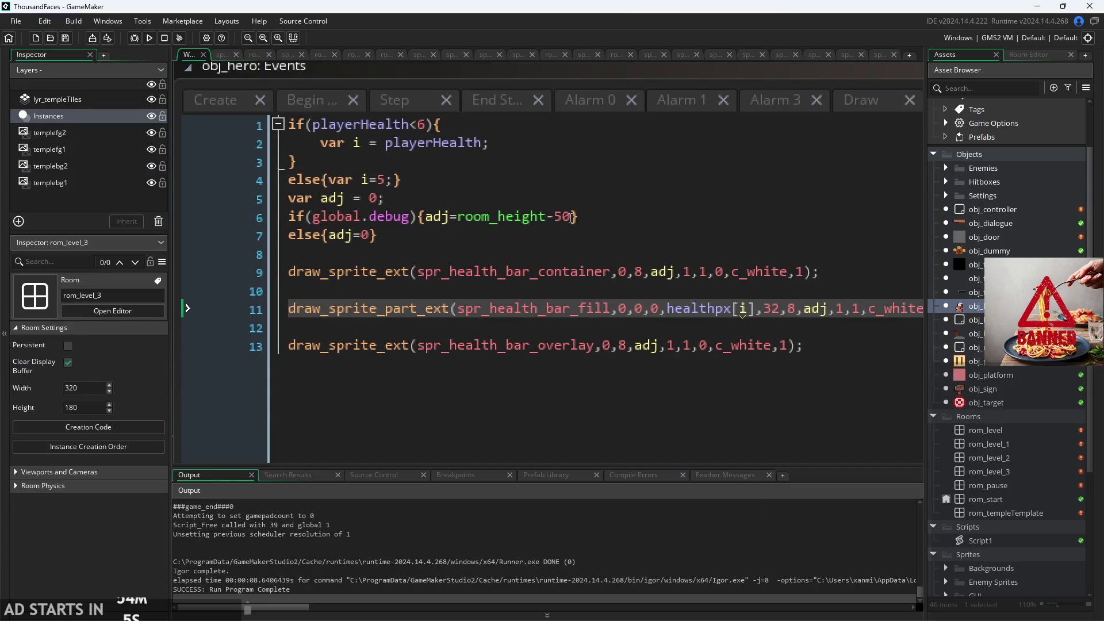
# - Change the line 6 offset to room_height-30, rerun with F5 and start the level
pyautogui.click(566, 216)
pyautogui.write('3')
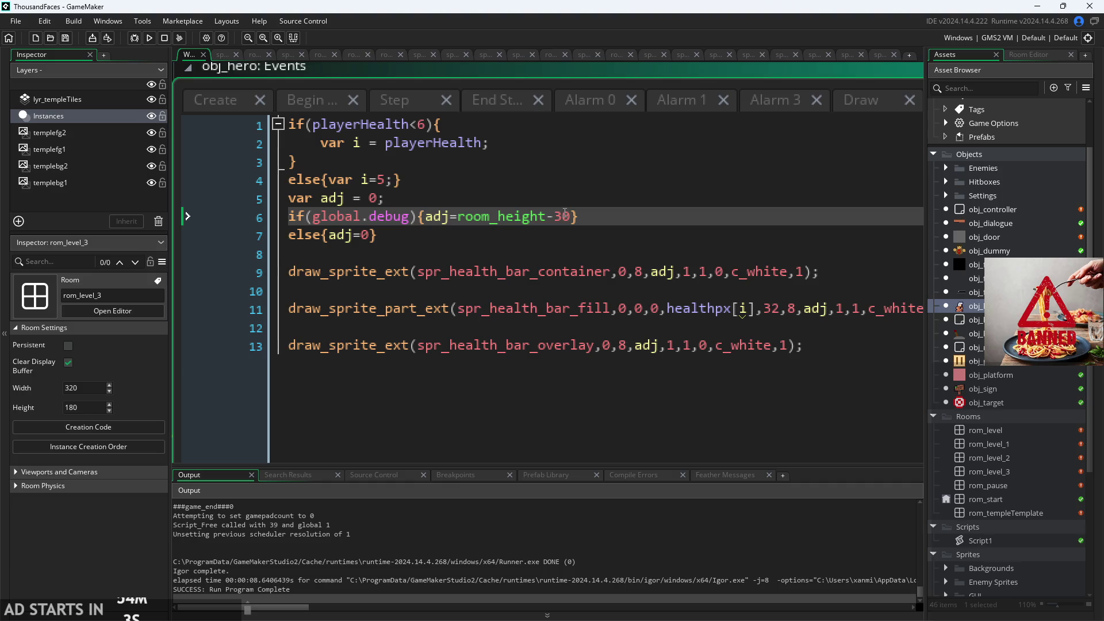
pyautogui.press('F5')
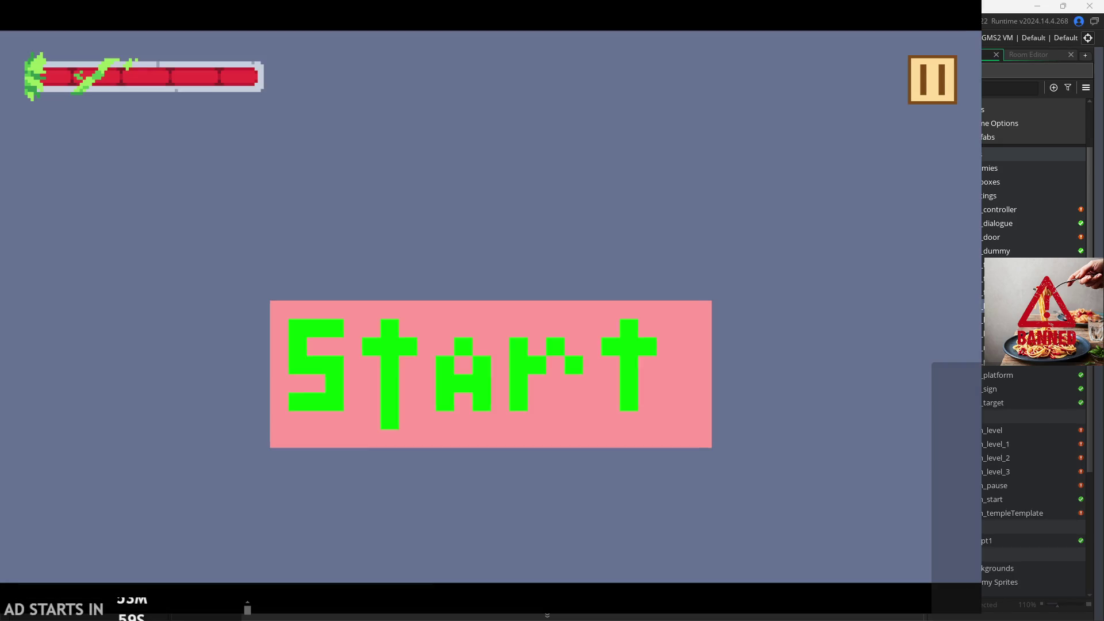
pyautogui.click(428, 336)
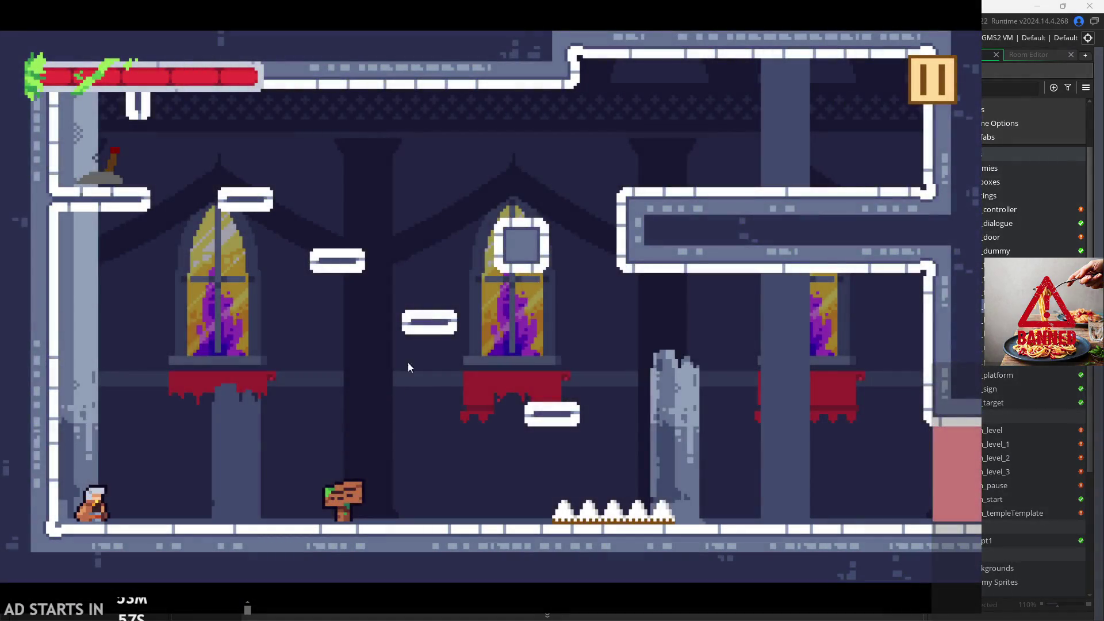
# - Turn on Debug Stats from the pause menu and move the hero around to check the overlay
pyautogui.click(916, 87)
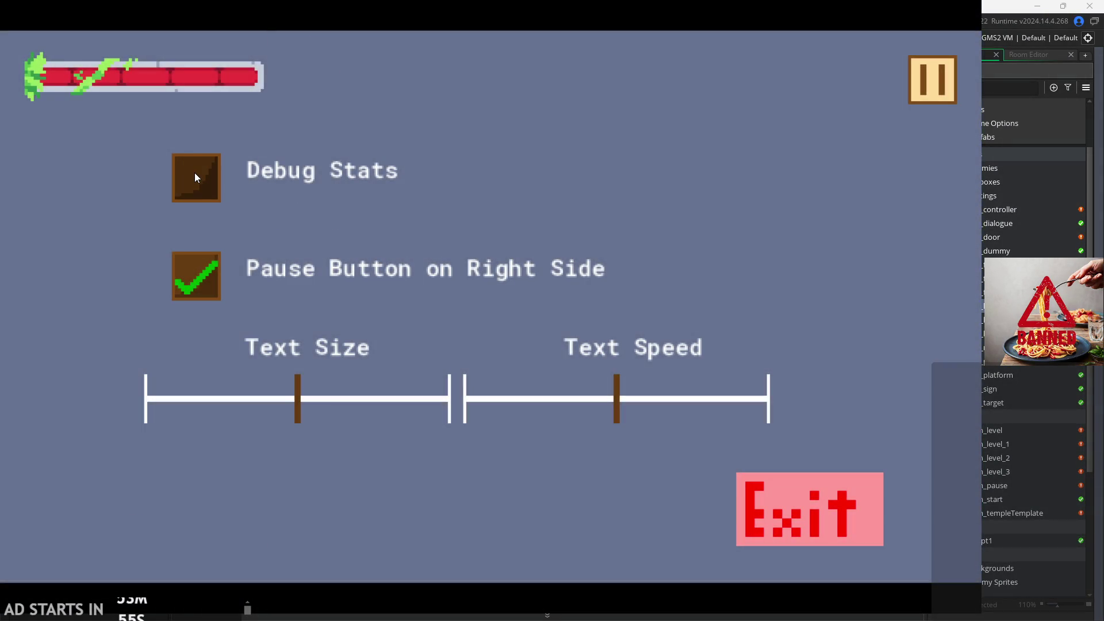
pyautogui.click(195, 174)
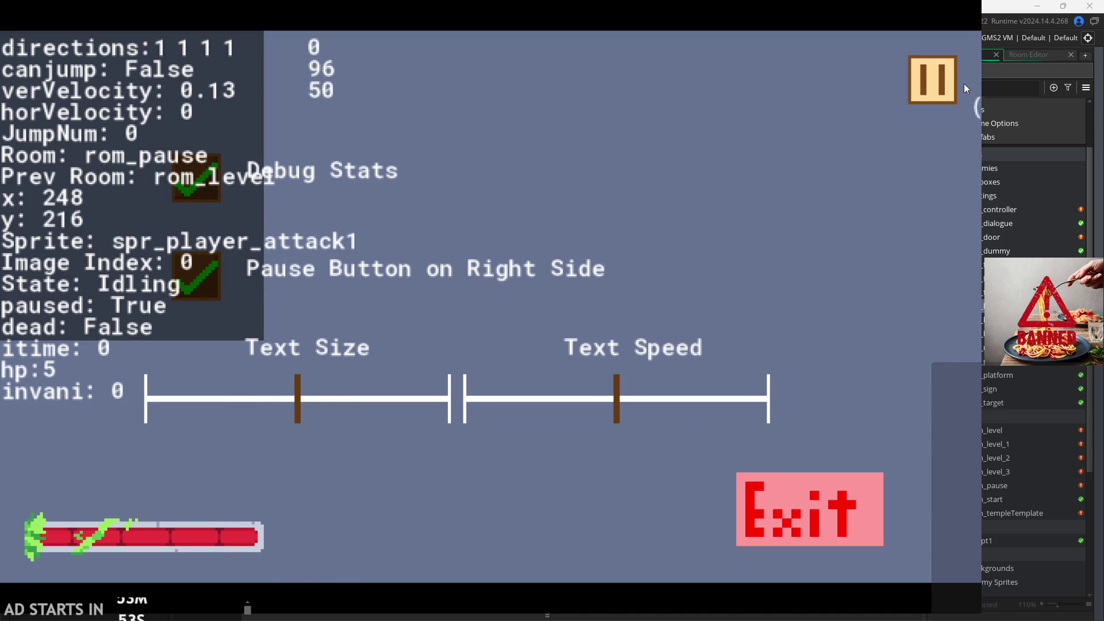
pyautogui.click(954, 87)
pyautogui.press('Right')
pyautogui.press('space')
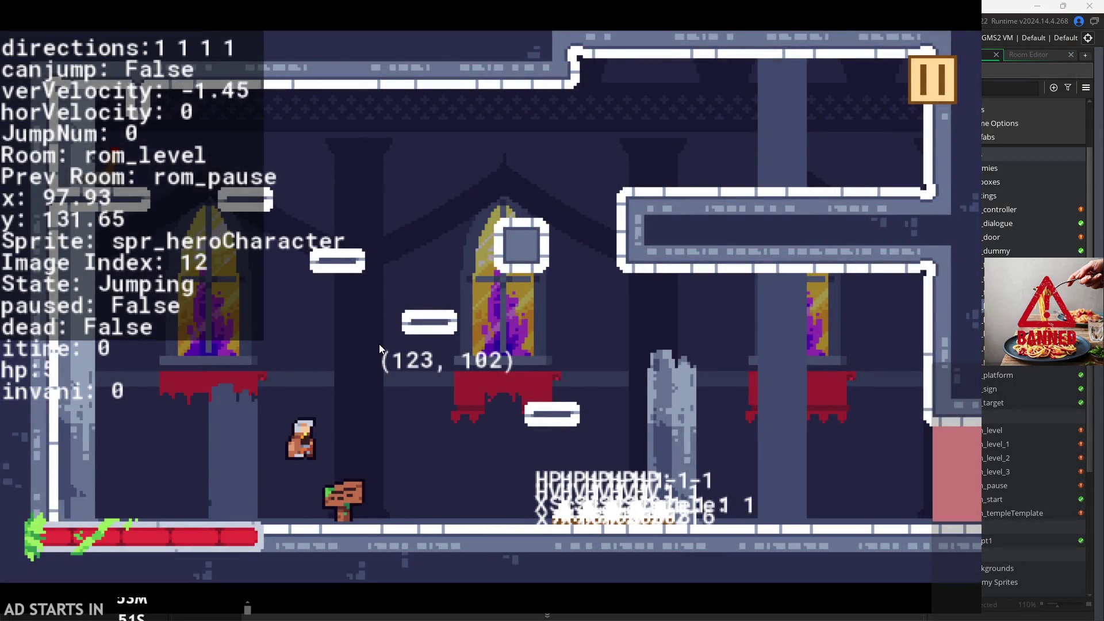
pyautogui.press('Left')
pyautogui.press('space')
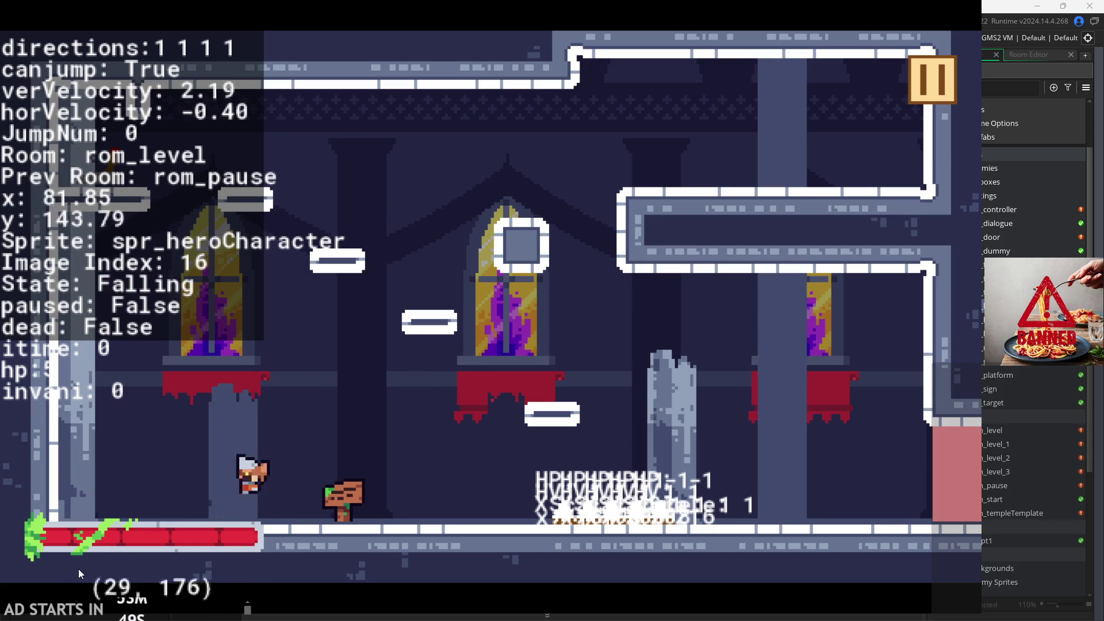
pyautogui.press('Right')
pyautogui.press('space')
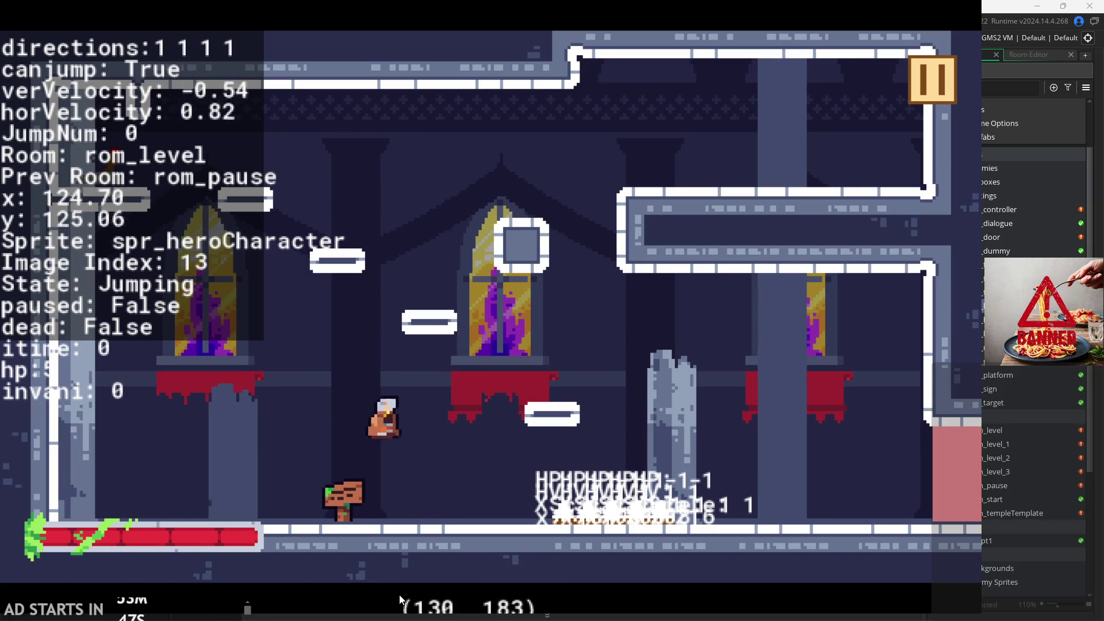
pyautogui.press('Left')
pyautogui.press('Right')
pyautogui.press('Left')
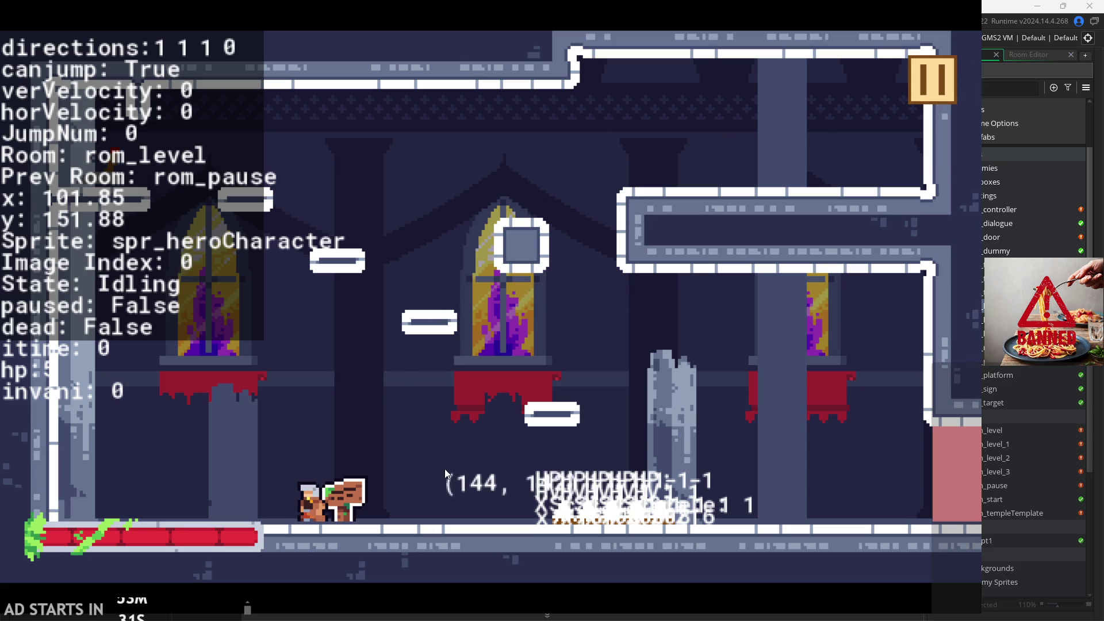
# - Drag the pause settings Text Size slider fully left for the smallest debug text
pyautogui.press('Escape')
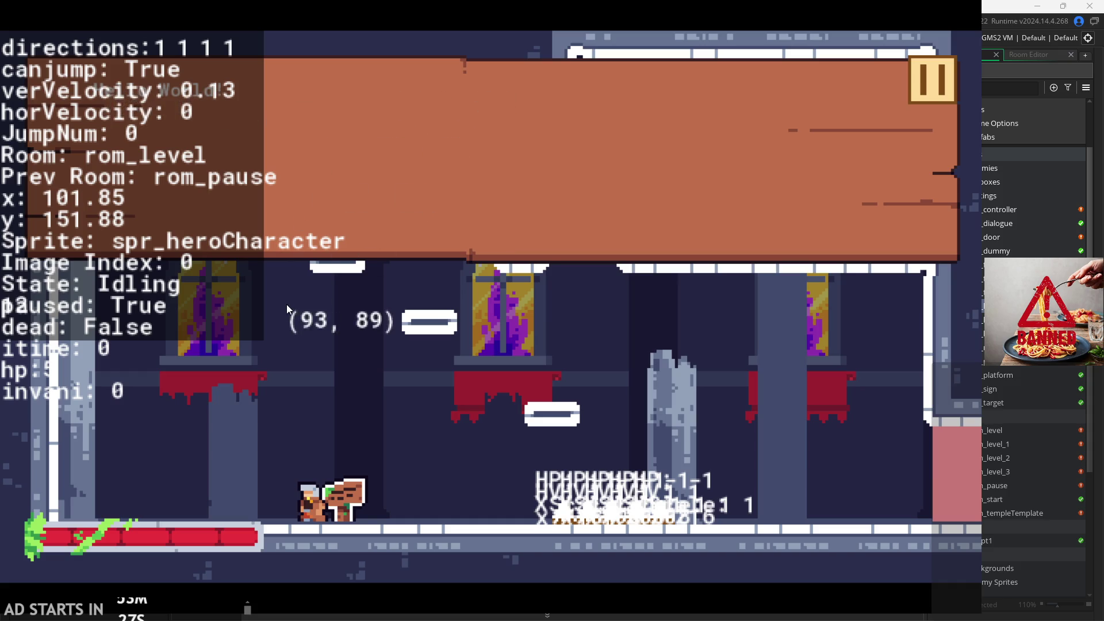
pyautogui.click(547, 144)
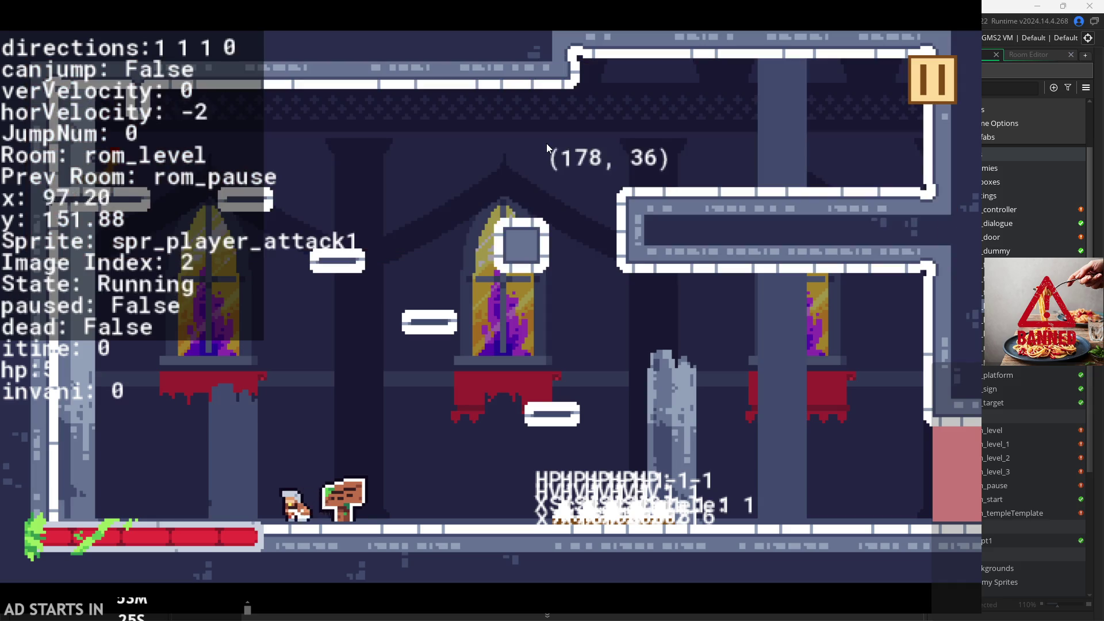
pyautogui.click(943, 62)
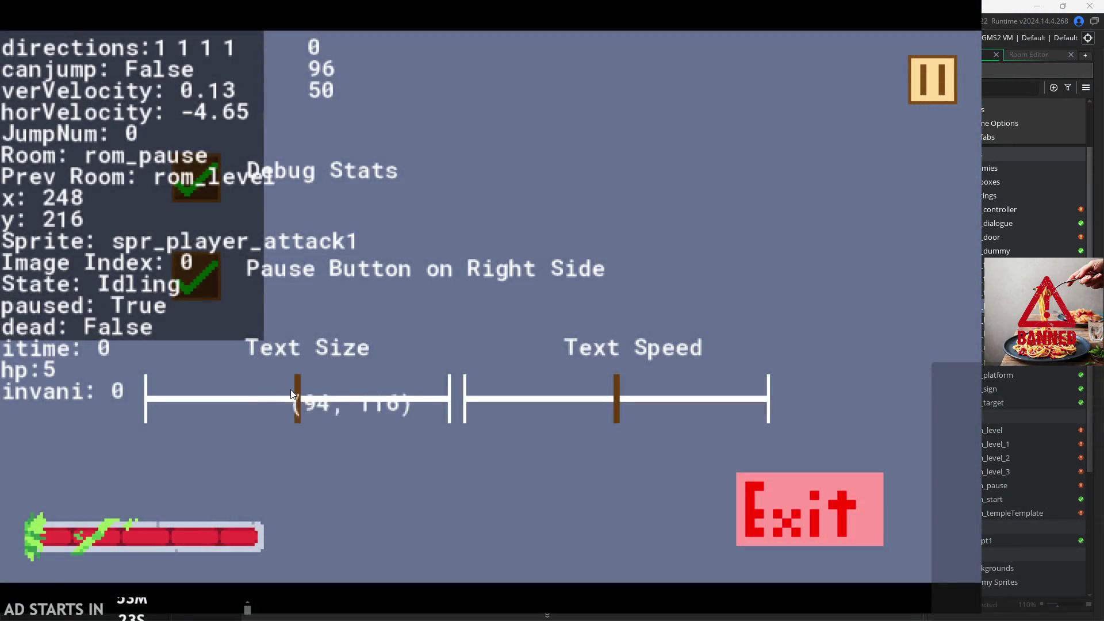
pyautogui.moveTo(296, 390)
pyautogui.mouseDown()
pyautogui.moveTo(215, 409)
pyautogui.moveTo(58, 391)
pyautogui.mouseUp()
pyautogui.click(904, 97)
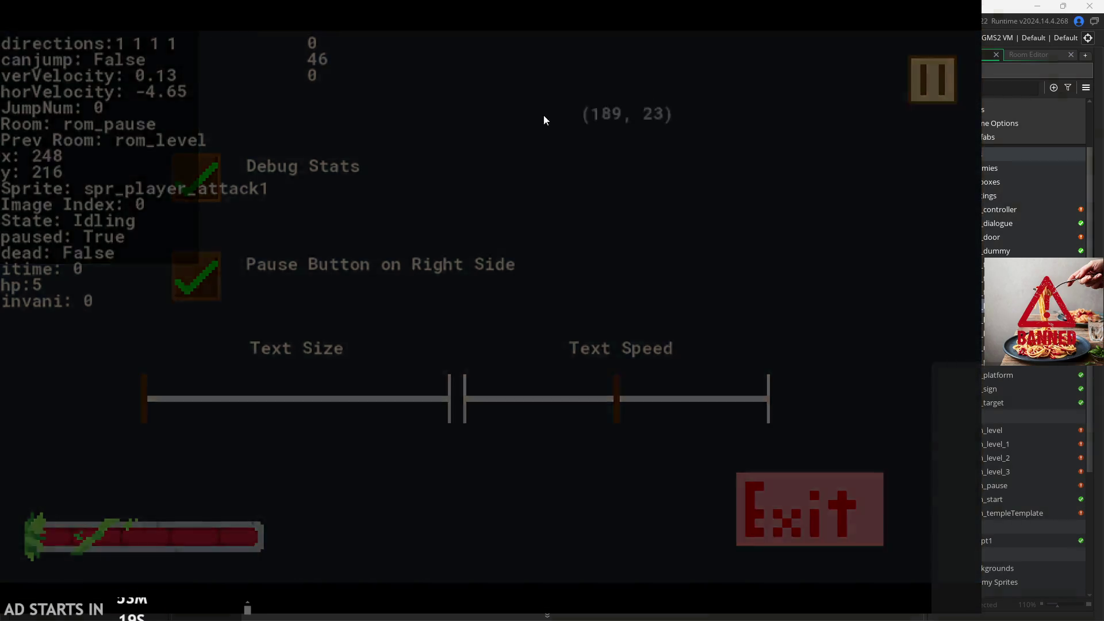
pyautogui.press('Escape')
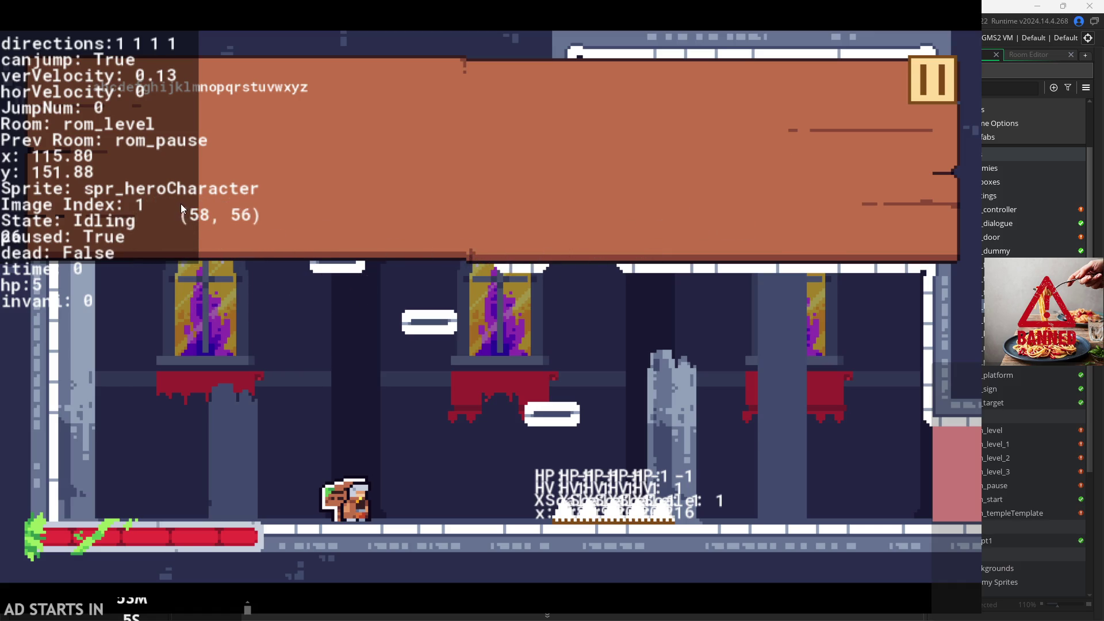
pyautogui.press('Escape')
# - Run, jump and wall-jump the hero up to the upper-right ledge of rom_level
pyautogui.press('Right')
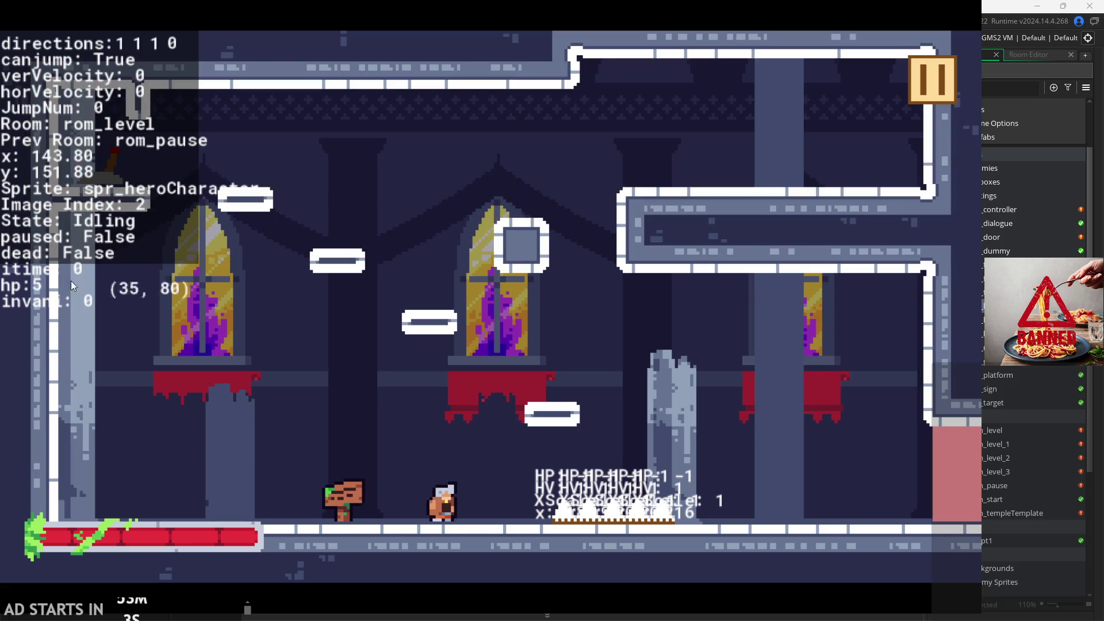
pyautogui.press('Left')
pyautogui.press('space')
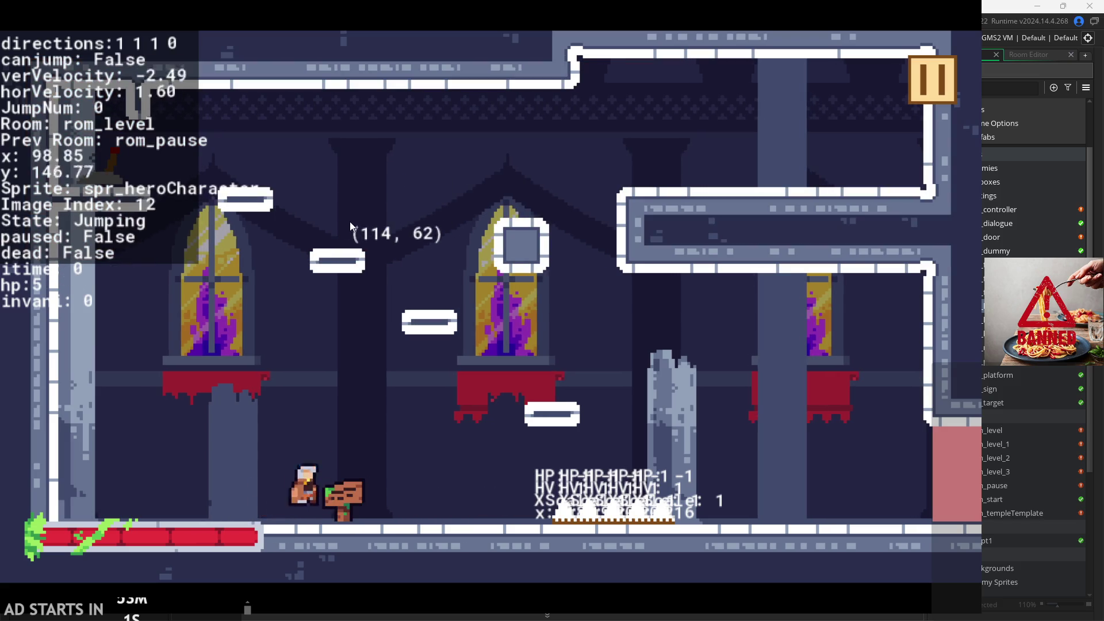
pyautogui.press('Right')
pyautogui.press('Left')
pyautogui.press('space')
pyautogui.press('Right')
pyautogui.press('space')
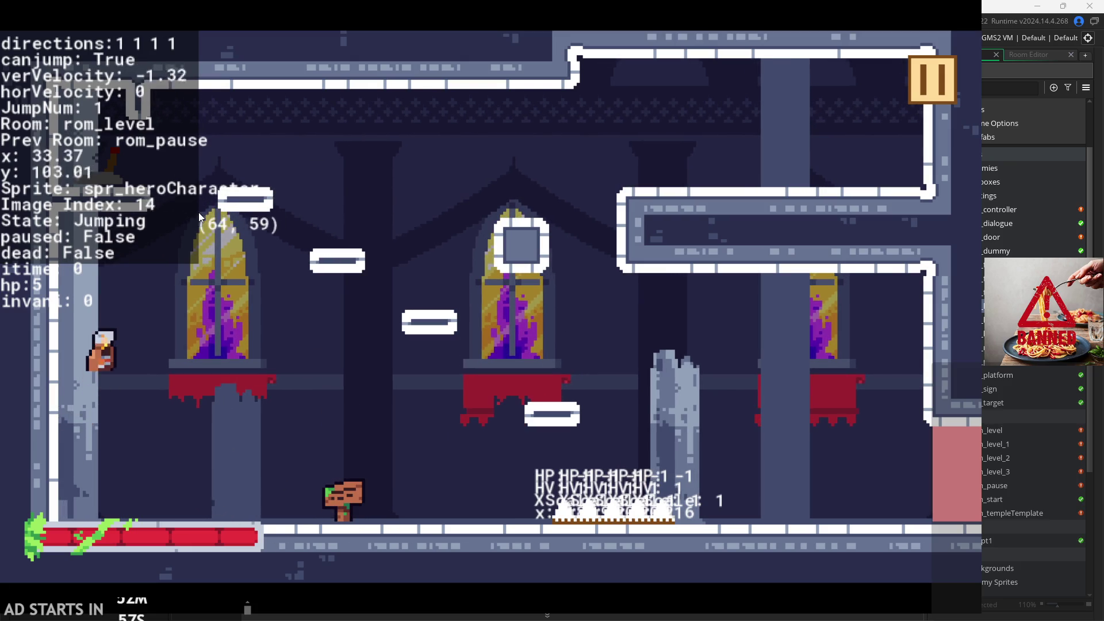
pyautogui.press('Right')
pyautogui.press('Left')
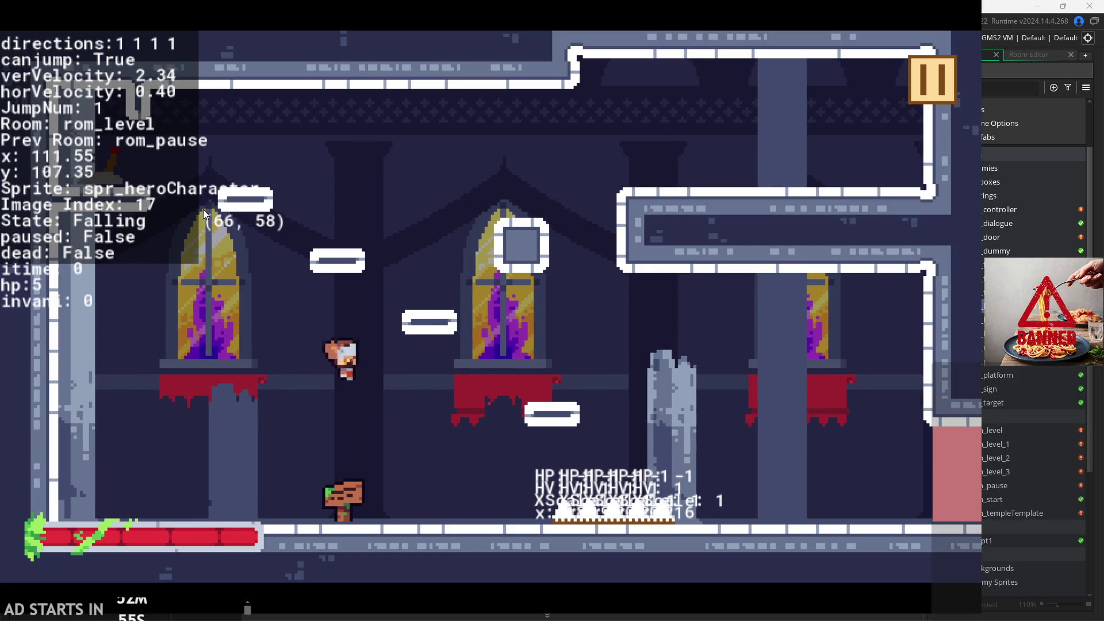
pyautogui.press('space')
pyautogui.press('Right')
pyautogui.press('space')
pyautogui.press('Left')
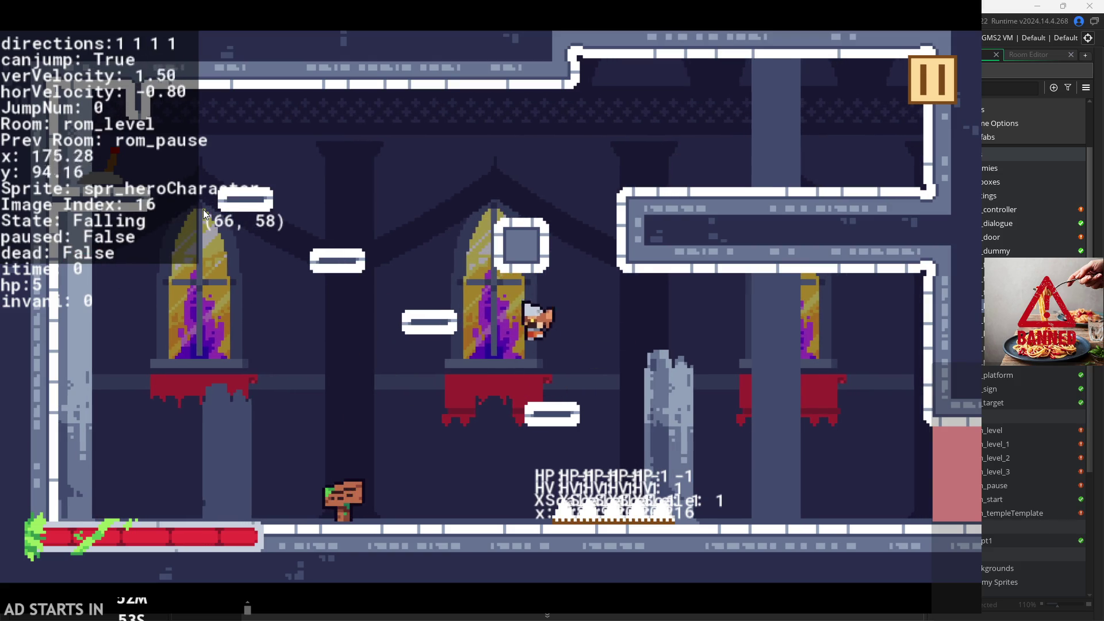
pyautogui.press('space')
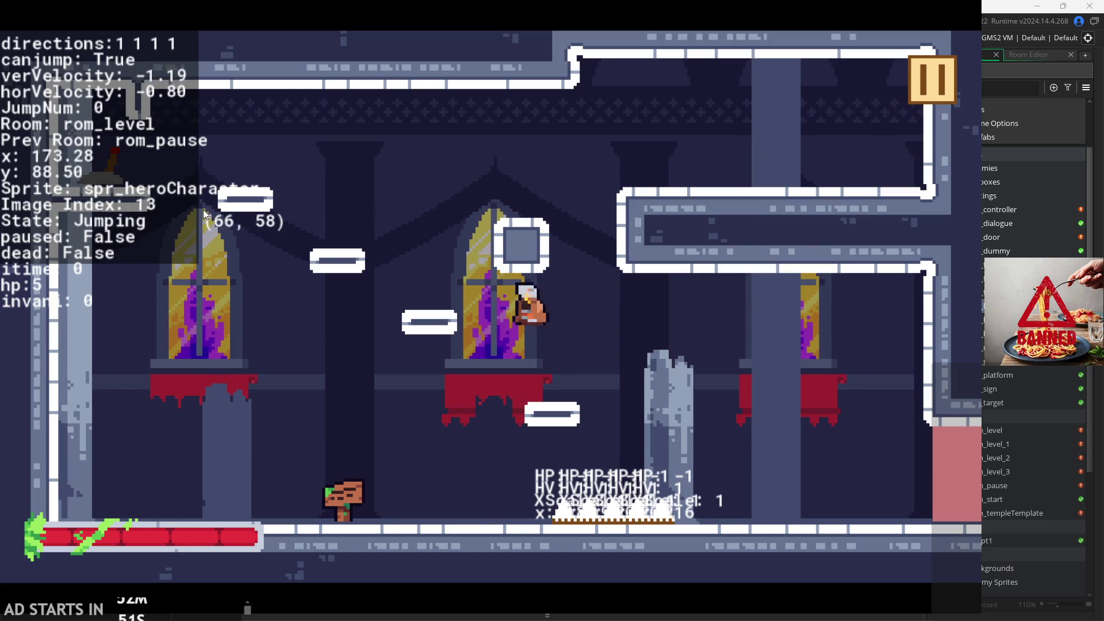
pyautogui.press('space')
pyautogui.press('Right')
pyautogui.press('space')
pyautogui.press('space')
pyautogui.press('Right')
pyautogui.press('space')
pyautogui.press('space')
pyautogui.press('space')
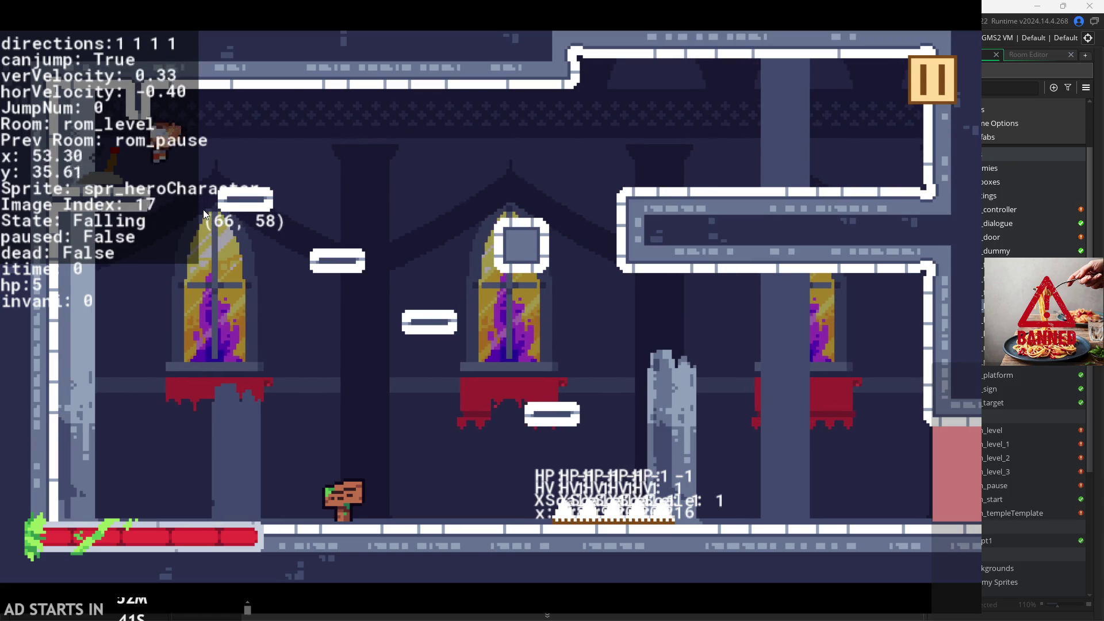
pyautogui.press('Right')
pyautogui.press('space')
pyautogui.press('space')
pyautogui.press('Right')
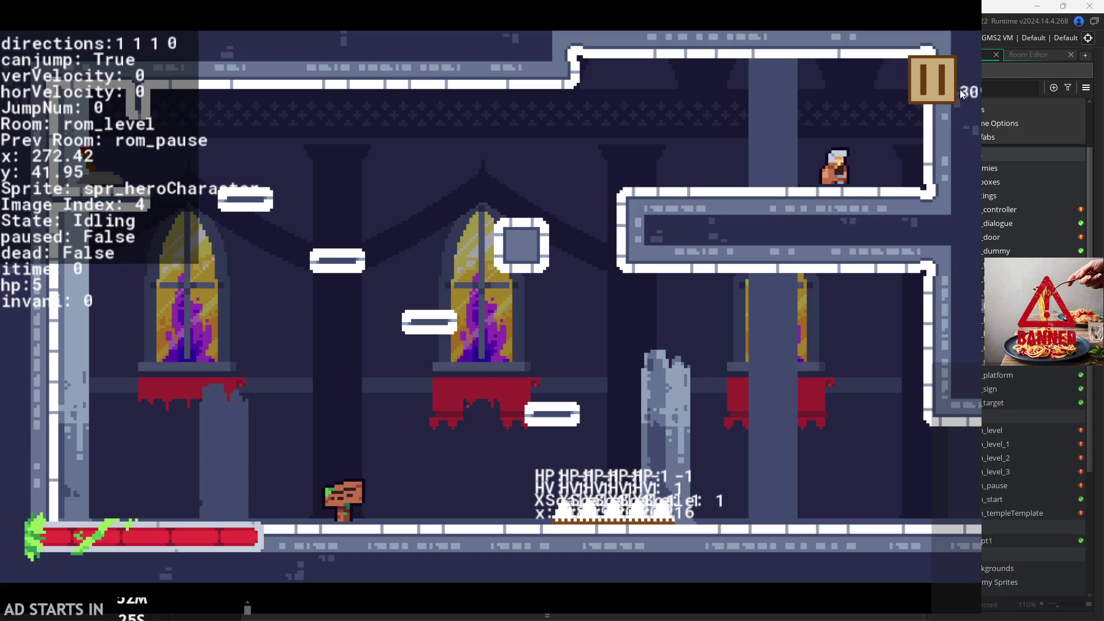
# - Drop off the ledge and run the hero right into rom_level_1
pyautogui.press('Left')
pyautogui.press('space')
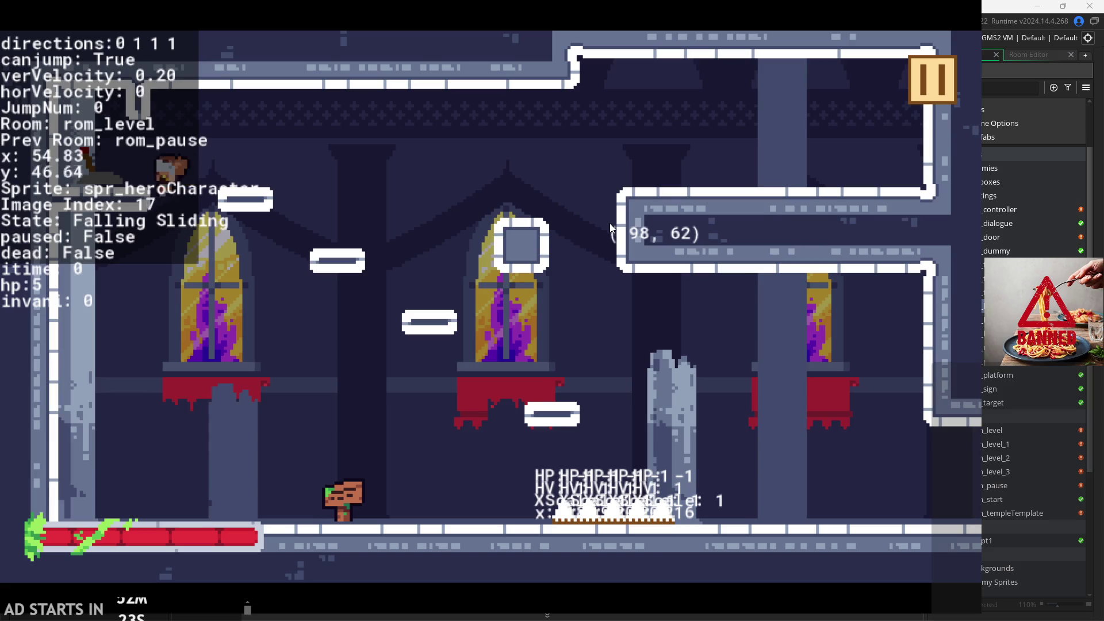
pyautogui.press('Right')
pyautogui.press('Left')
pyautogui.press('Right')
pyautogui.press('space')
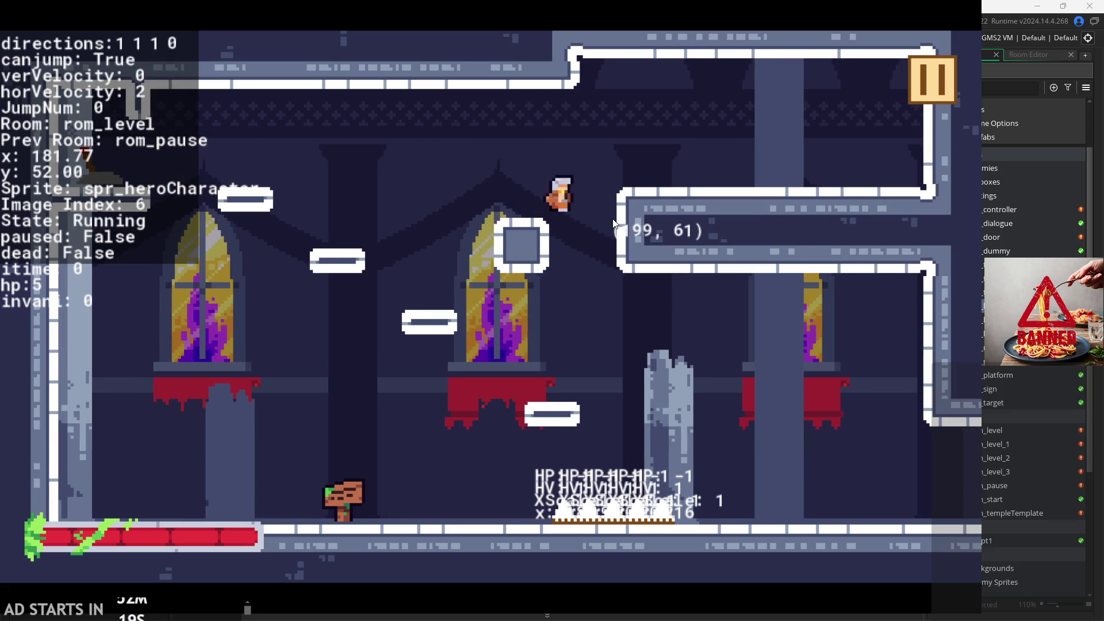
pyautogui.press('space')
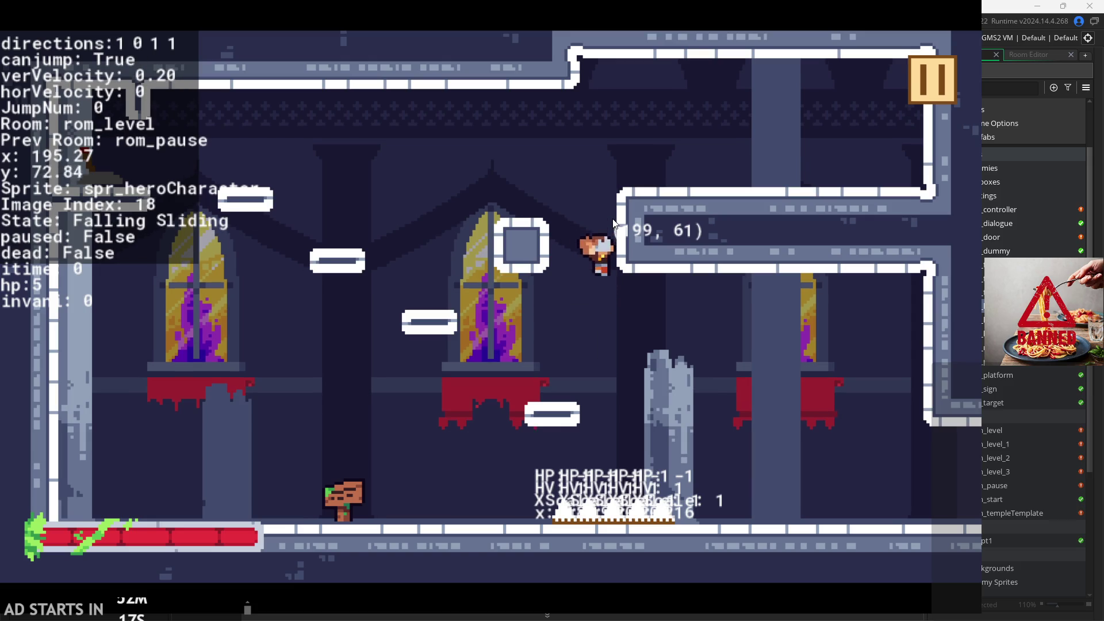
pyautogui.press('Right')
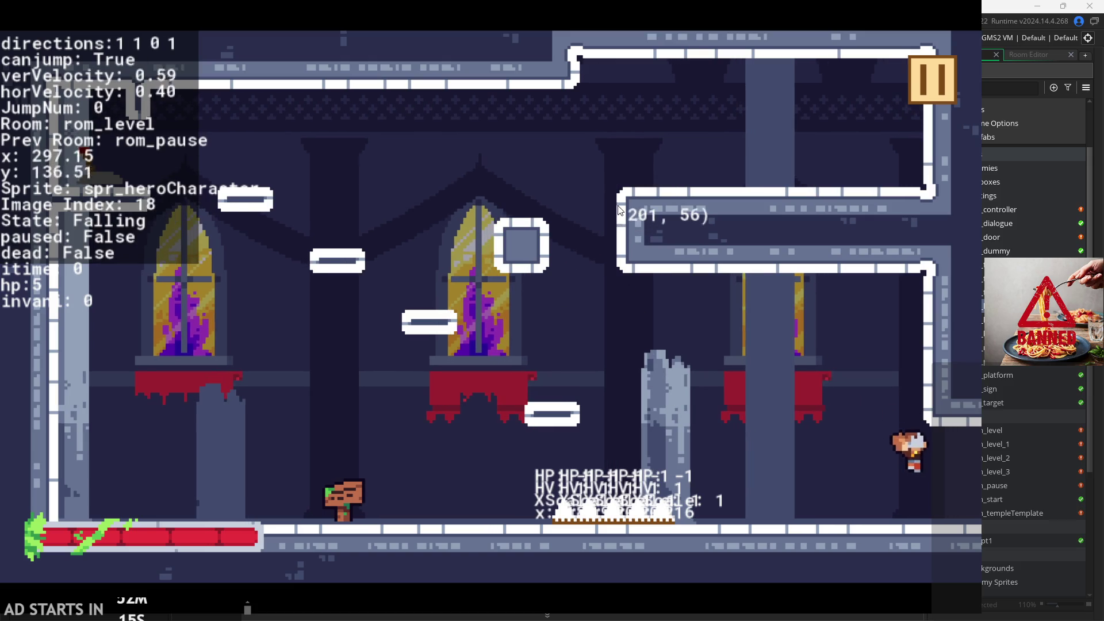
pyautogui.press('Right')
pyautogui.press('Right')
# - Jump around and attack the scarecrow dummy with repeated x swings in rom_level_1
pyautogui.press('space')
pyautogui.press('Right')
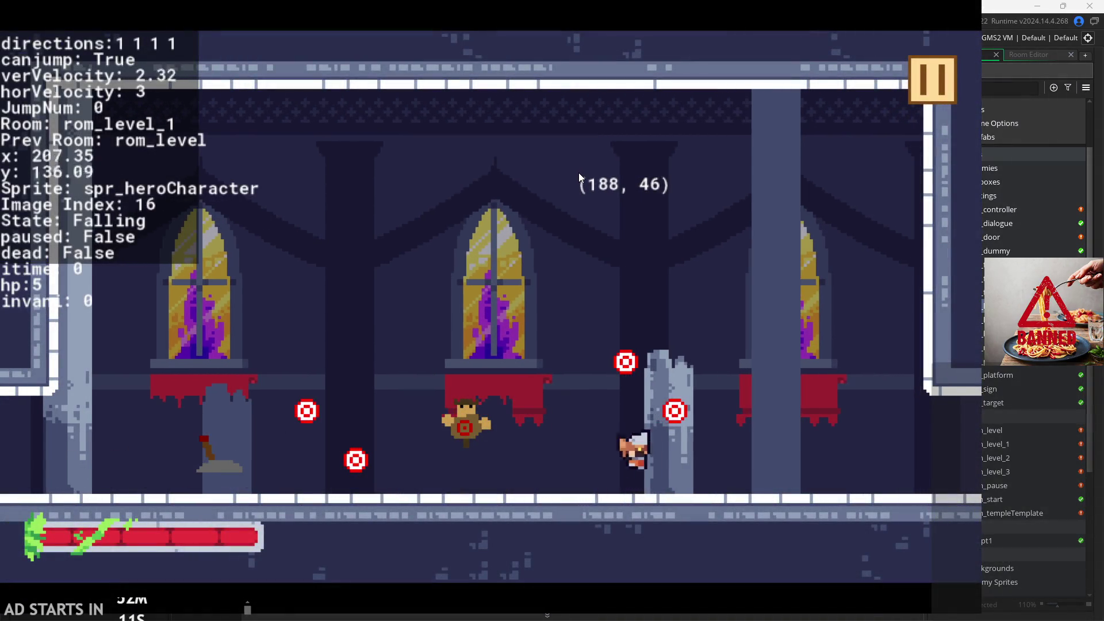
pyautogui.press('Left')
pyautogui.press('space')
pyautogui.press('x')
pyautogui.press('x')
pyautogui.press('space')
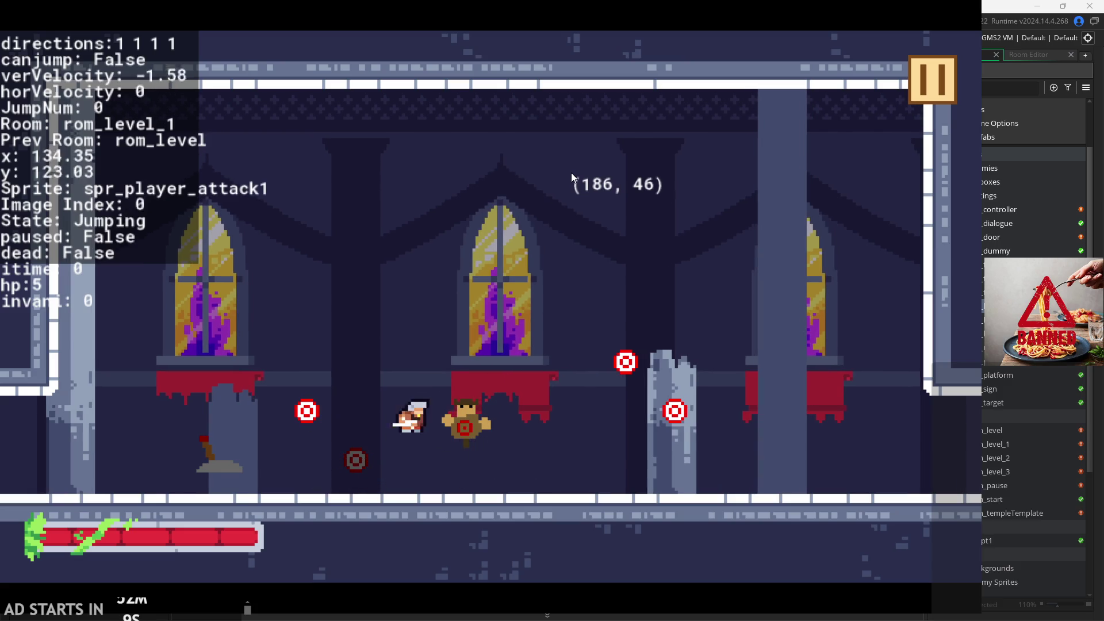
pyautogui.press('Right')
pyautogui.press('x')
pyautogui.press('Left')
pyautogui.press('x')
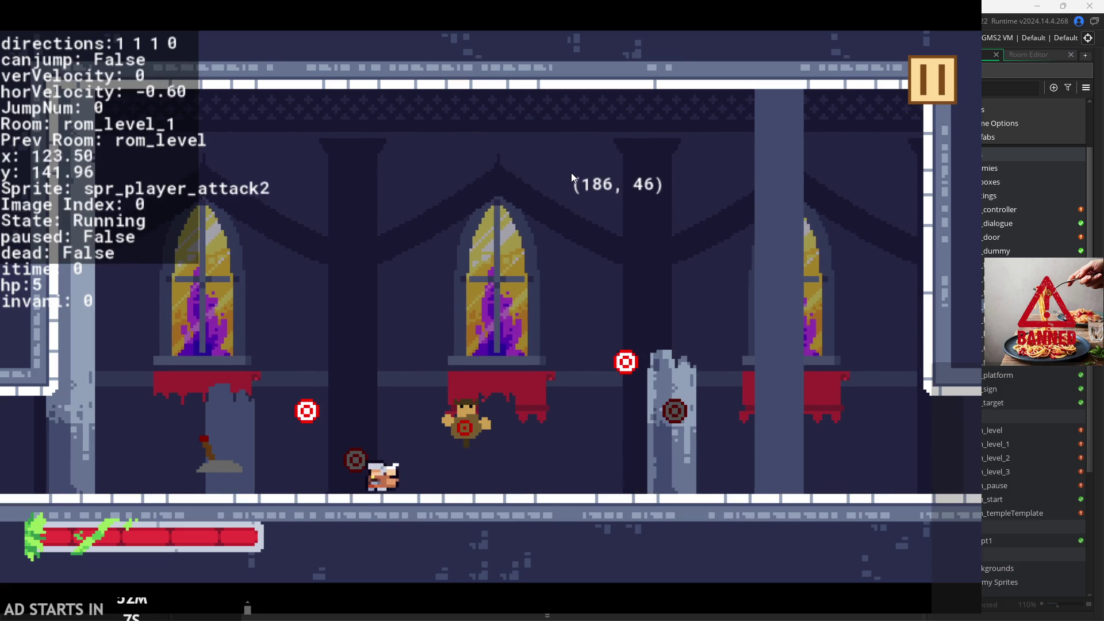
pyautogui.press('Left')
pyautogui.press('space')
pyautogui.press('space')
pyautogui.press('Right')
pyautogui.press('space')
pyautogui.press('space')
pyautogui.press('x')
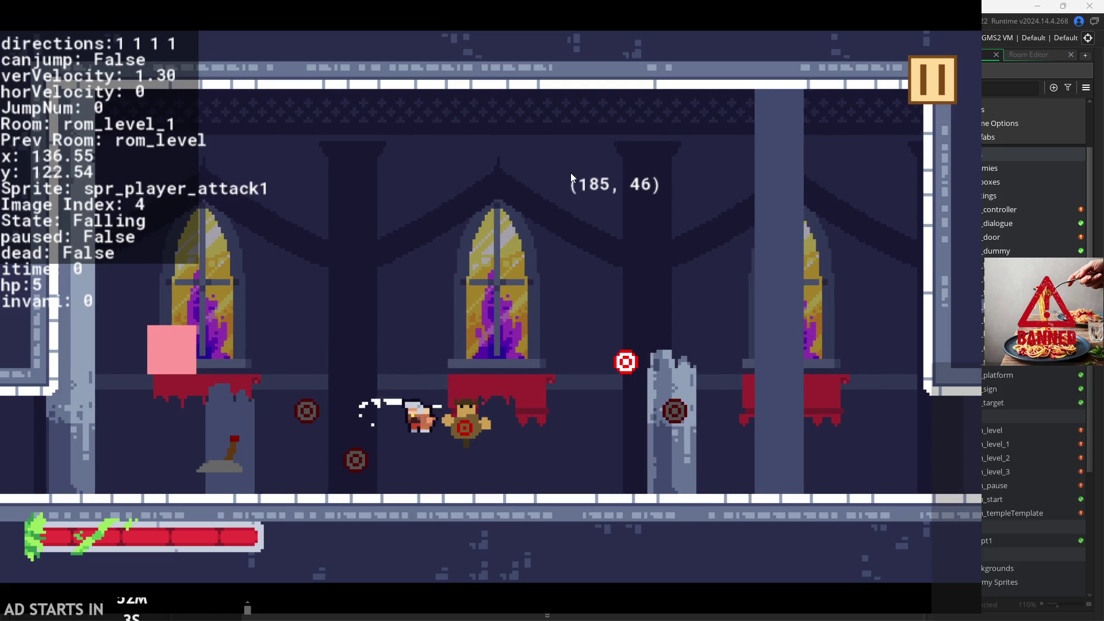
pyautogui.press('Right')
pyautogui.press('x')
pyautogui.press('Left')
pyautogui.press('space')
pyautogui.press('x')
pyautogui.press('x')
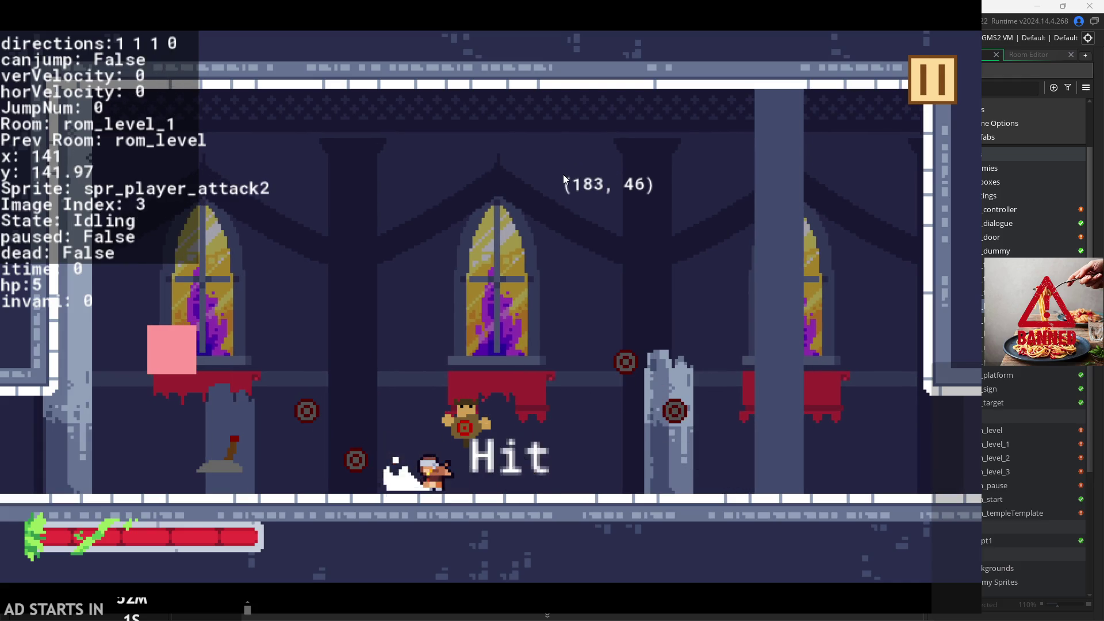
pyautogui.press('Right')
pyautogui.press('space')
# - Wall-jump up the walls and run the hero right through the exit into rom_level_2
pyautogui.press('space')
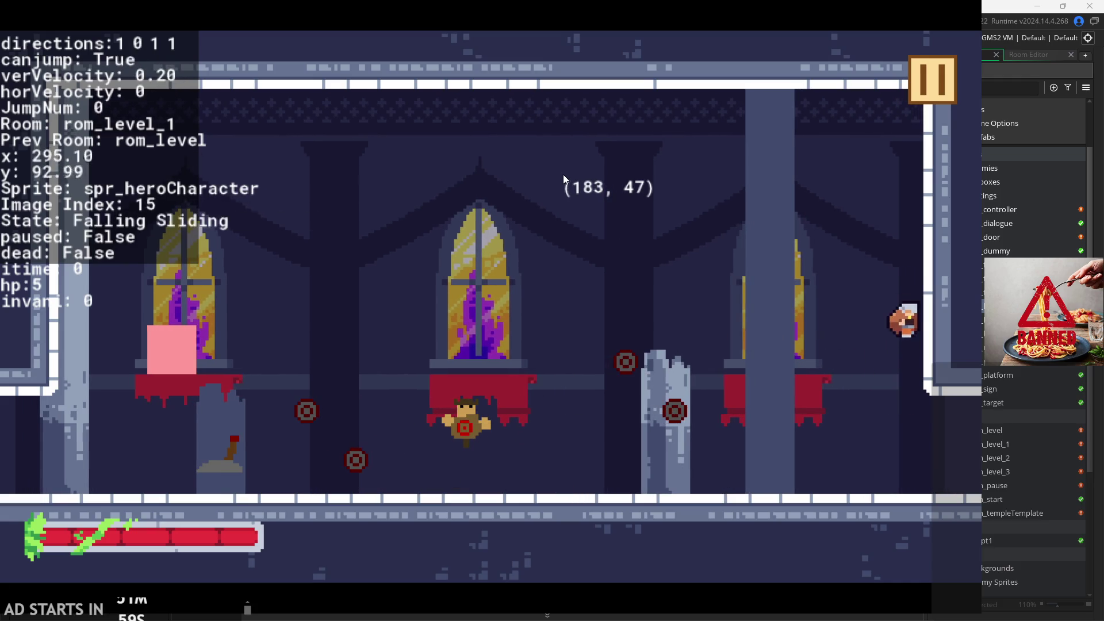
pyautogui.press('space')
pyautogui.press('space')
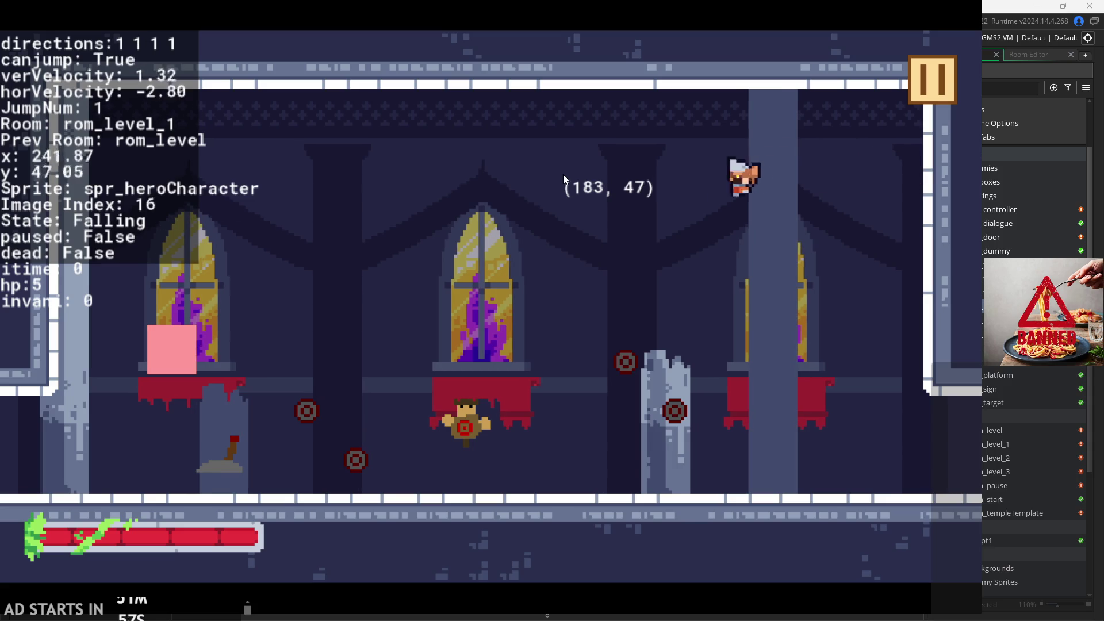
pyautogui.press('space')
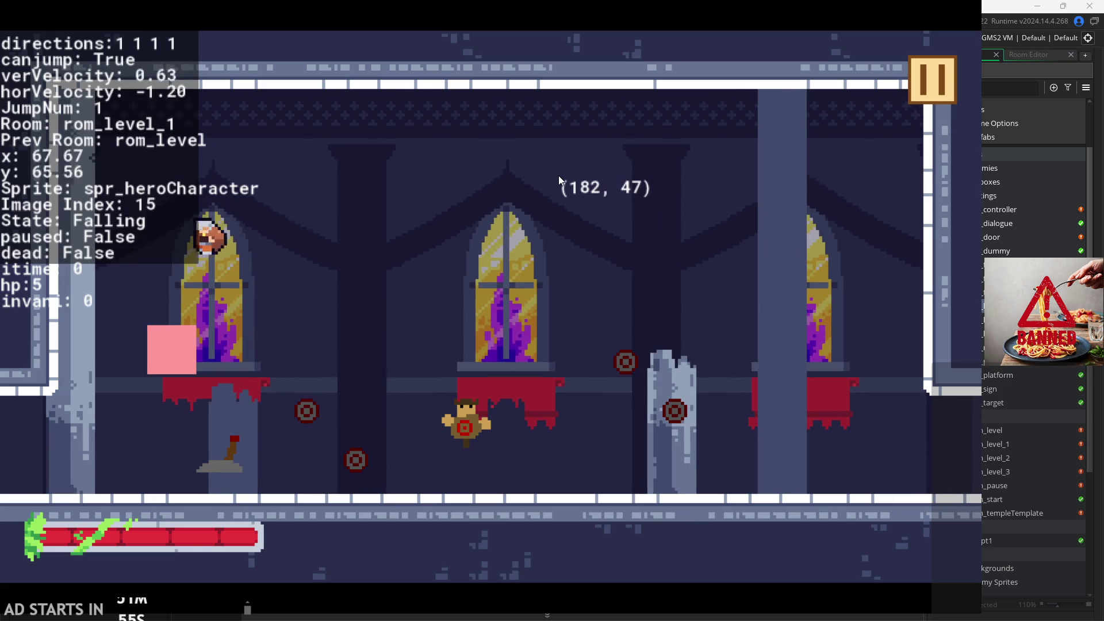
pyautogui.press('Right')
pyautogui.press('space')
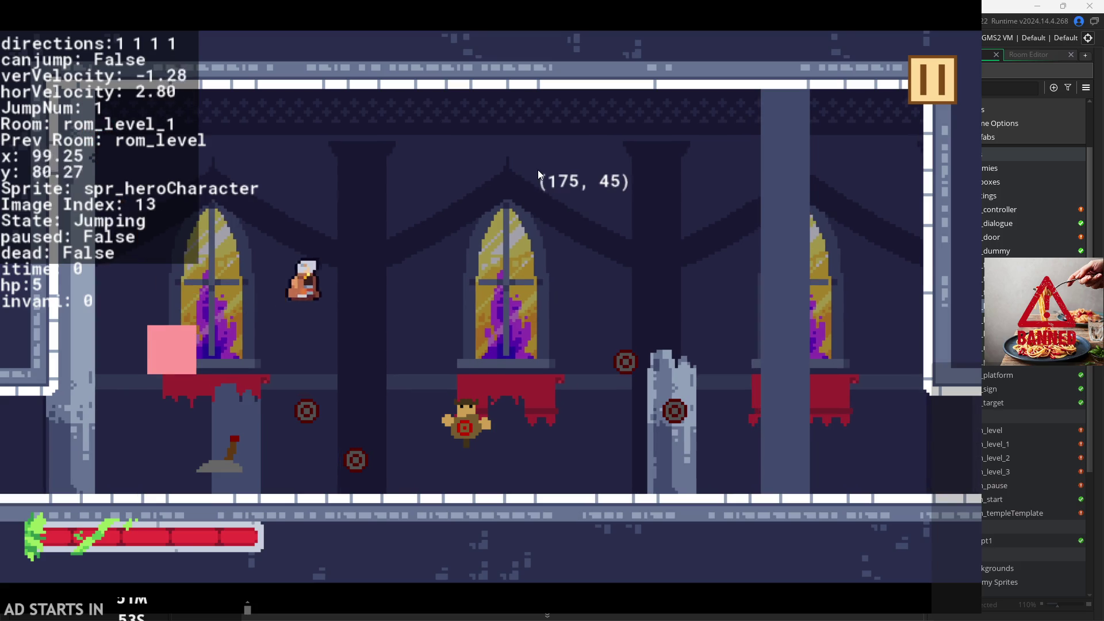
pyautogui.press('space')
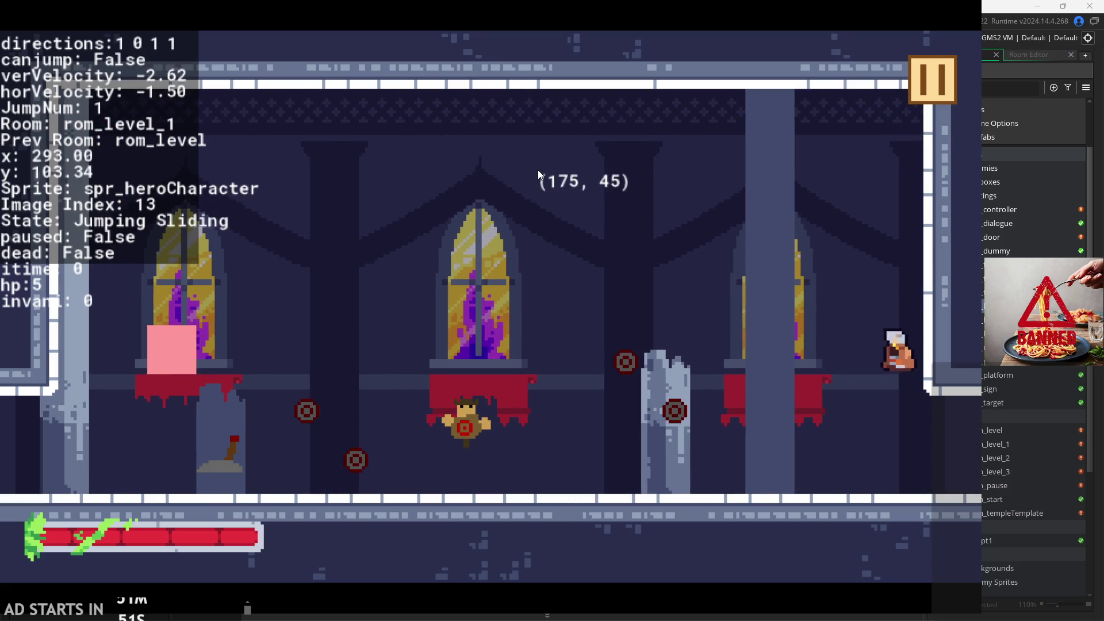
pyautogui.press('space')
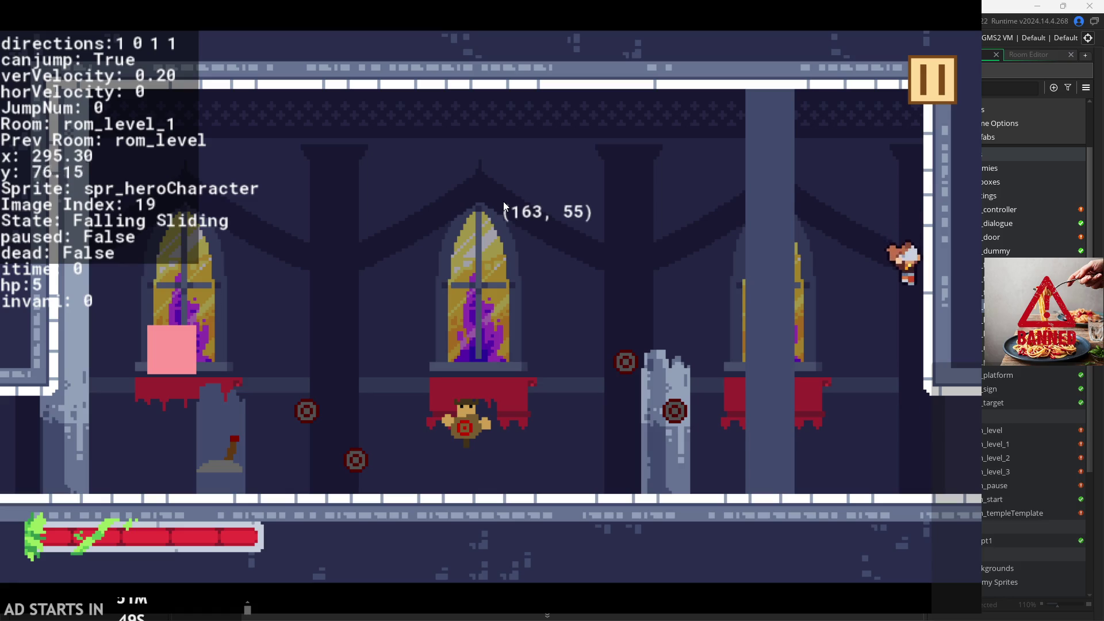
pyautogui.press('Right')
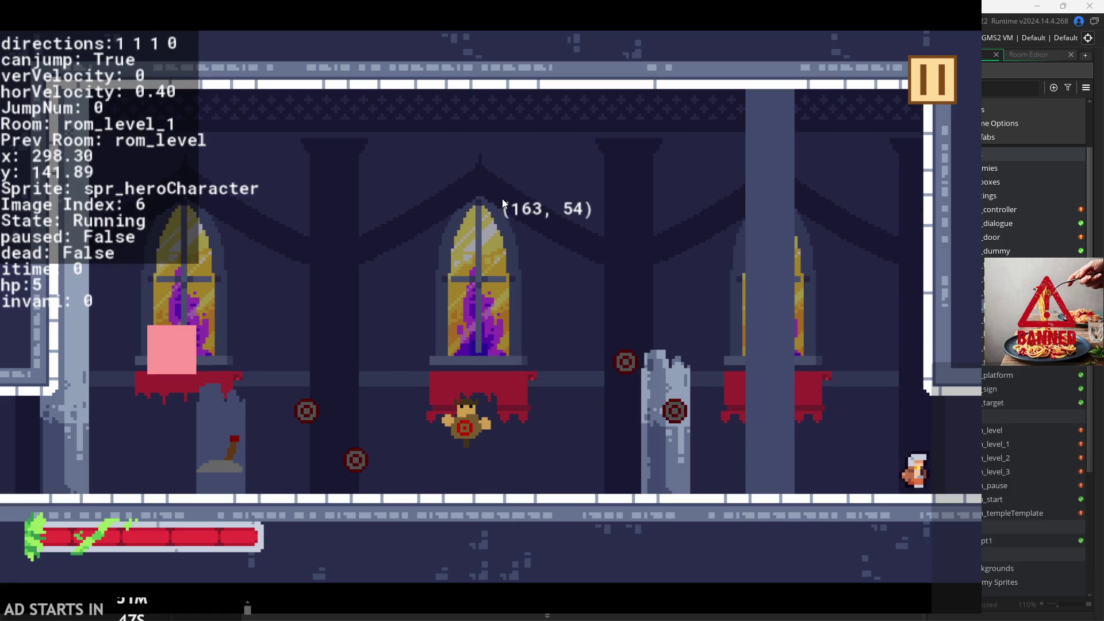
pyautogui.press('space')
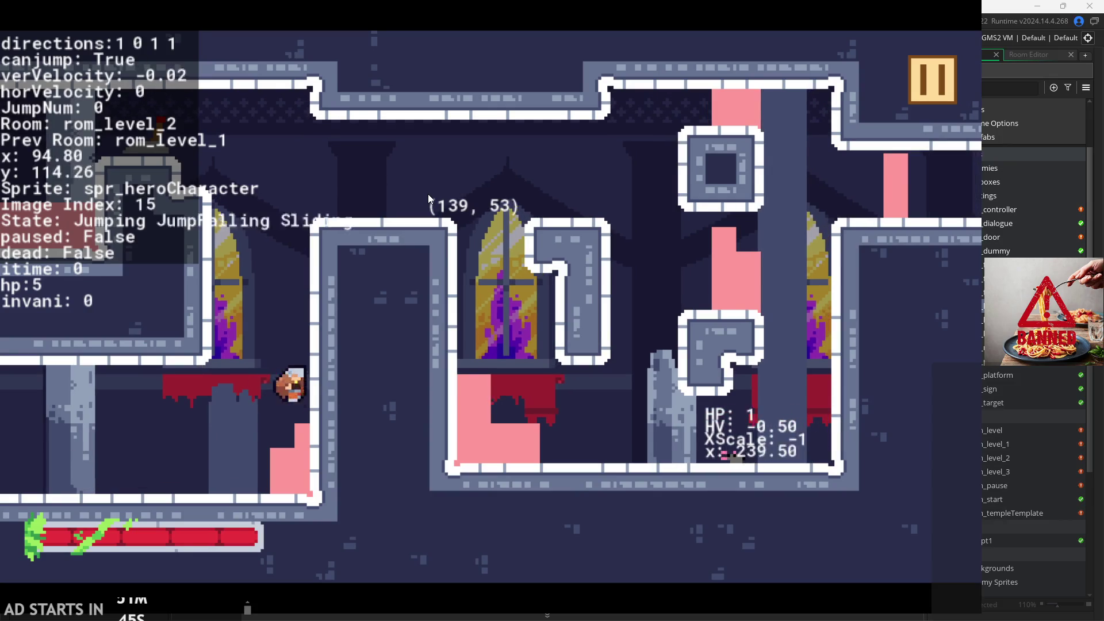
# - Wall-jump the hero between the upper-left ledge and the walls, attacking across the floor
pyautogui.press('space')
pyautogui.press('Left')
pyautogui.press('Right')
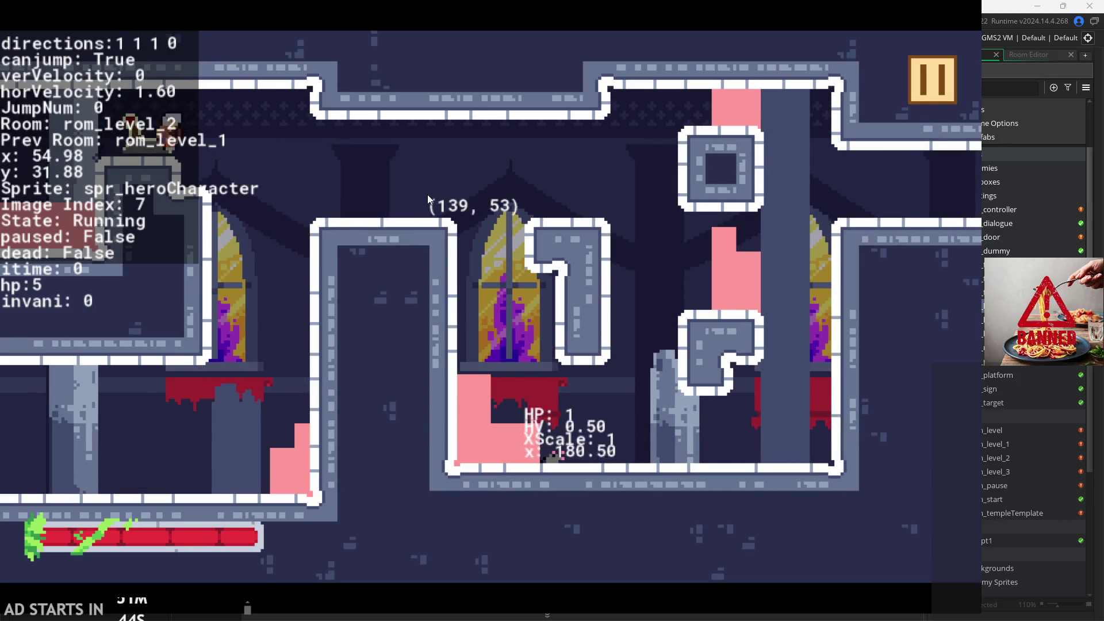
pyautogui.press('x')
pyautogui.press('space')
pyautogui.press('space')
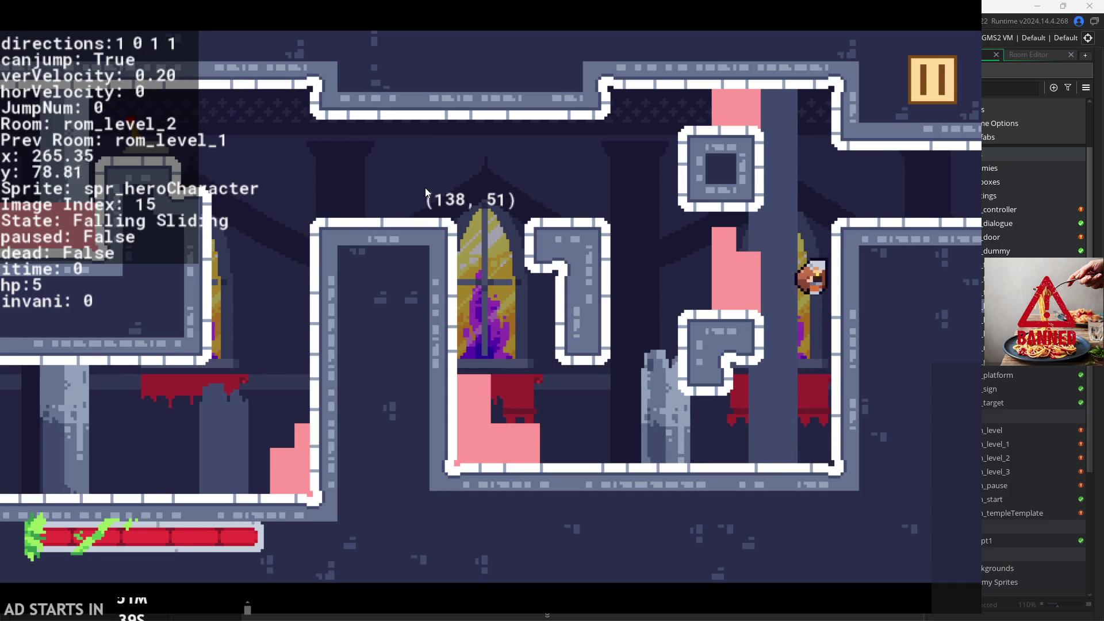
pyautogui.press('space')
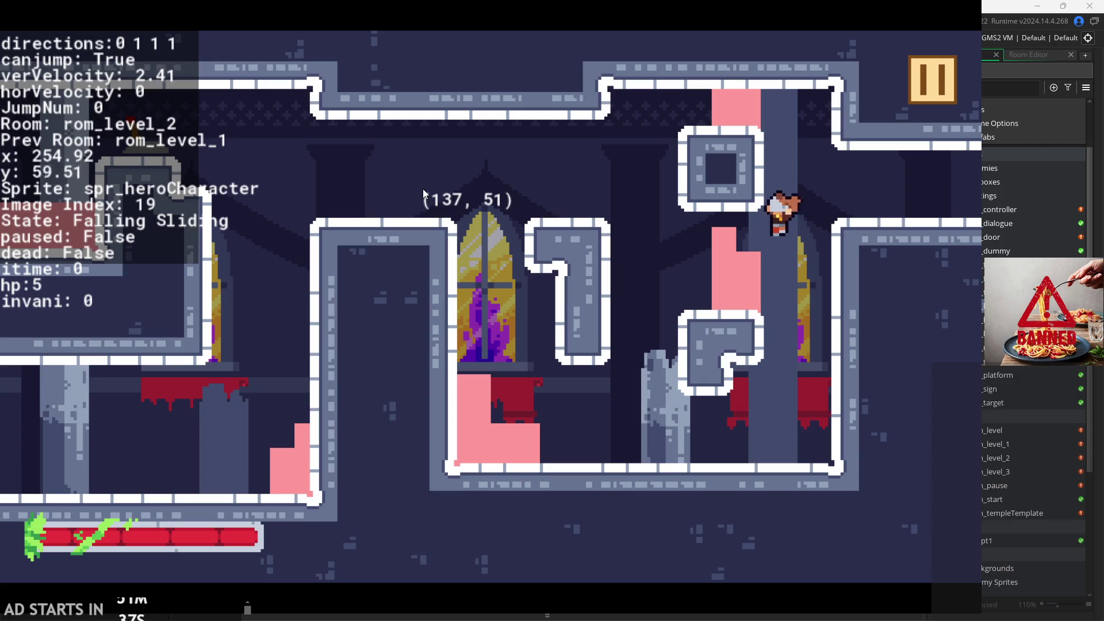
pyautogui.press('Left')
pyautogui.press('space')
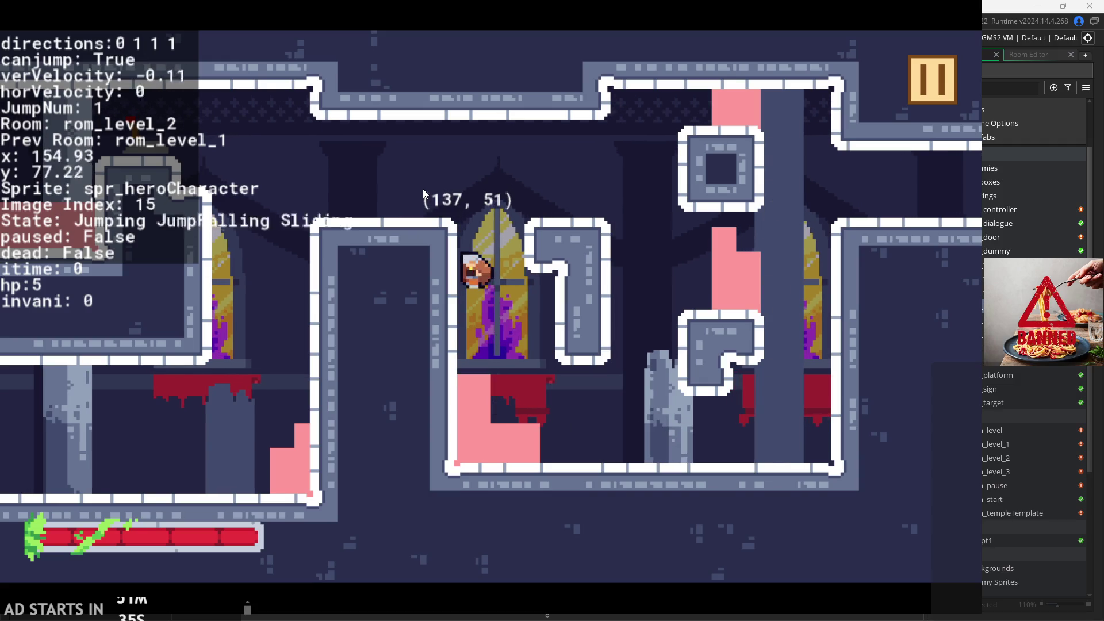
pyautogui.press('space')
pyautogui.press('Left')
pyautogui.press('space')
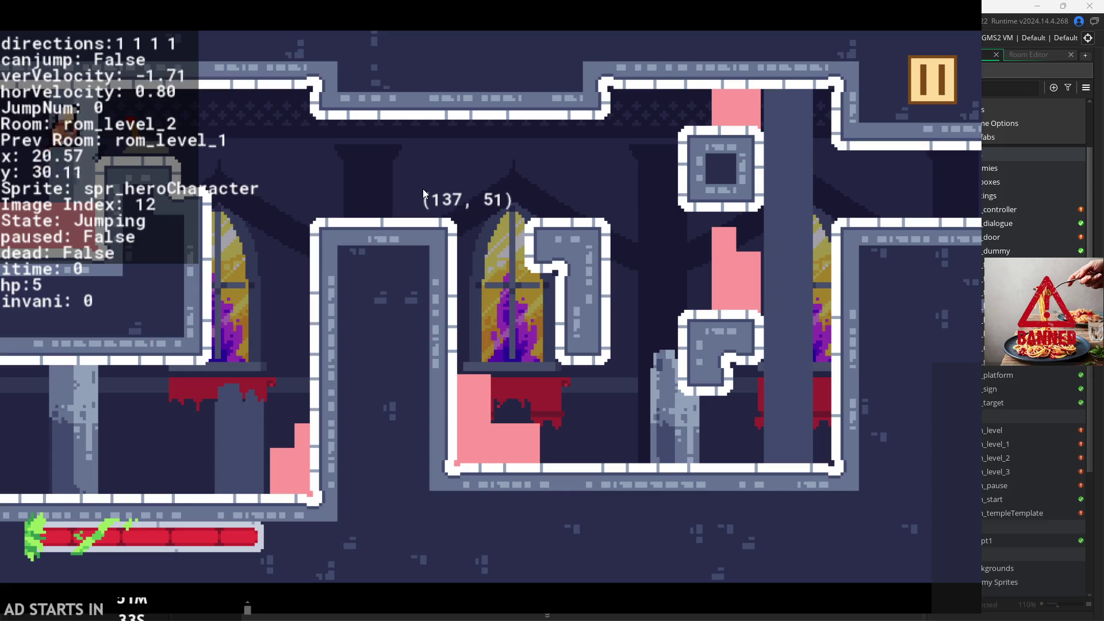
# - Run the hero off and back onto the upper-left ledge, then wall-jump and drop to the lower floor
pyautogui.press('Right')
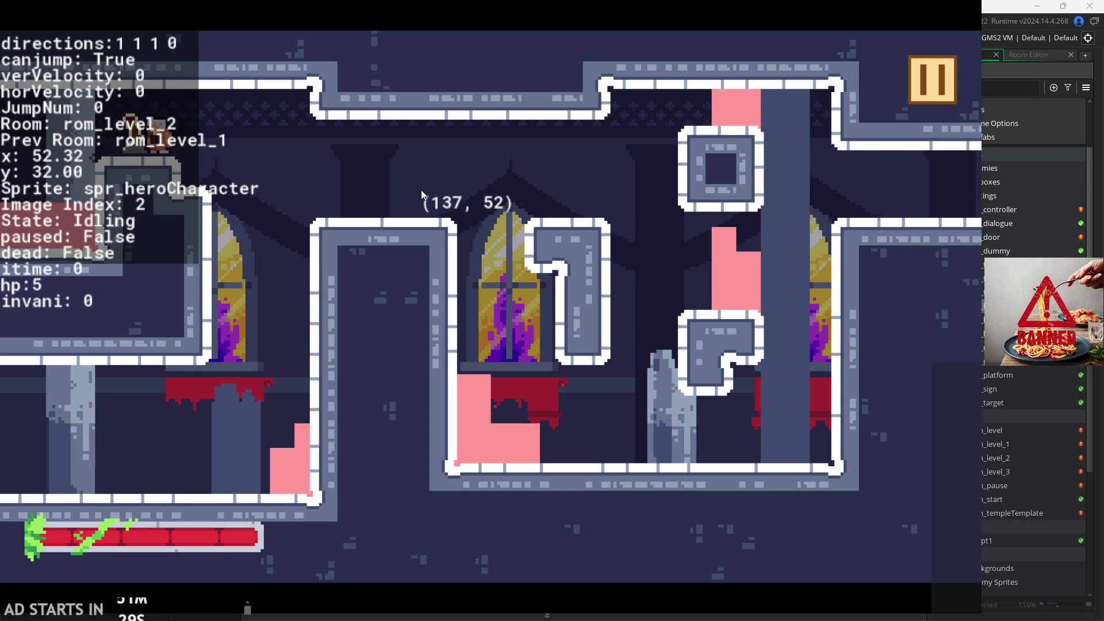
pyautogui.press('Right')
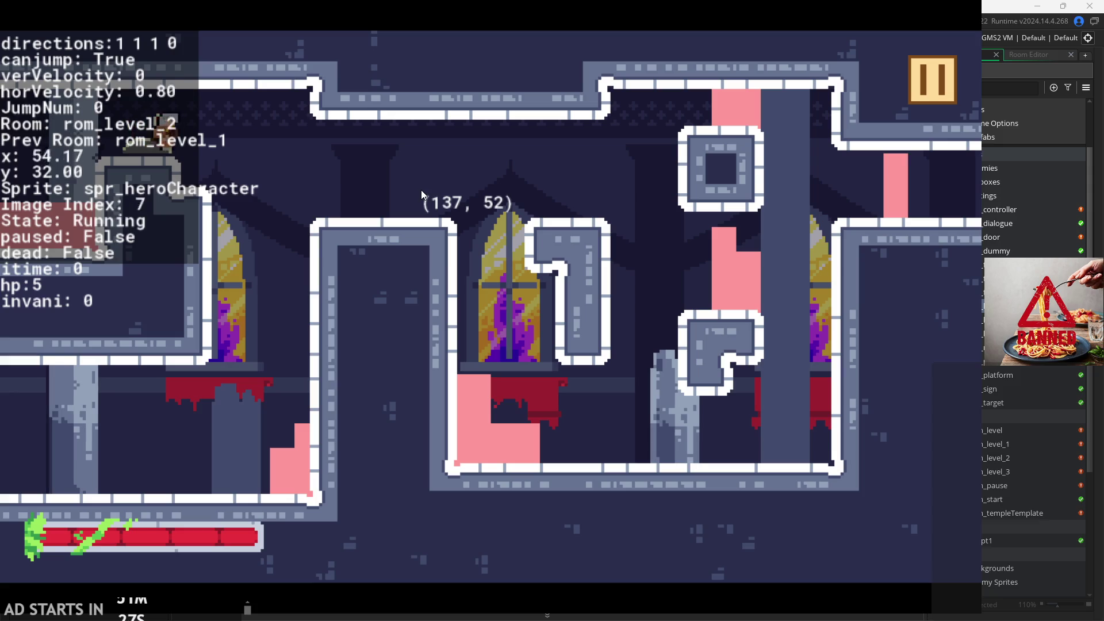
pyautogui.press('x')
pyautogui.press('space')
pyautogui.press('Left')
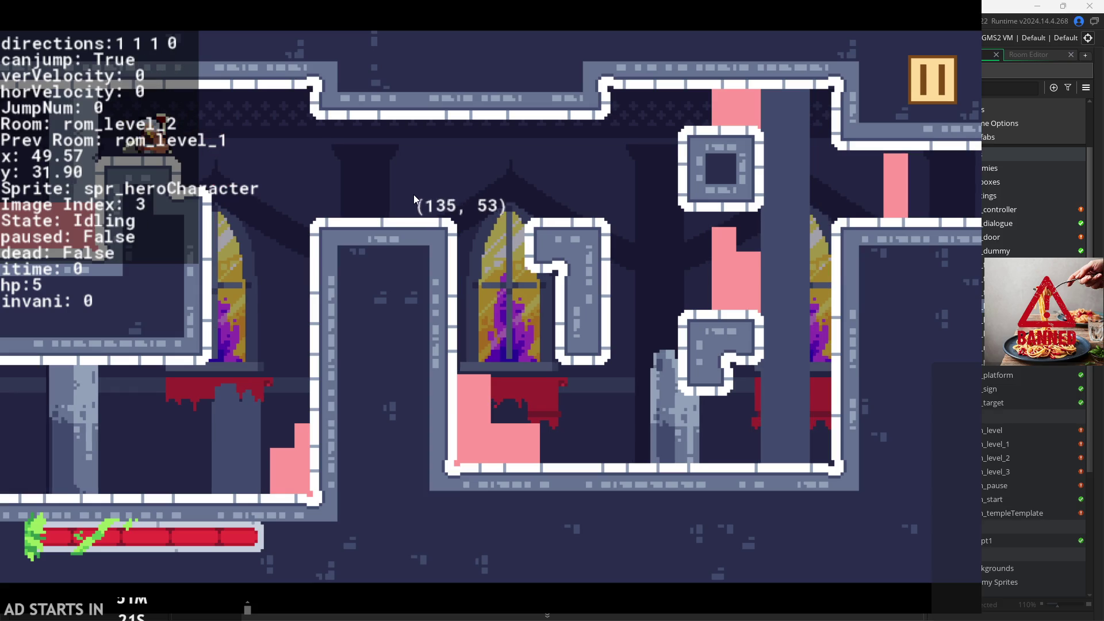
pyautogui.press('Right')
pyautogui.press('space')
pyautogui.press('Left')
pyautogui.press('space')
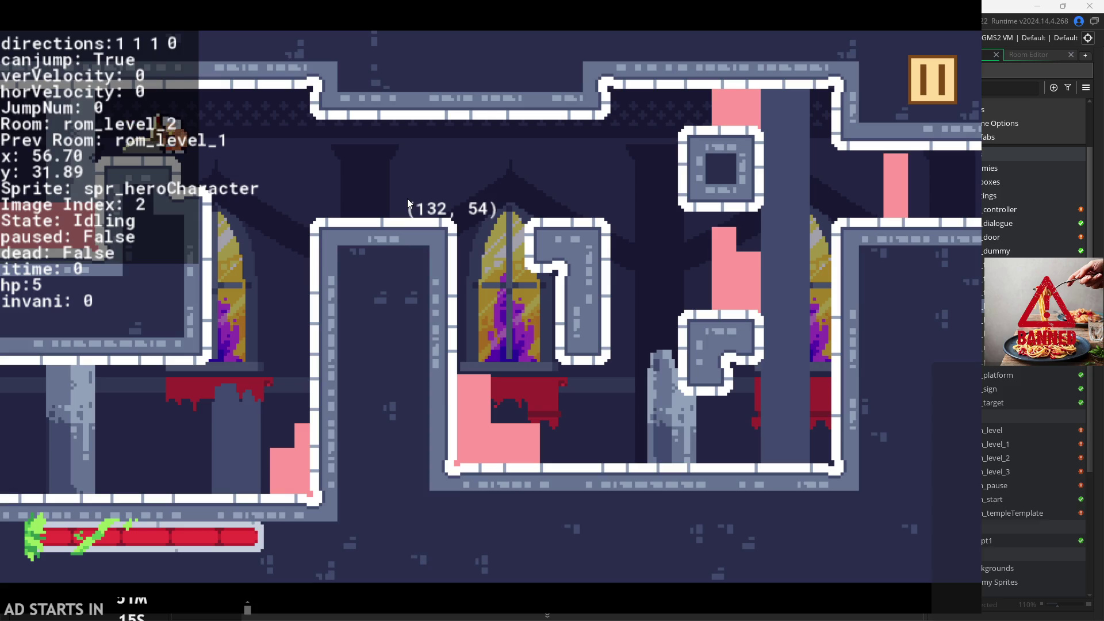
pyautogui.press('Right')
pyautogui.press('space')
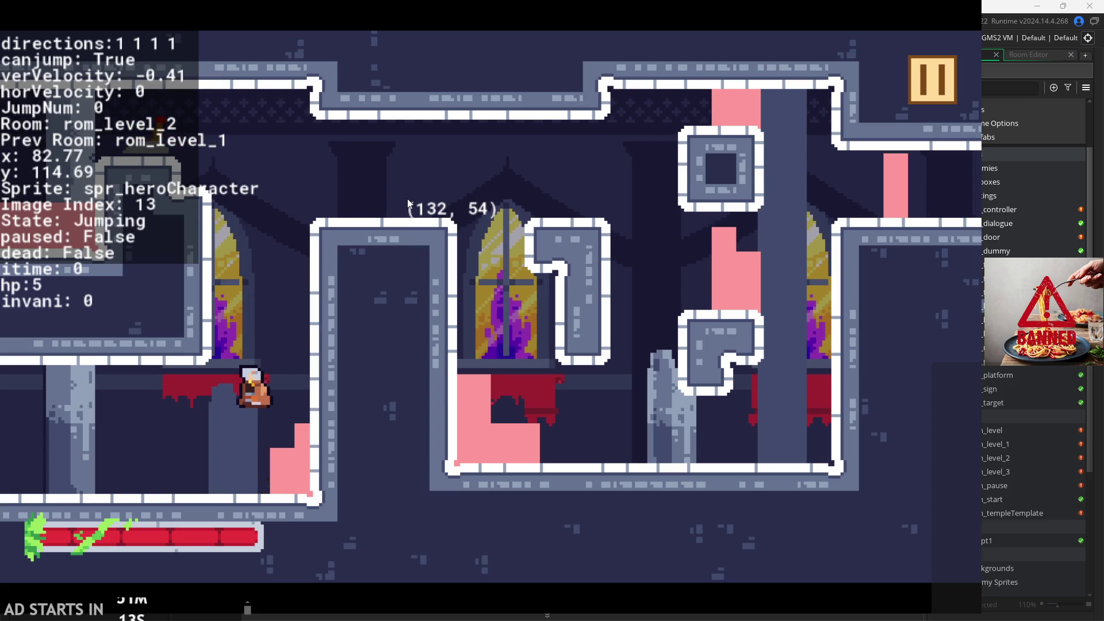
pyautogui.press('space')
pyautogui.press('Right')
pyautogui.press('Left')
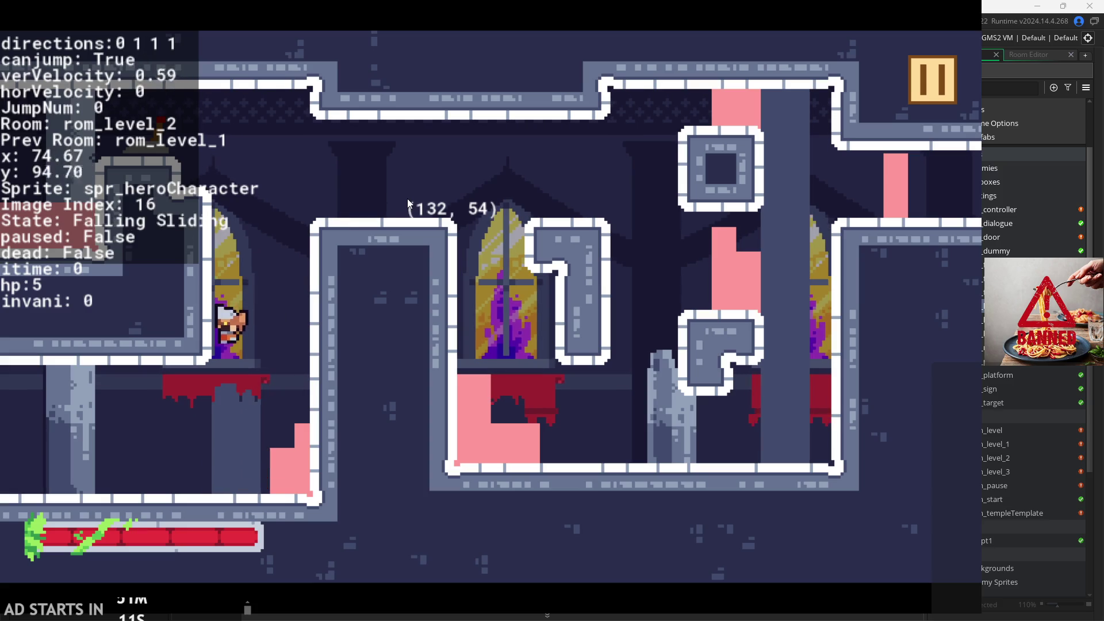
pyautogui.press('space')
pyautogui.press('Left')
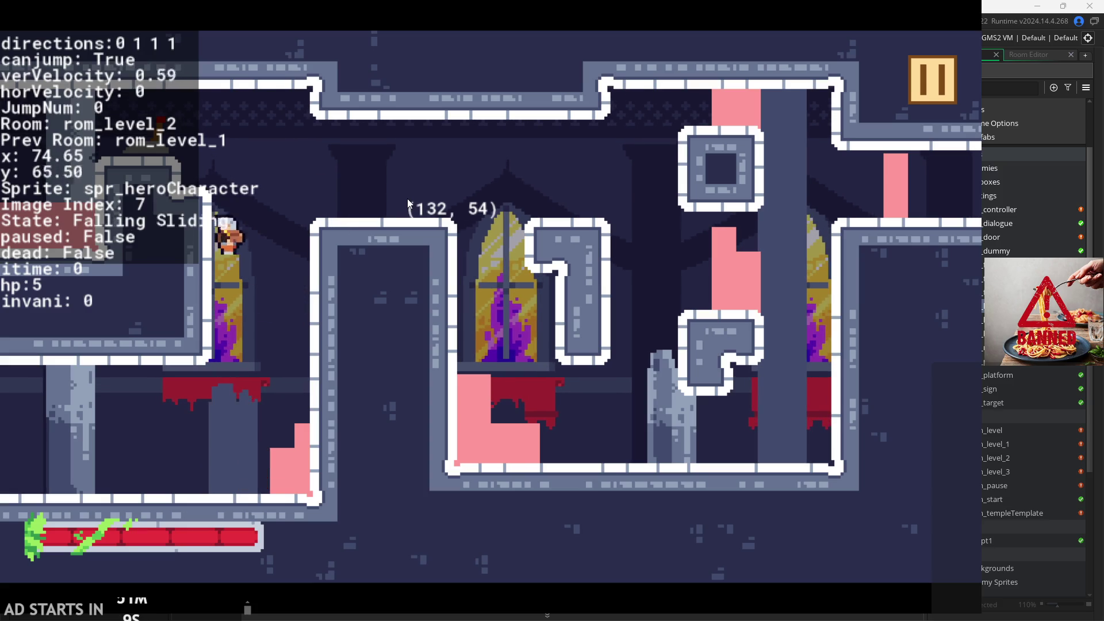
# - Jump the hero repeatedly in place on the floor, then jump right off the ledge
pyautogui.press('space')
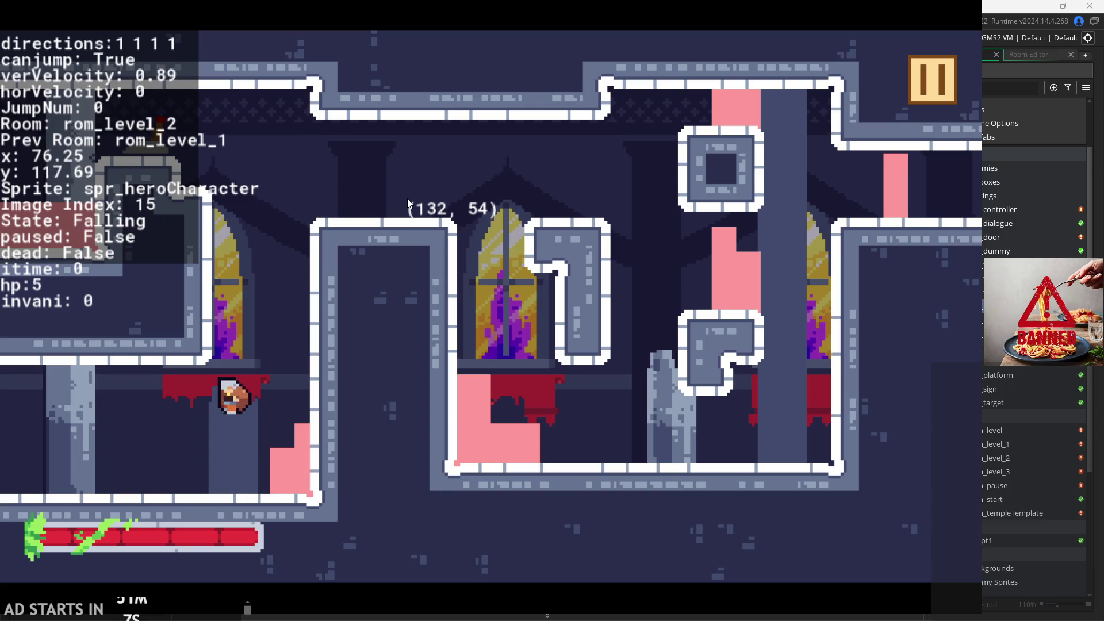
pyautogui.press('space')
pyautogui.press('space')
pyautogui.press('space')
pyautogui.press('space')
pyautogui.press('space')
pyautogui.press('space')
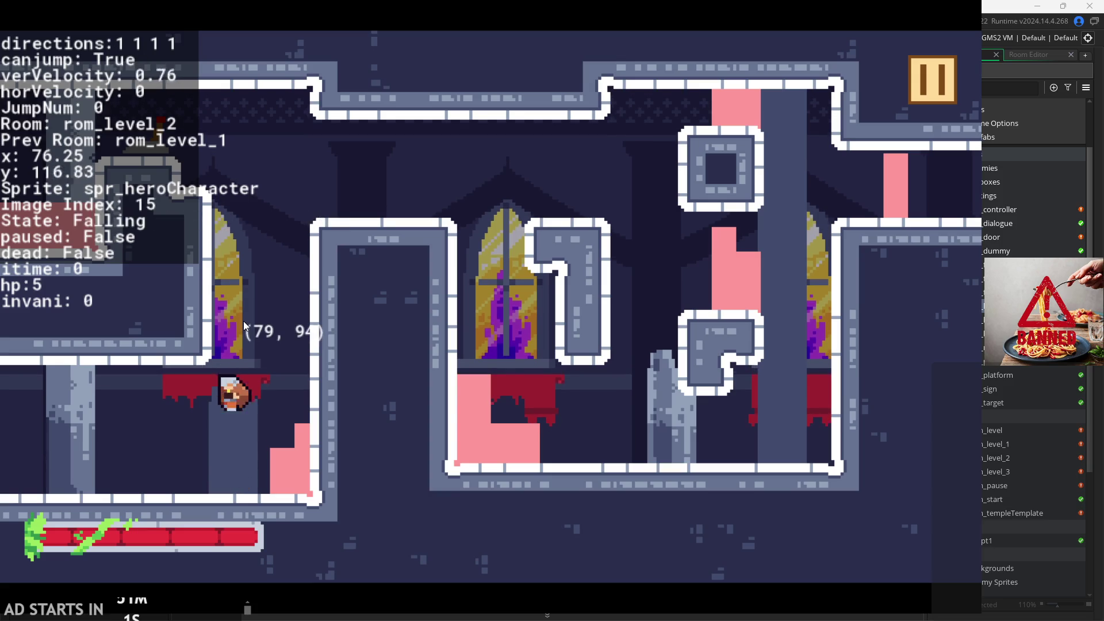
pyautogui.press('space')
pyautogui.press('space')
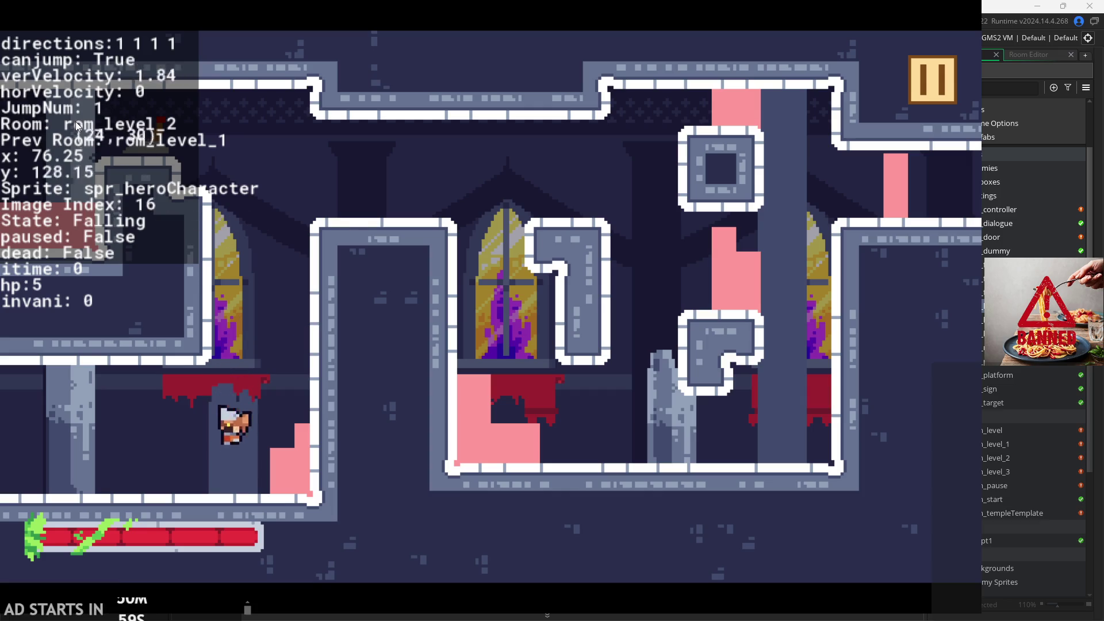
pyautogui.press('space')
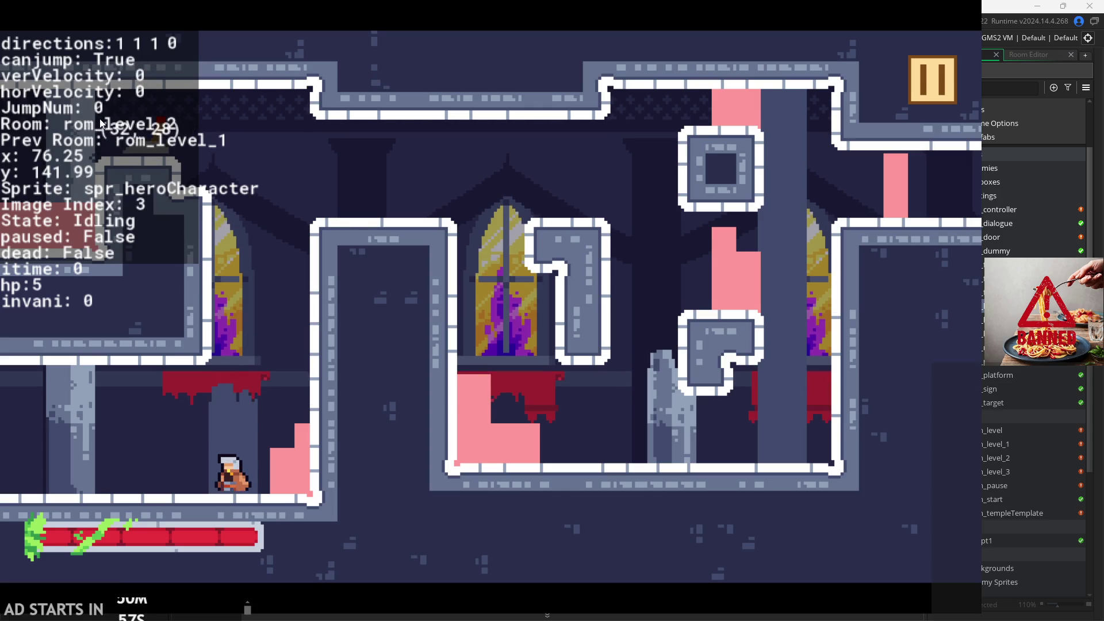
pyautogui.press('space')
pyautogui.press('space')
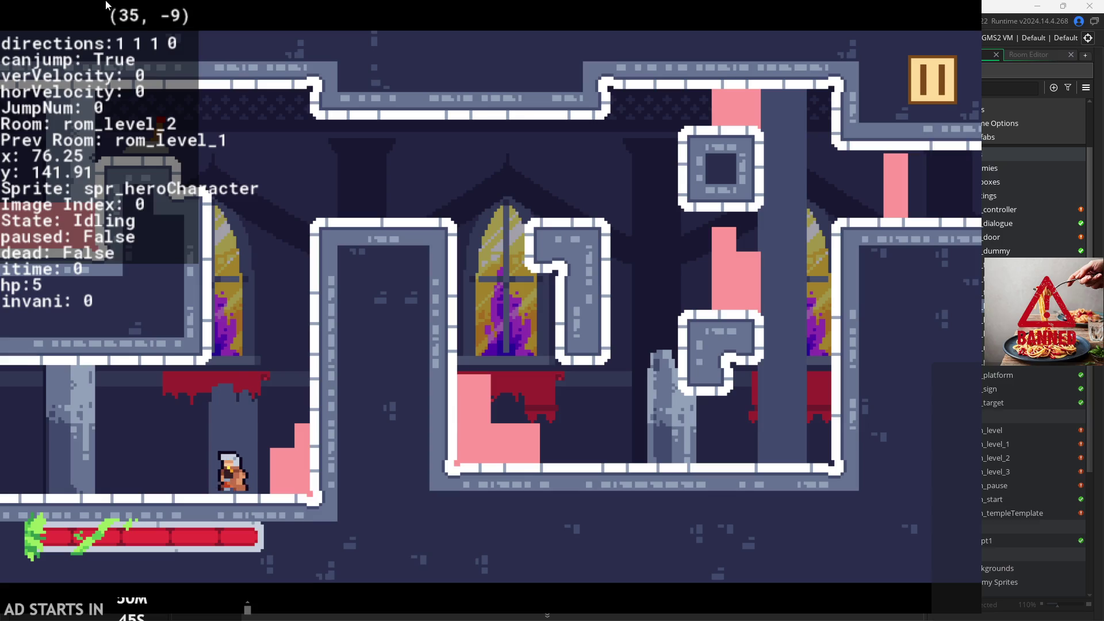
pyautogui.press('space')
pyautogui.press('space')
pyautogui.press('space')
pyautogui.press('Right')
pyautogui.press('space')
pyautogui.press('space')
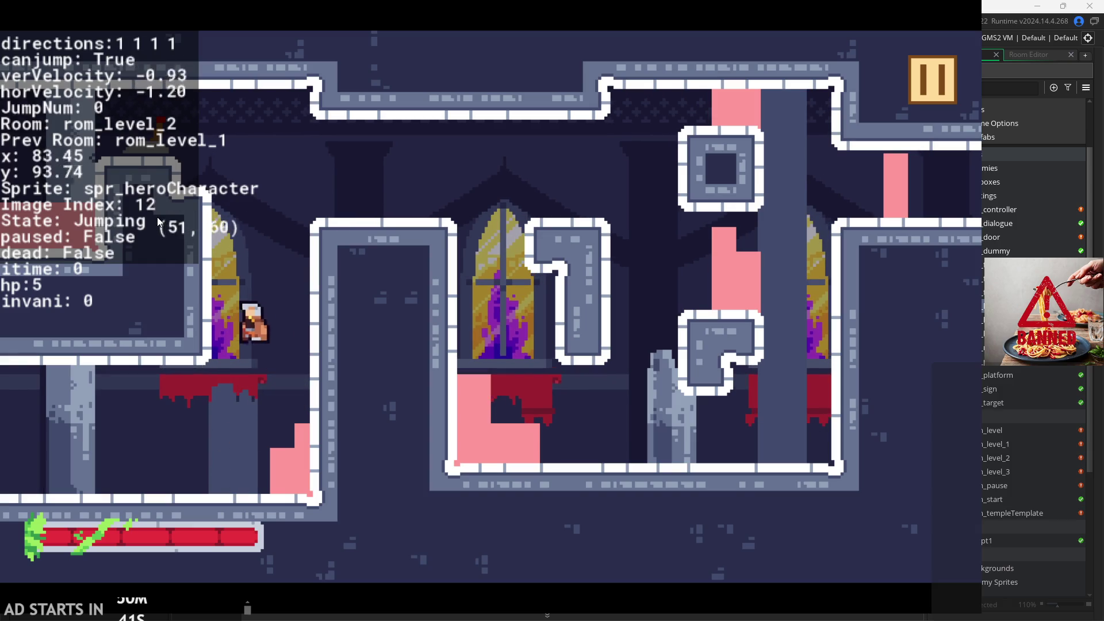
pyautogui.press('space')
# - Run the hero left and right across the floor swinging sword attacks, including a large slash
pyautogui.press('Right')
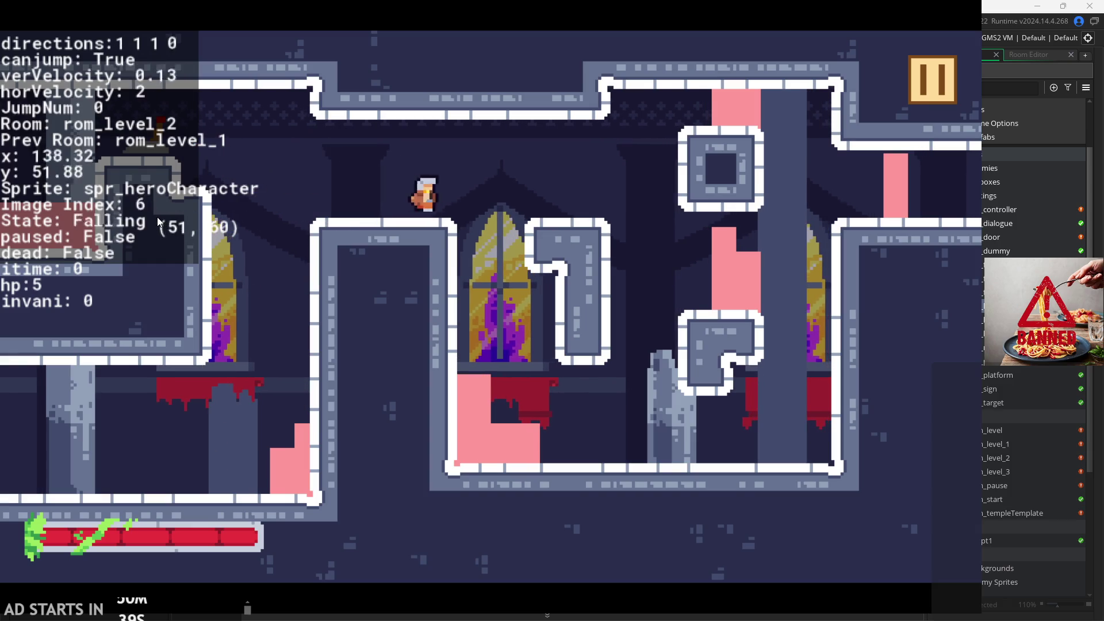
pyautogui.press('x')
pyautogui.press('x')
pyautogui.press('Right')
pyautogui.press('x')
pyautogui.press('Left')
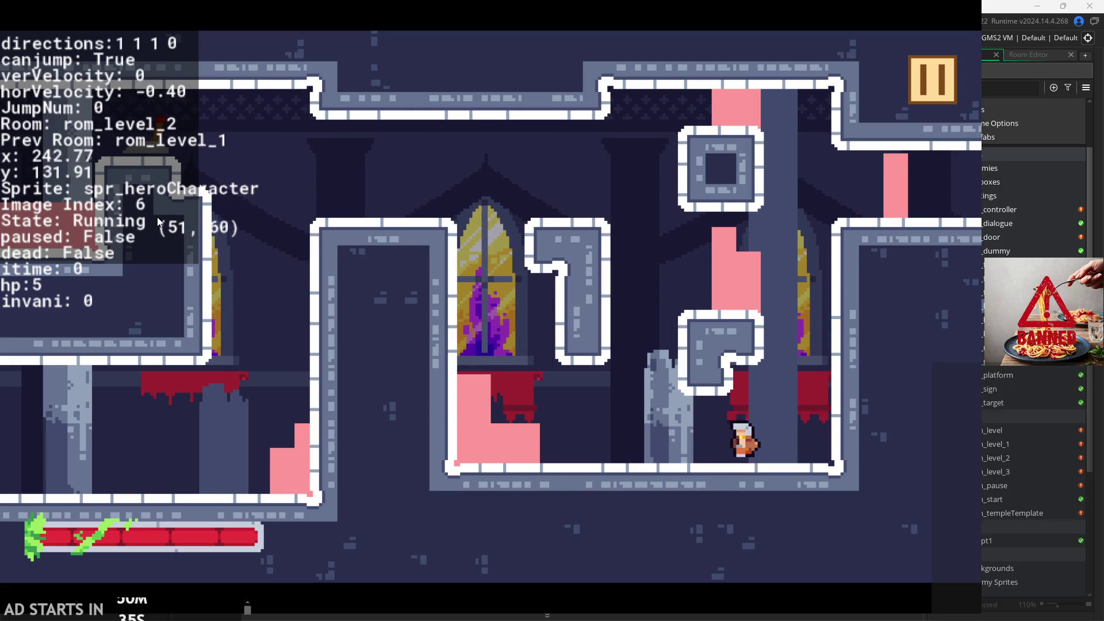
pyautogui.press('x')
pyautogui.press('Left')
pyautogui.press('x')
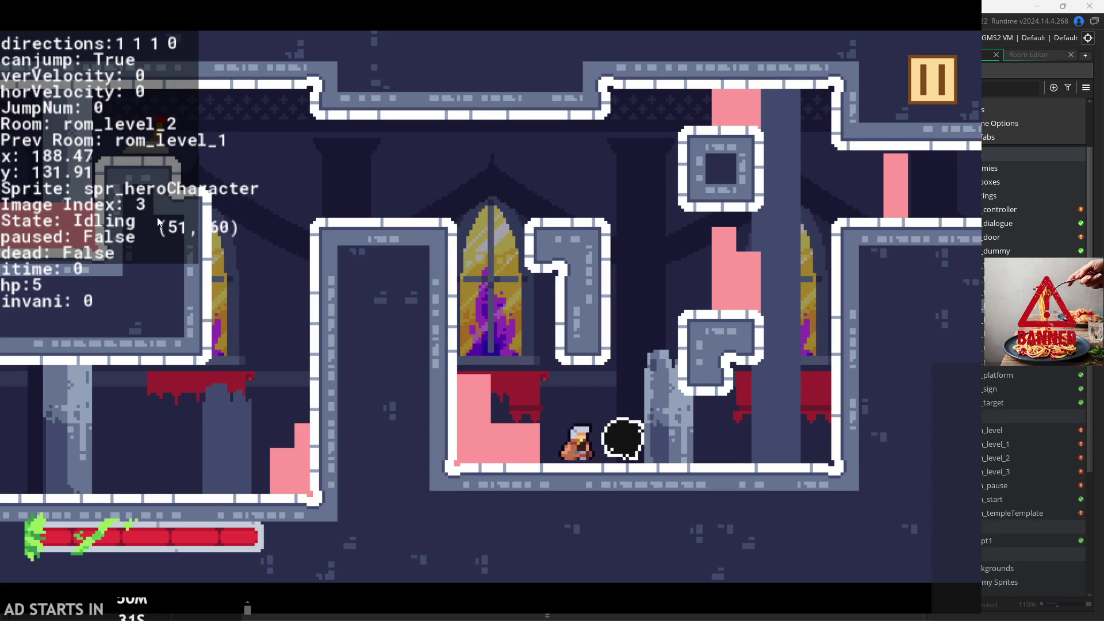
pyautogui.press('Right')
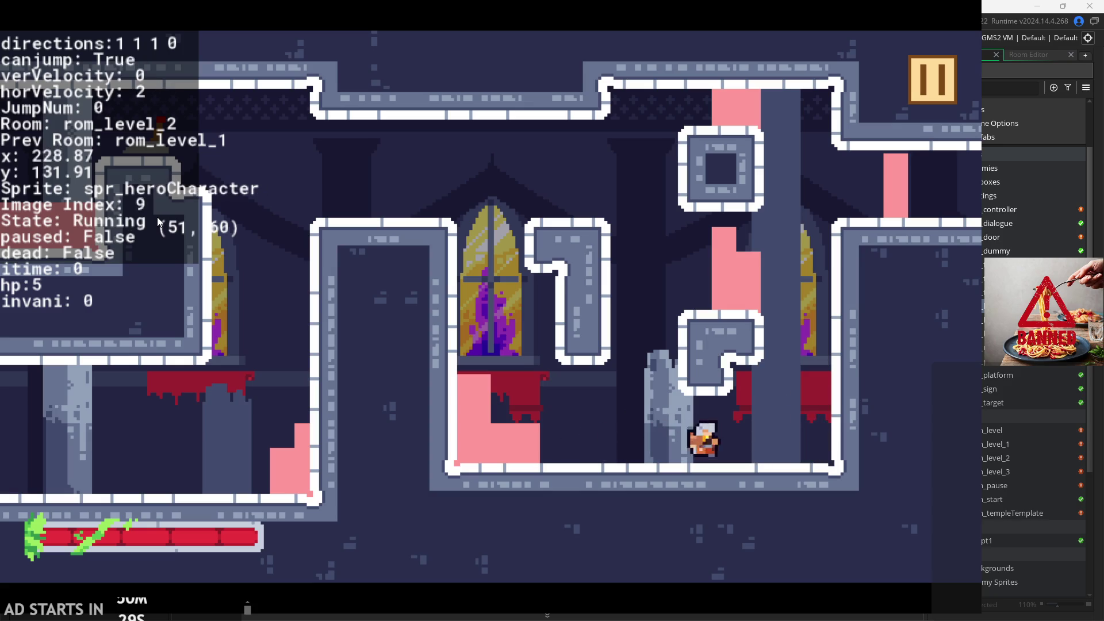
pyautogui.press('x')
pyautogui.press('Left')
pyautogui.press('x')
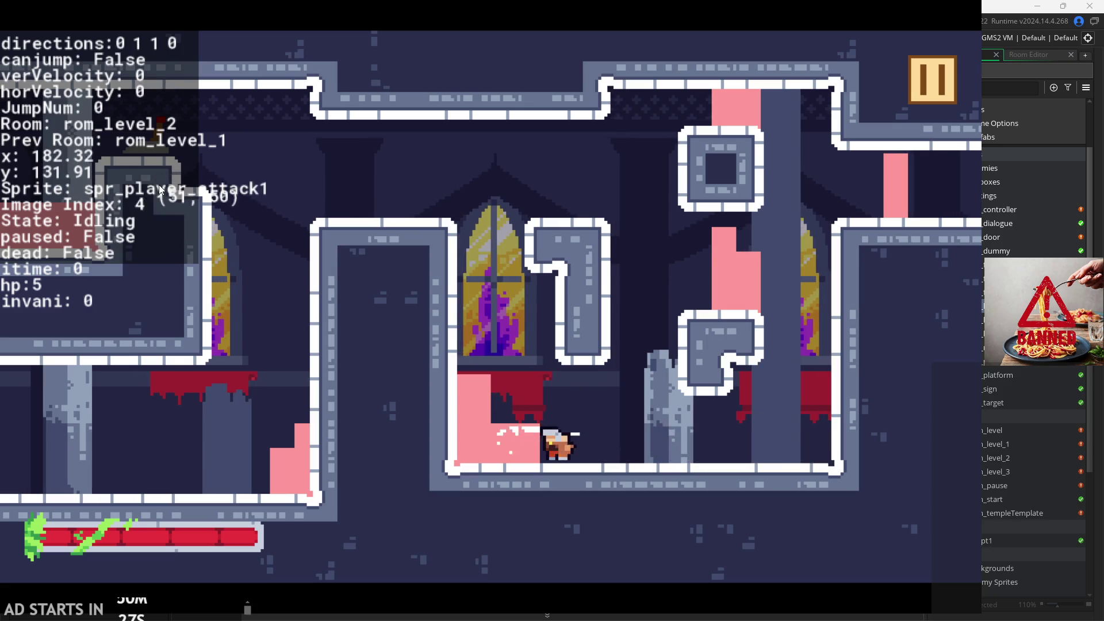
pyautogui.press('x')
pyautogui.press('x')
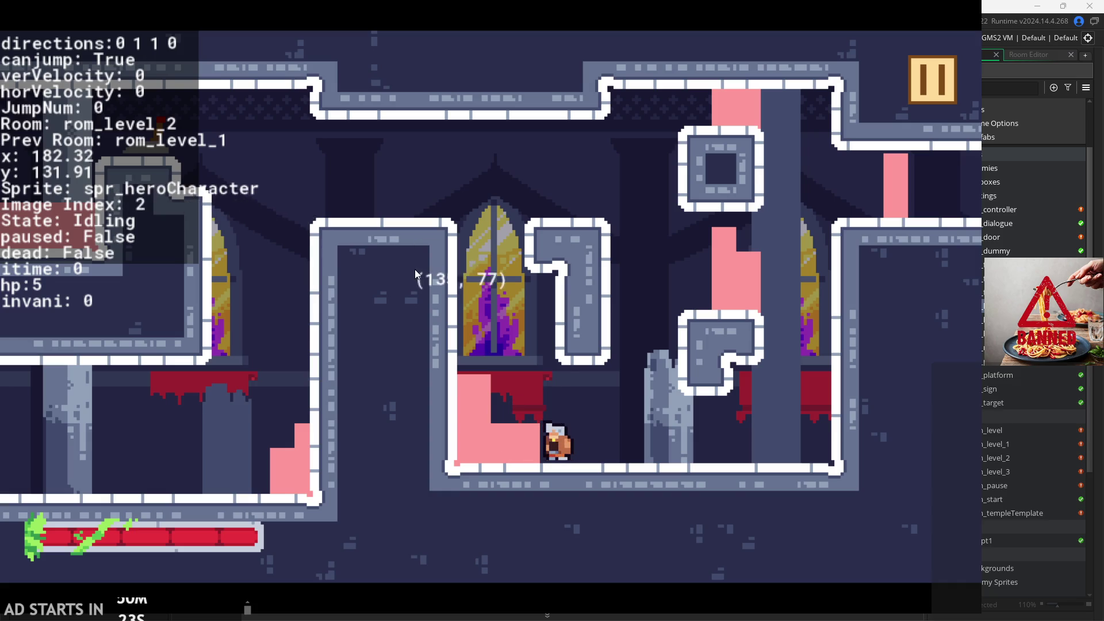
# - Jump the hero onto the window ledge and right block, then run the floor attacking repeatedly
pyautogui.press('Left')
pyautogui.press('z')
pyautogui.press('z')
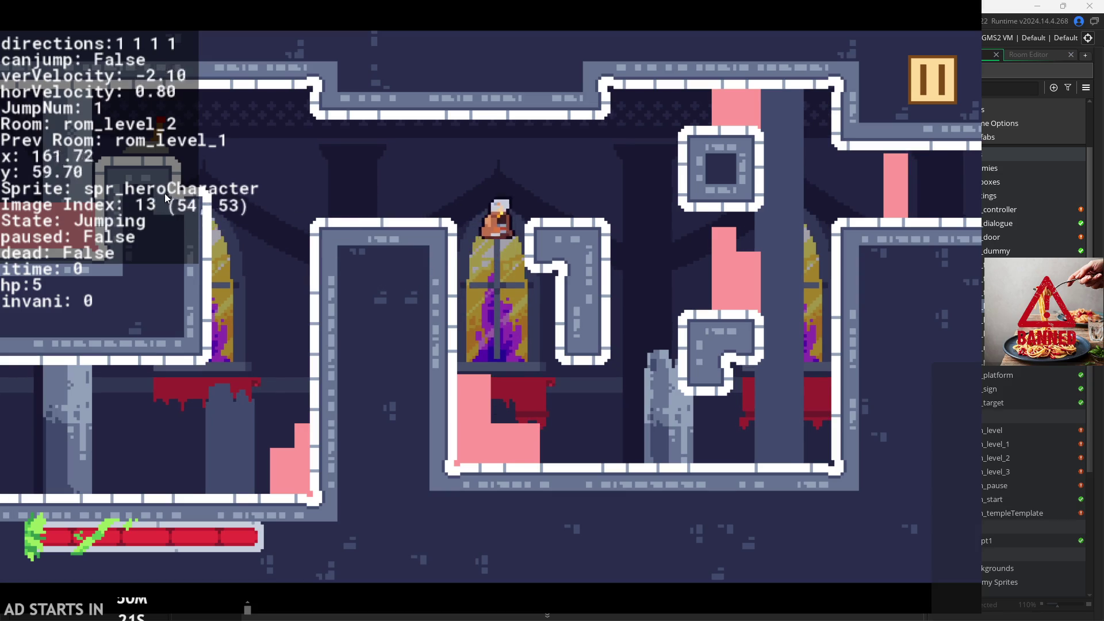
pyautogui.press('Right')
pyautogui.press('Right')
pyautogui.press('x')
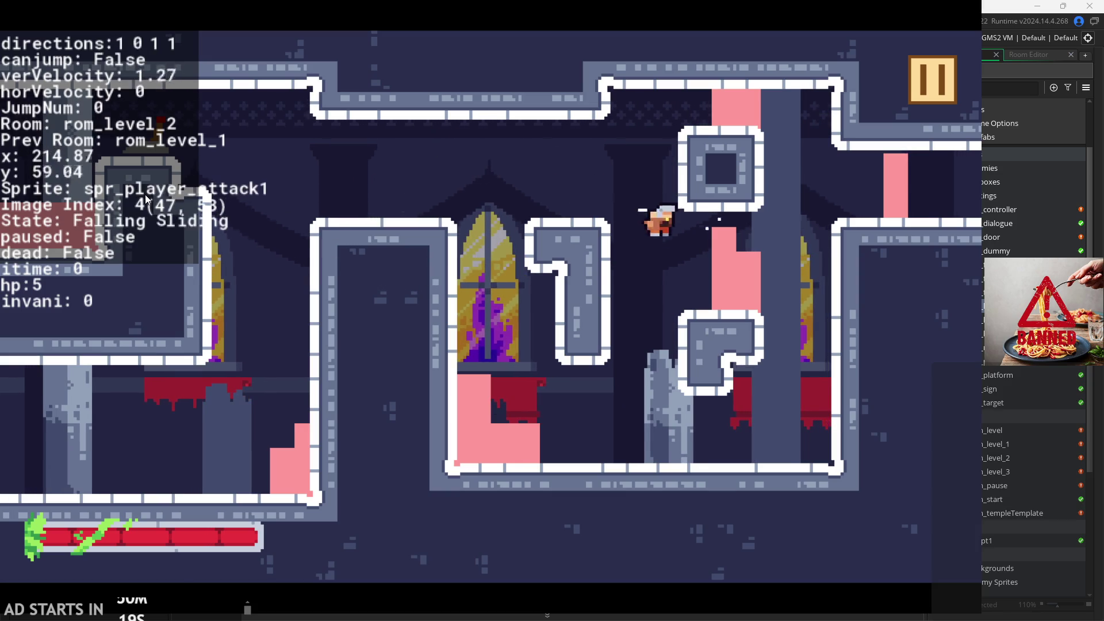
pyautogui.press('x')
pyautogui.press('Left')
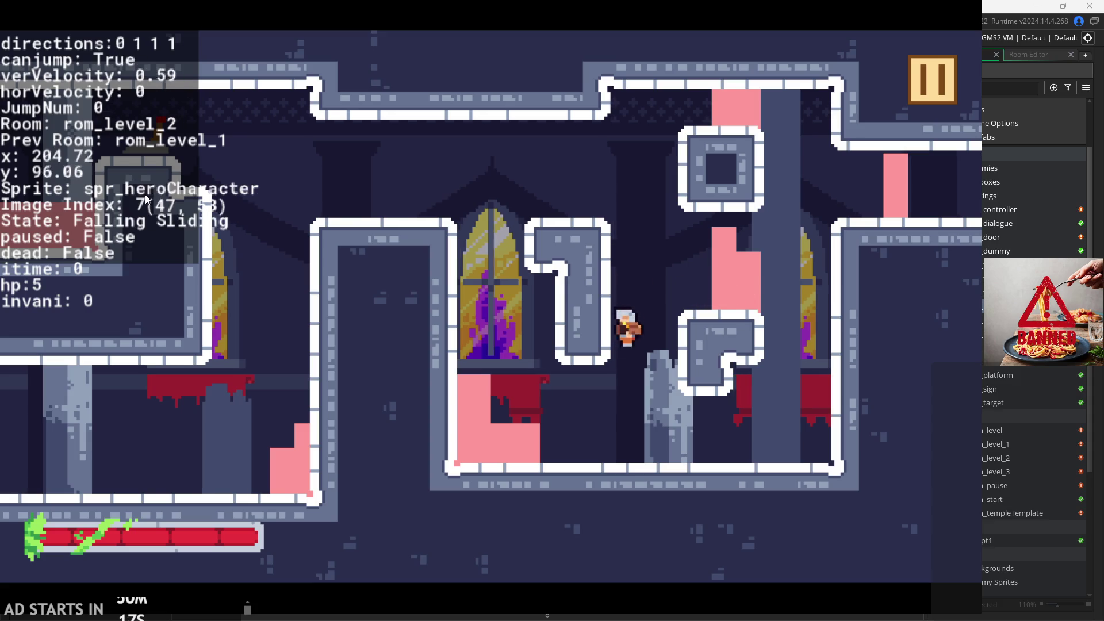
pyautogui.press('Right')
pyautogui.press('Right')
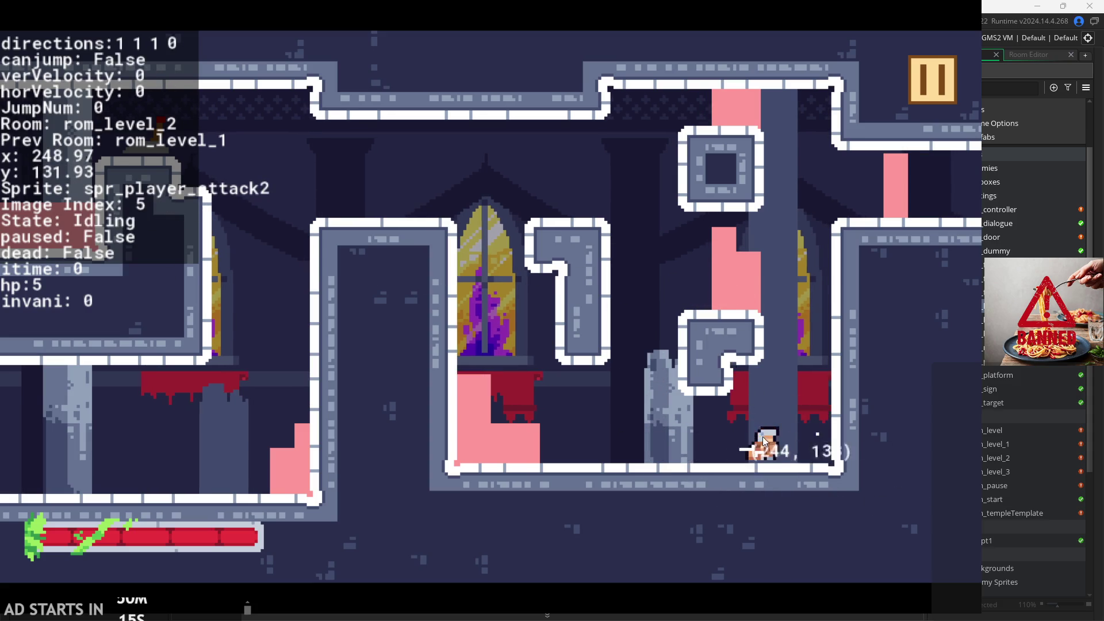
pyautogui.press('x')
pyautogui.press('Left')
pyautogui.press('x')
pyautogui.press('x')
pyautogui.press('x')
pyautogui.press('Right')
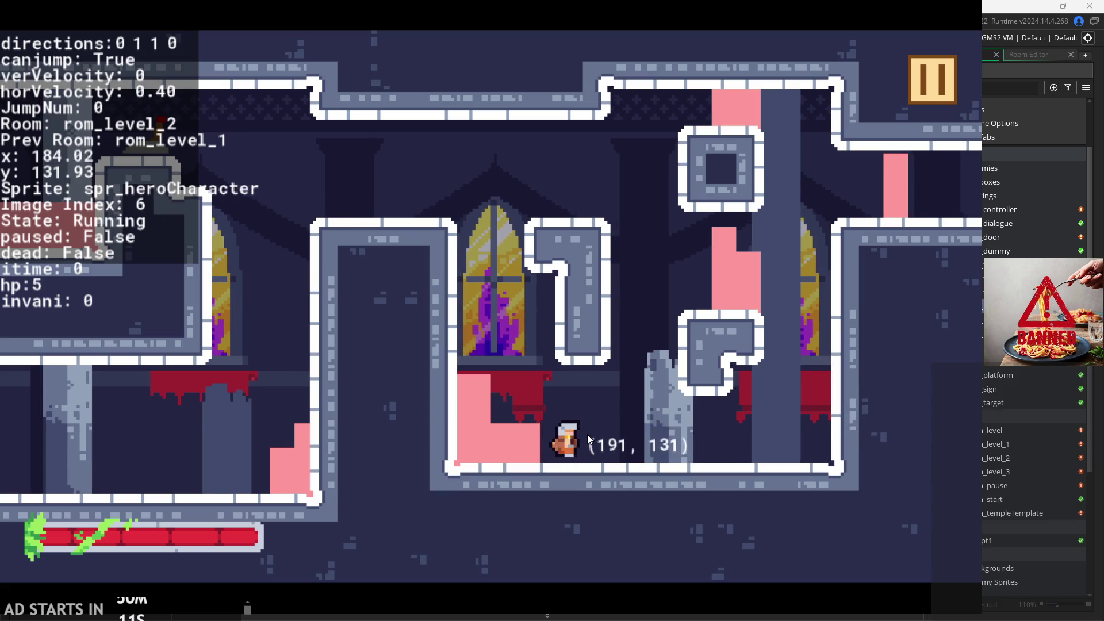
pyautogui.press('Left')
pyautogui.press('x')
pyautogui.press('x')
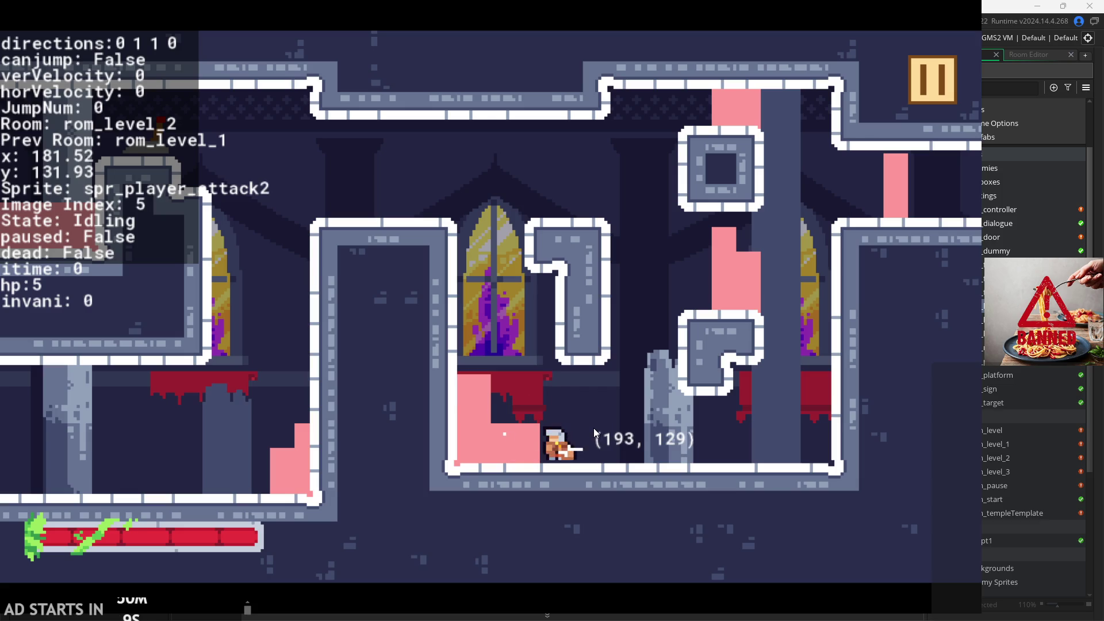
# - Wall-jump the hero past the window ledge and climb the right wall
pyautogui.press('Left')
pyautogui.press('space')
pyautogui.press('Left')
pyautogui.press('space')
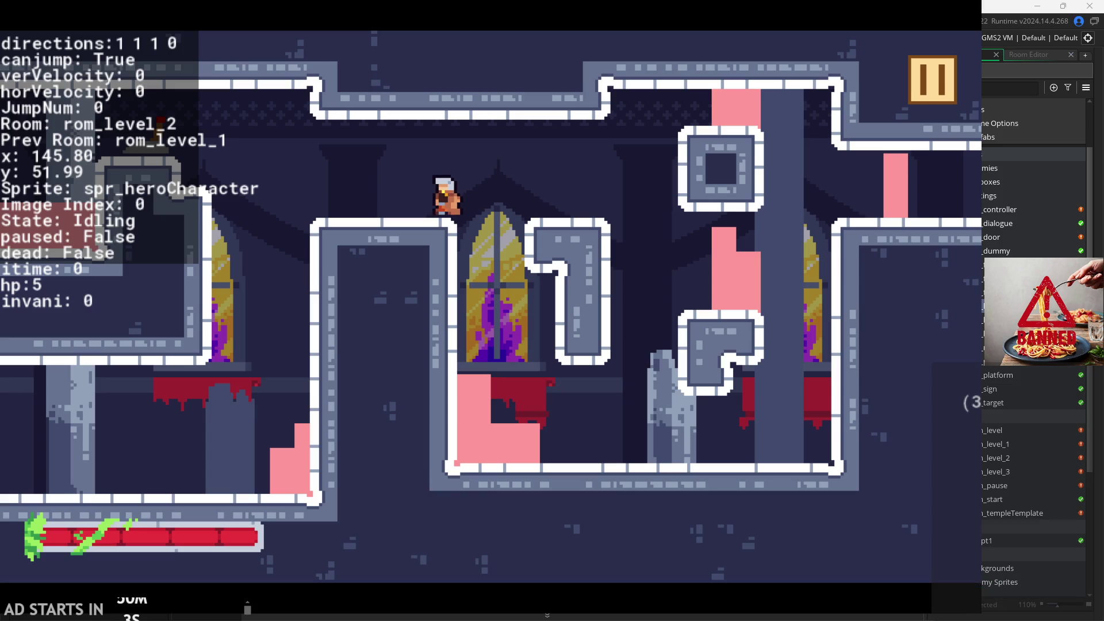
pyautogui.press('Left')
pyautogui.click(353, 284)
pyautogui.press('Right')
pyautogui.press('space')
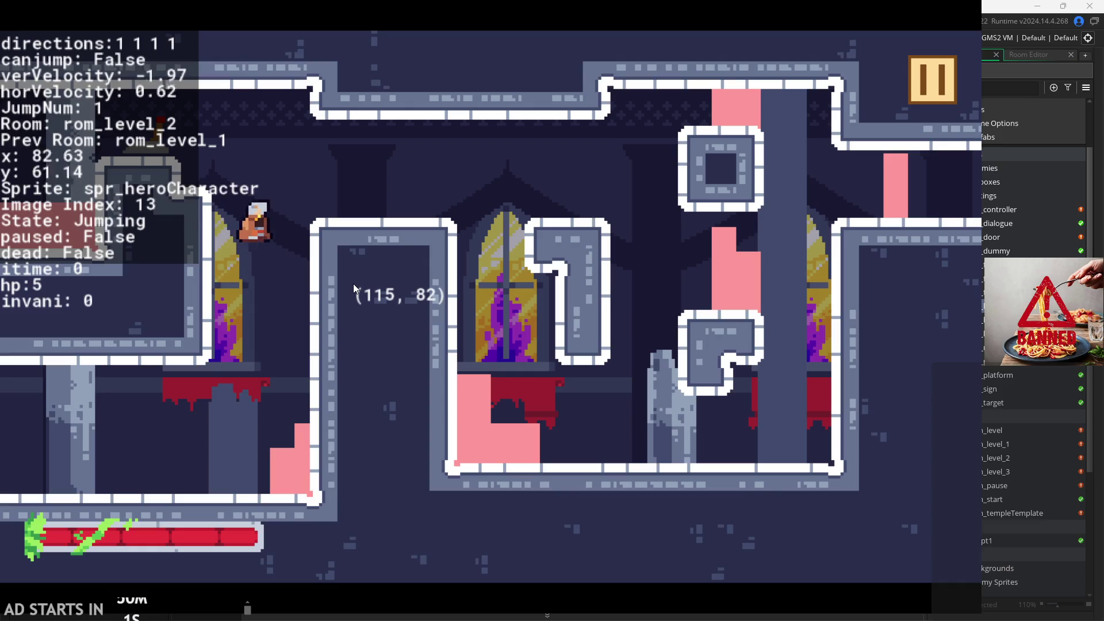
pyautogui.press('space')
pyautogui.press('Right')
pyautogui.press('Left')
pyautogui.press('Right')
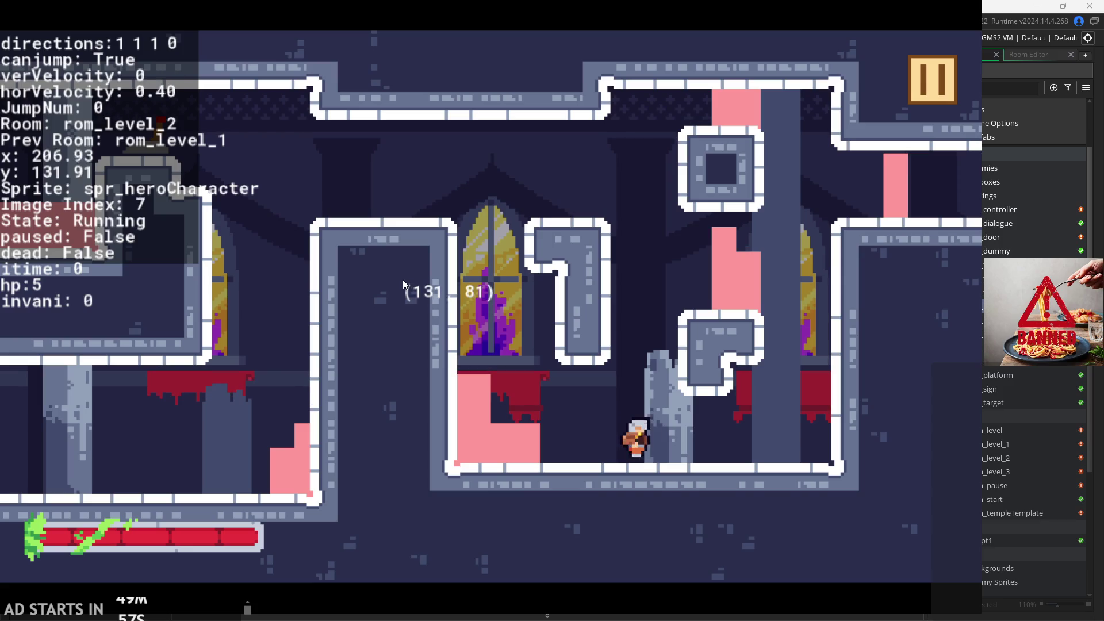
pyautogui.press('space')
pyautogui.press('space')
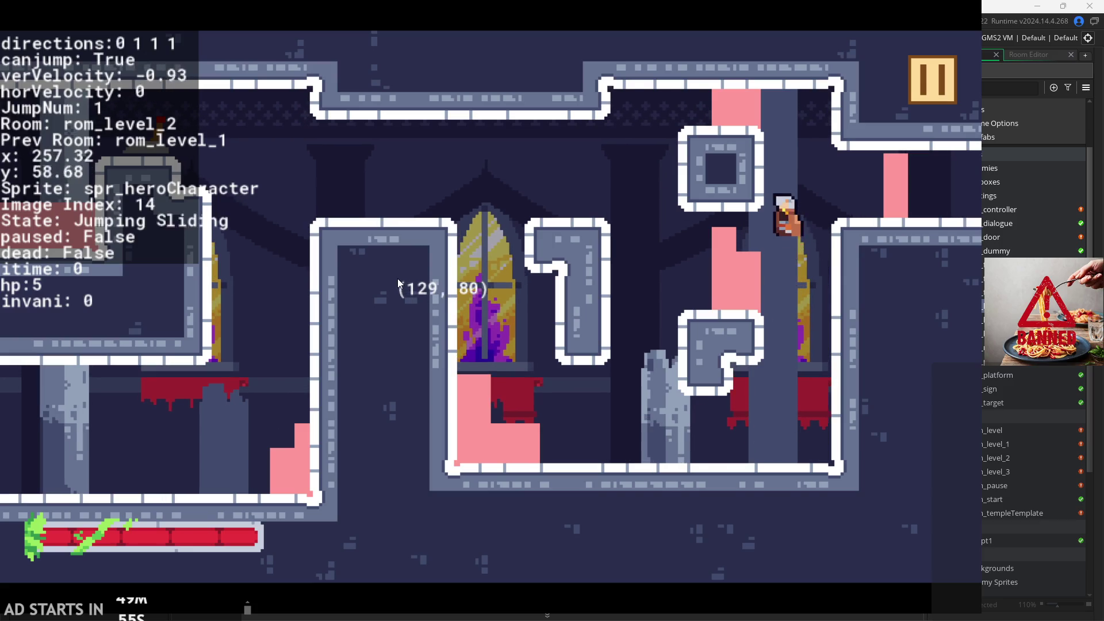
pyautogui.press('space')
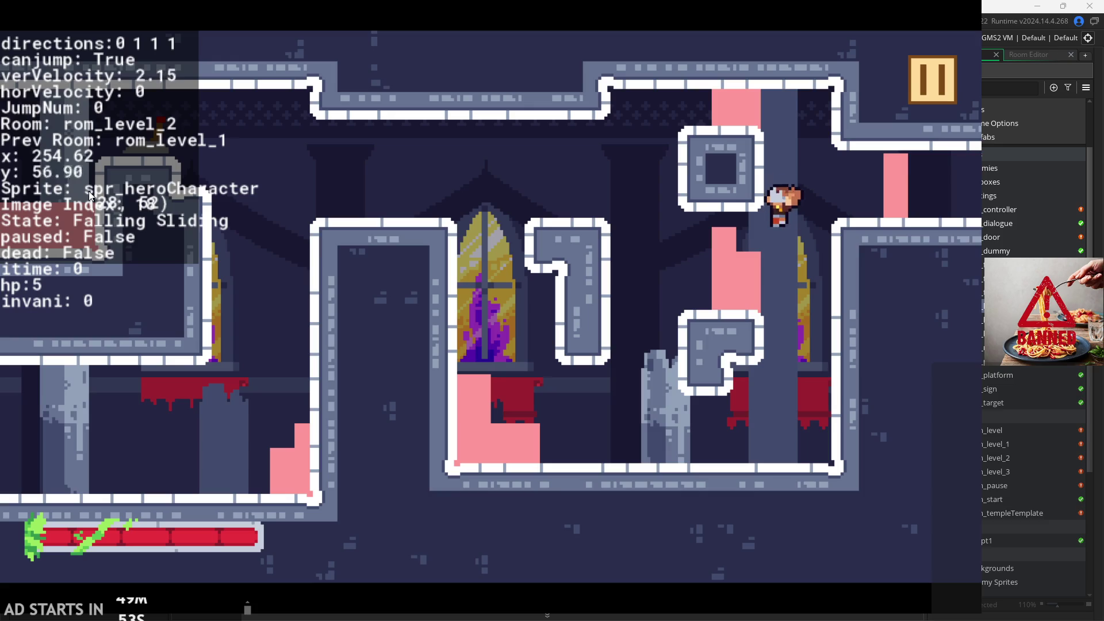
pyautogui.press('Right')
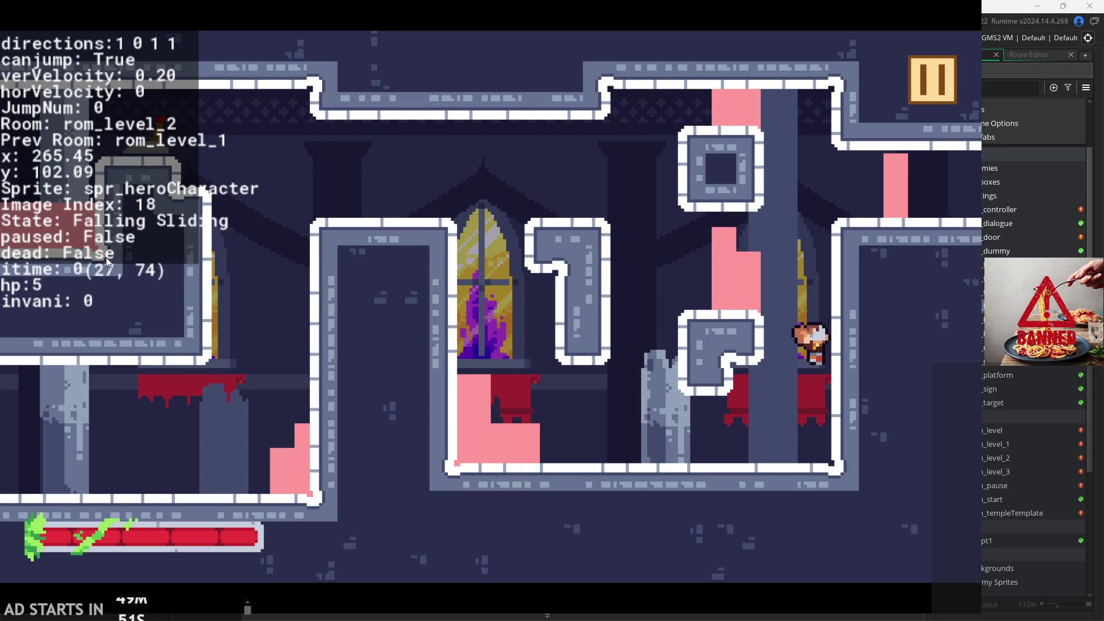
pyautogui.press('space')
pyautogui.press('space')
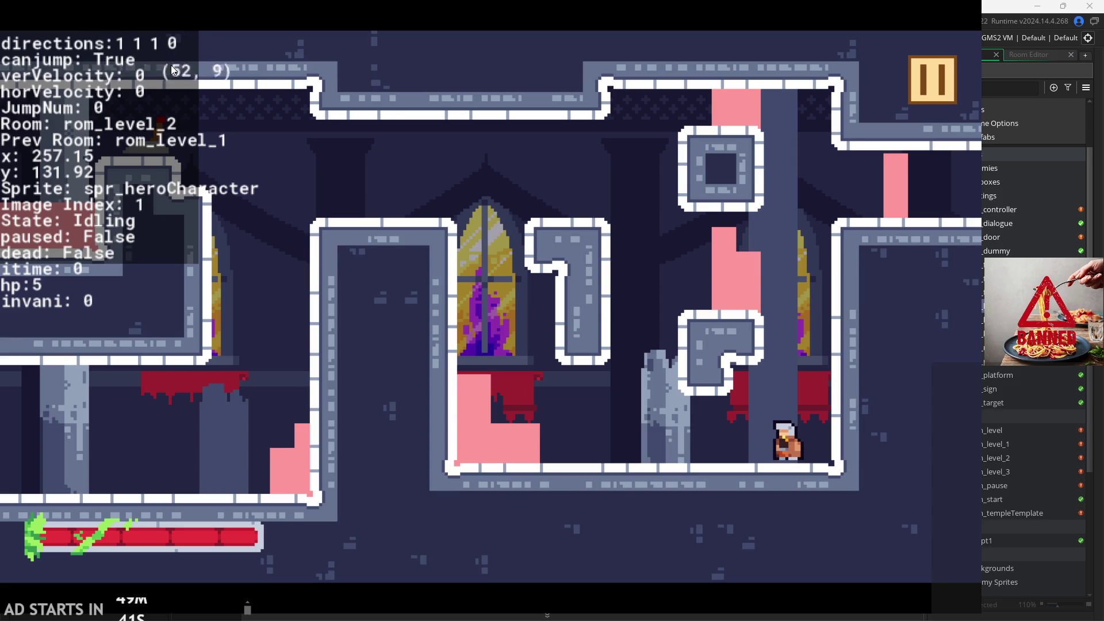
# - Run the hero back and forth near the wall, then pause the game
pyautogui.press('Right')
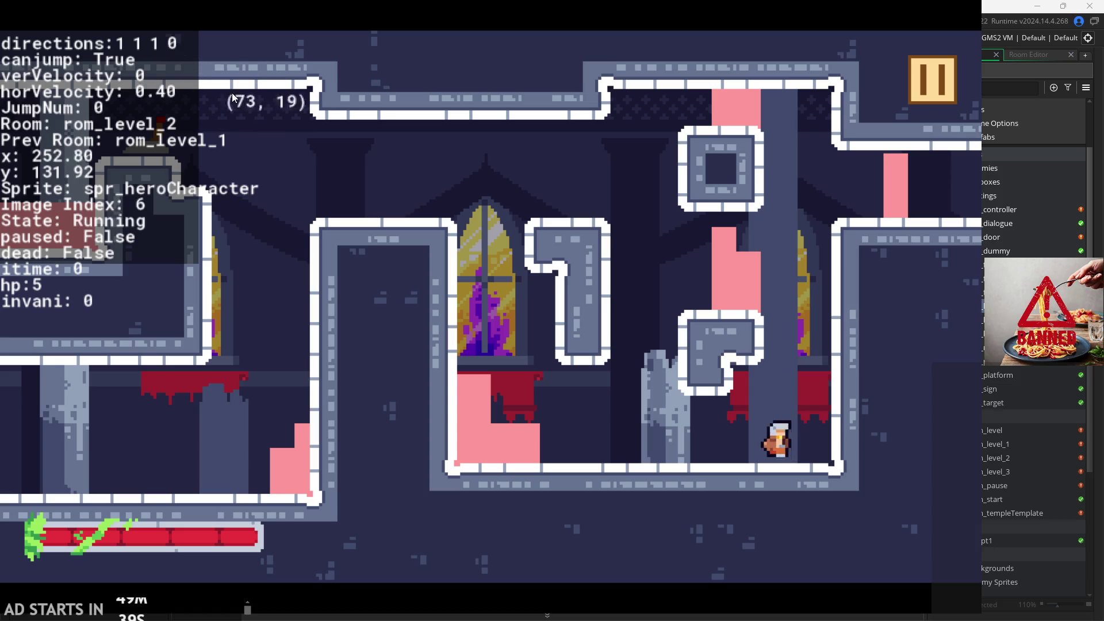
pyautogui.press('space')
pyautogui.press('space')
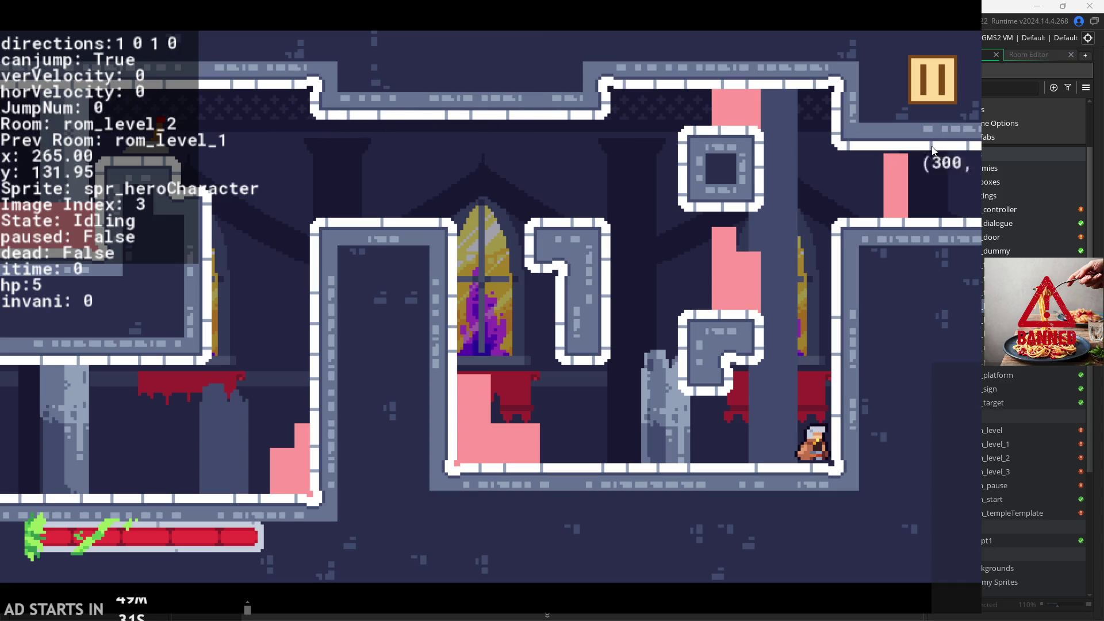
pyautogui.press('Left')
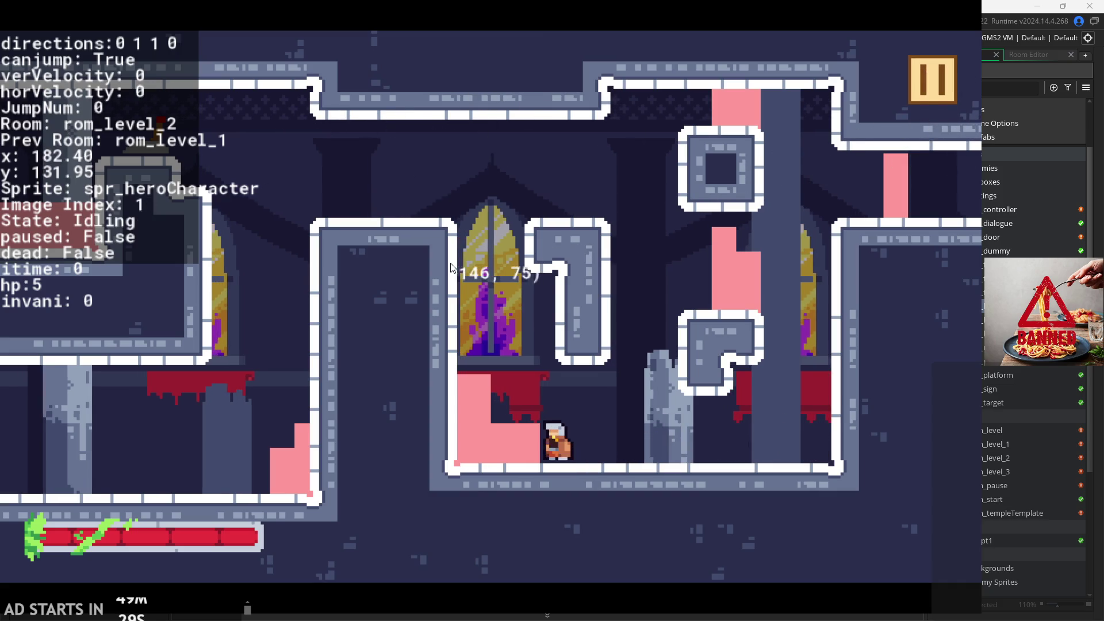
pyautogui.press('Right')
pyautogui.press('Left')
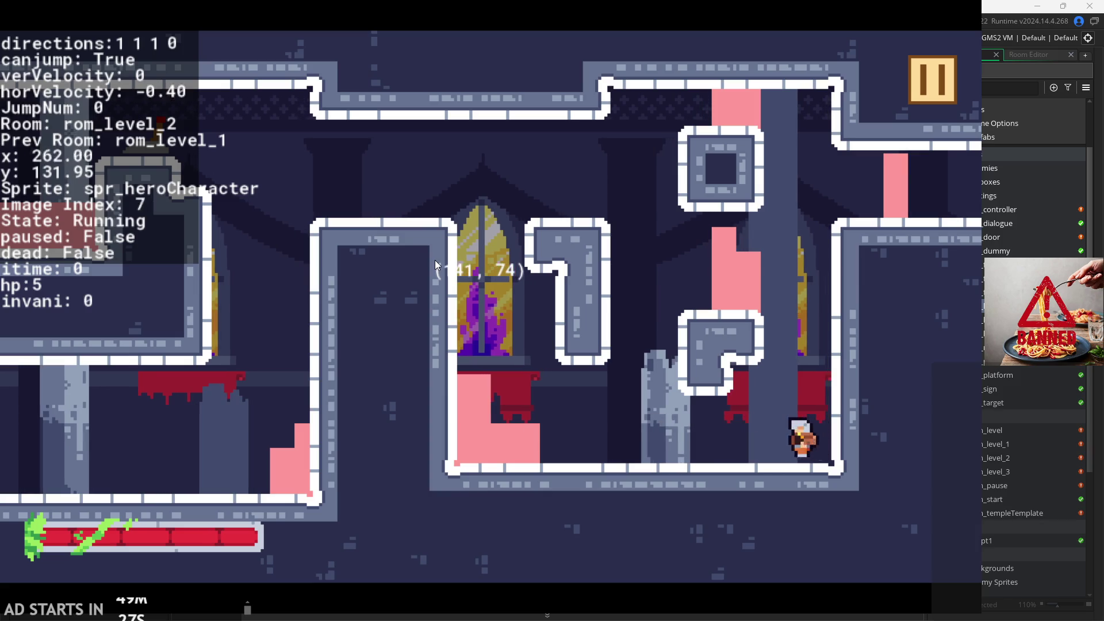
pyautogui.press('Right')
pyautogui.press('Left')
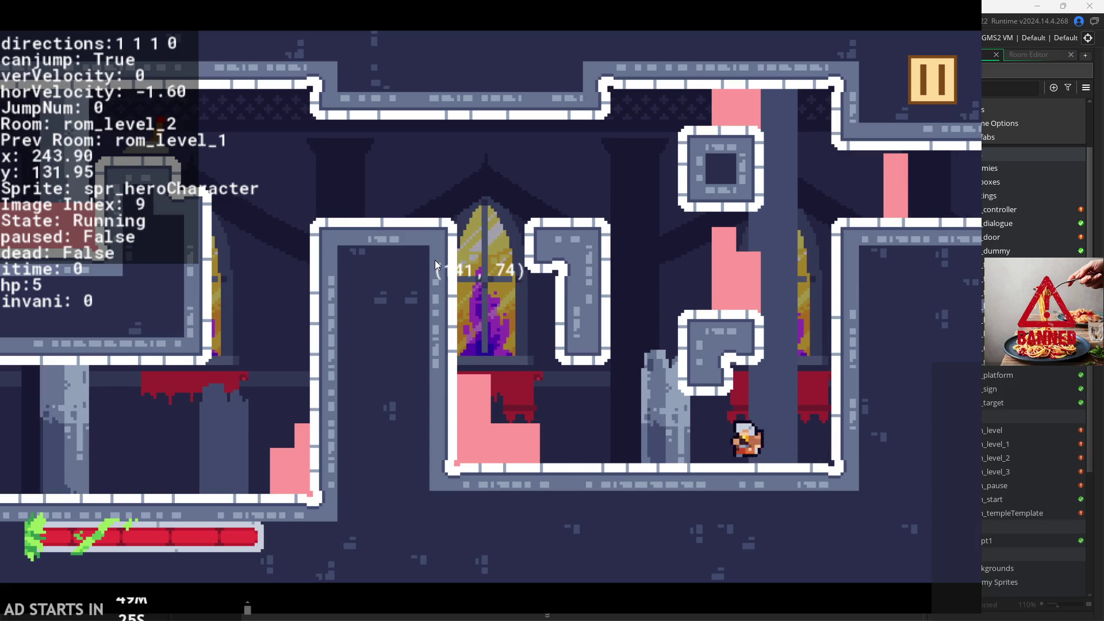
pyautogui.press('Right')
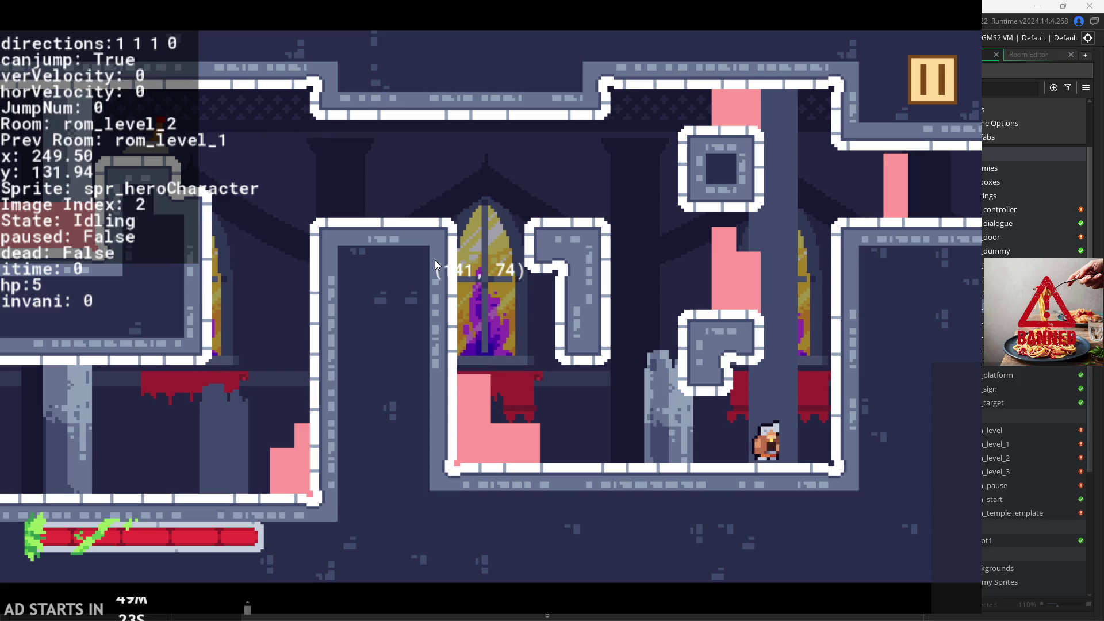
pyautogui.click(916, 69)
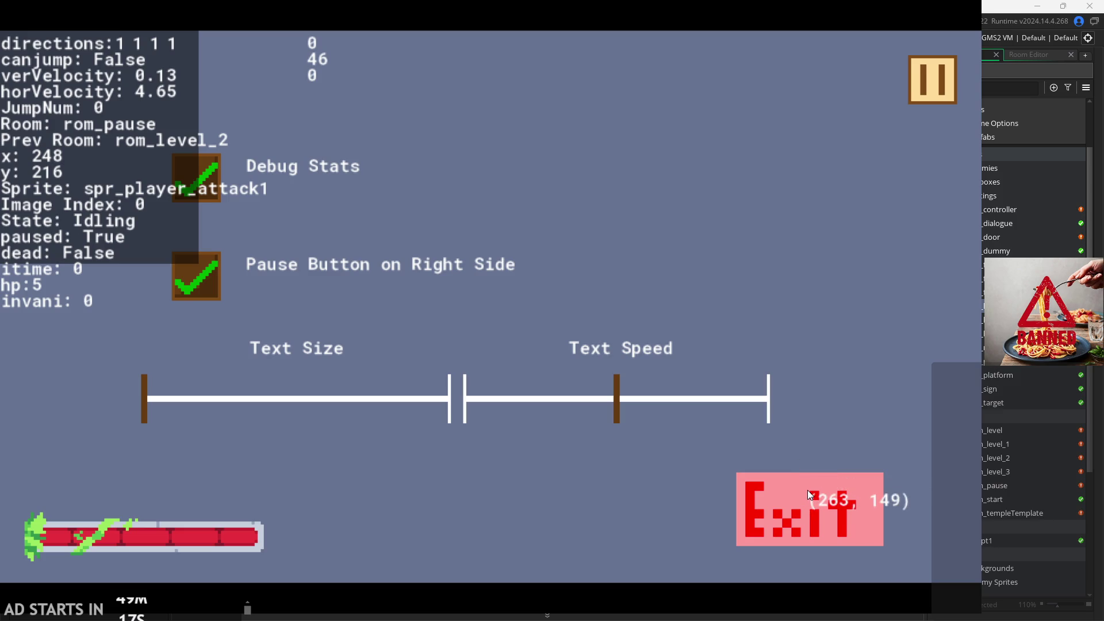
# - Exit the game, revisit obj_hero's debug health bar offset line, then open obj_controller's Draw GUI code
pyautogui.click(807, 490)
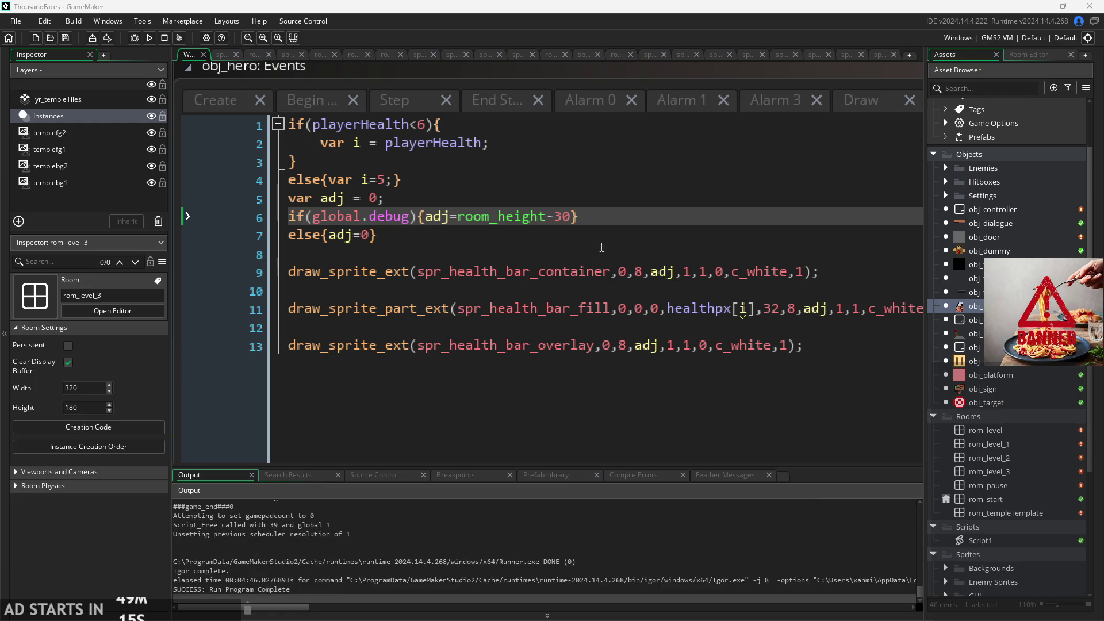
pyautogui.click(601, 248)
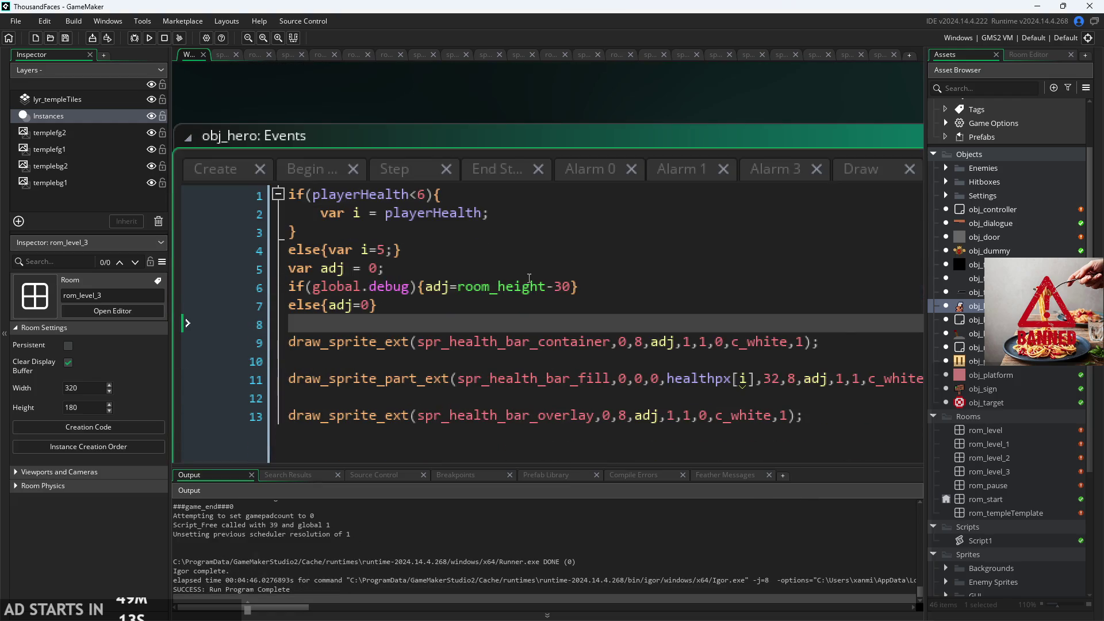
pyautogui.click(529, 277)
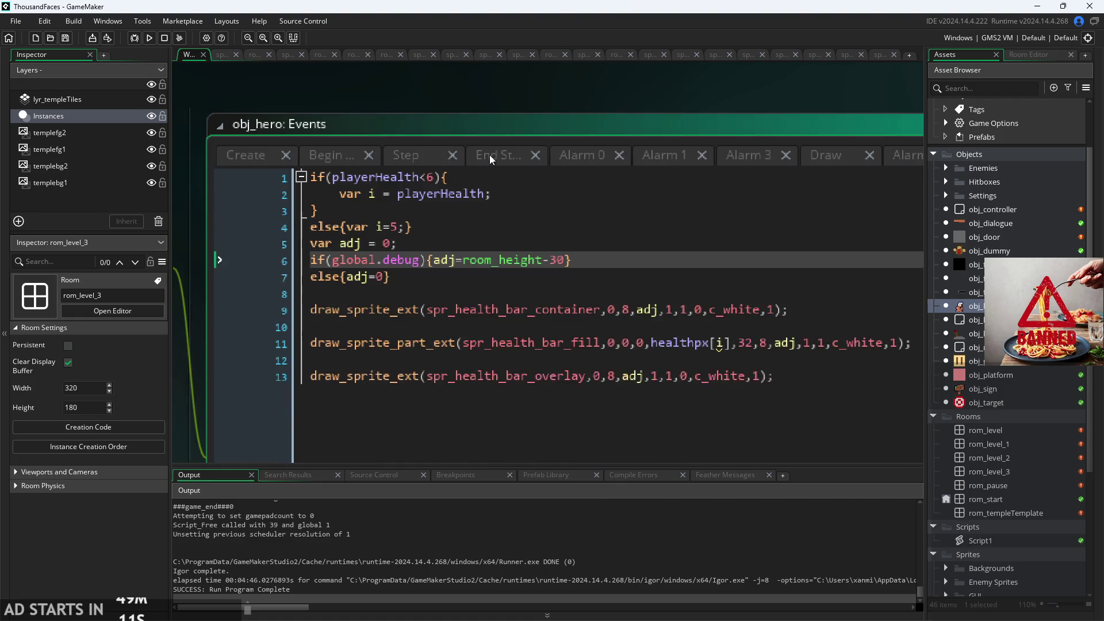
pyautogui.click(454, 285)
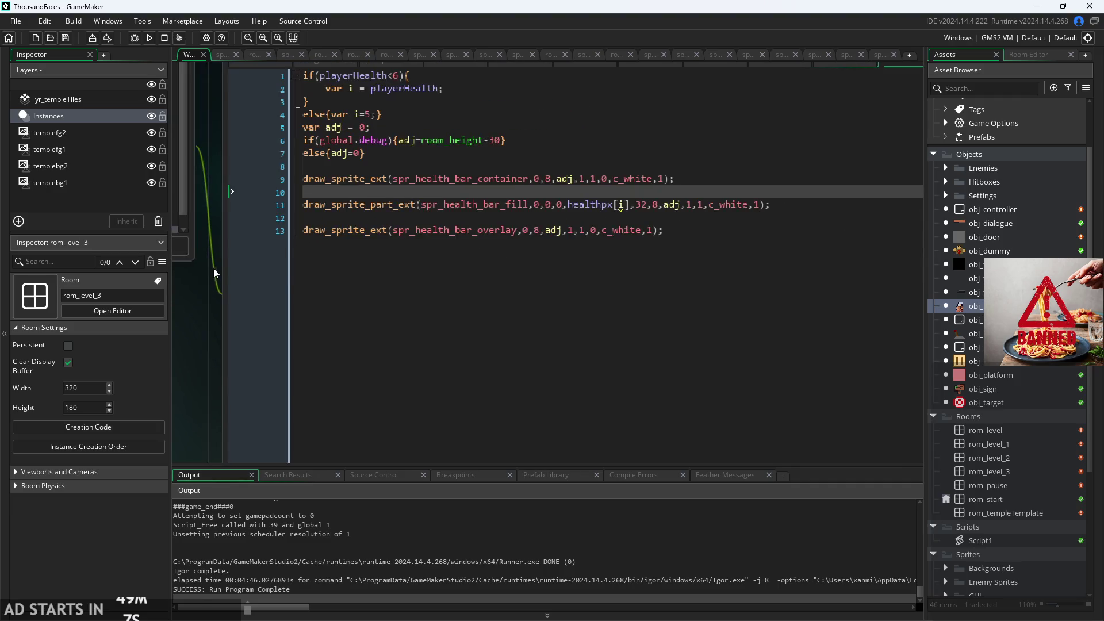
pyautogui.doubleClick(1019, 212)
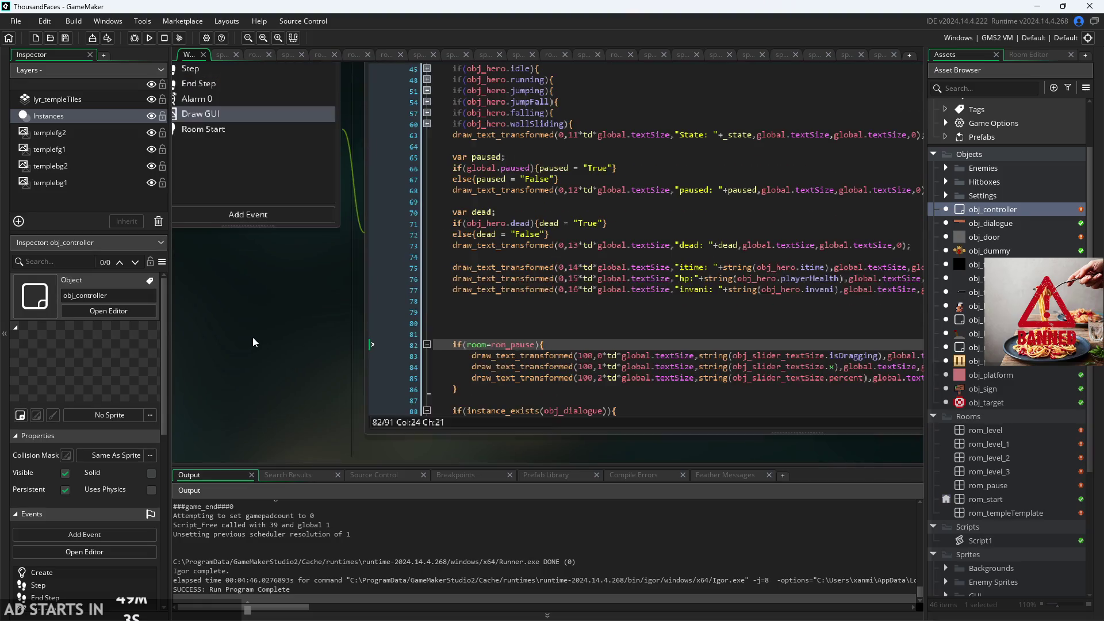
pyautogui.click(372, 253)
pyautogui.scroll(1, 373, 253)
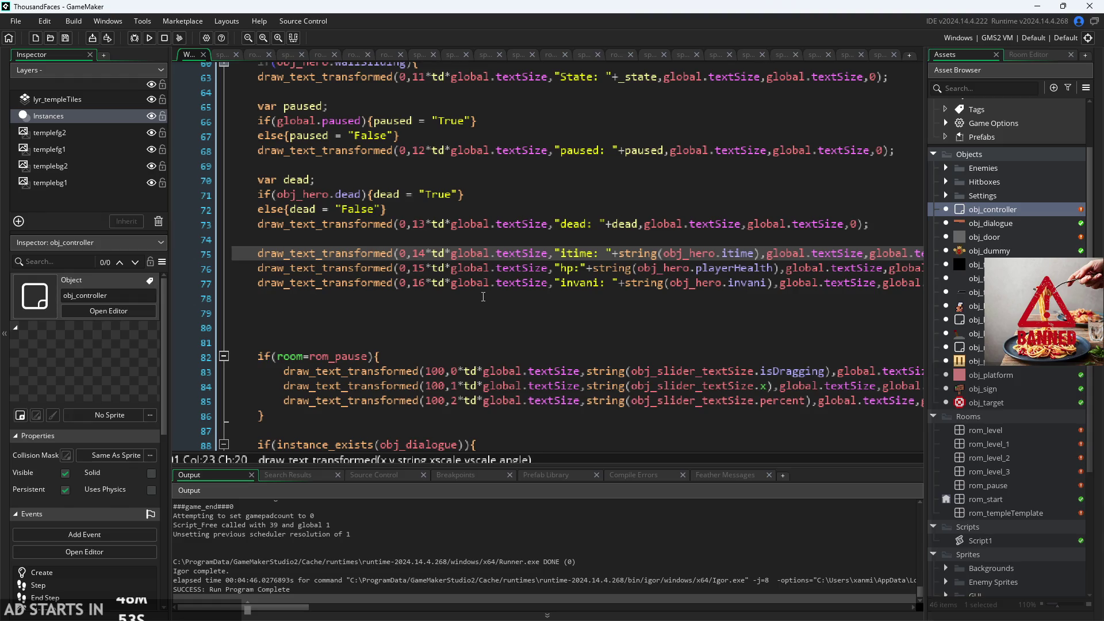
pyautogui.scroll(4, 483, 296)
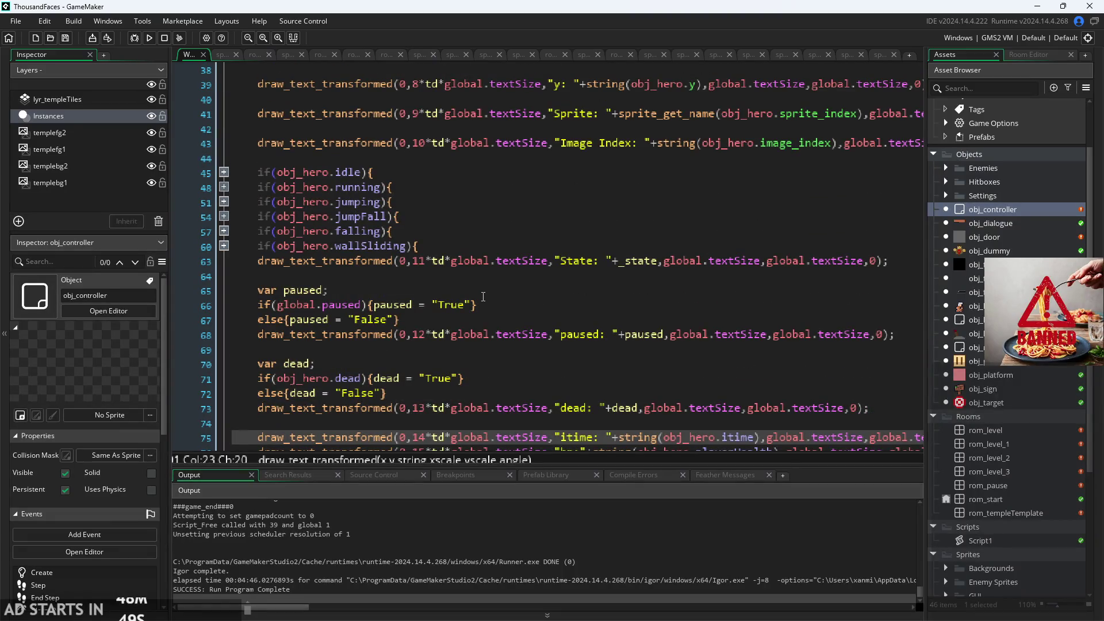
pyautogui.scroll(10, 483, 297)
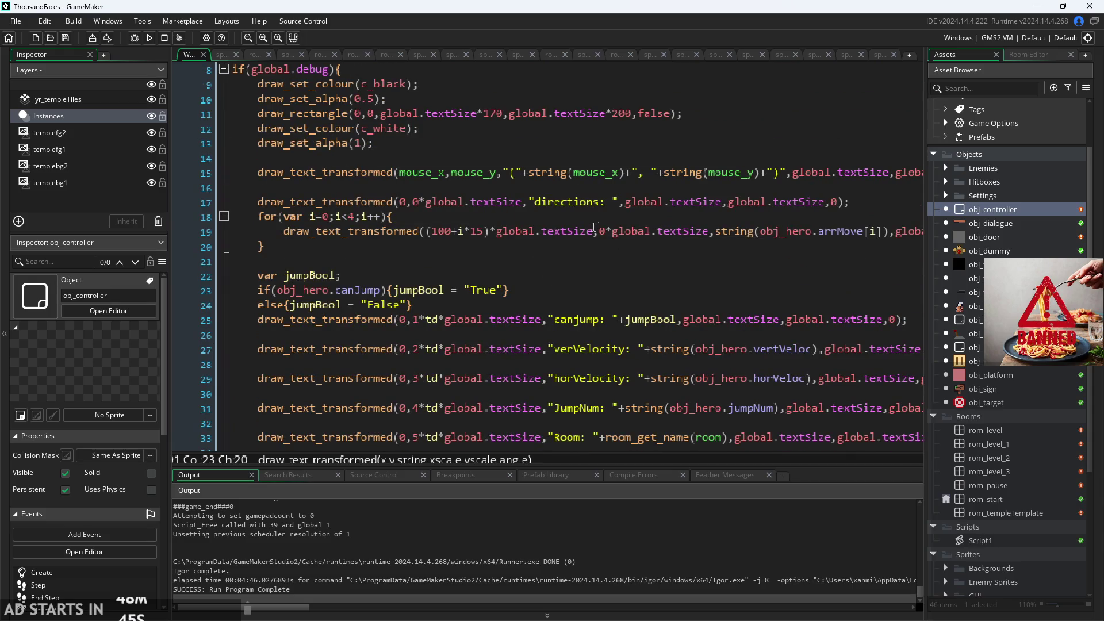
pyautogui.keyDown('ctrl'); pyautogui.scroll(-3, 187, 324); pyautogui.keyUp('ctrl')
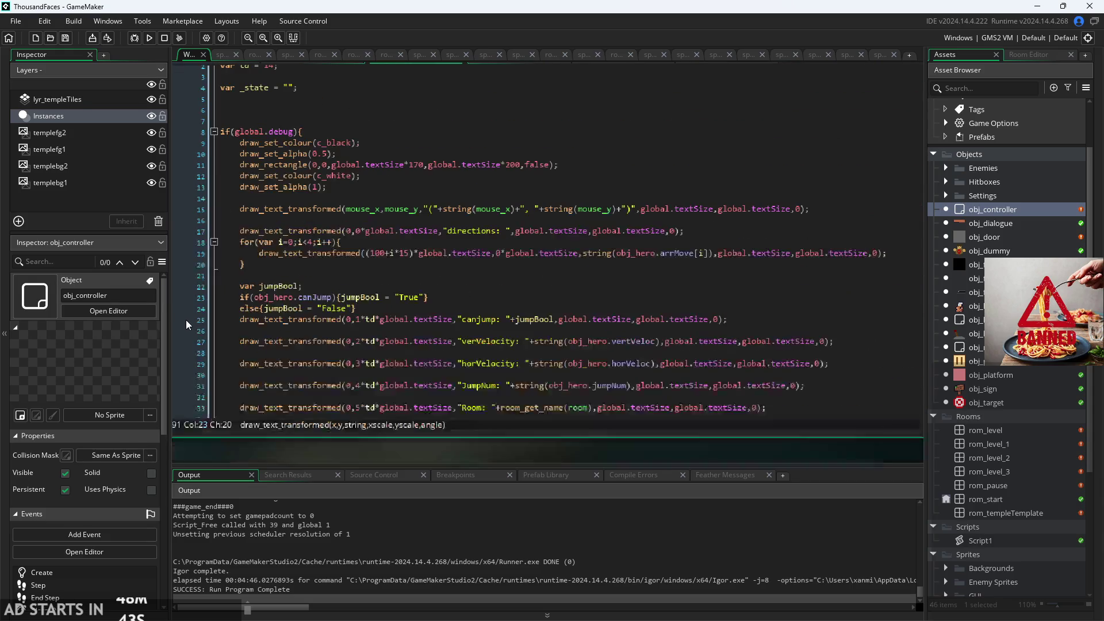
pyautogui.keyDown('ctrl'); pyautogui.scroll(3, 429, 268); pyautogui.keyUp('ctrl')
# - Delete the i*15 offset and its surrounding parentheses from the directions loop line
pyautogui.click(378, 248)
pyautogui.moveTo(379, 253); pyautogui.dragTo(406, 257)
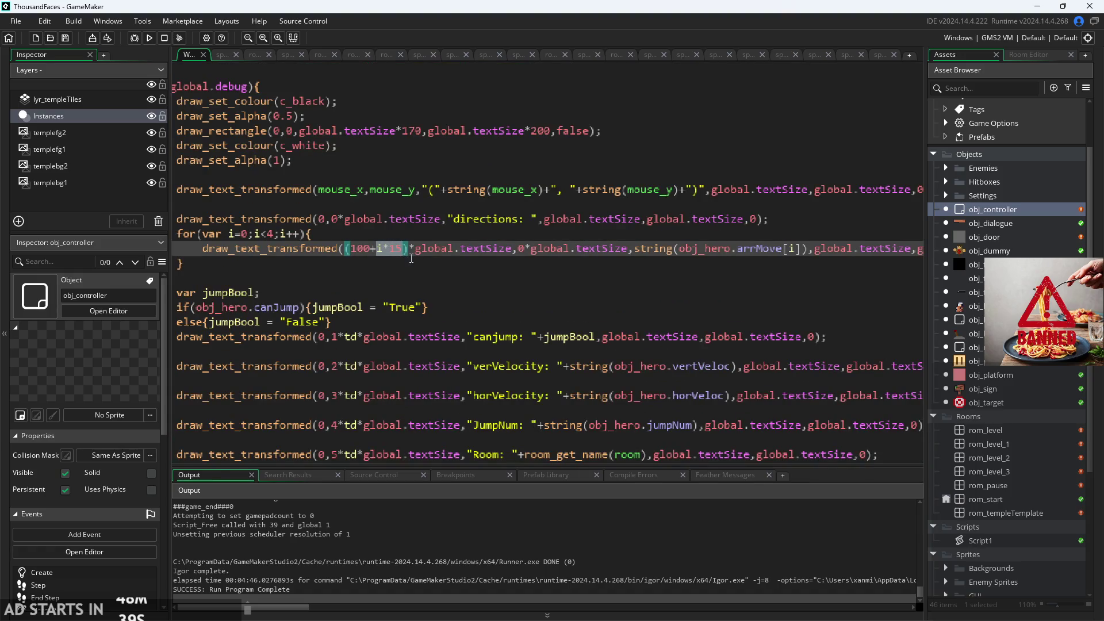
pyautogui.press('BackSpace')
pyautogui.press('BackSpace')
pyautogui.press('Delete')
pyautogui.press('BackSpace')
# - Remove the draw_text_transformed call text before and after obj_hero.arrMove[i] on line 19
pyautogui.click(371, 254)
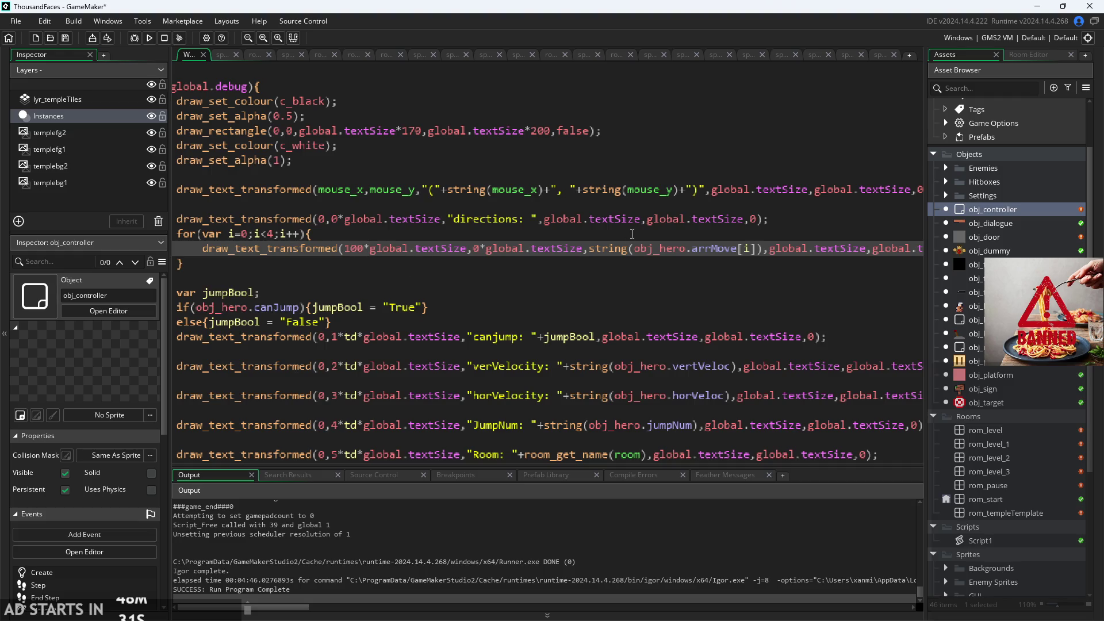
pyautogui.moveTo(636, 249); pyautogui.dragTo(214, 255)
pyautogui.press('BackSpace')
pyautogui.moveTo(575, 249); pyautogui.dragTo(343, 250)
pyautogui.press('BackSpace')
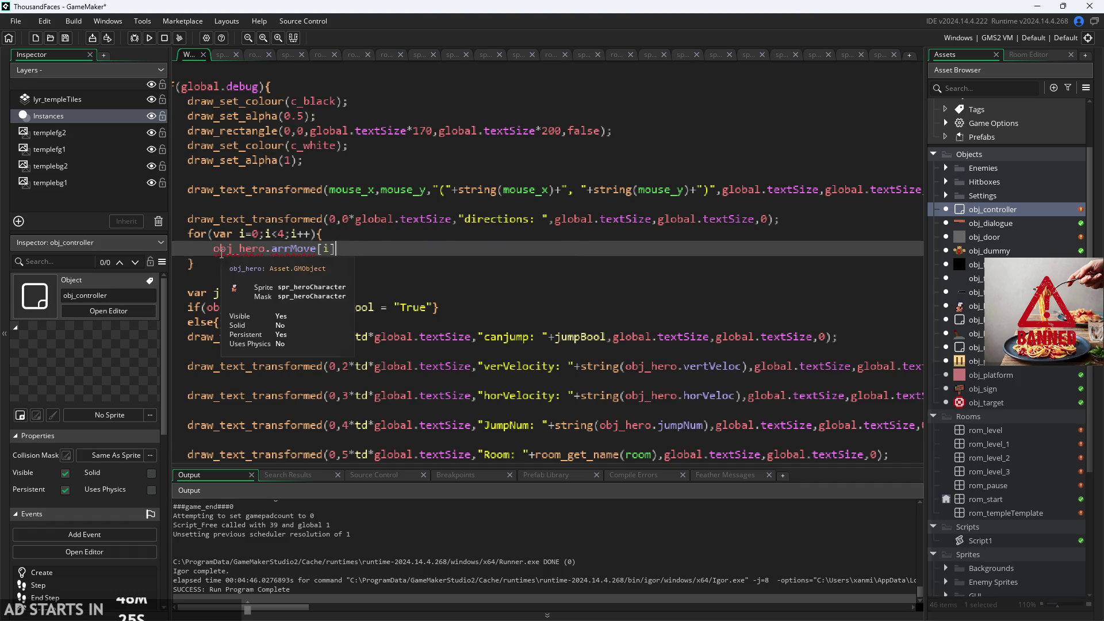
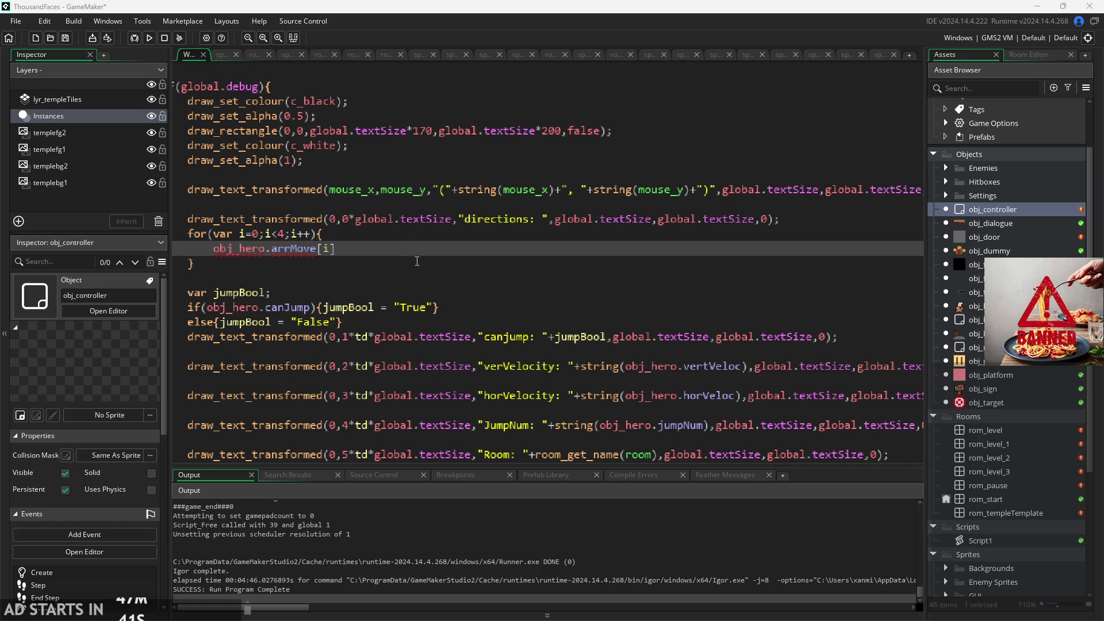
# - Remove the for loop header and closing brace, keeping the arrMove line indented in the block
pyautogui.click(389, 244)
pyautogui.click(214, 249)
pyautogui.click(210, 262)
pyautogui.press('BackSpace')
pyautogui.press('BackSpace')
pyautogui.press('BackSpace')
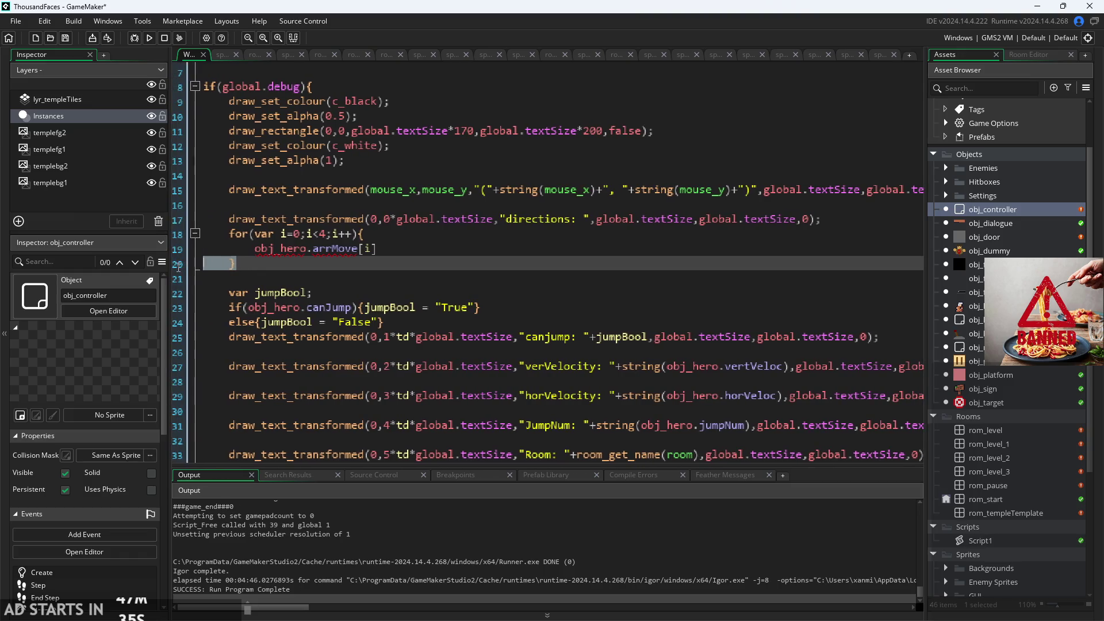
pyautogui.press('BackSpace')
pyautogui.moveTo(233, 248); pyautogui.dragTo(192, 250)
pyautogui.press('BackSpace')
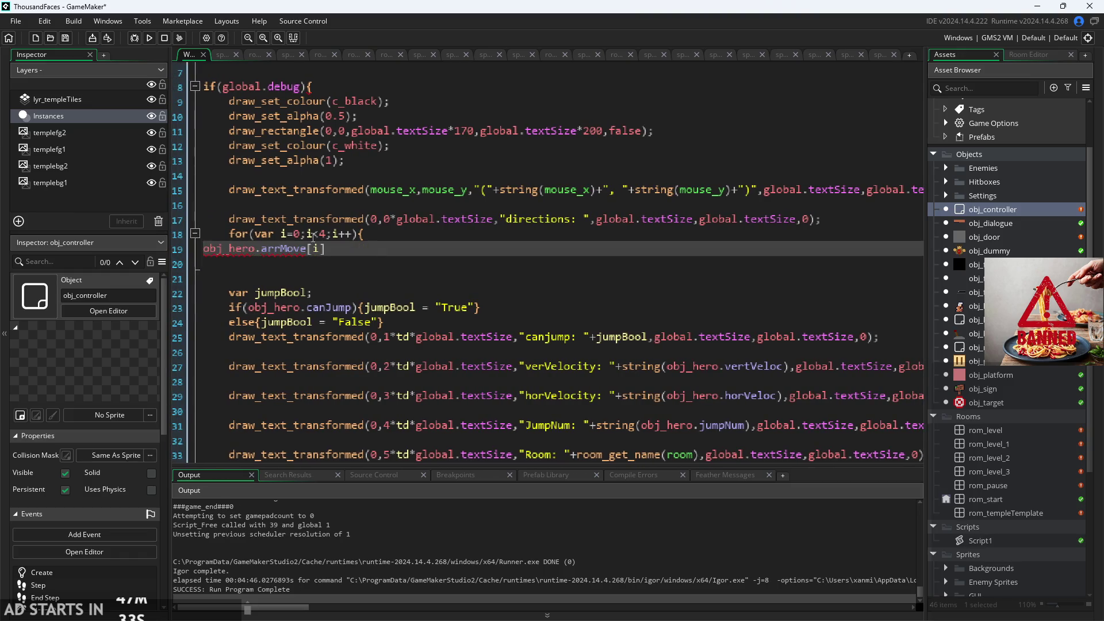
pyautogui.click(352, 234)
pyautogui.moveTo(352, 232); pyautogui.dragTo(206, 235)
pyautogui.press('BackSpace')
pyautogui.press('Delete')
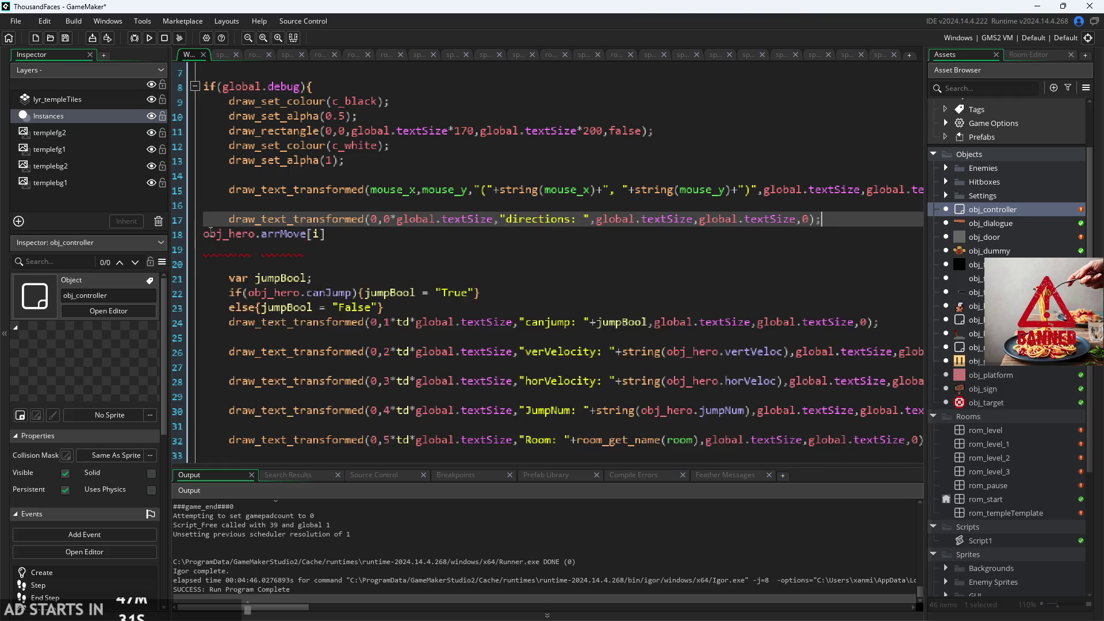
pyautogui.press('Tab')
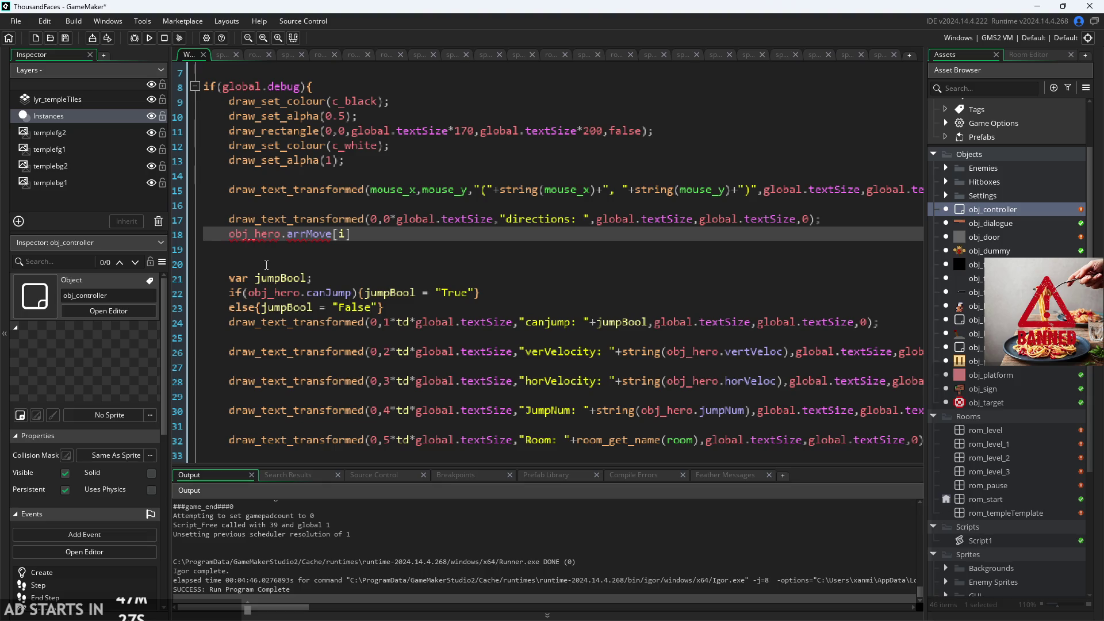
# - Write _left, _right, _top and _bottom on separate lines and cut the leftover obj_hero.arrMove[i]
pyautogui.write('_TP')
pyautogui.press('BackSpace')
pyautogui.press('BackSpace')
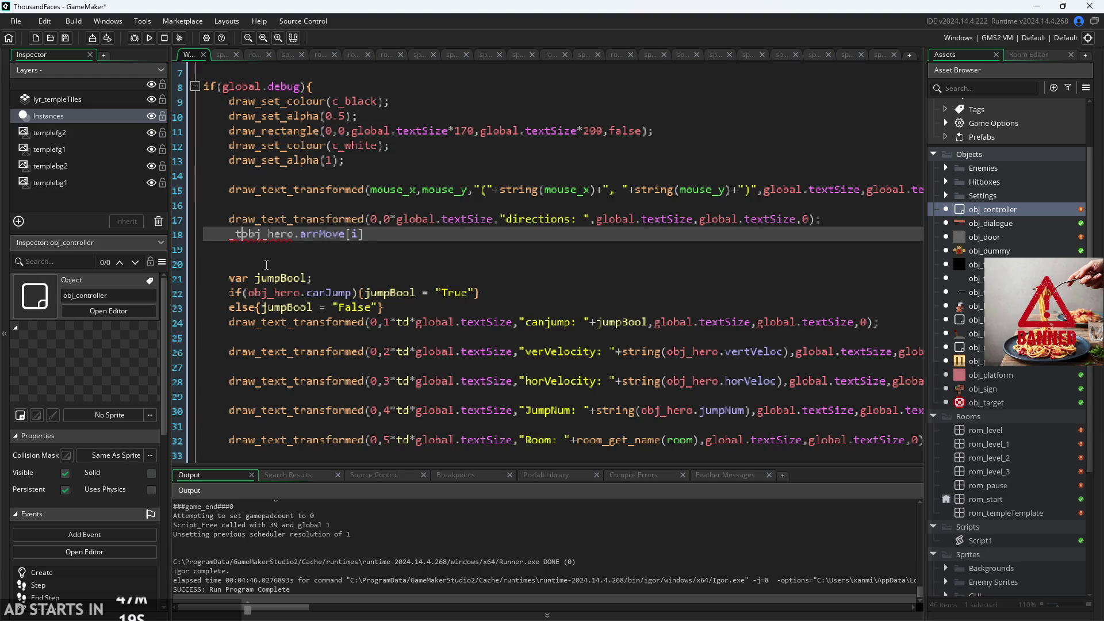
pyautogui.write('left')
pyautogui.press('Return')
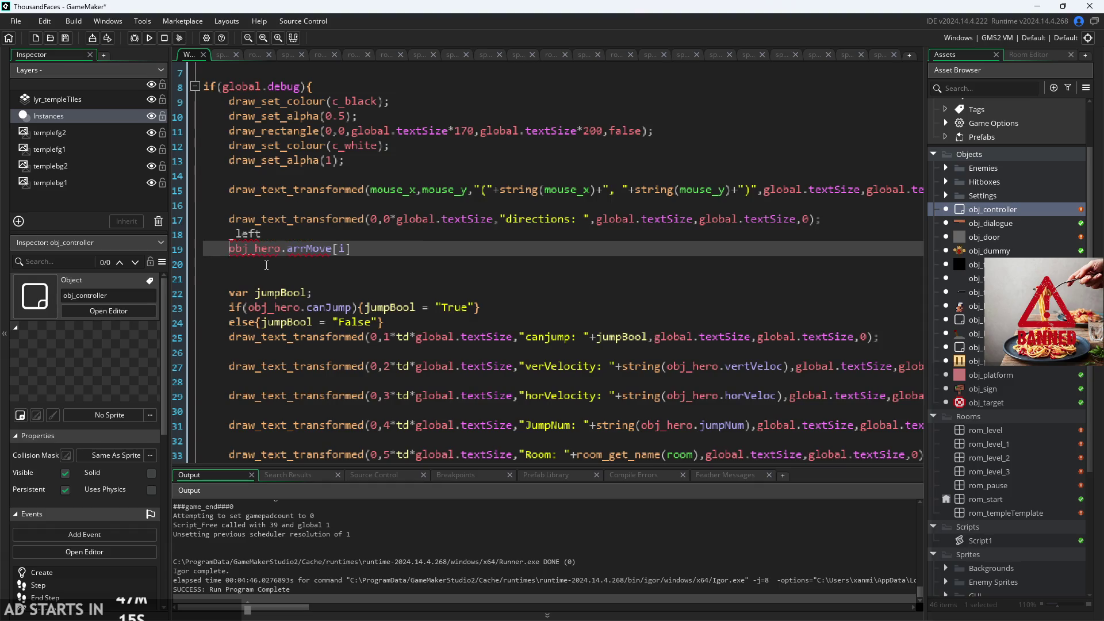
pyautogui.write('right')
pyautogui.press('Return')
pyautogui.write('top')
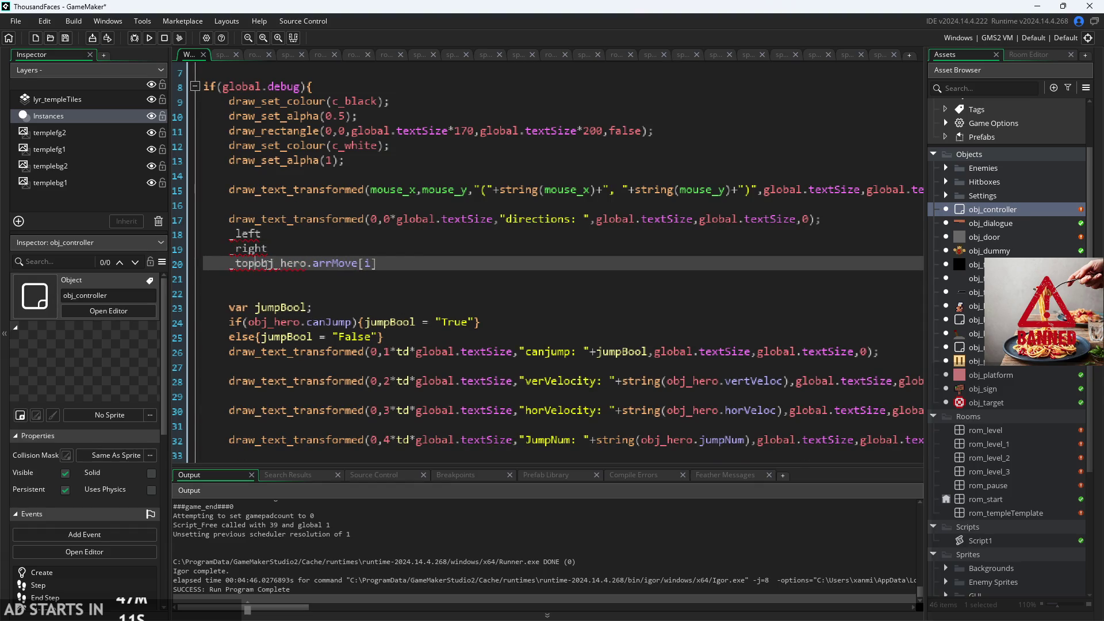
pyautogui.press('Return')
pyautogui.write('bottom')
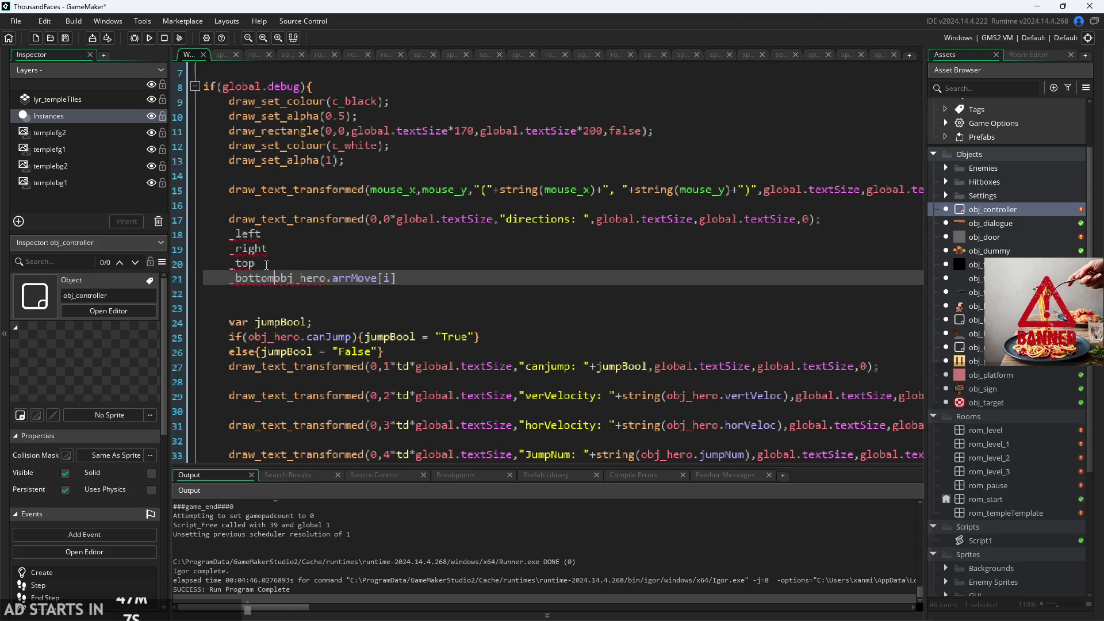
pyautogui.hotkey('shift', 'End')
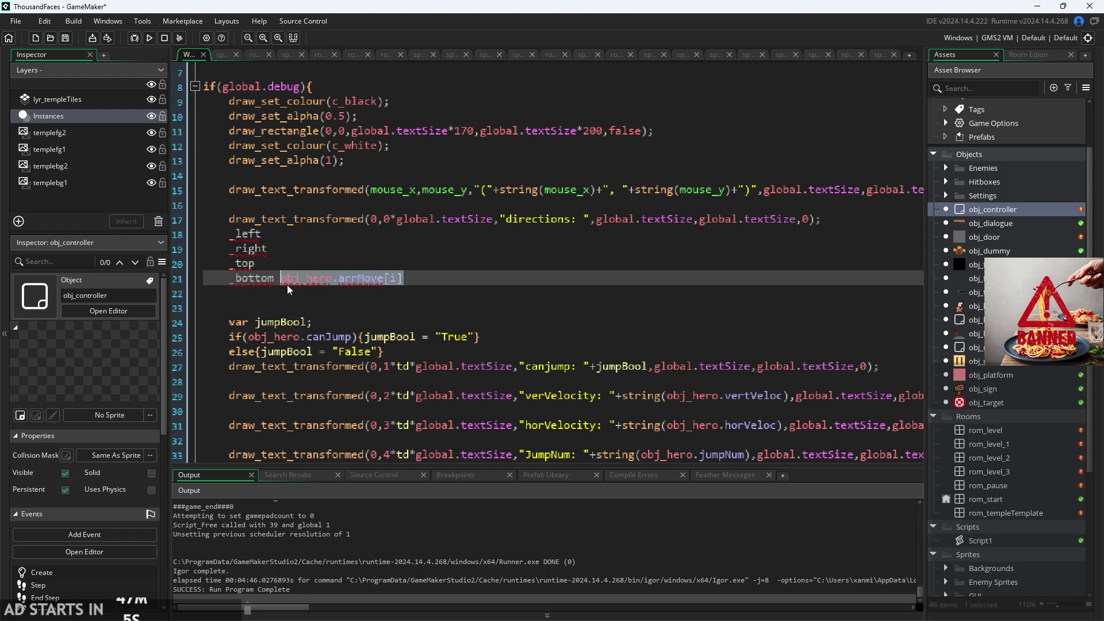
pyautogui.hotkey('ctrl', 'x')
pyautogui.click(240, 234)
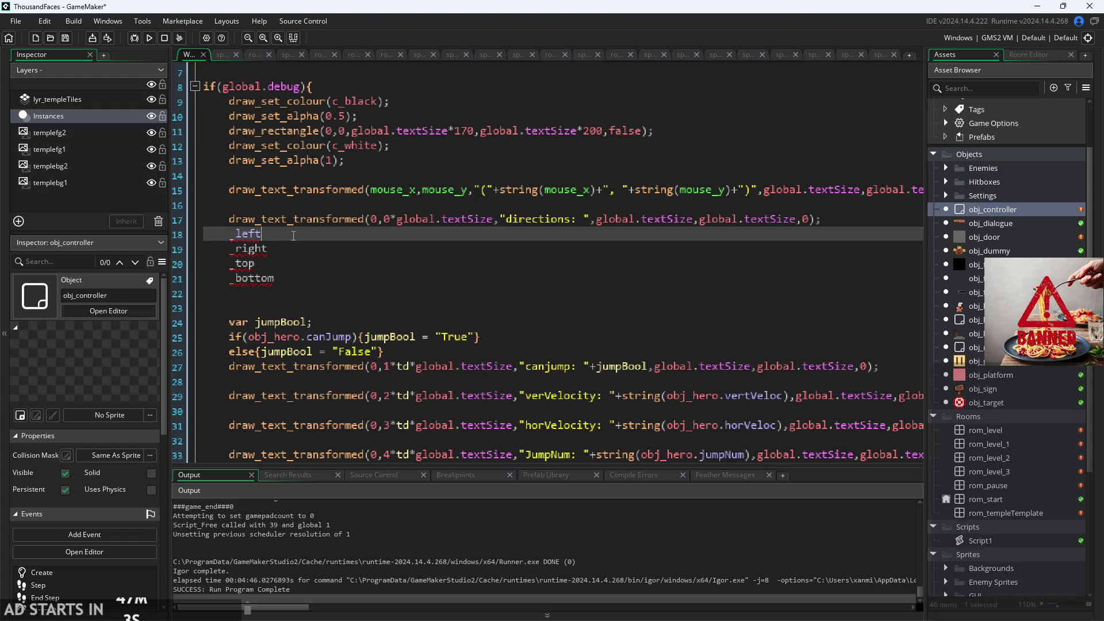
# - Prefix the _left, _right, _top and _bottom lines with var
pyautogui.click(232, 235)
pyautogui.write('va')
pyautogui.write('r')
pyautogui.press('Down')
pyautogui.write('var')
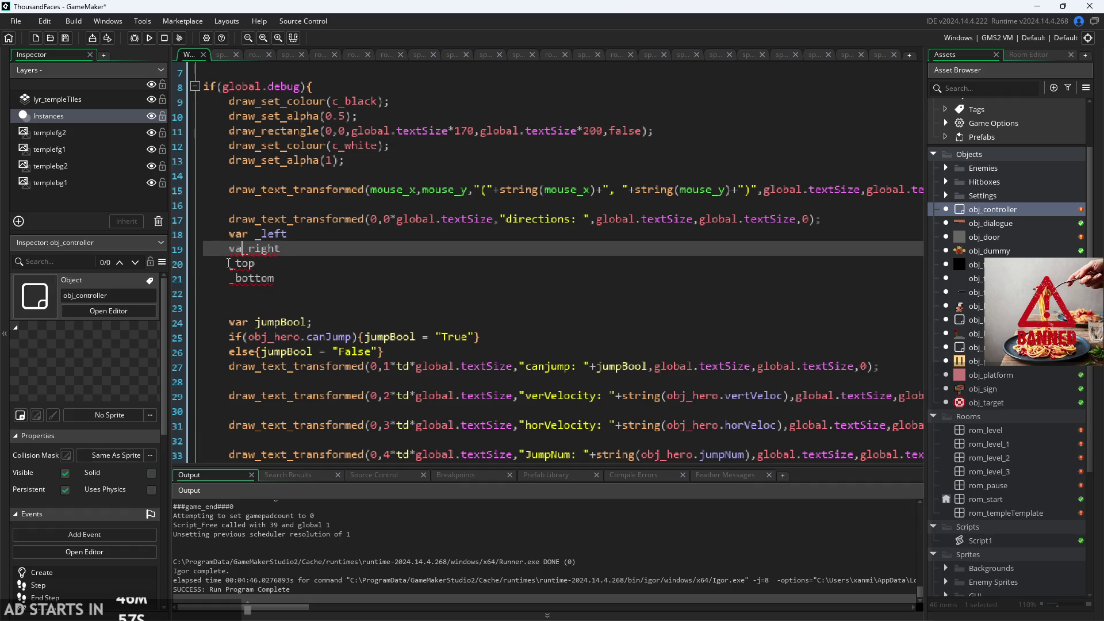
pyautogui.press('Down')
pyautogui.write('vae')
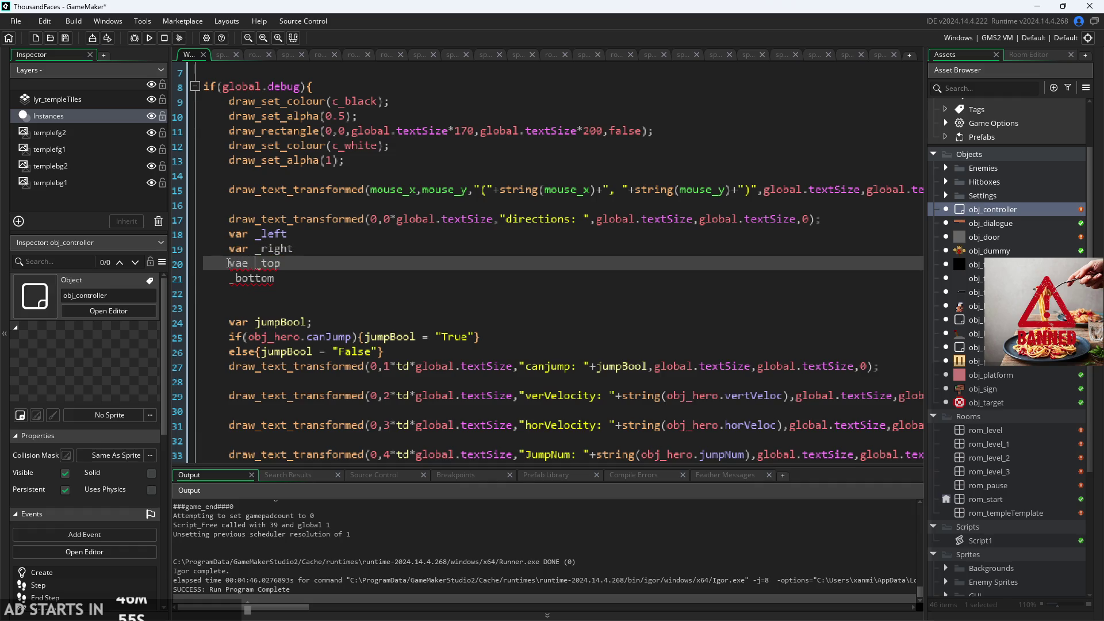
pyautogui.press('BackSpace')
pyautogui.press('BackSpace')
pyautogui.write('r')
pyautogui.press('Down')
pyautogui.press('Up')
pyautogui.press('Down')
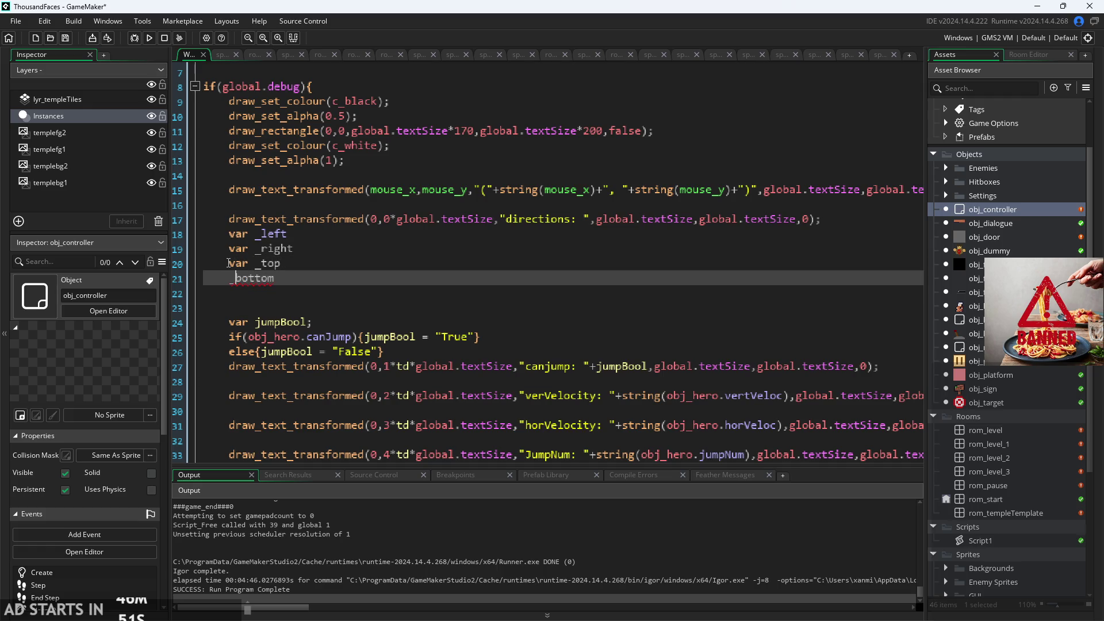
pyautogui.write('var')
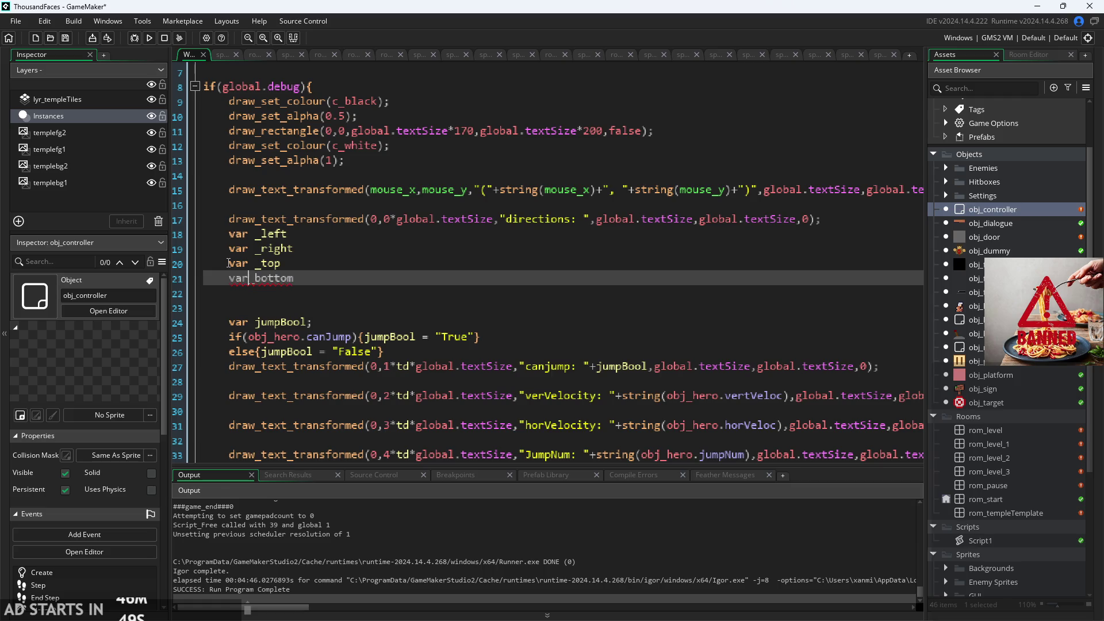
# - Assign = obj_hero.arrMove[0] to _left and paste that assignment onto the other three variables
pyautogui.press('Up')
pyautogui.press('Up')
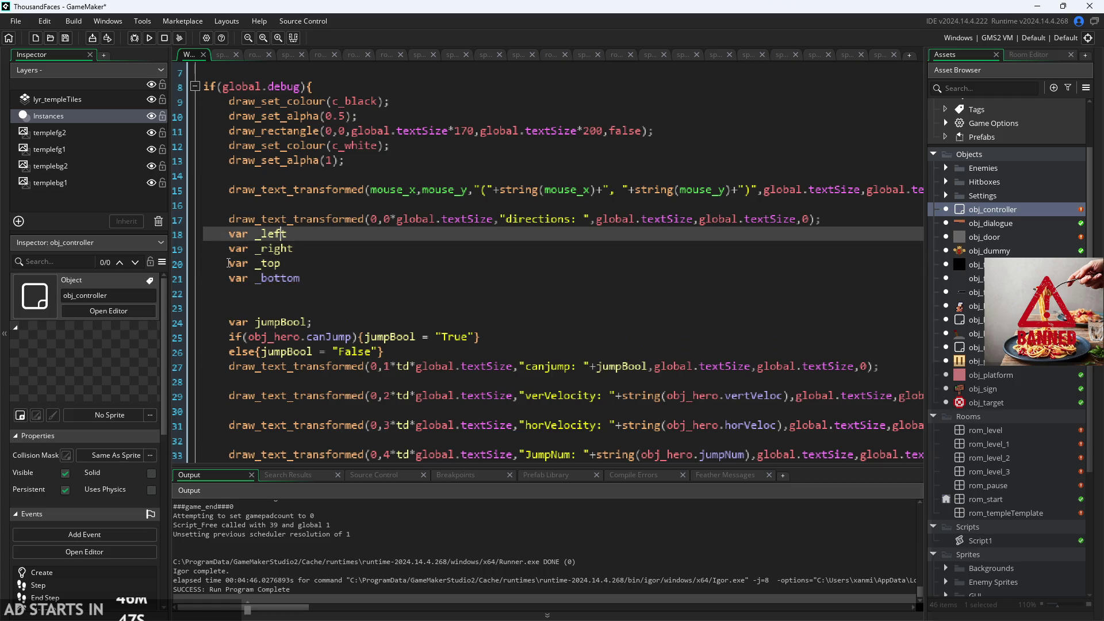
pyautogui.press('Up')
pyautogui.write('= obj_hero.arrMove[i]')
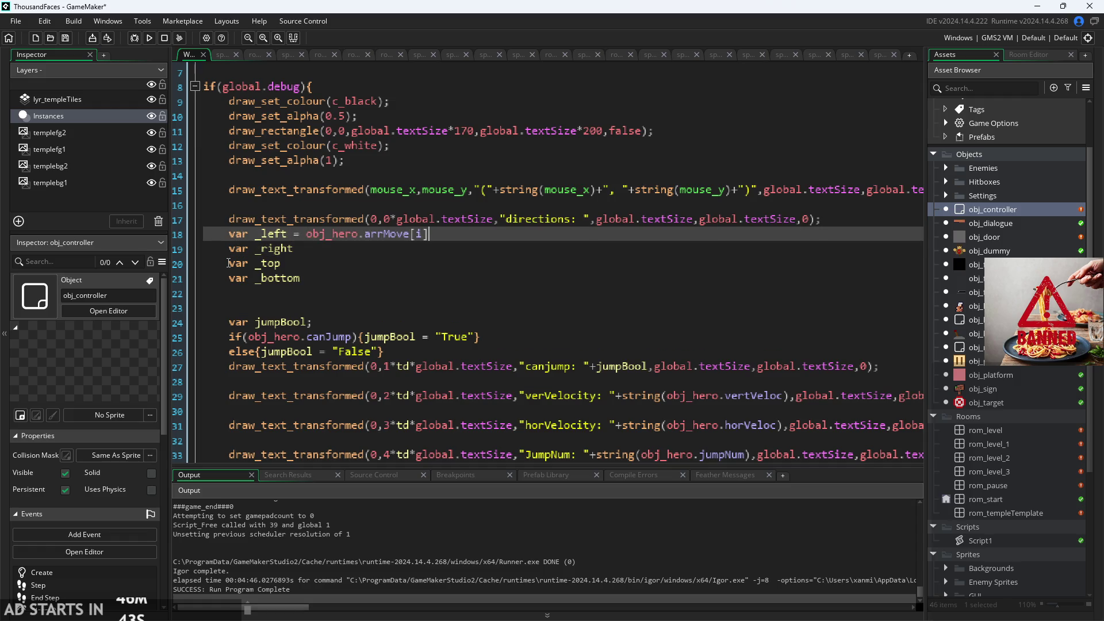
pyautogui.write('0')
pyautogui.hotkey('shift', 'Left')
pyautogui.hotkey('shift', 'Left')
pyautogui.hotkey('shift', 'Left')
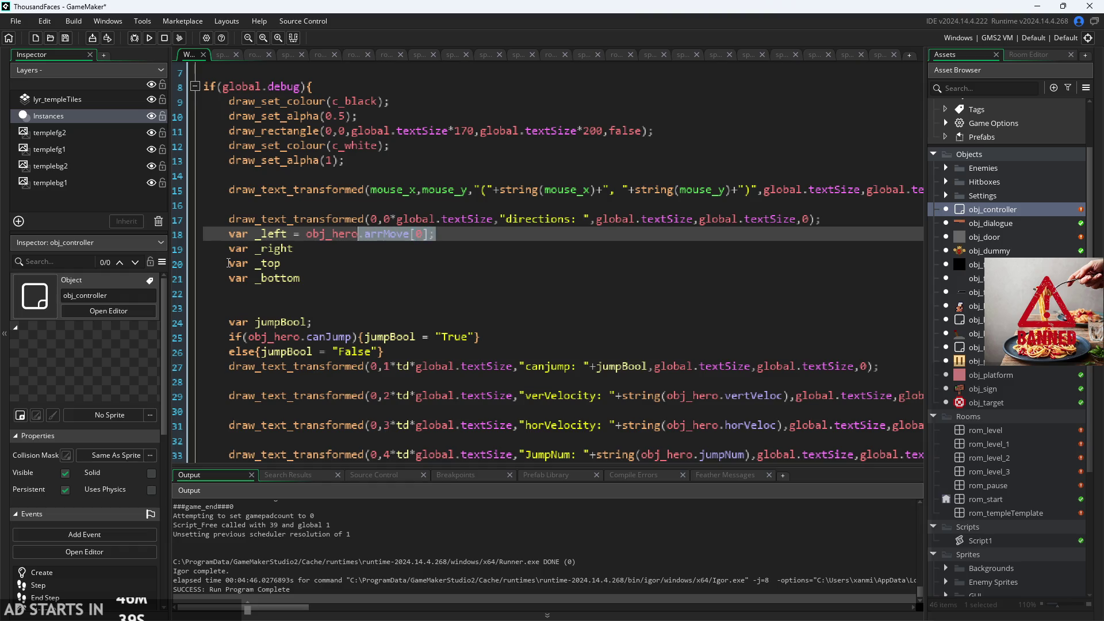
pyautogui.hotkey('ctrl', 'c')
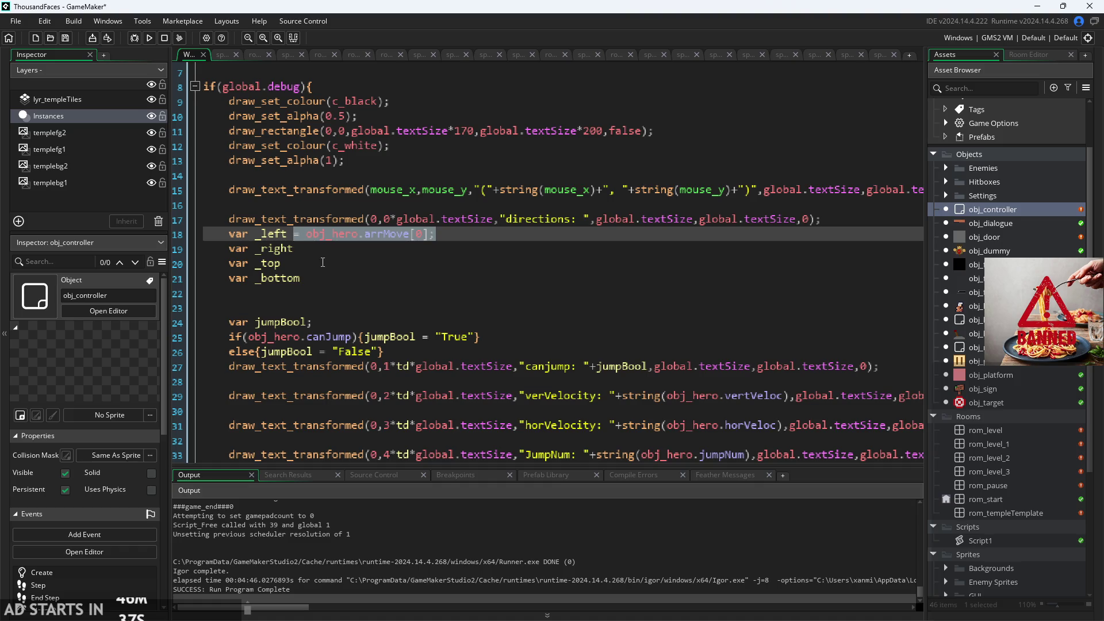
pyautogui.click(293, 248)
pyautogui.hotkey('ctrl', 'v')
pyautogui.click(294, 248)
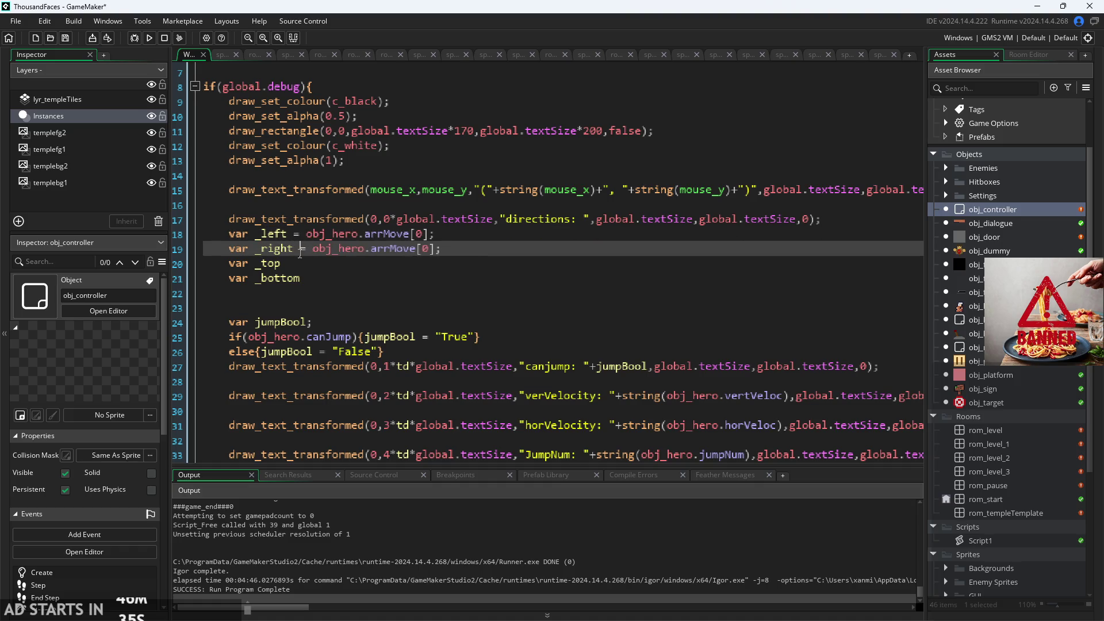
pyautogui.moveTo(293, 249); pyautogui.dragTo(479, 248)
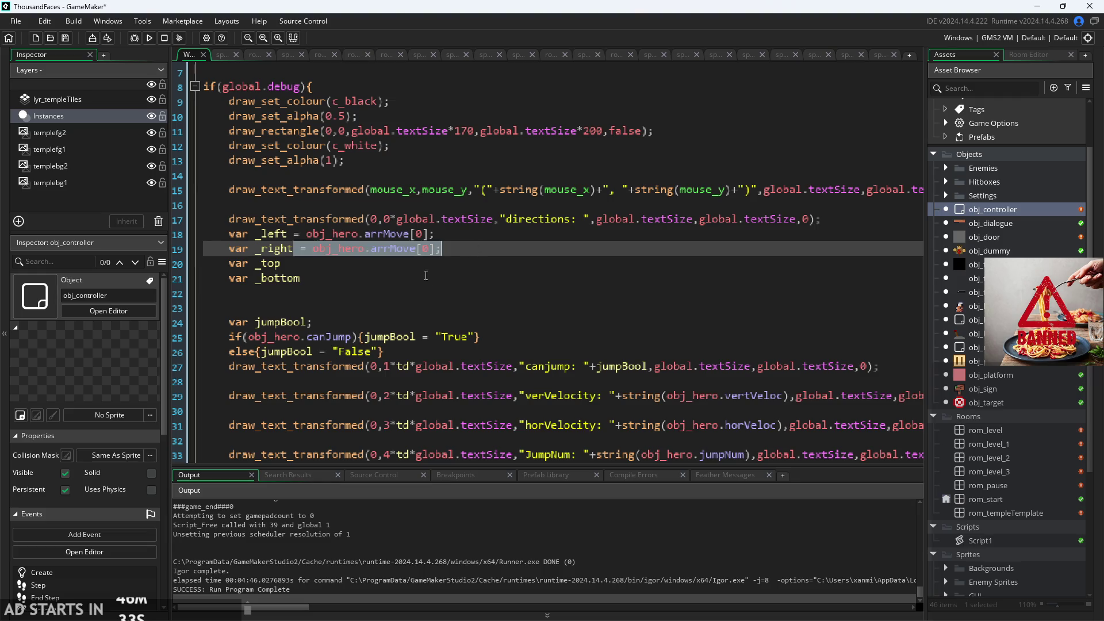
pyautogui.click(419, 264)
pyautogui.hotkey('ctrl', 'v')
pyautogui.click(420, 279)
pyautogui.hotkey('ctrl', 'v')
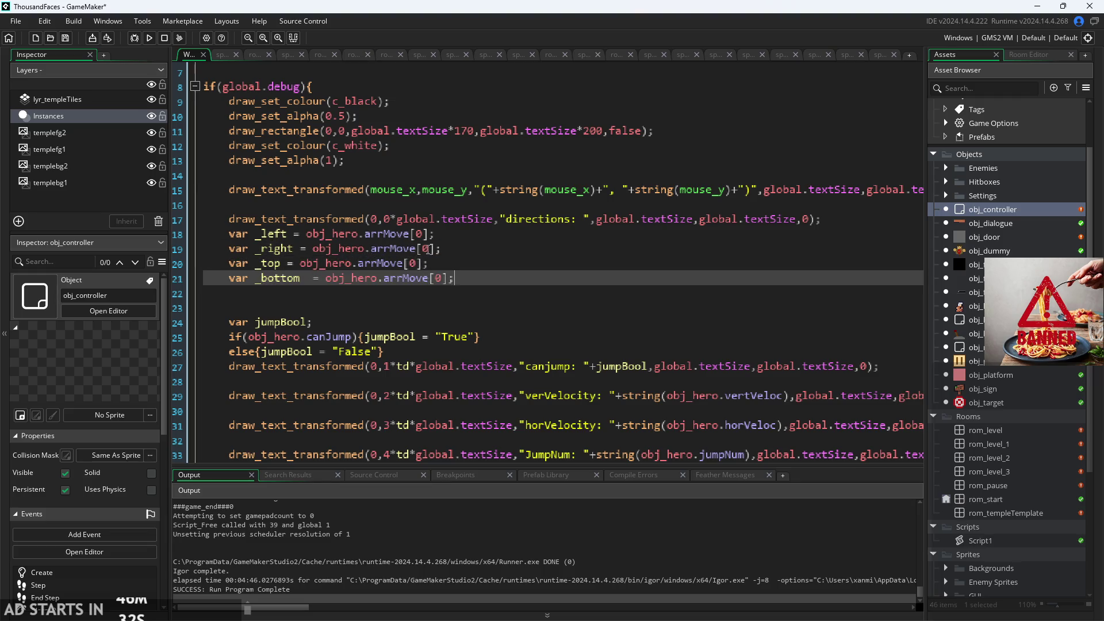
# - Renumber the pasted arrMove indices to 1, 2 and 3 for _right, _top and _bottom
pyautogui.click(396, 248)
pyautogui.press('BackSpace')
pyautogui.write('1')
pyautogui.press('Down')
pyautogui.press('BackSpace')
pyautogui.write('2')
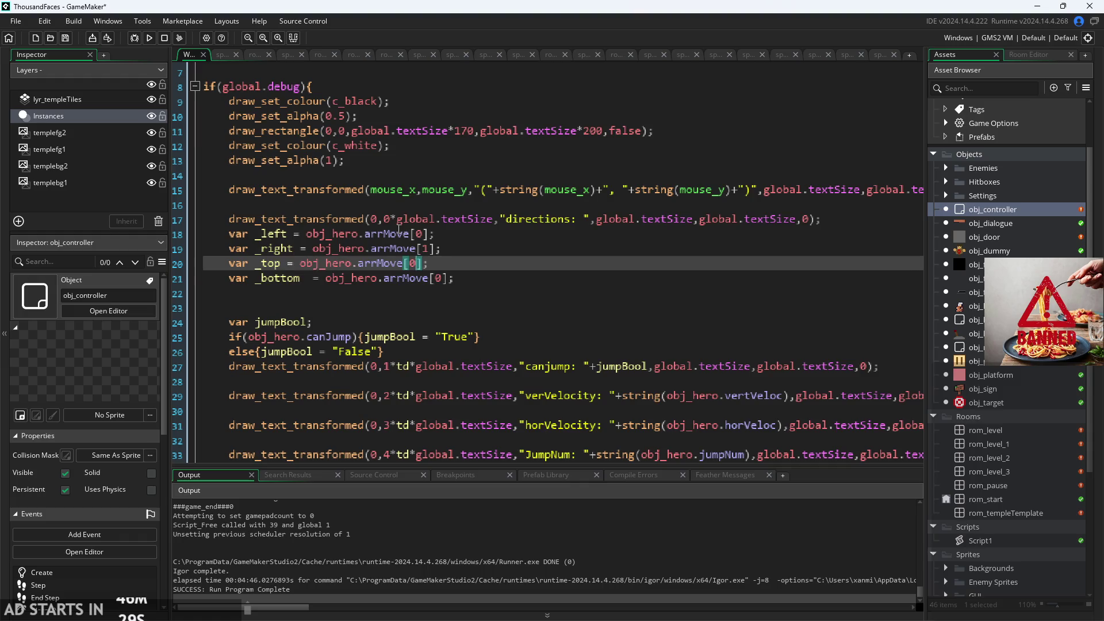
pyautogui.press('Down')
pyautogui.press('Right')
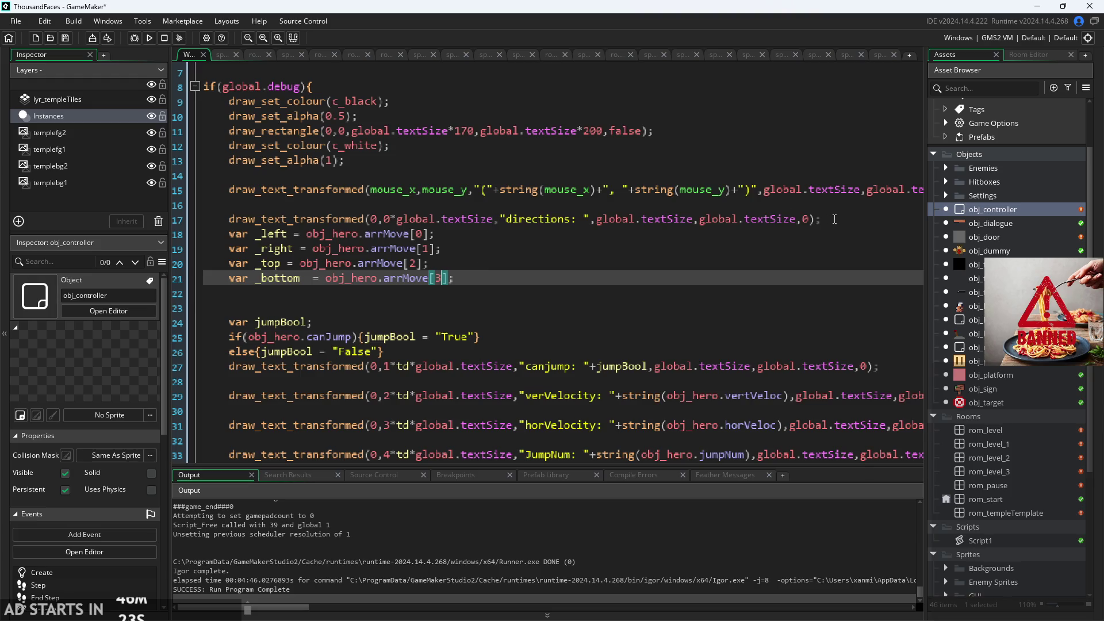
# - Draw the directions label at row 1*global.textSize instead of 0
pyautogui.click(394, 221)
pyautogui.press('BackSpace')
pyautogui.write('1')
pyautogui.press('Down')
pyautogui.press('Down')
pyautogui.press('Down')
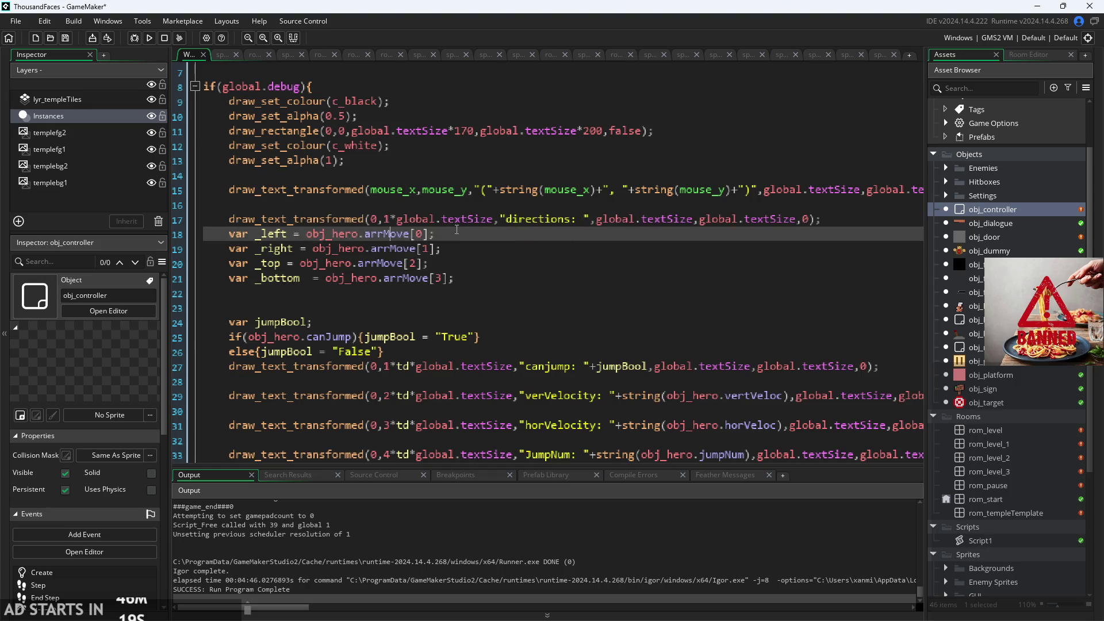
# - Set the verVelocity debug line's row multiplier to 2 and the canjump line's to 1
pyautogui.press('Down')
pyautogui.press('Down')
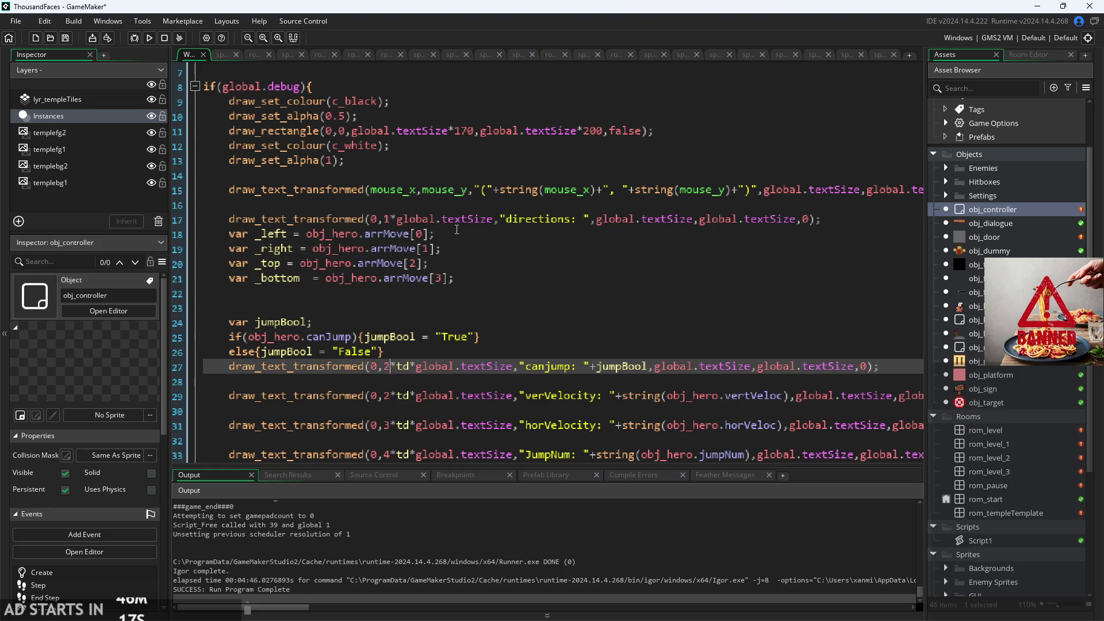
pyautogui.press('Down')
pyautogui.press('Down')
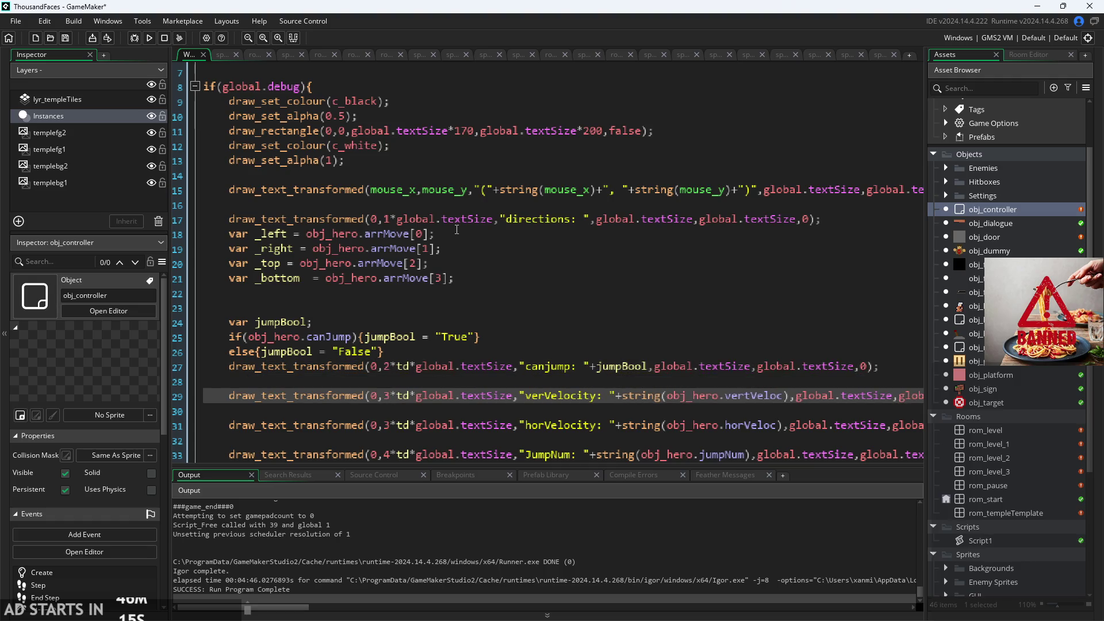
pyautogui.press('BackSpace')
pyautogui.write('2')
pyautogui.press('Up')
pyautogui.press('Up')
pyautogui.press('BackSpace')
pyautogui.write('1')
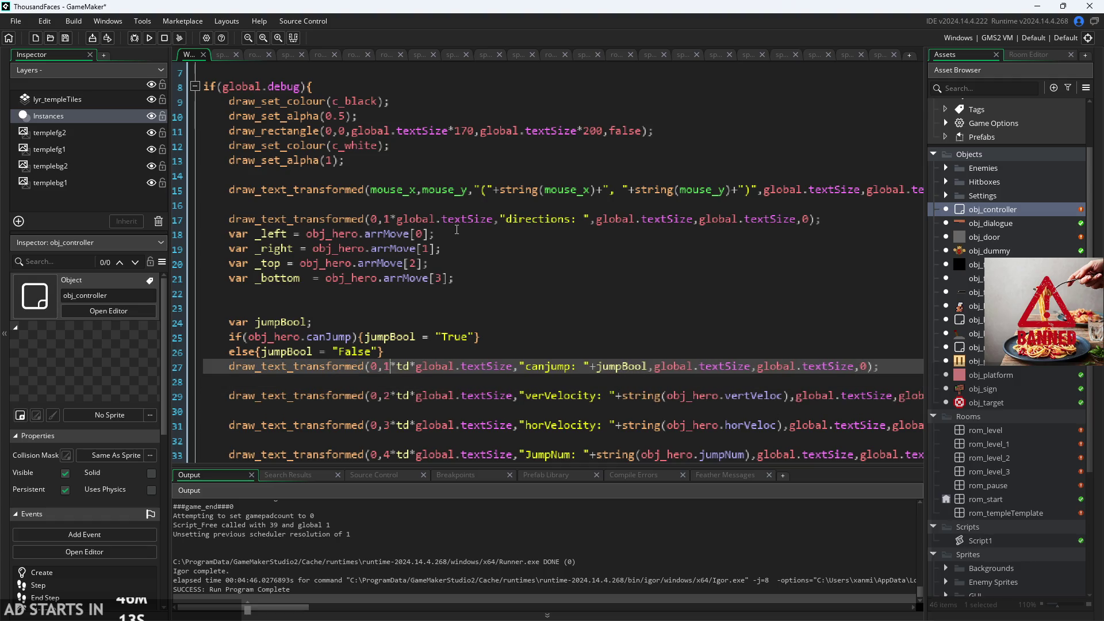
pyautogui.press('Up')
pyautogui.press('Up')
pyautogui.press('Up')
pyautogui.press('Up')
pyautogui.press('Up')
pyautogui.press('Up')
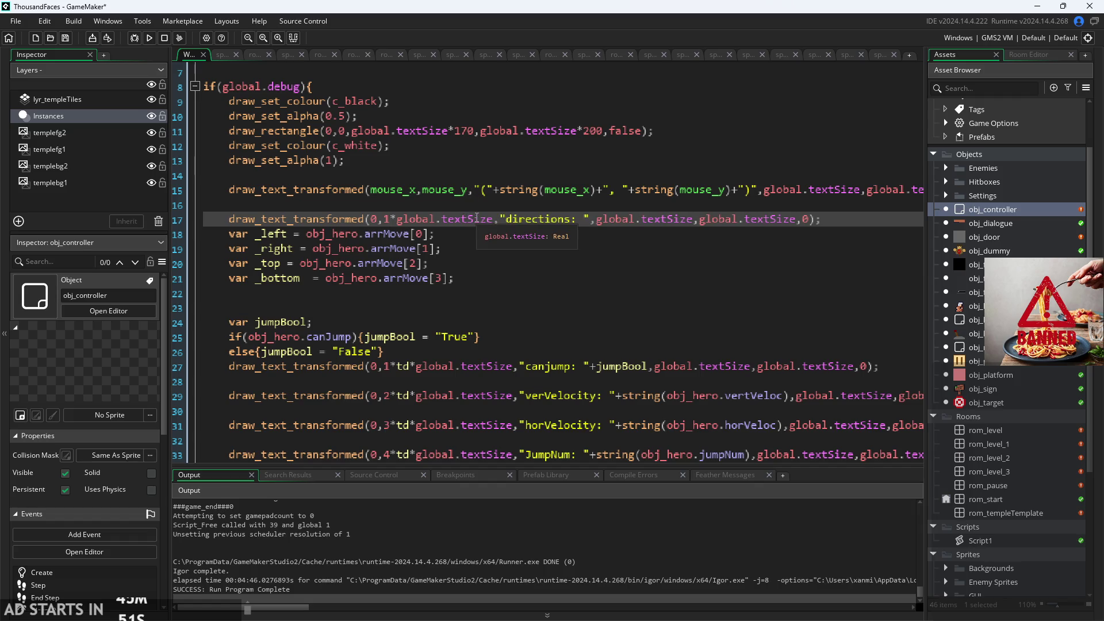
pyautogui.scroll(-8, 450, 312)
pyautogui.scroll(-8, 451, 312)
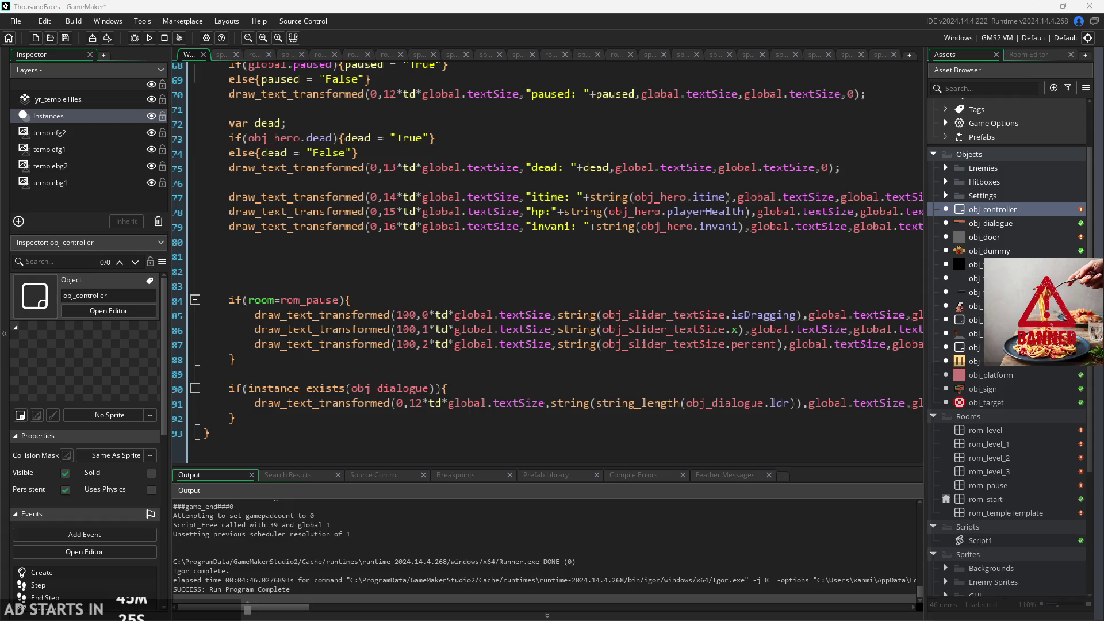
pyautogui.doubleClick(388, 228)
pyautogui.click(397, 229)
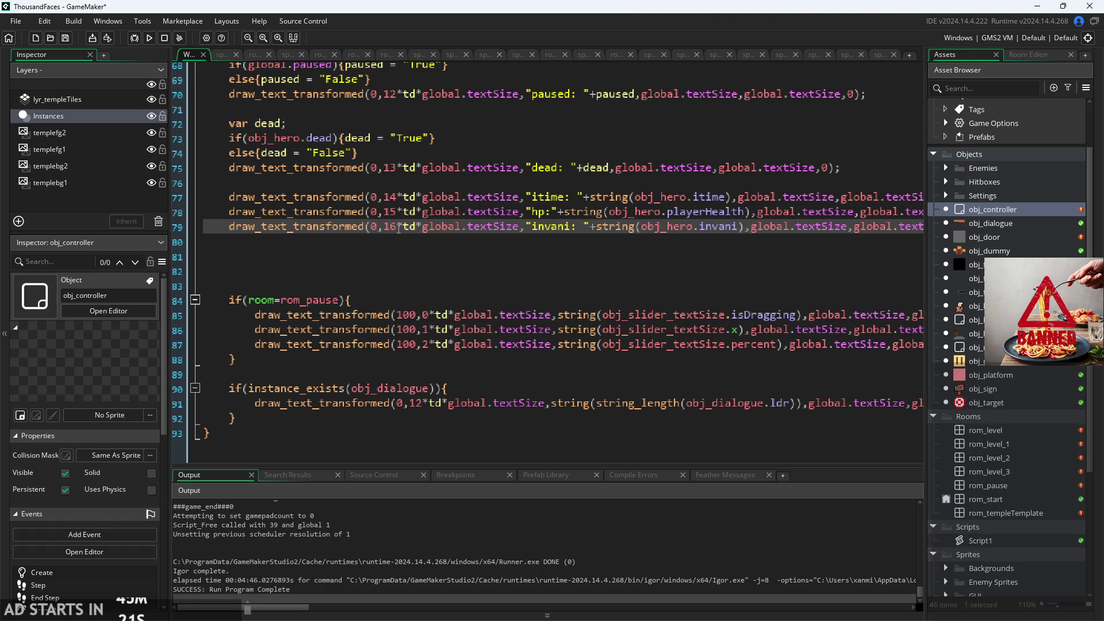
pyautogui.doubleClick(390, 227)
pyautogui.scroll(1, 390, 235)
pyautogui.click(390, 236)
pyautogui.scroll(3, 401, 292)
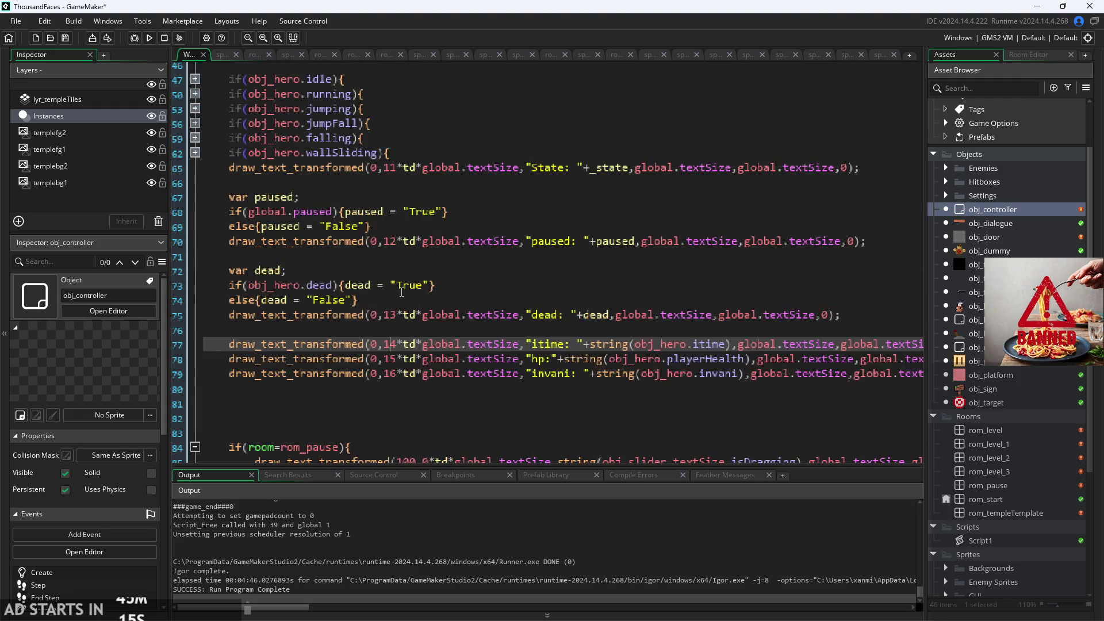
pyautogui.click(398, 310)
pyautogui.click(391, 242)
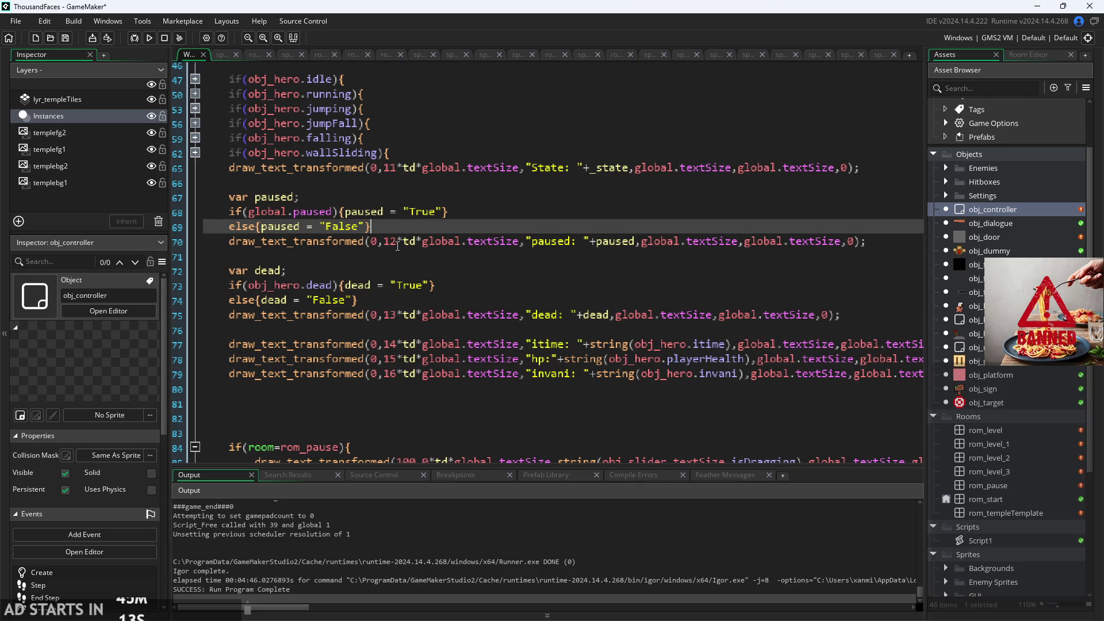
pyautogui.keyDown('ctrl'); pyautogui.scroll(2, 391, 241); pyautogui.keyUp('ctrl')
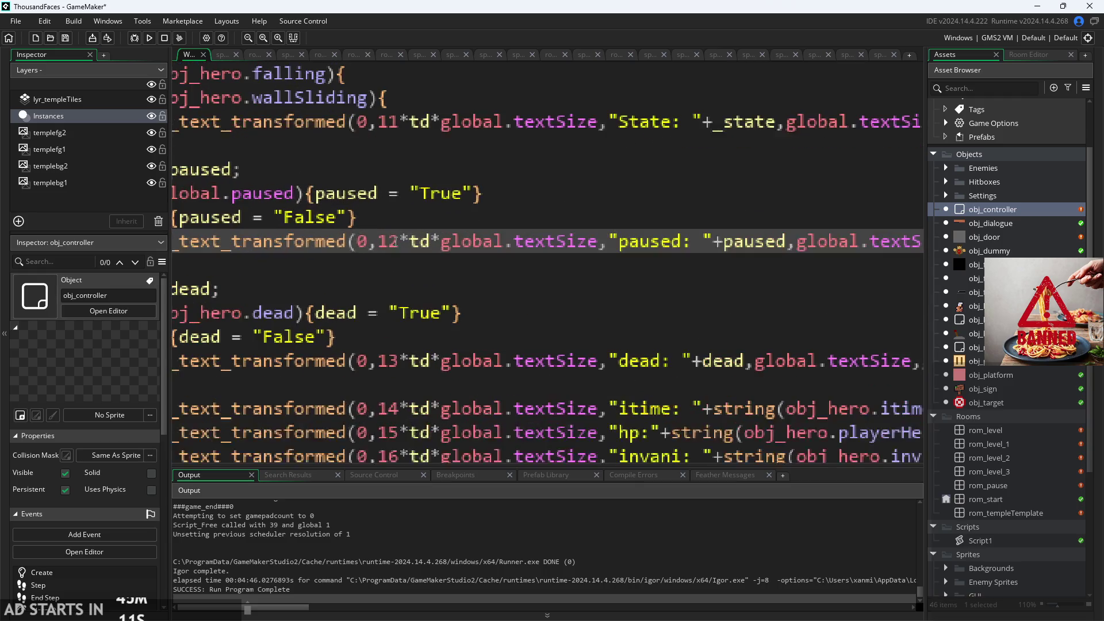
pyautogui.keyDown('ctrl'); pyautogui.scroll(-2, 399, 242); pyautogui.keyUp('ctrl')
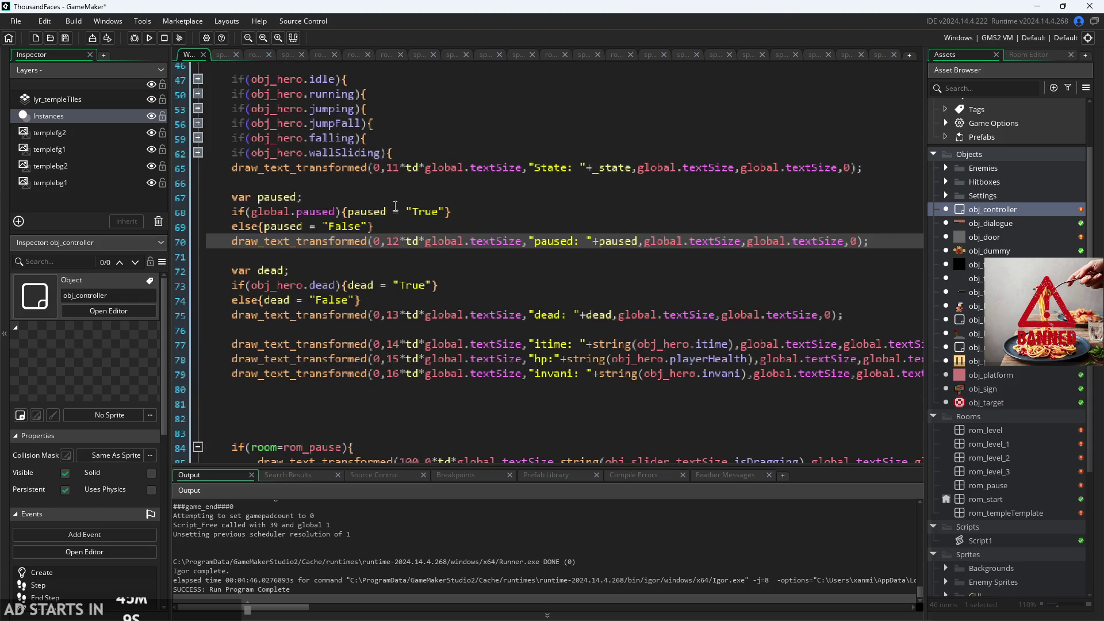
pyautogui.scroll(10, 402, 241)
pyautogui.scroll(-4, 391, 207)
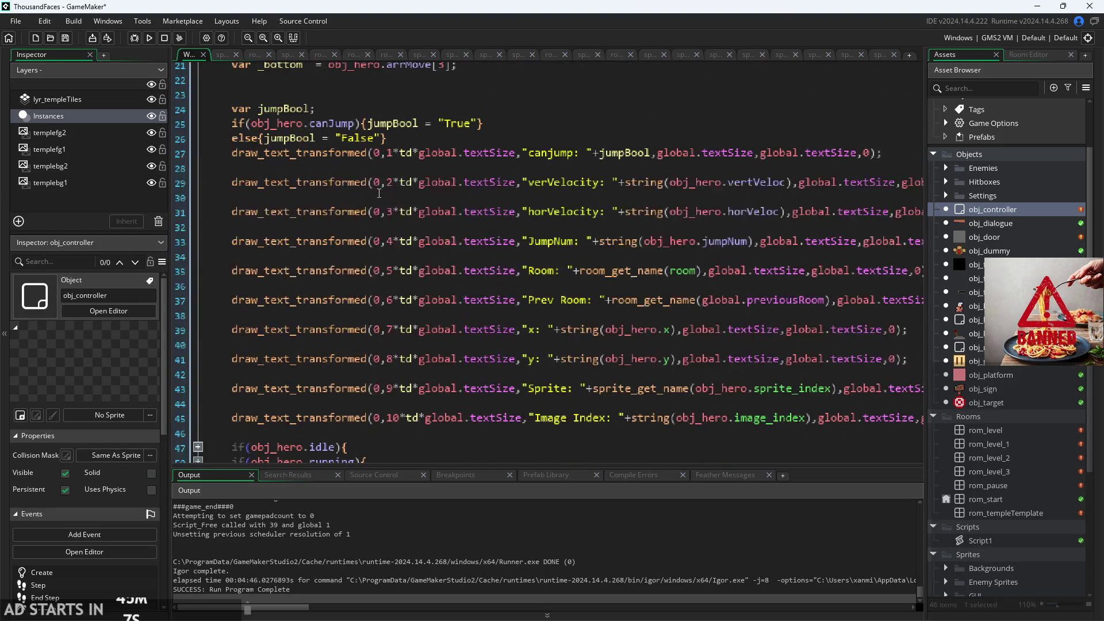
pyautogui.click(392, 152)
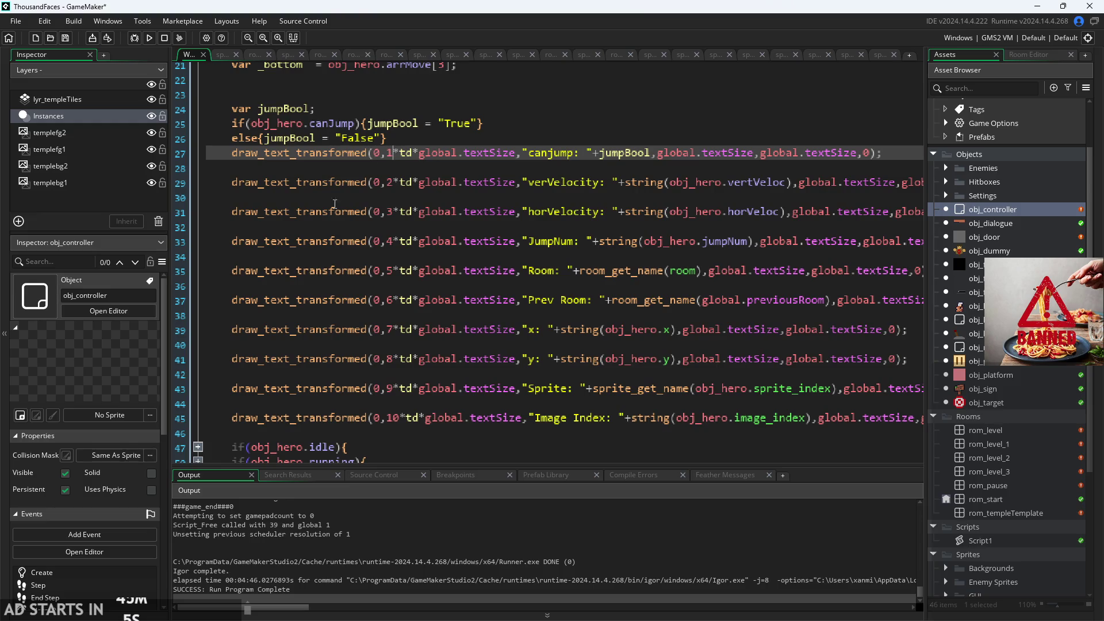
pyautogui.click(394, 182)
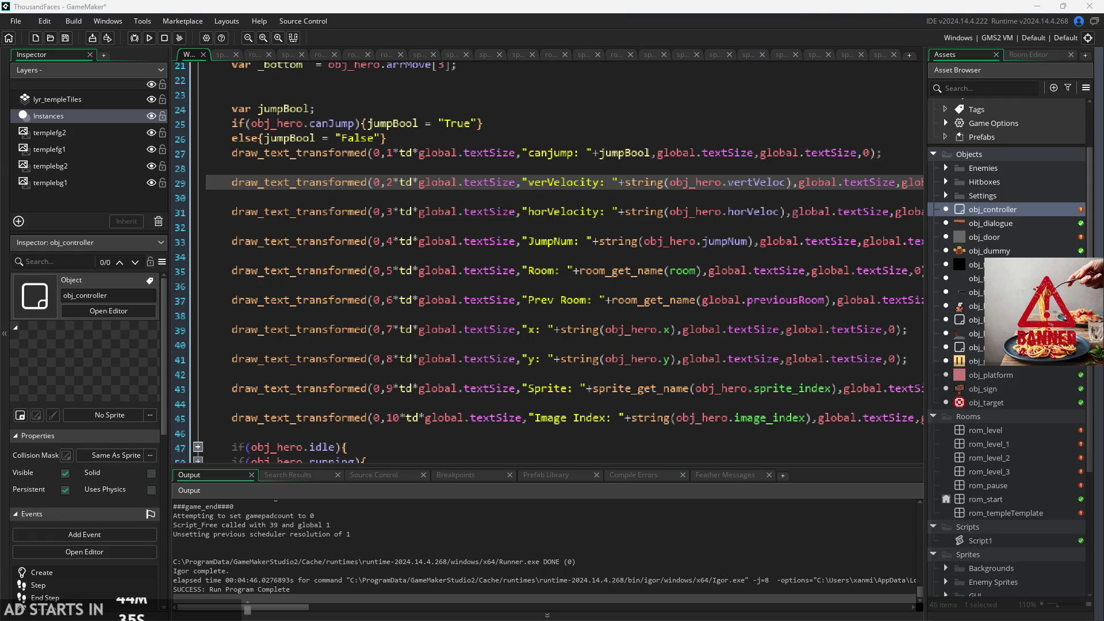
pyautogui.click(395, 241)
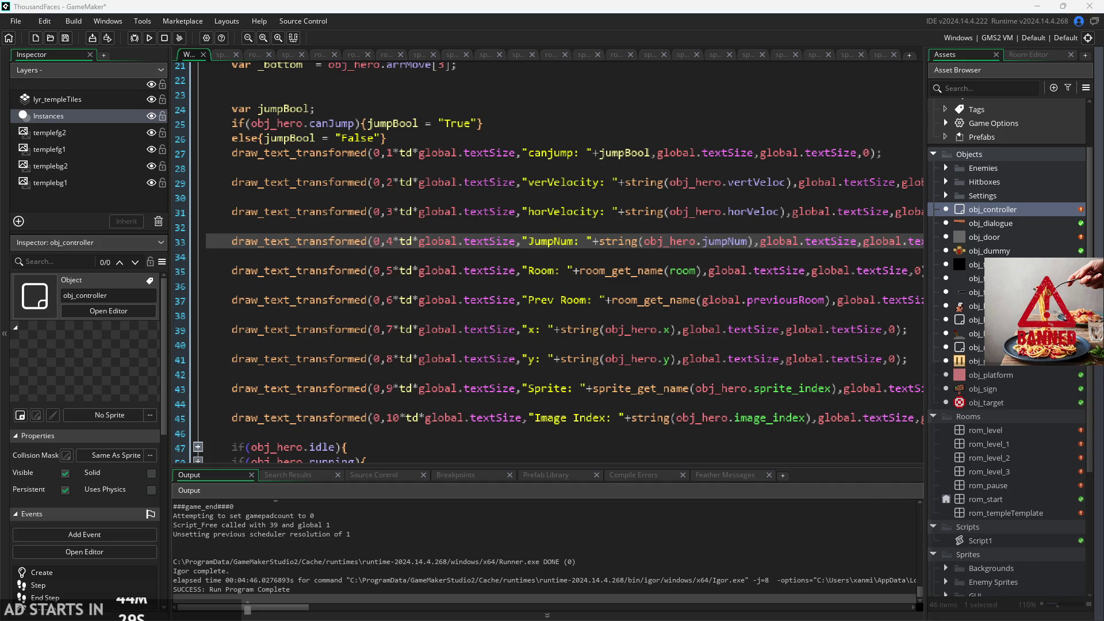
pyautogui.click(607, 420)
pyautogui.scroll(-2, 607, 419)
pyautogui.click(563, 212)
pyautogui.scroll(1, 559, 234)
pyautogui.scroll(1, 582, 210)
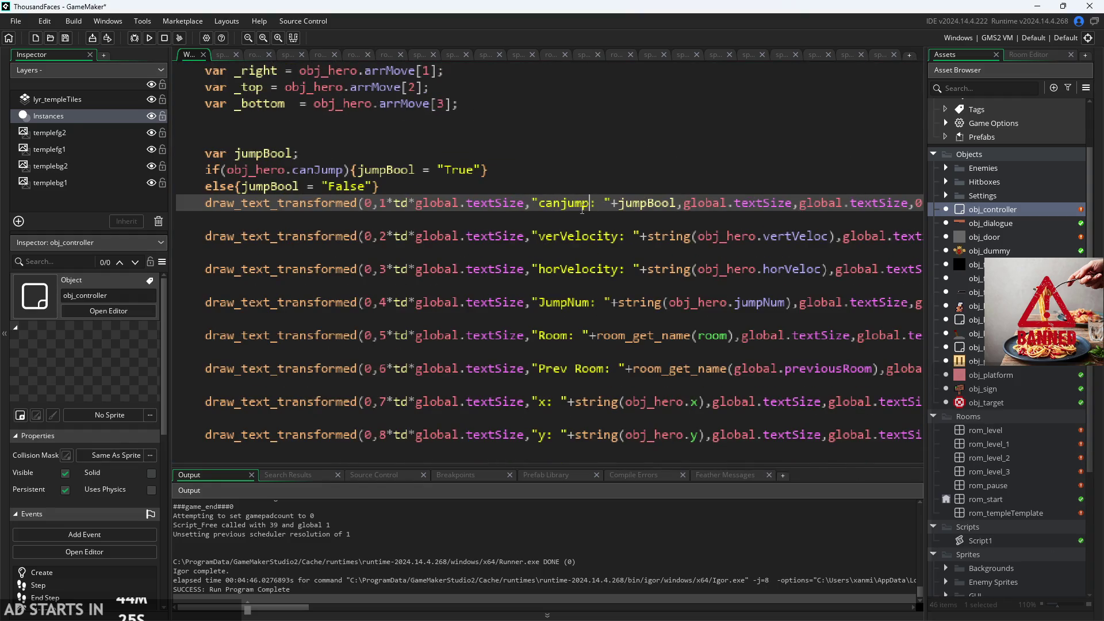
pyautogui.press('Right')
pyautogui.press('Right')
pyautogui.press('Right')
pyautogui.click(681, 321)
pyautogui.scroll(-2, 684, 288)
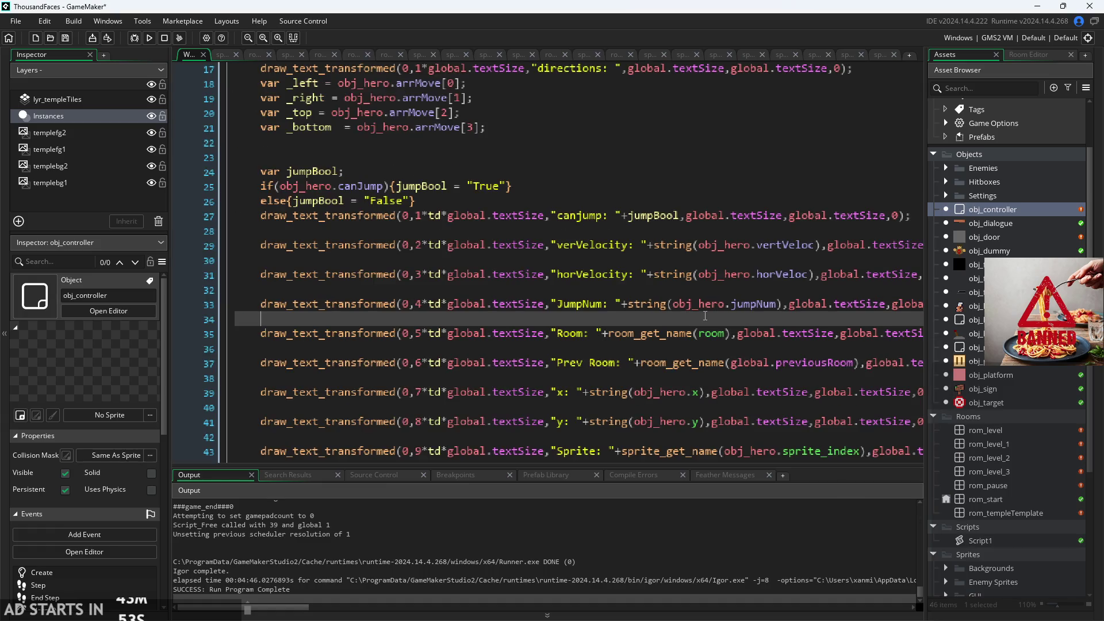
pyautogui.scroll(2, 688, 241)
pyautogui.click(572, 221)
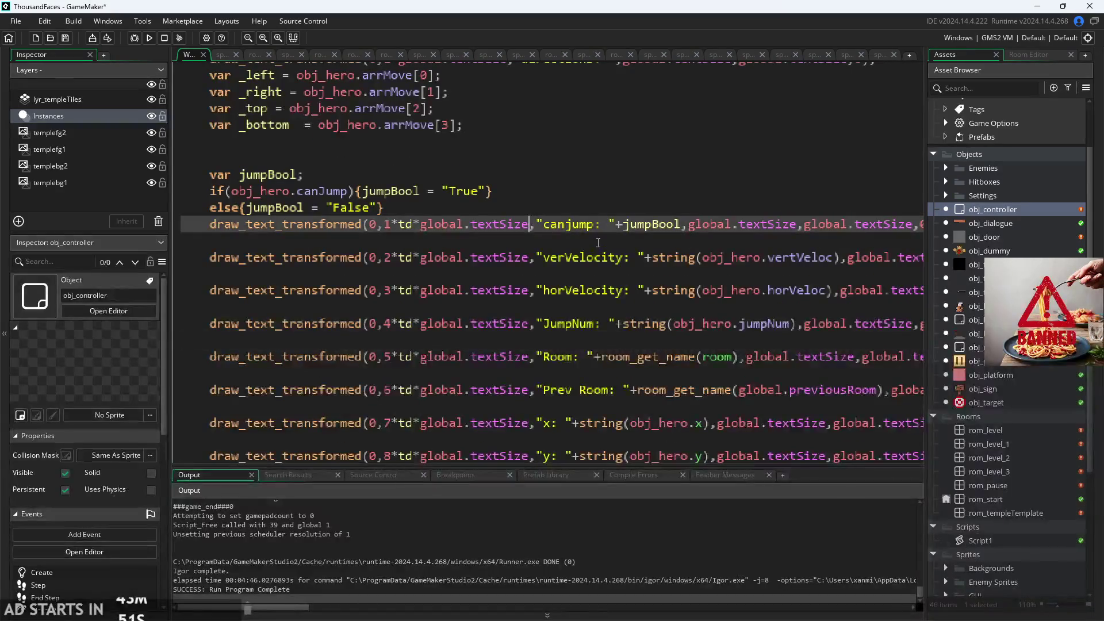
pyautogui.scroll(-3, 494, 232)
pyautogui.scroll(3, 496, 231)
pyautogui.click(495, 226)
pyautogui.scroll(3, 498, 230)
pyautogui.scroll(-3, 497, 230)
pyautogui.scroll(3, 506, 219)
pyautogui.scroll(-2, 523, 201)
pyautogui.scroll(-10, 522, 200)
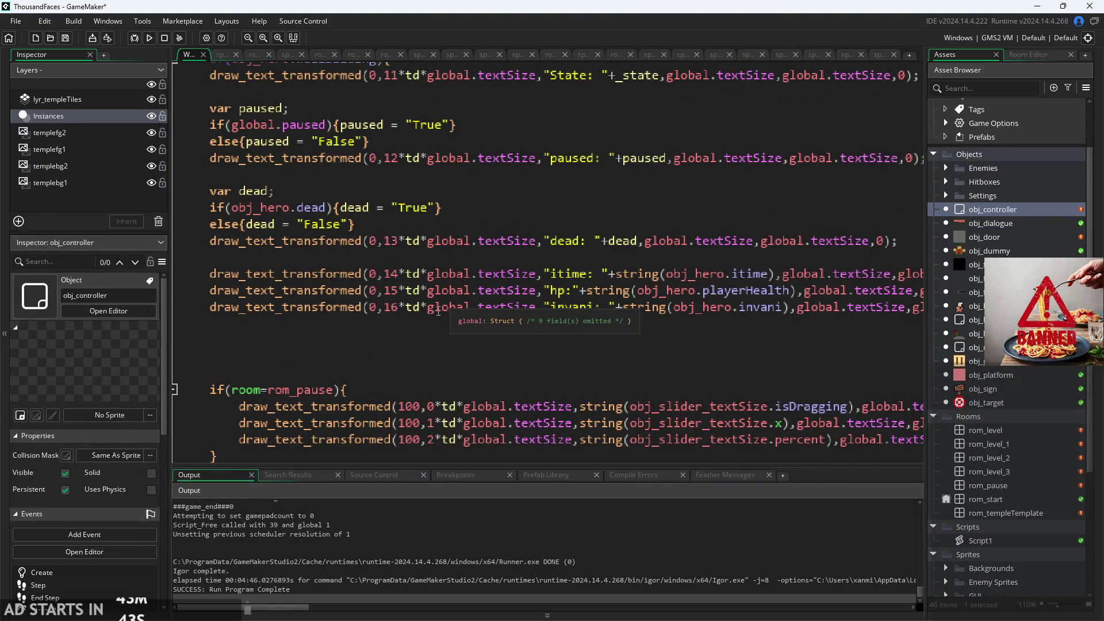
pyautogui.keyDown('ctrl'); pyautogui.scroll(-2, 451, 426); pyautogui.keyUp('ctrl')
pyautogui.keyDown('ctrl'); pyautogui.scroll(2, 437, 426); pyautogui.keyUp('ctrl')
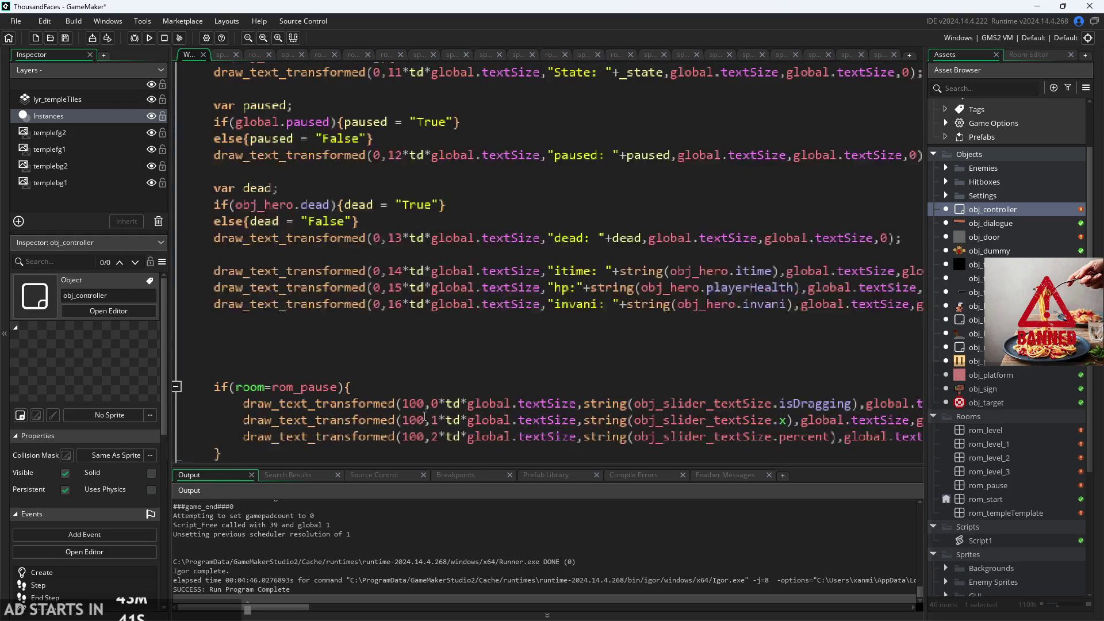
pyautogui.click(425, 403)
pyautogui.write('*text')
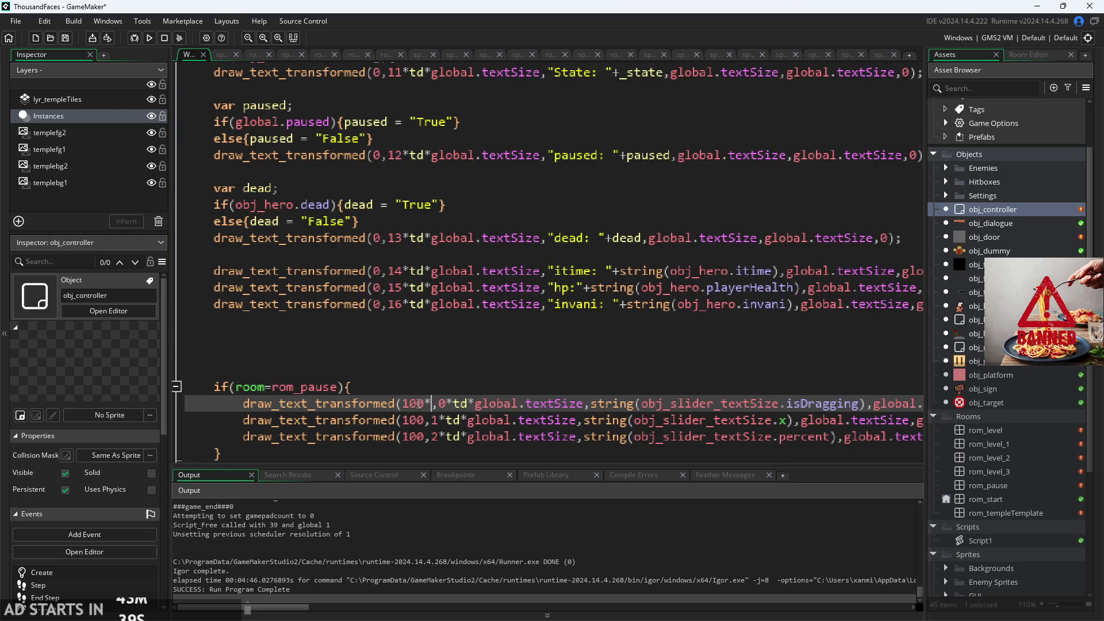
pyautogui.press('BackSpace')
pyautogui.press('BackSpace')
pyautogui.press('BackSpace')
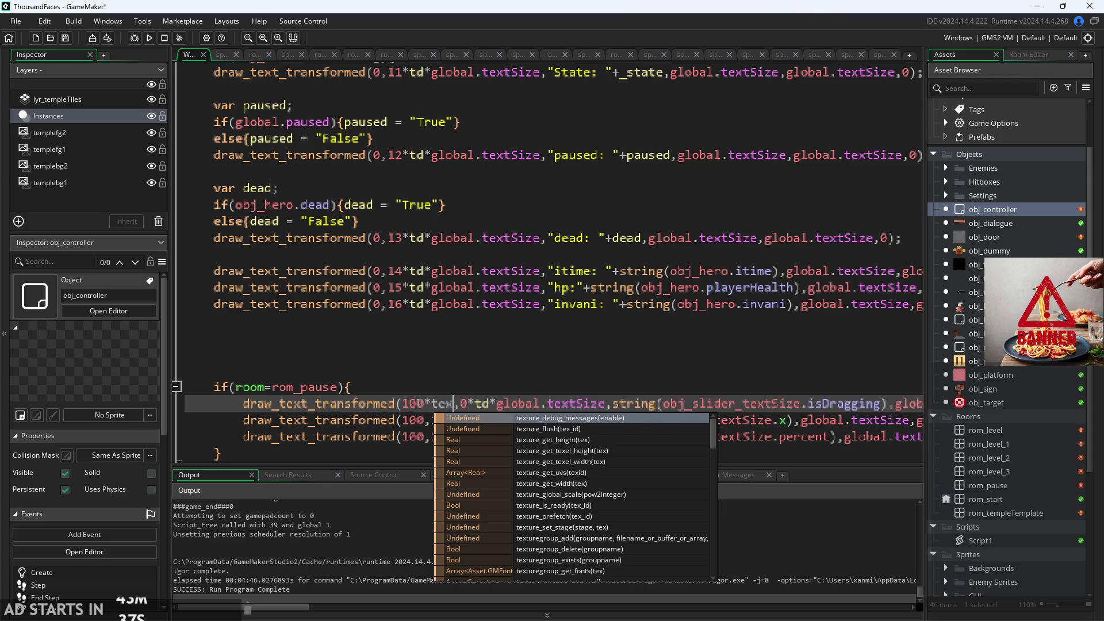
pyautogui.moveTo(469, 404); pyautogui.dragTo(584, 404)
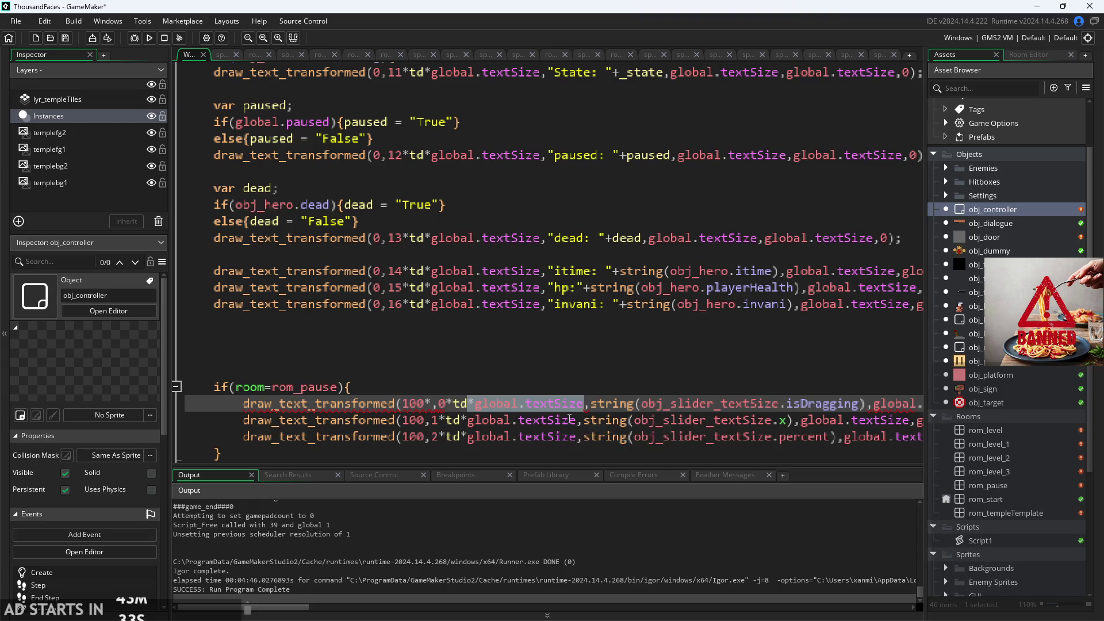
pyautogui.hotkey('ctrl', 'c')
pyautogui.click(432, 404)
pyautogui.hotkey('ctrl', 'v')
pyautogui.click(431, 420)
pyautogui.hotkey('ctrl', 'v')
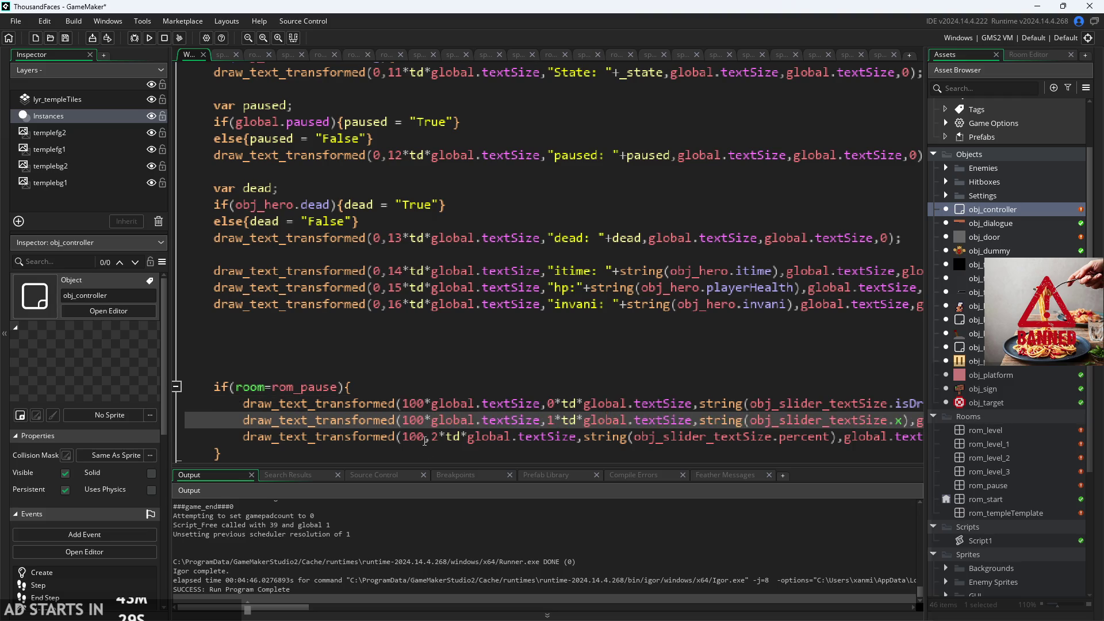
pyautogui.click(431, 437)
pyautogui.hotkey('ctrl', 'v')
pyautogui.click(535, 338)
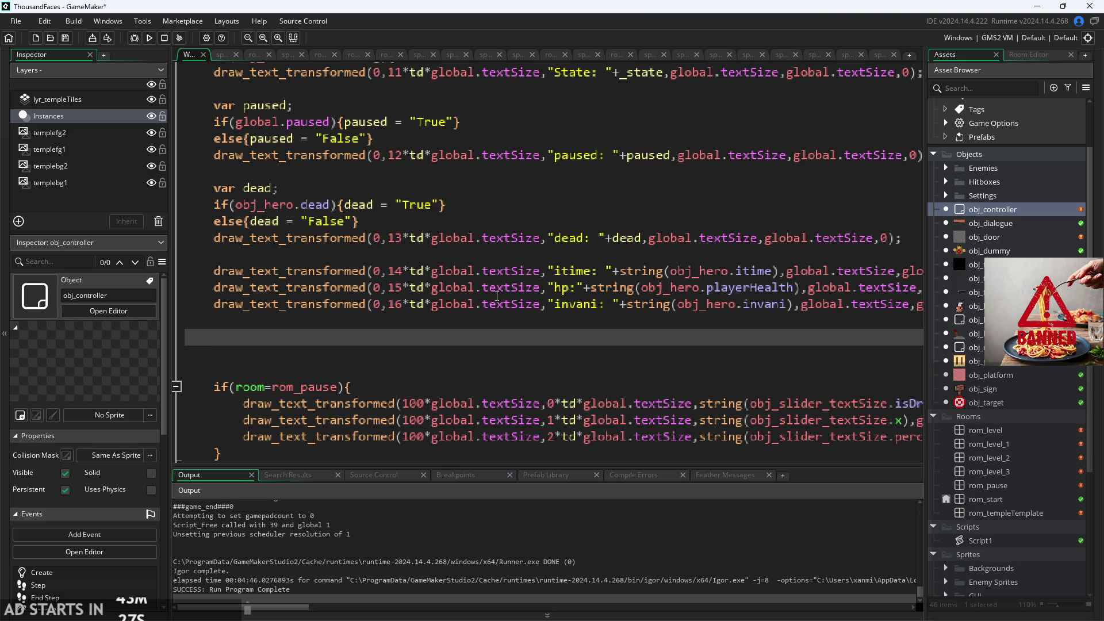
pyautogui.keyDown('ctrl'); pyautogui.scroll(-1, 505, 288); pyautogui.keyUp('ctrl')
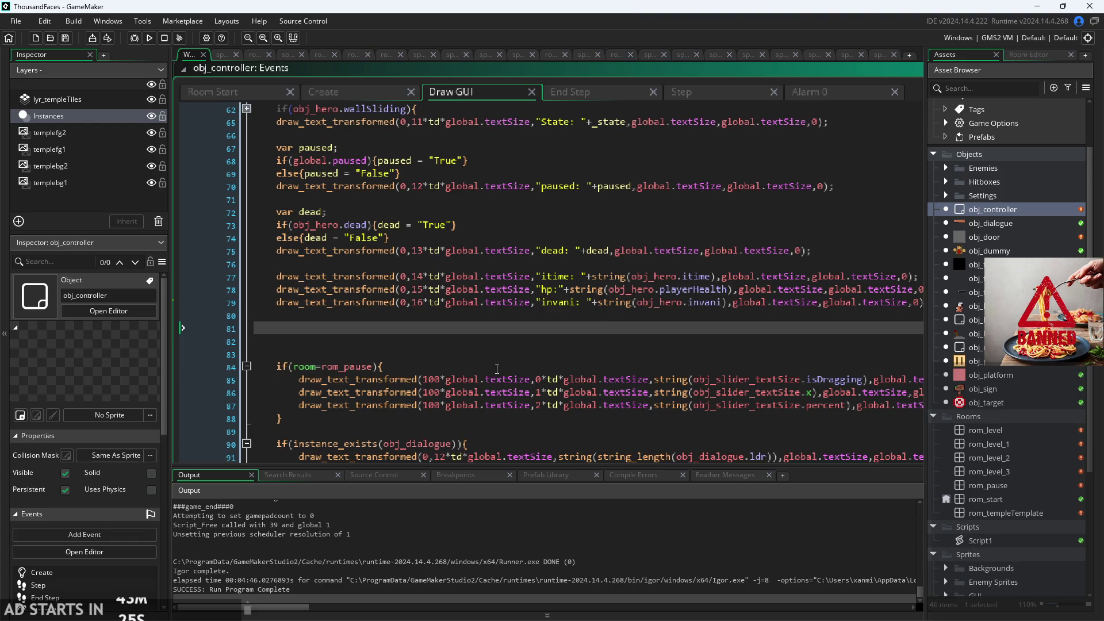
pyautogui.click(481, 353)
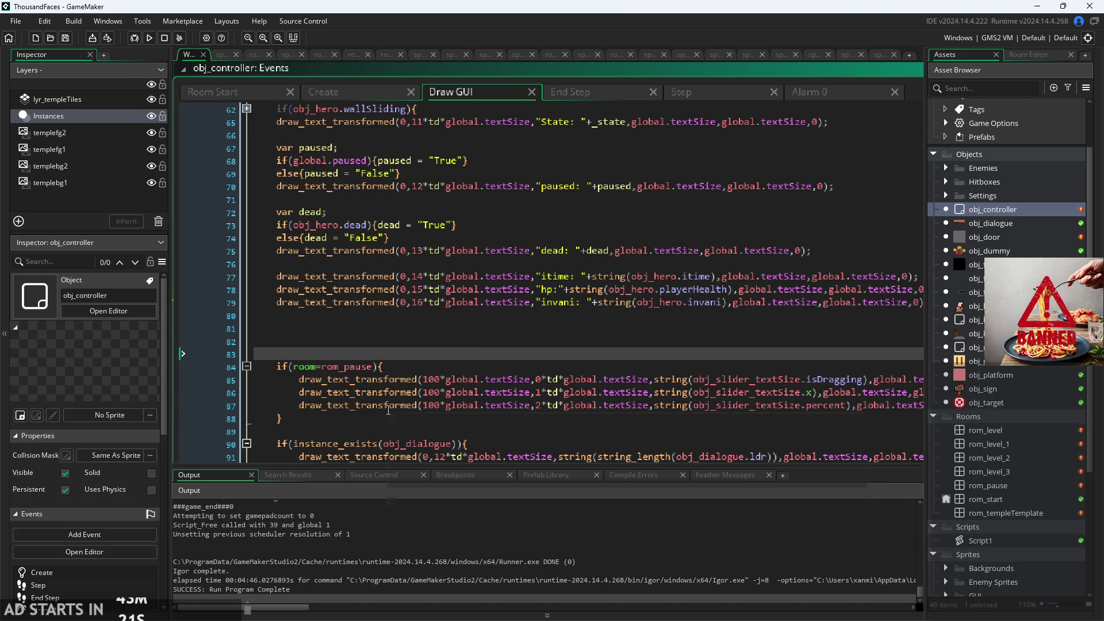
pyautogui.click(426, 404)
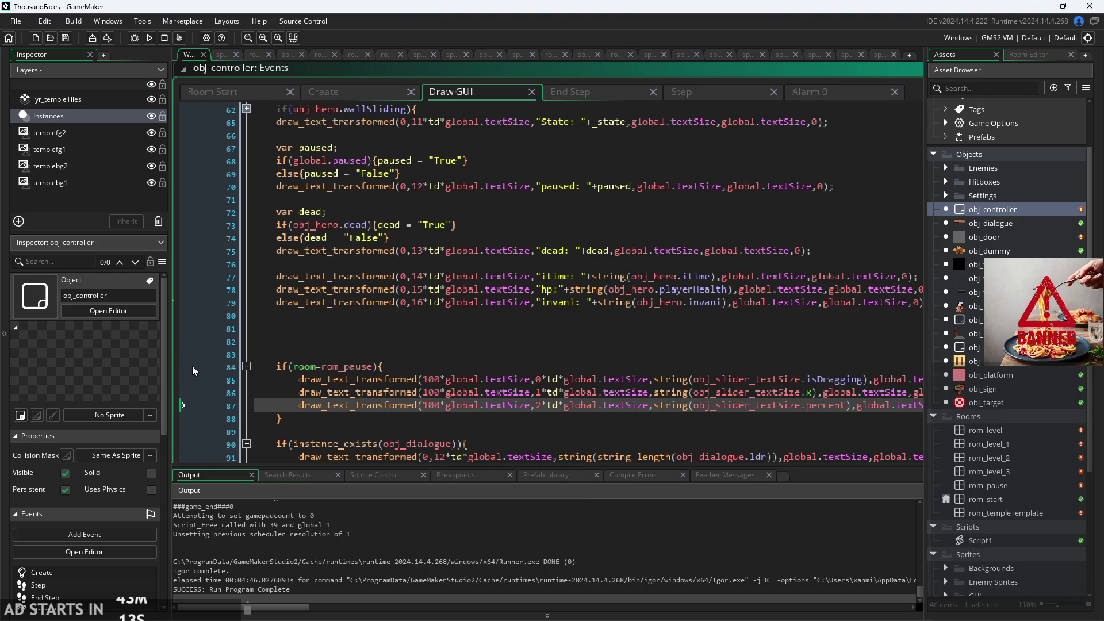
pyautogui.scroll(2, 337, 306)
pyautogui.scroll(4, 424, 297)
pyautogui.click(416, 302)
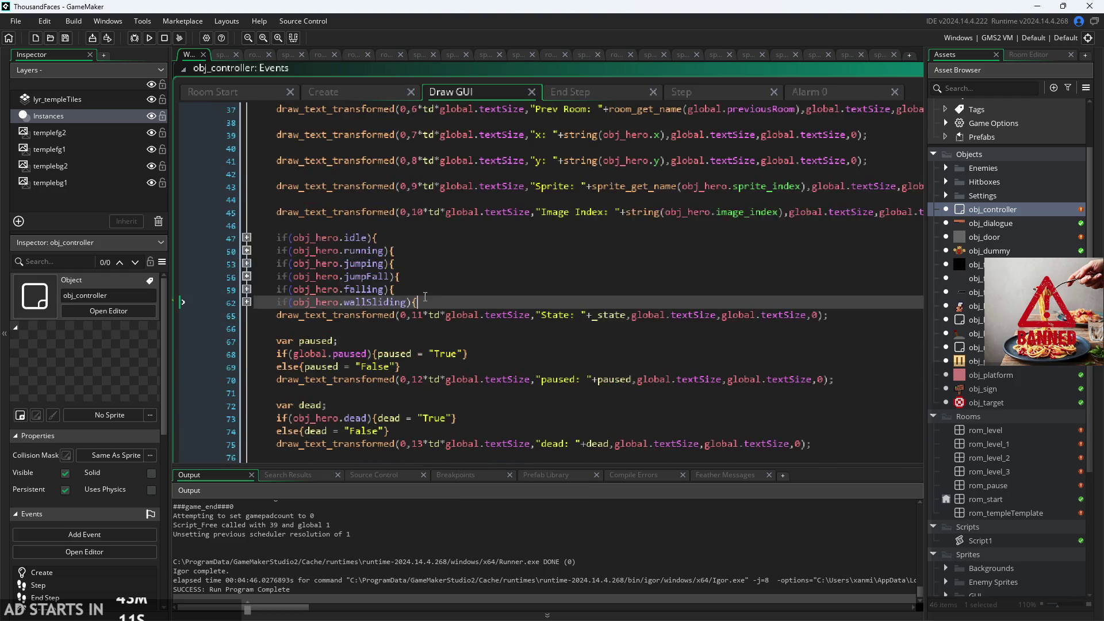
pyautogui.click(421, 270)
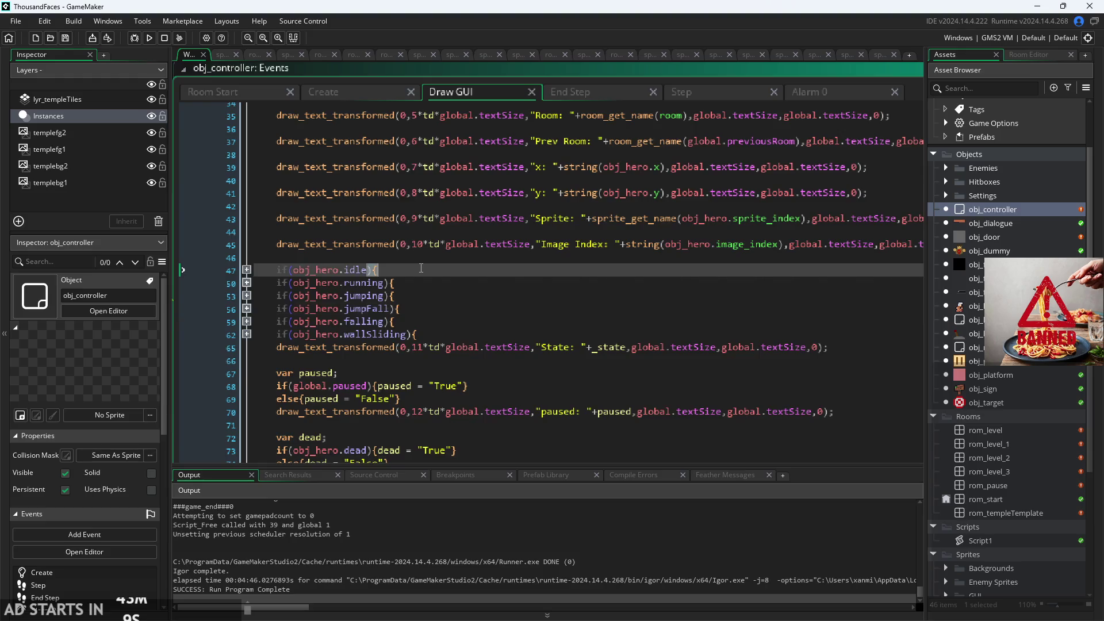
pyautogui.scroll(2, 460, 288)
pyautogui.click(466, 288)
pyautogui.click(466, 276)
pyautogui.click(469, 264)
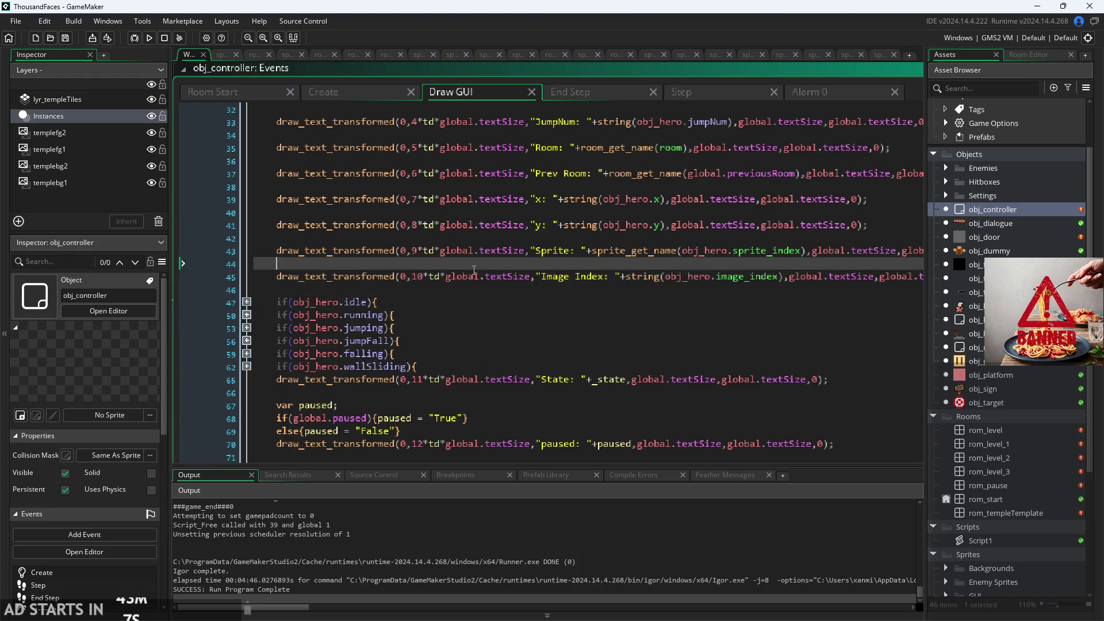
pyautogui.scroll(1, 470, 267)
pyautogui.click(474, 269)
pyautogui.scroll(1, 474, 270)
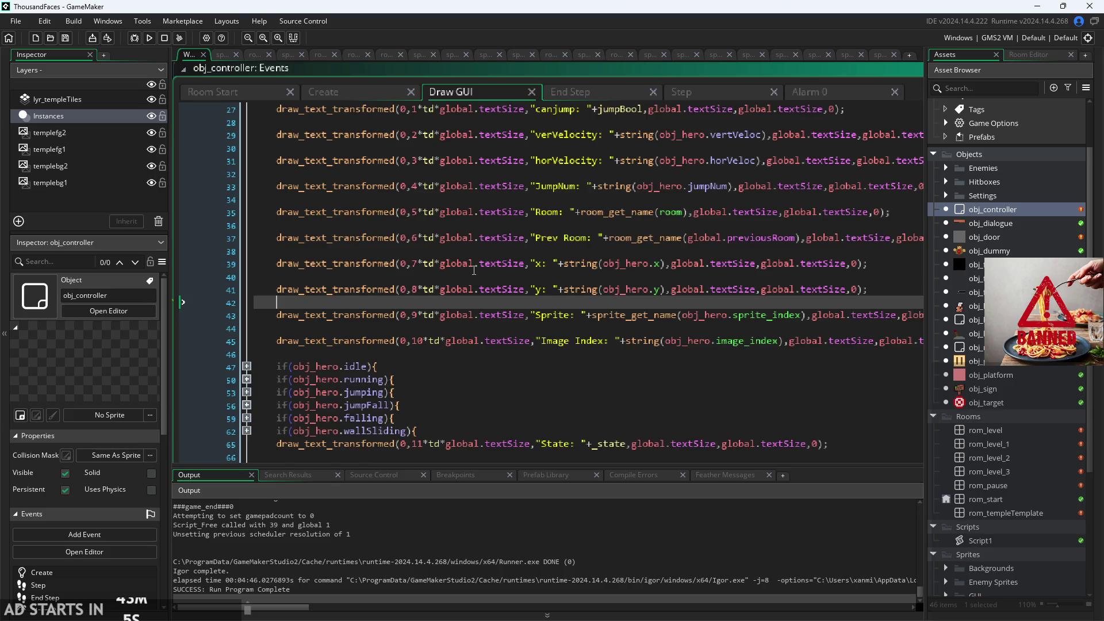
pyautogui.scroll(3, 474, 269)
pyautogui.click(575, 269)
pyautogui.click(591, 246)
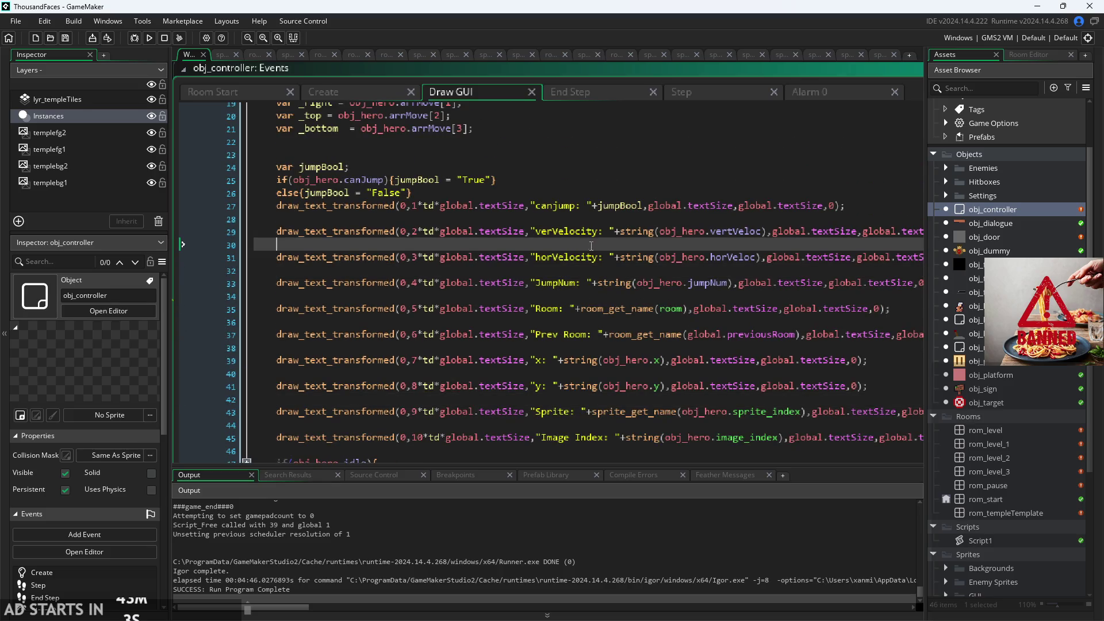
pyautogui.click(593, 231)
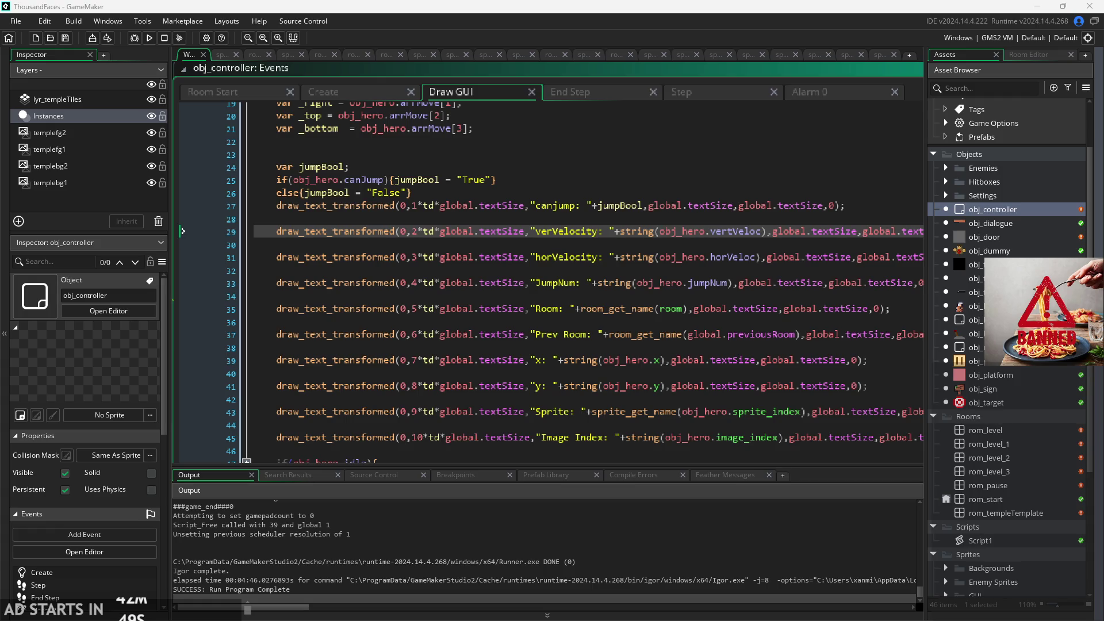
pyautogui.click(513, 309)
pyautogui.press('Down')
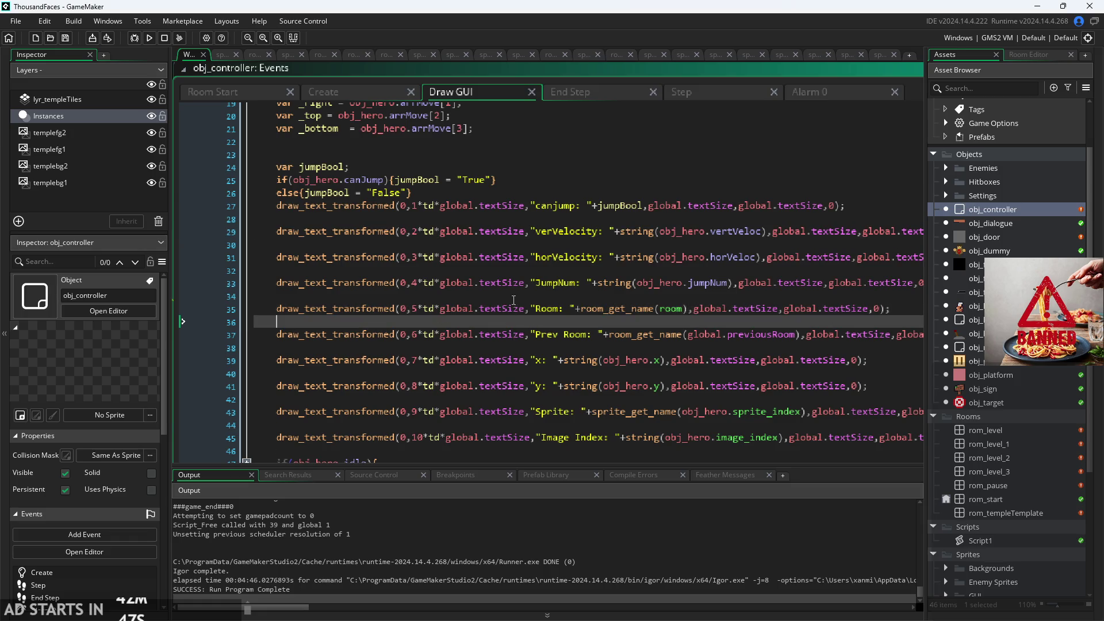
pyautogui.scroll(4, 514, 300)
pyautogui.click(522, 251)
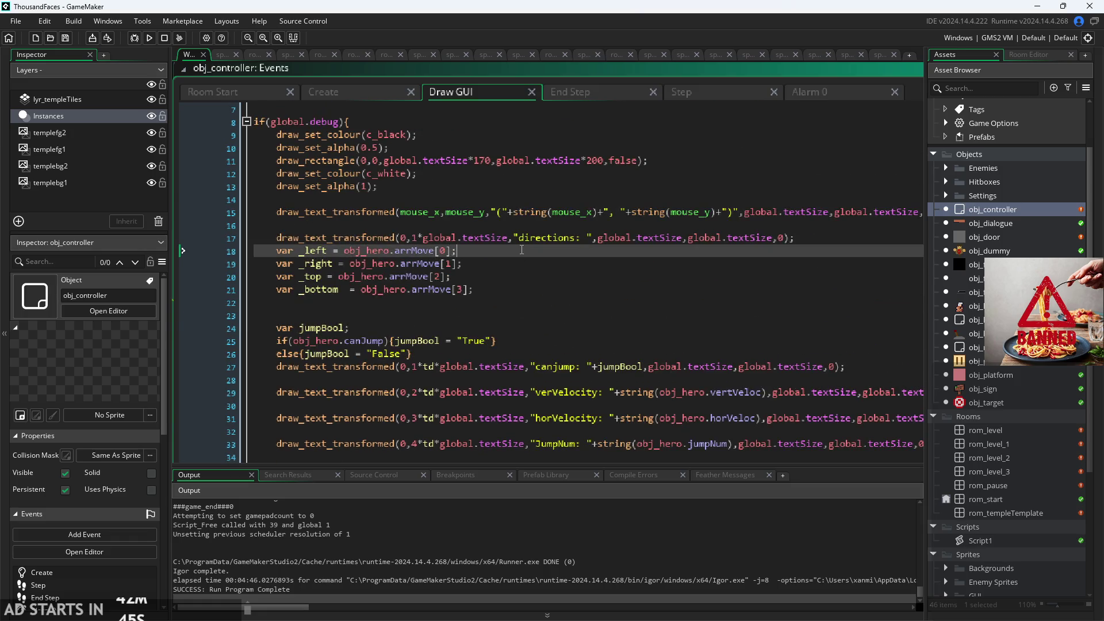
# - Insert an empty line 22 after the var _bottom declaration
pyautogui.press('Up')
pyautogui.press('Up')
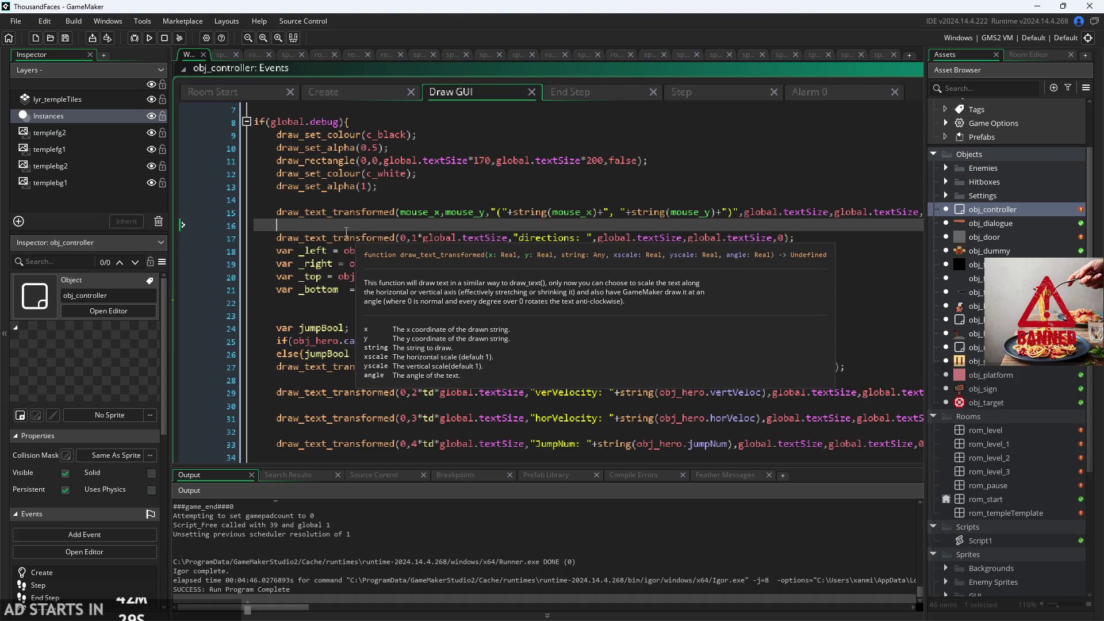
pyautogui.press('Down')
pyautogui.press('Down')
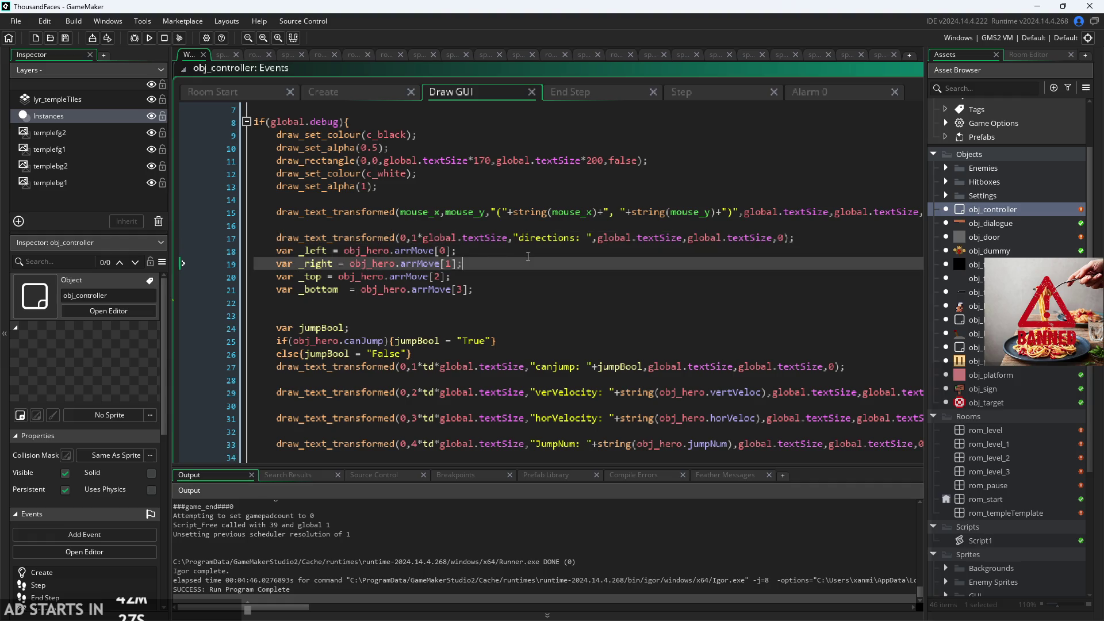
pyautogui.click(504, 311)
pyautogui.click(524, 292)
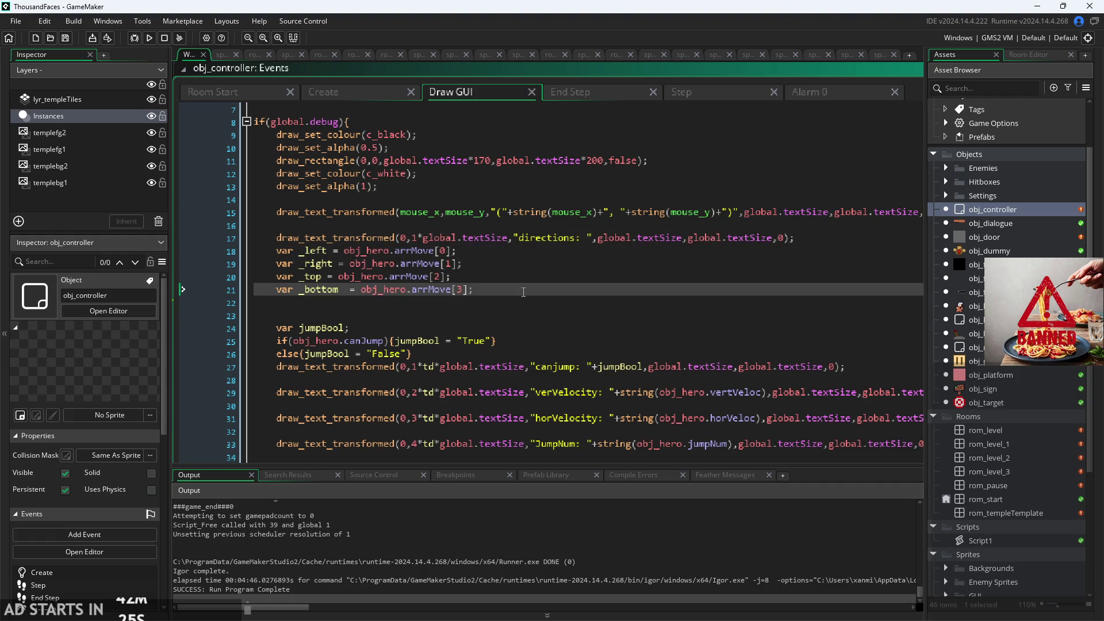
pyautogui.press('Return')
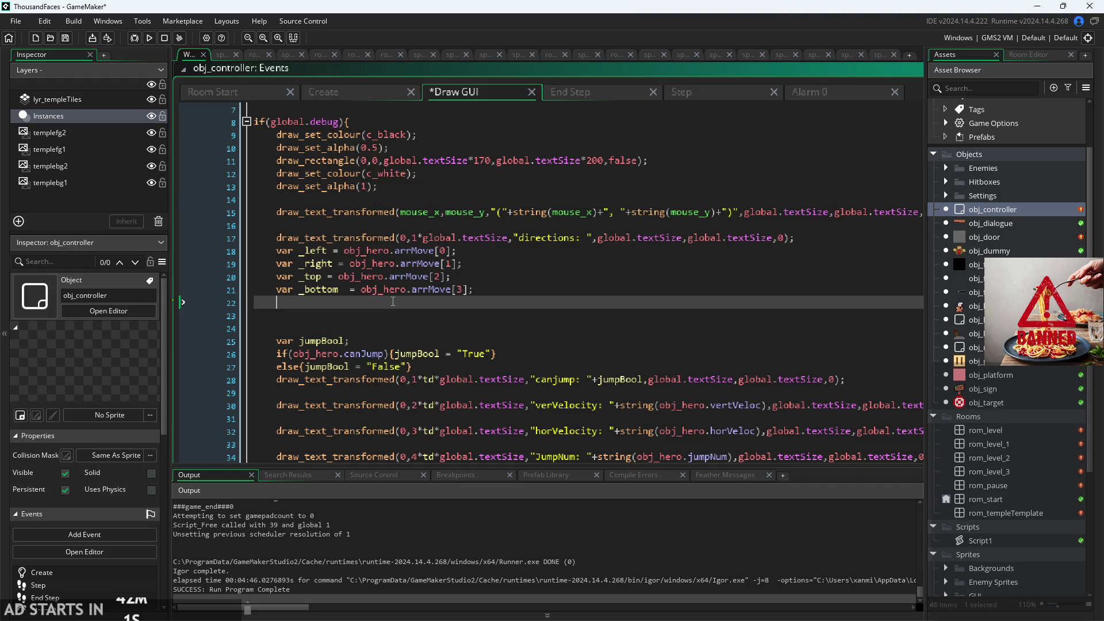
pyautogui.moveTo(805, 242)
pyautogui.mouseDown()
pyautogui.moveTo(355, 256)
pyautogui.moveTo(278, 236)
pyautogui.mouseUp()
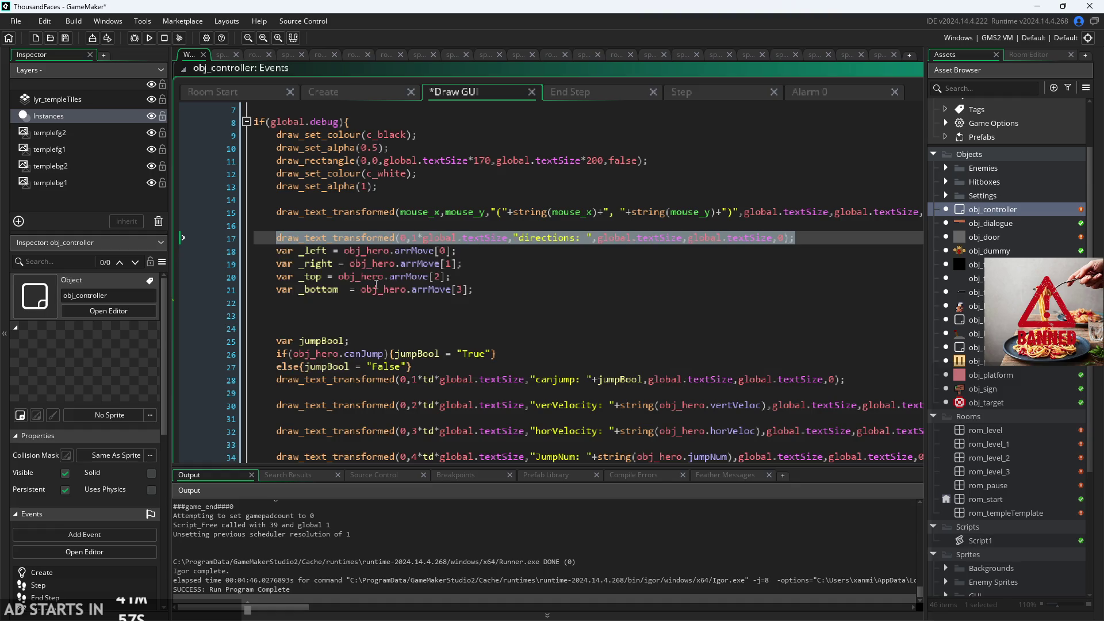
# - Duplicate the directions label line onto line 22, replacing "directions: " with _left
pyautogui.hotkey('ctrl', 'c')
pyautogui.click(476, 309)
pyautogui.press('Up')
pyautogui.hotkey('ctrl', 'v')
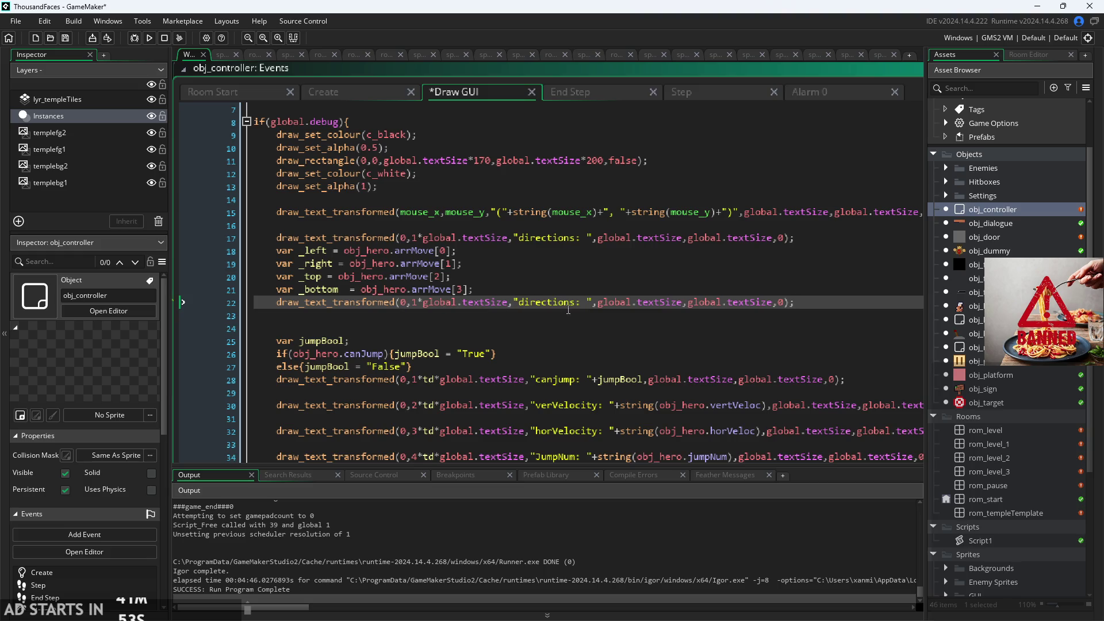
pyautogui.moveTo(594, 305); pyautogui.dragTo(517, 301)
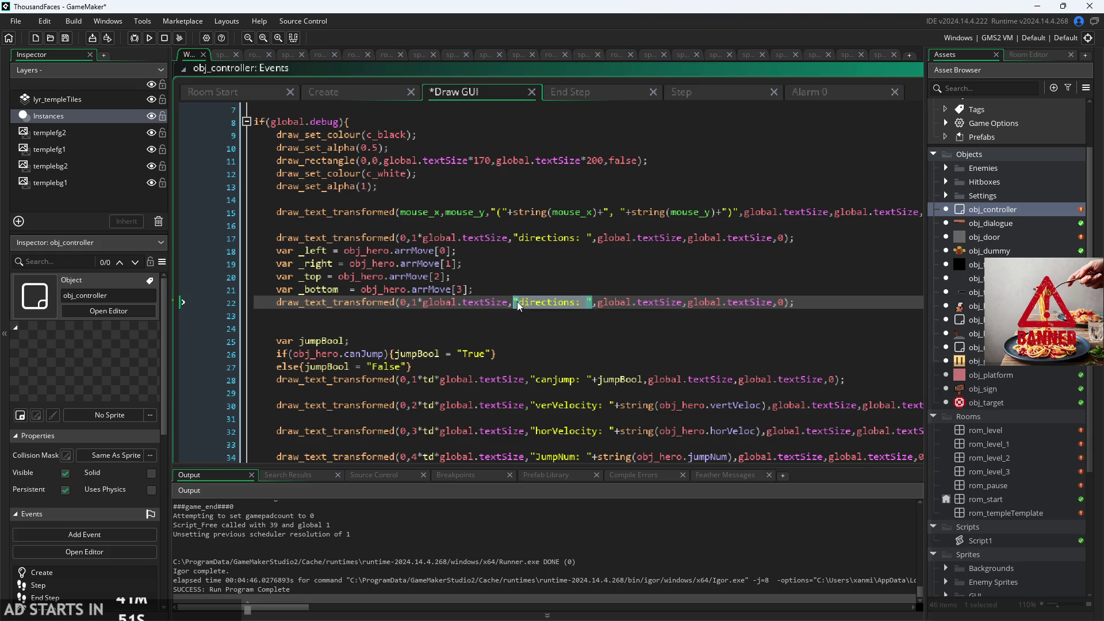
pyautogui.press('BackSpace')
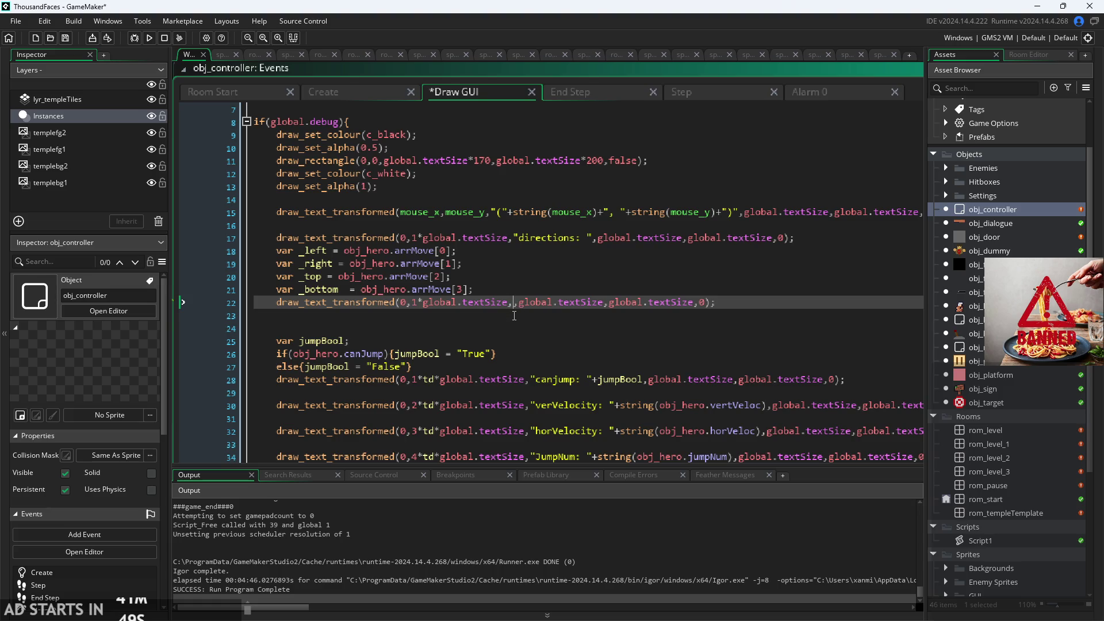
pyautogui.write('_left')
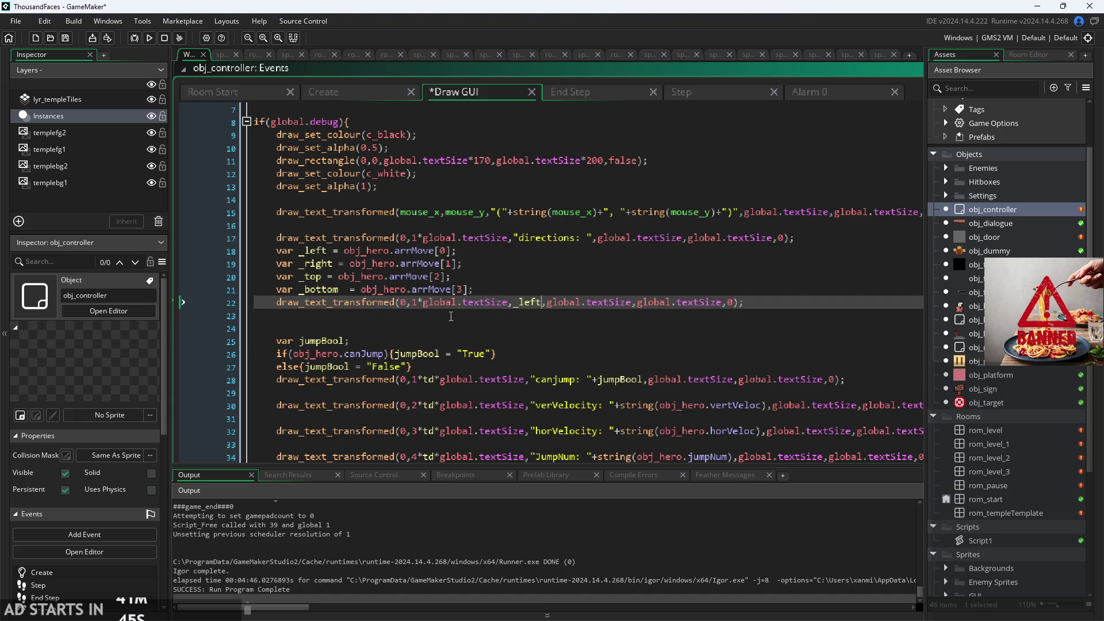
# - Change the new line's x argument from 0 to 20
pyautogui.click(409, 303)
pyautogui.press('BackSpace')
pyautogui.write('20')
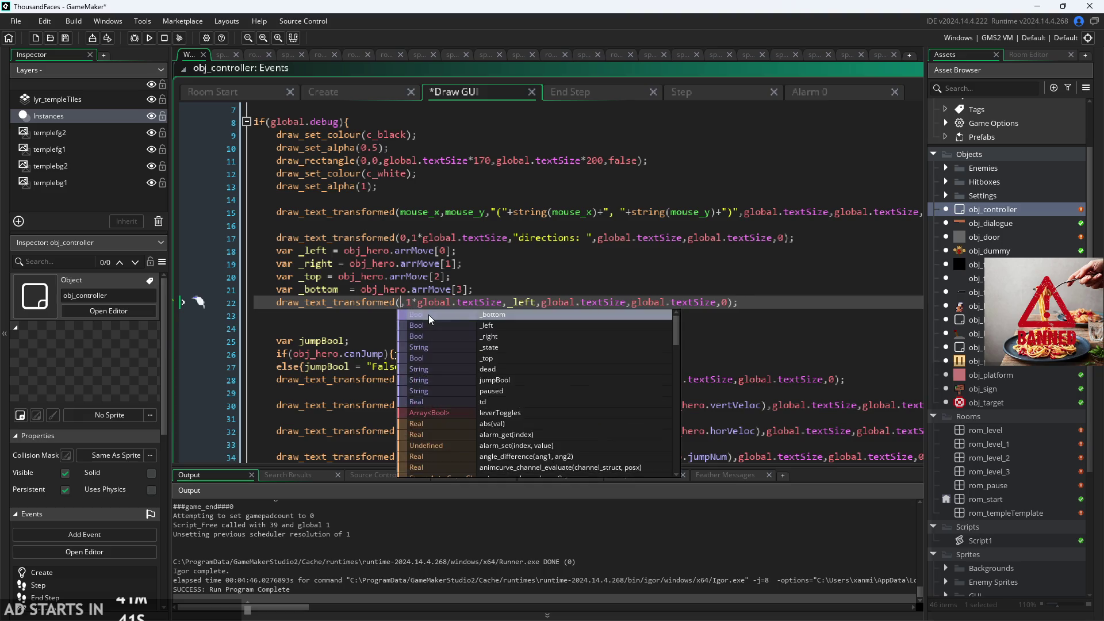
pyautogui.press('Right')
pyautogui.press('Right')
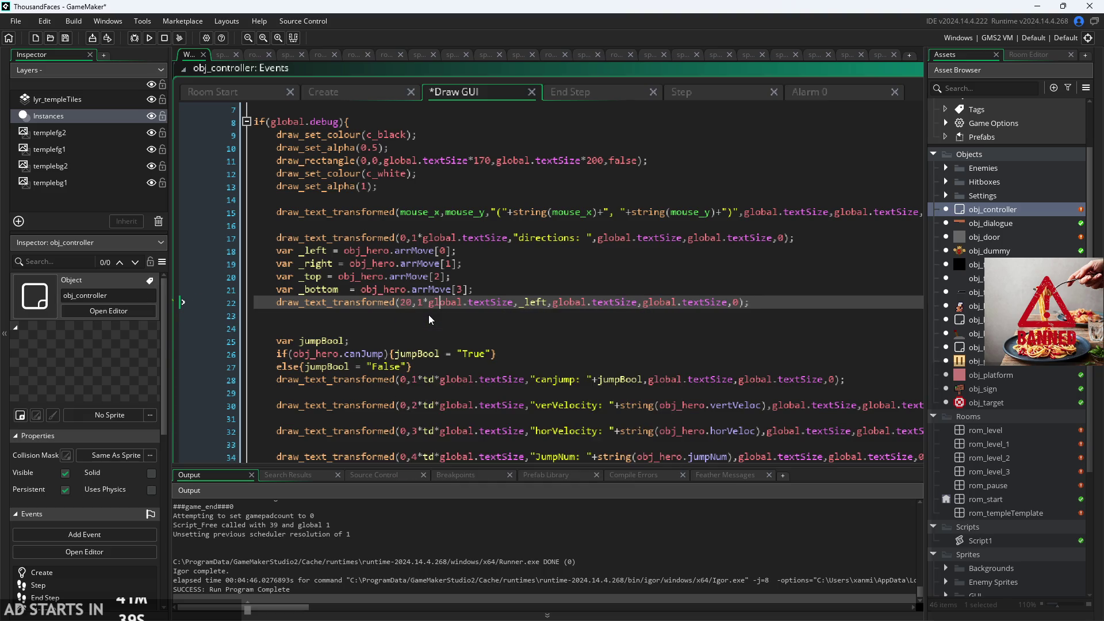
pyautogui.press('Right')
pyautogui.press('Right')
pyautogui.press('Right')
pyautogui.press('Right')
pyautogui.press('Right')
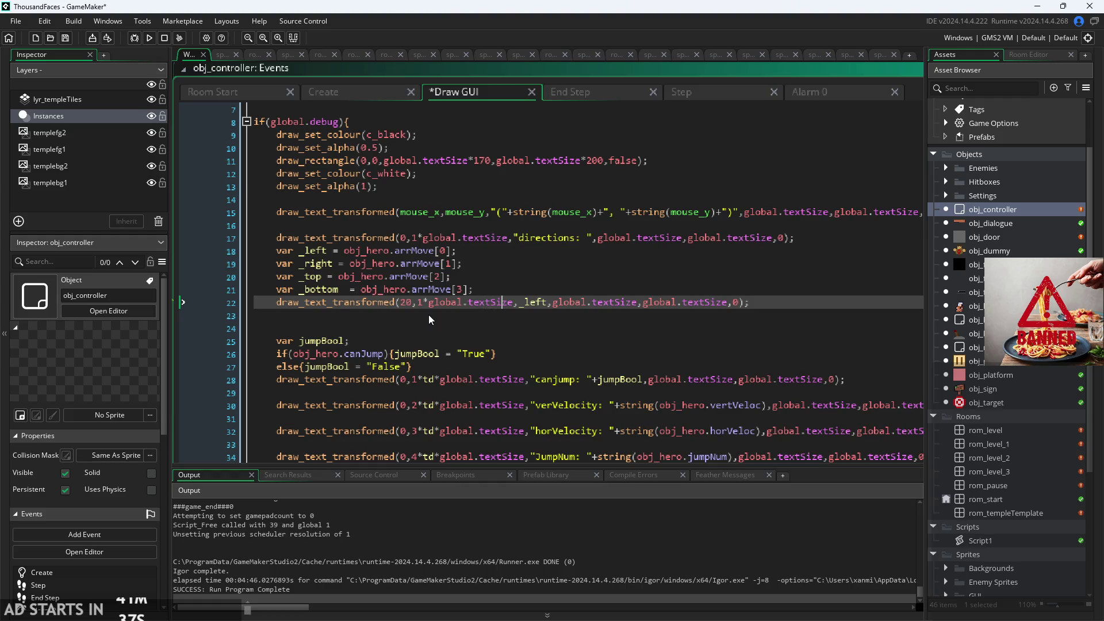